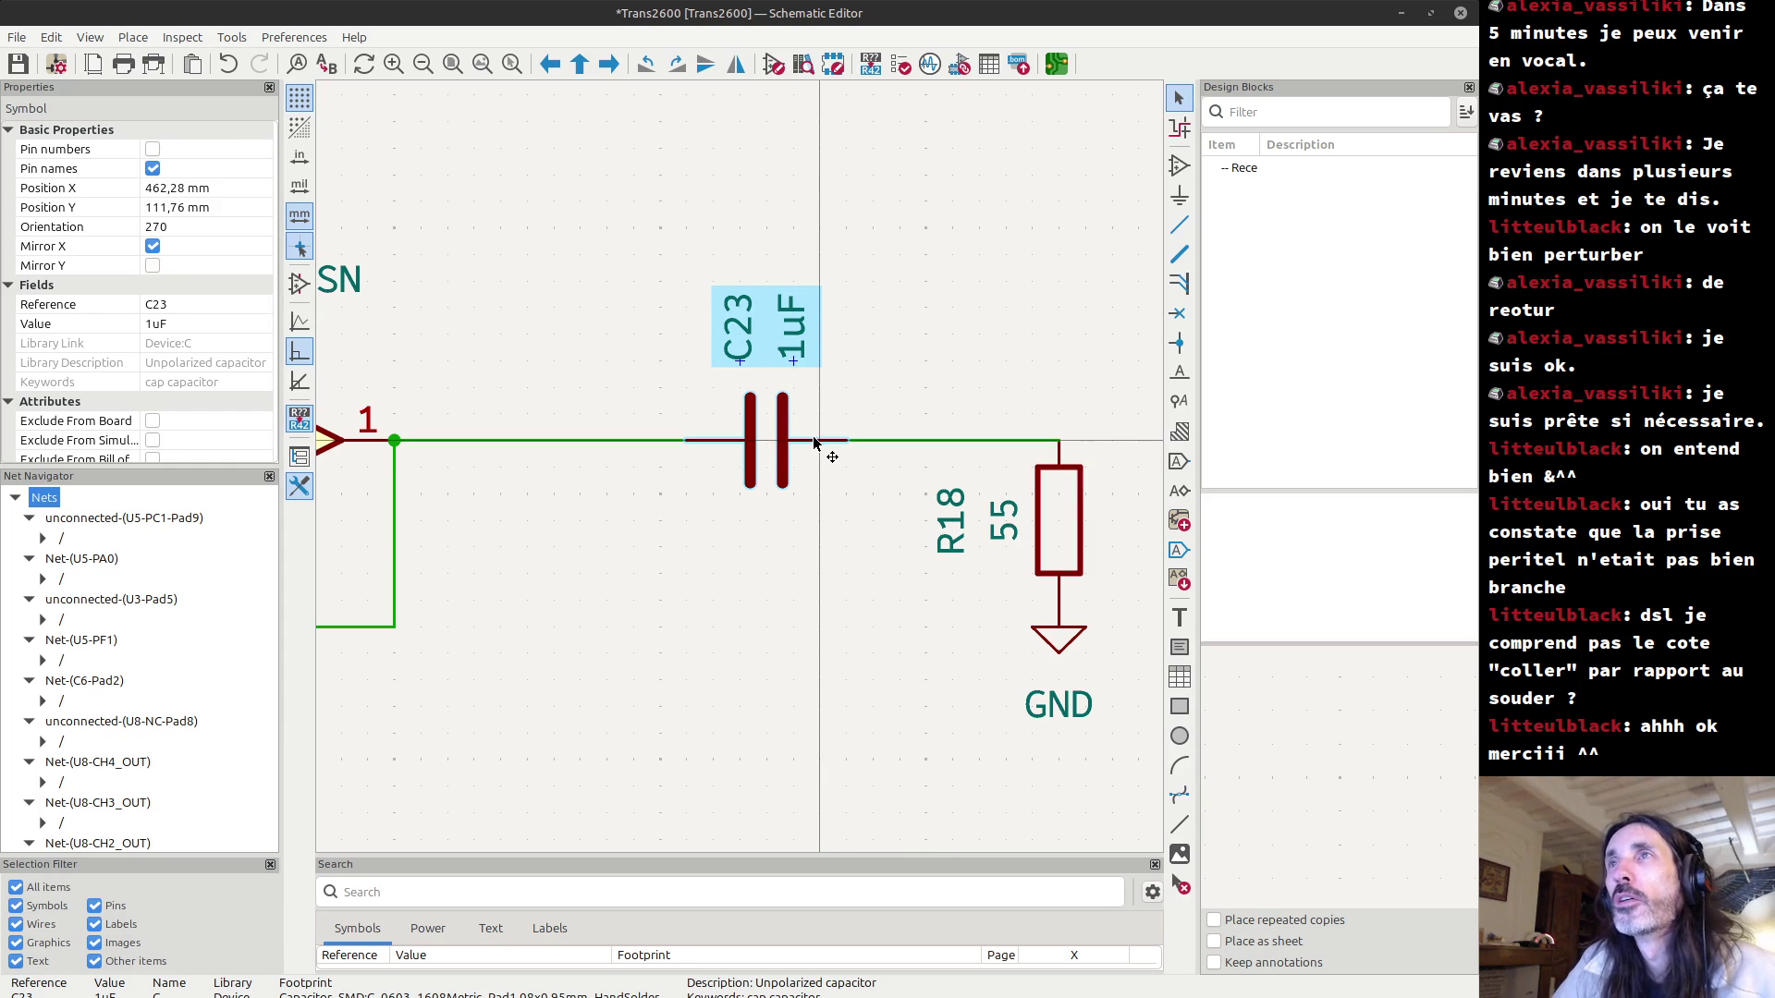
Box-select the U11 buffer circuit with R16, R17, C23 and R18 to review it.
left_click(808, 536)
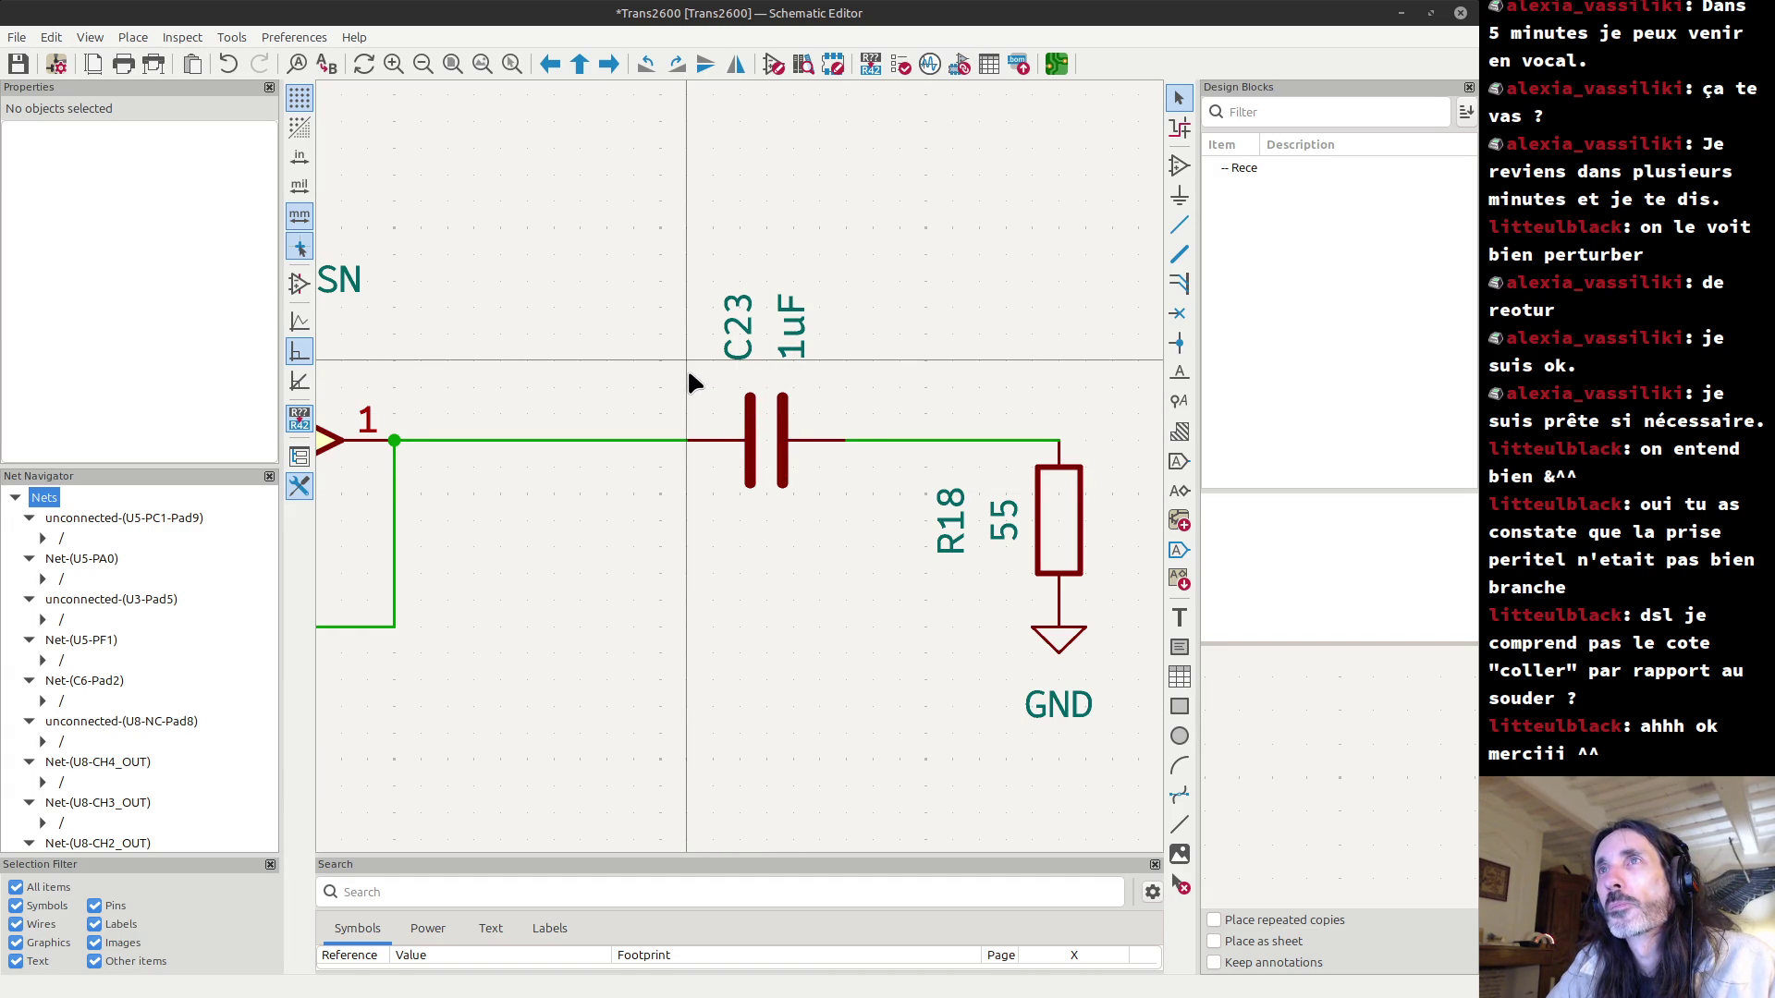
scroll(961, 470, "down", 1)
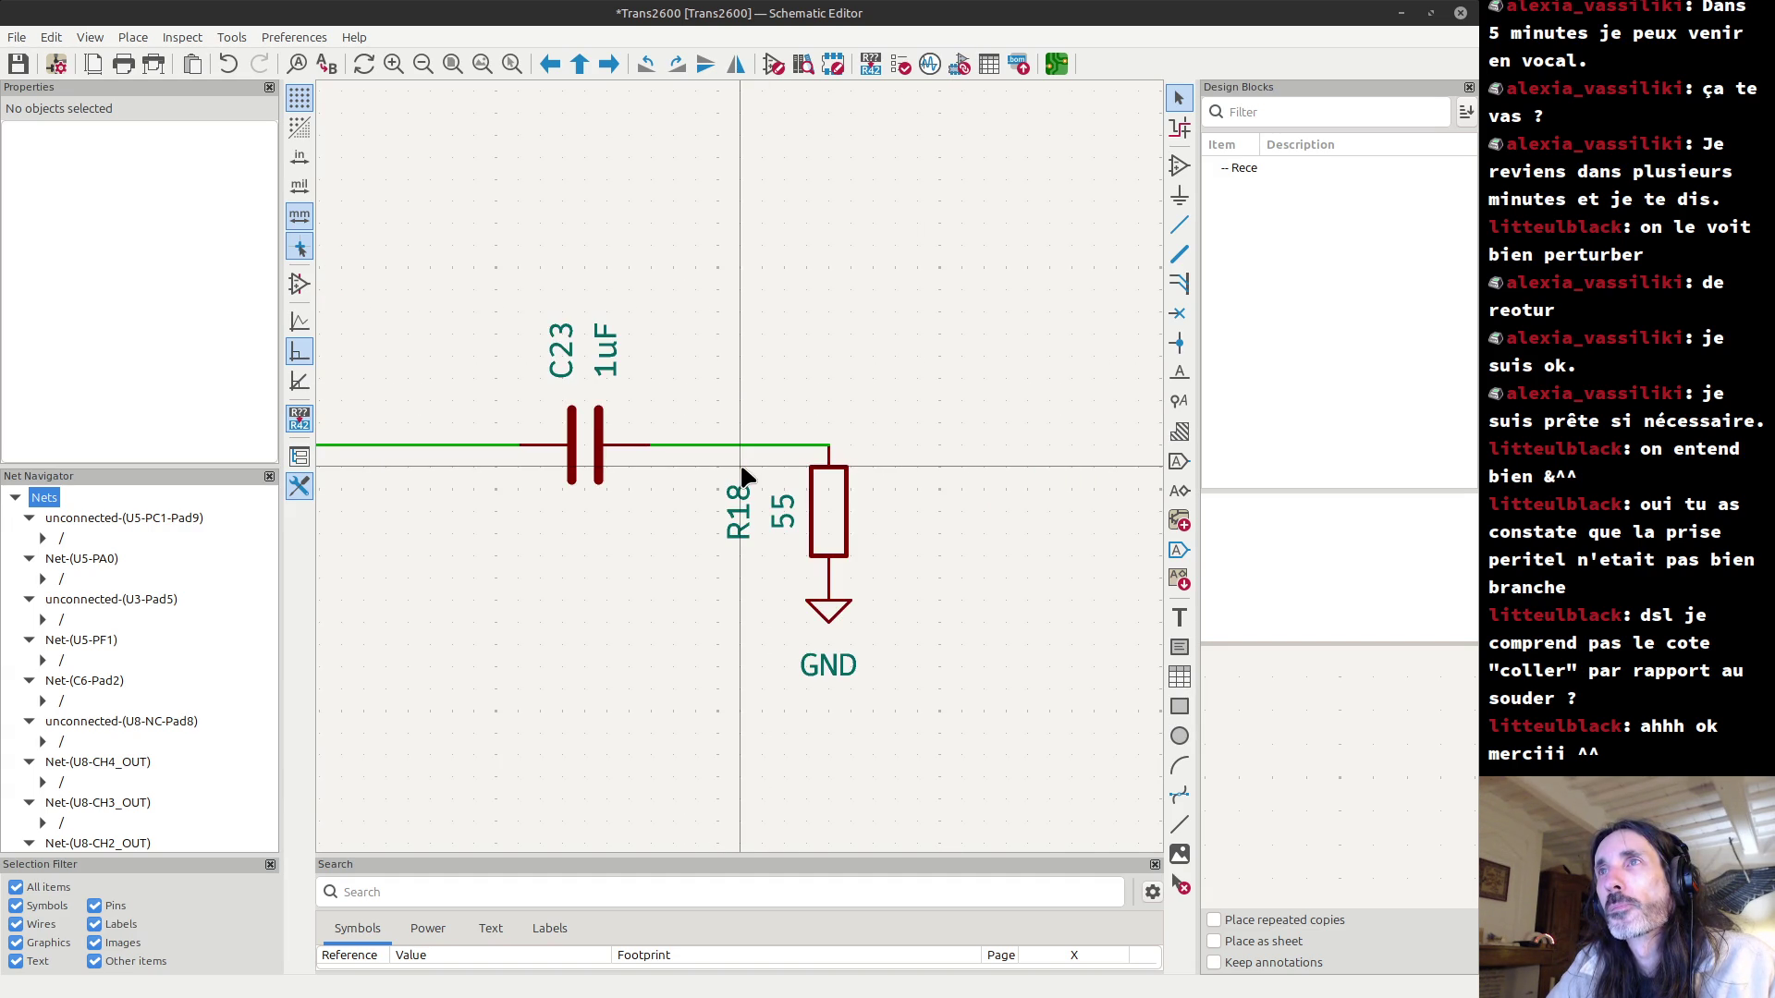
scroll(741, 470, "down", 3)
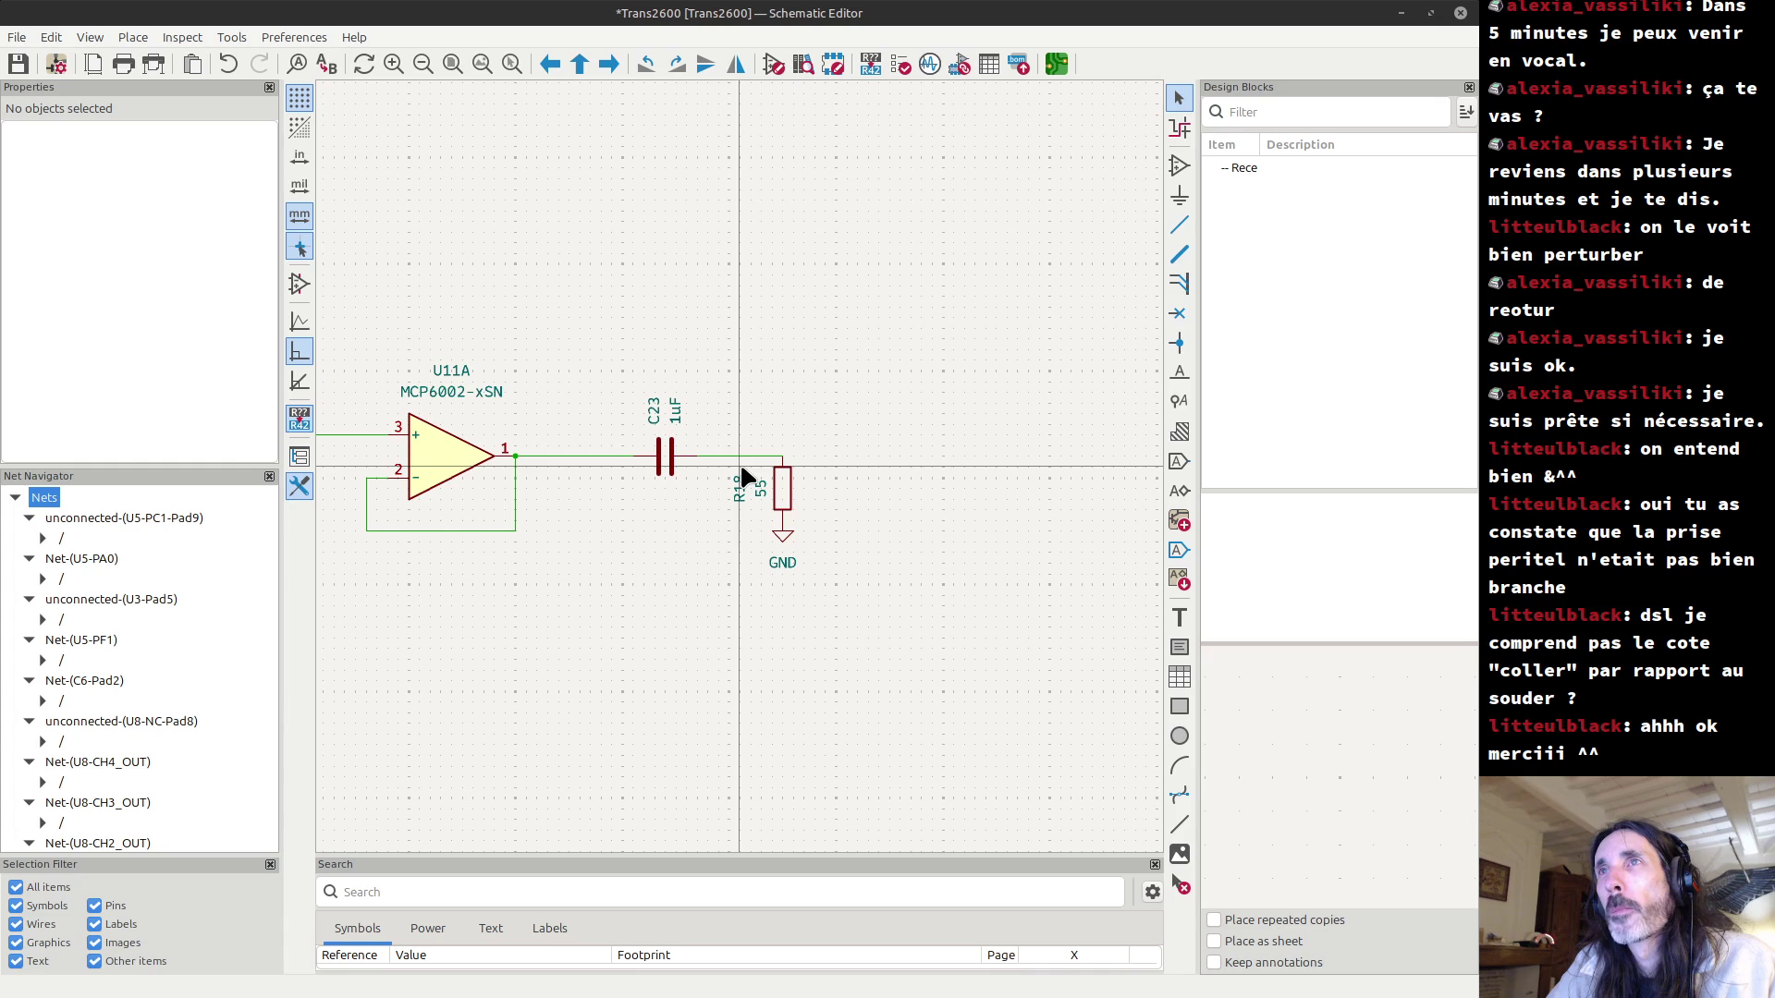
scroll(739, 468, "up", 3)
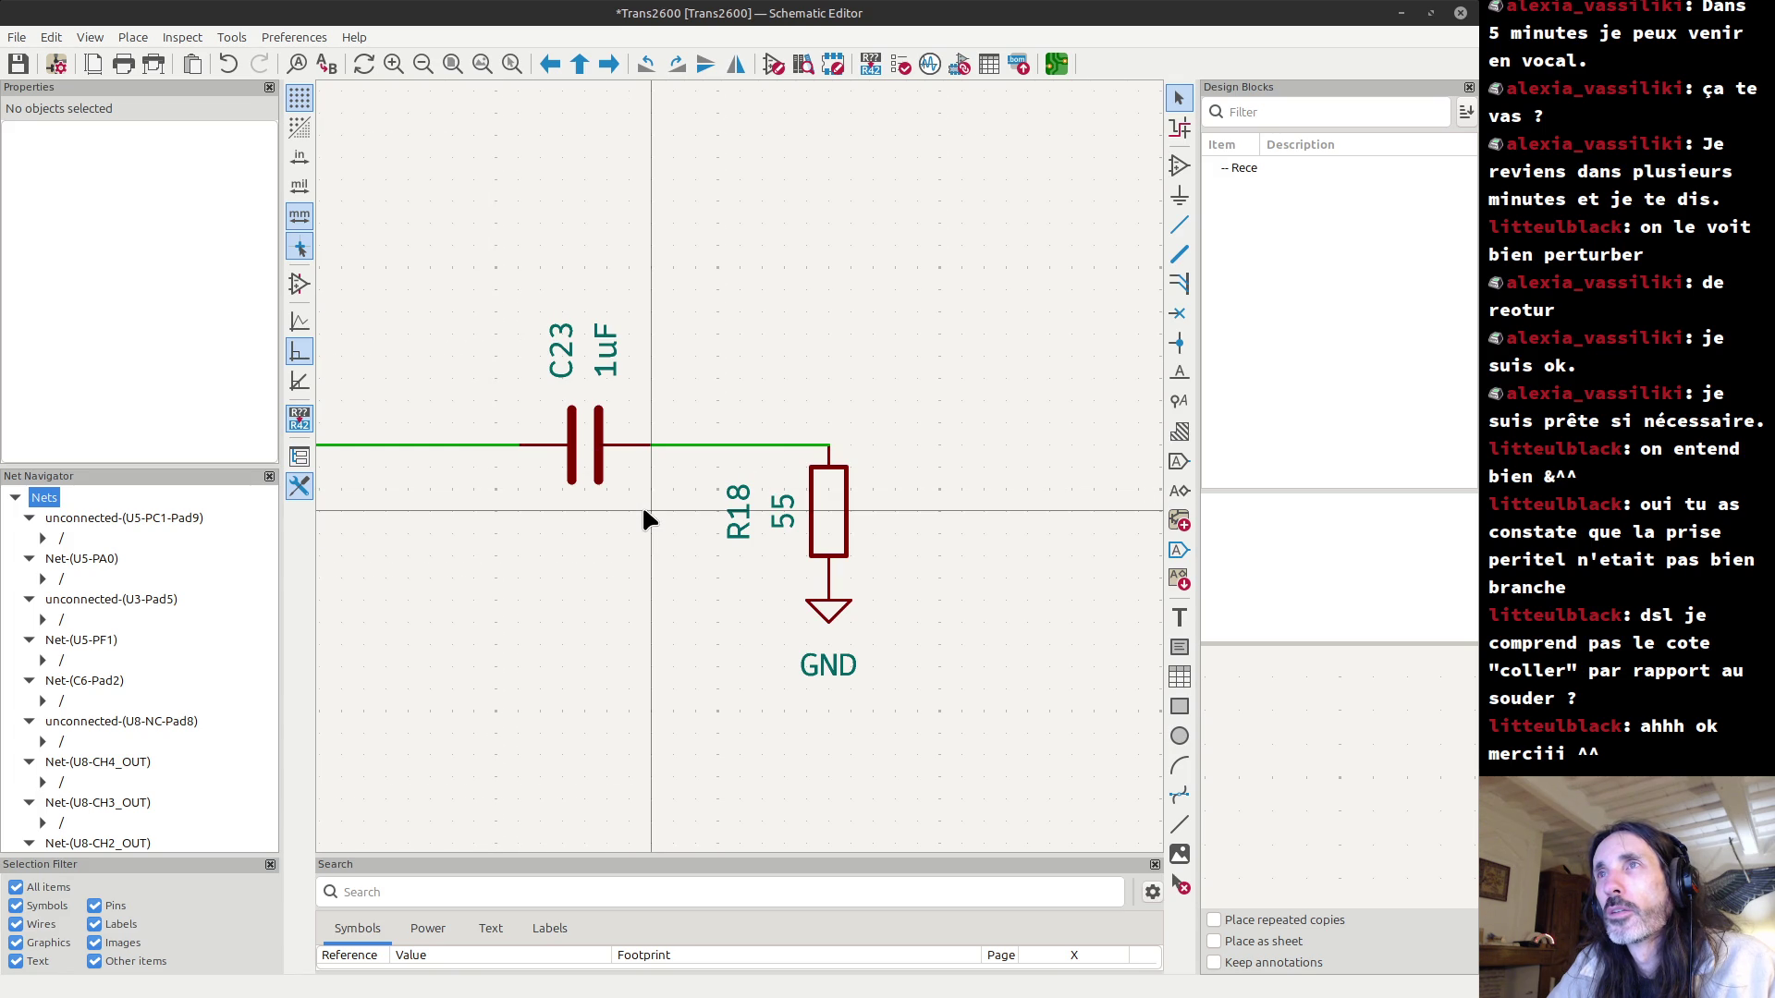
scroll(641, 505, "down", 3)
scroll(736, 464, "down", 2)
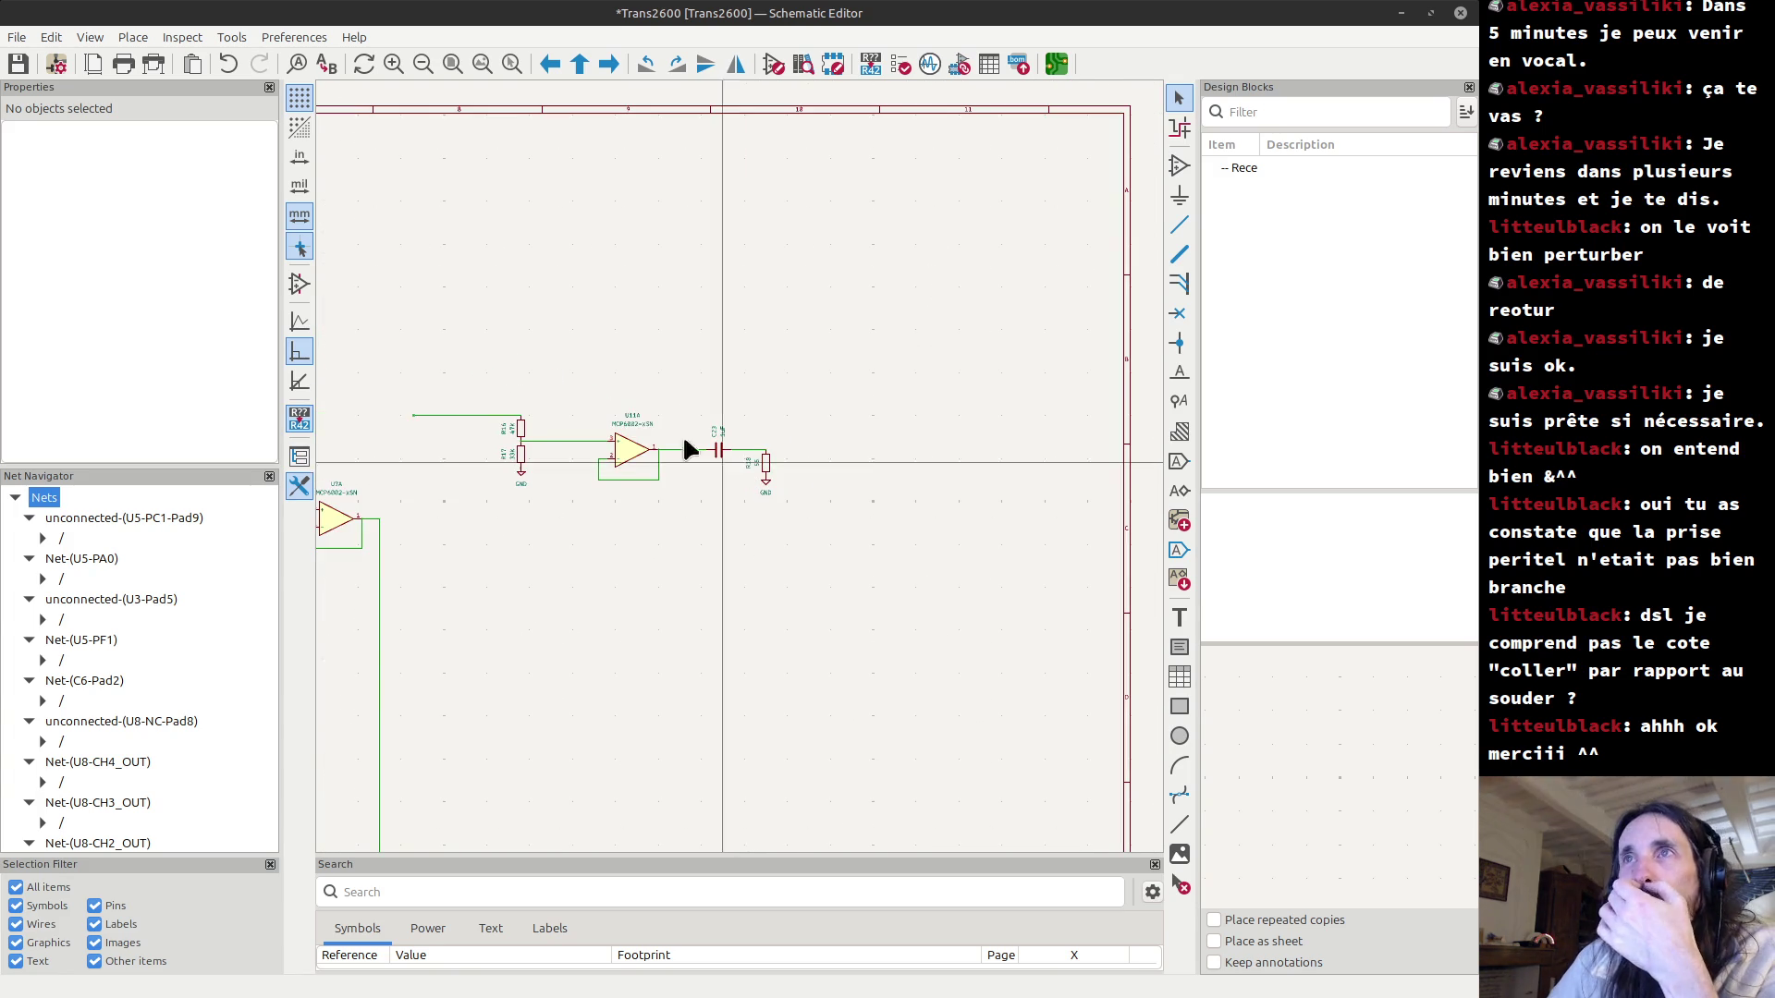
scroll(638, 529, "up", 2)
mouse_move(552, 321)
left_mouse_down()
mouse_move(614, 390)
mouse_move(911, 529)
mouse_move(1077, 535)
left_mouse_up()
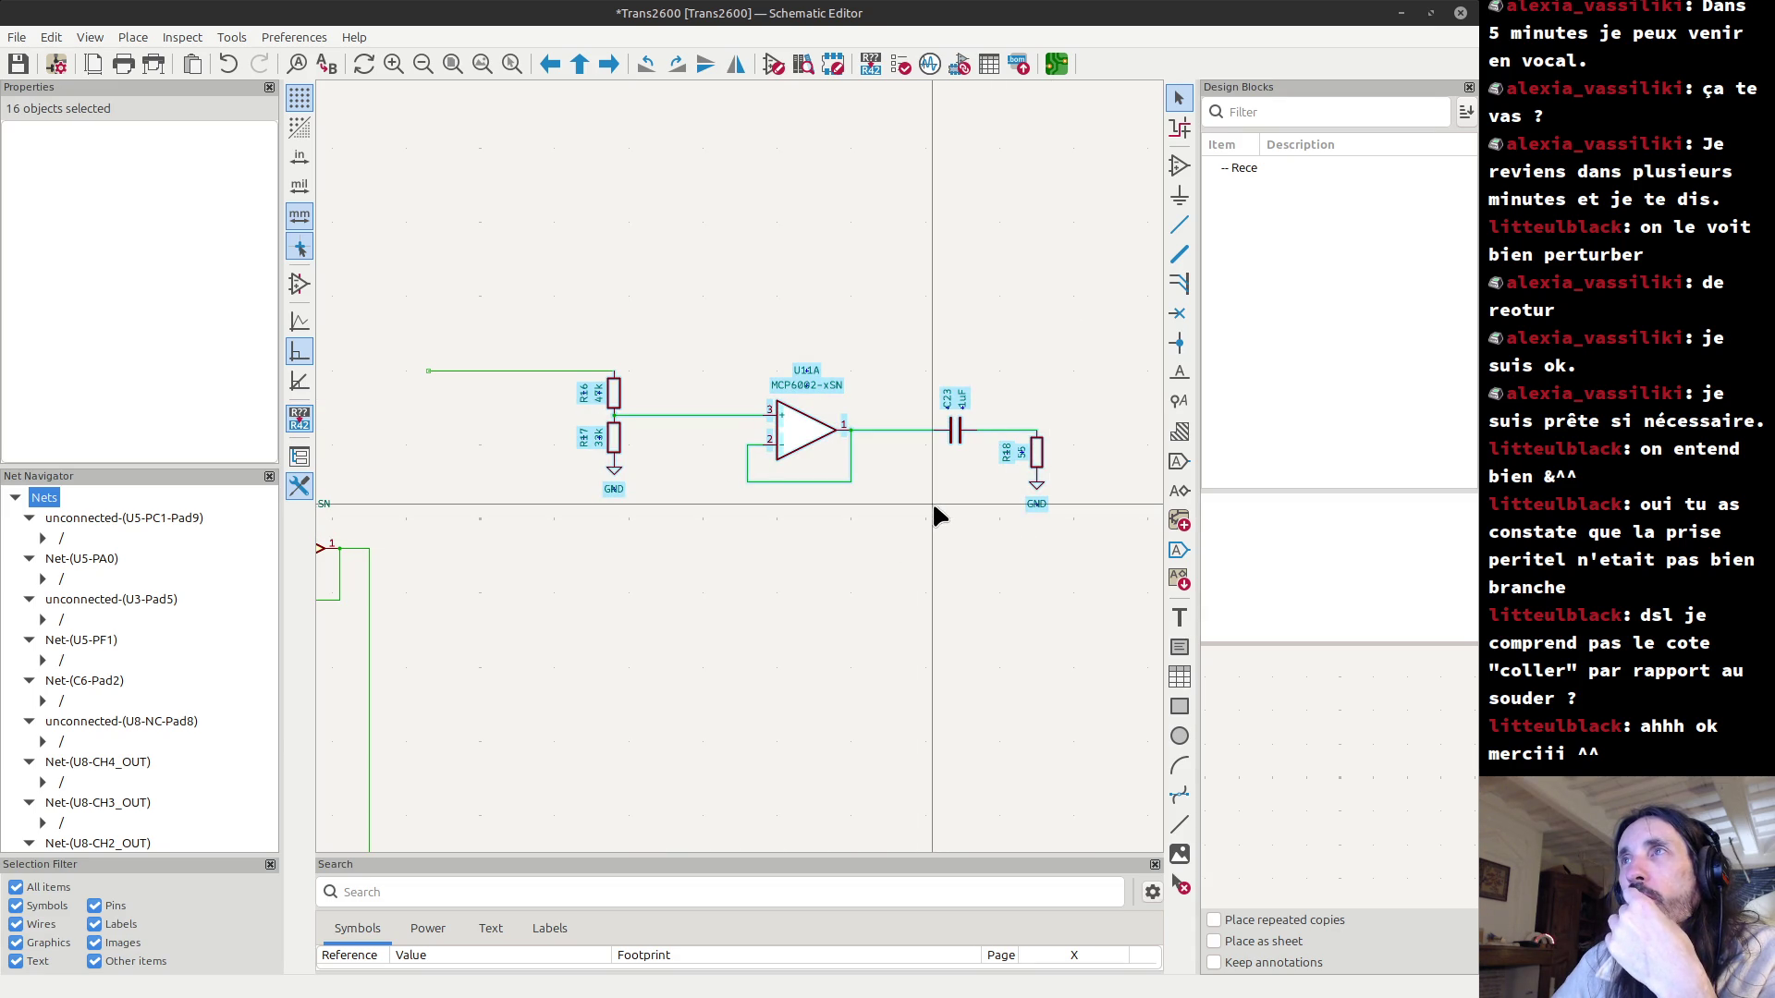
left_click(957, 490)
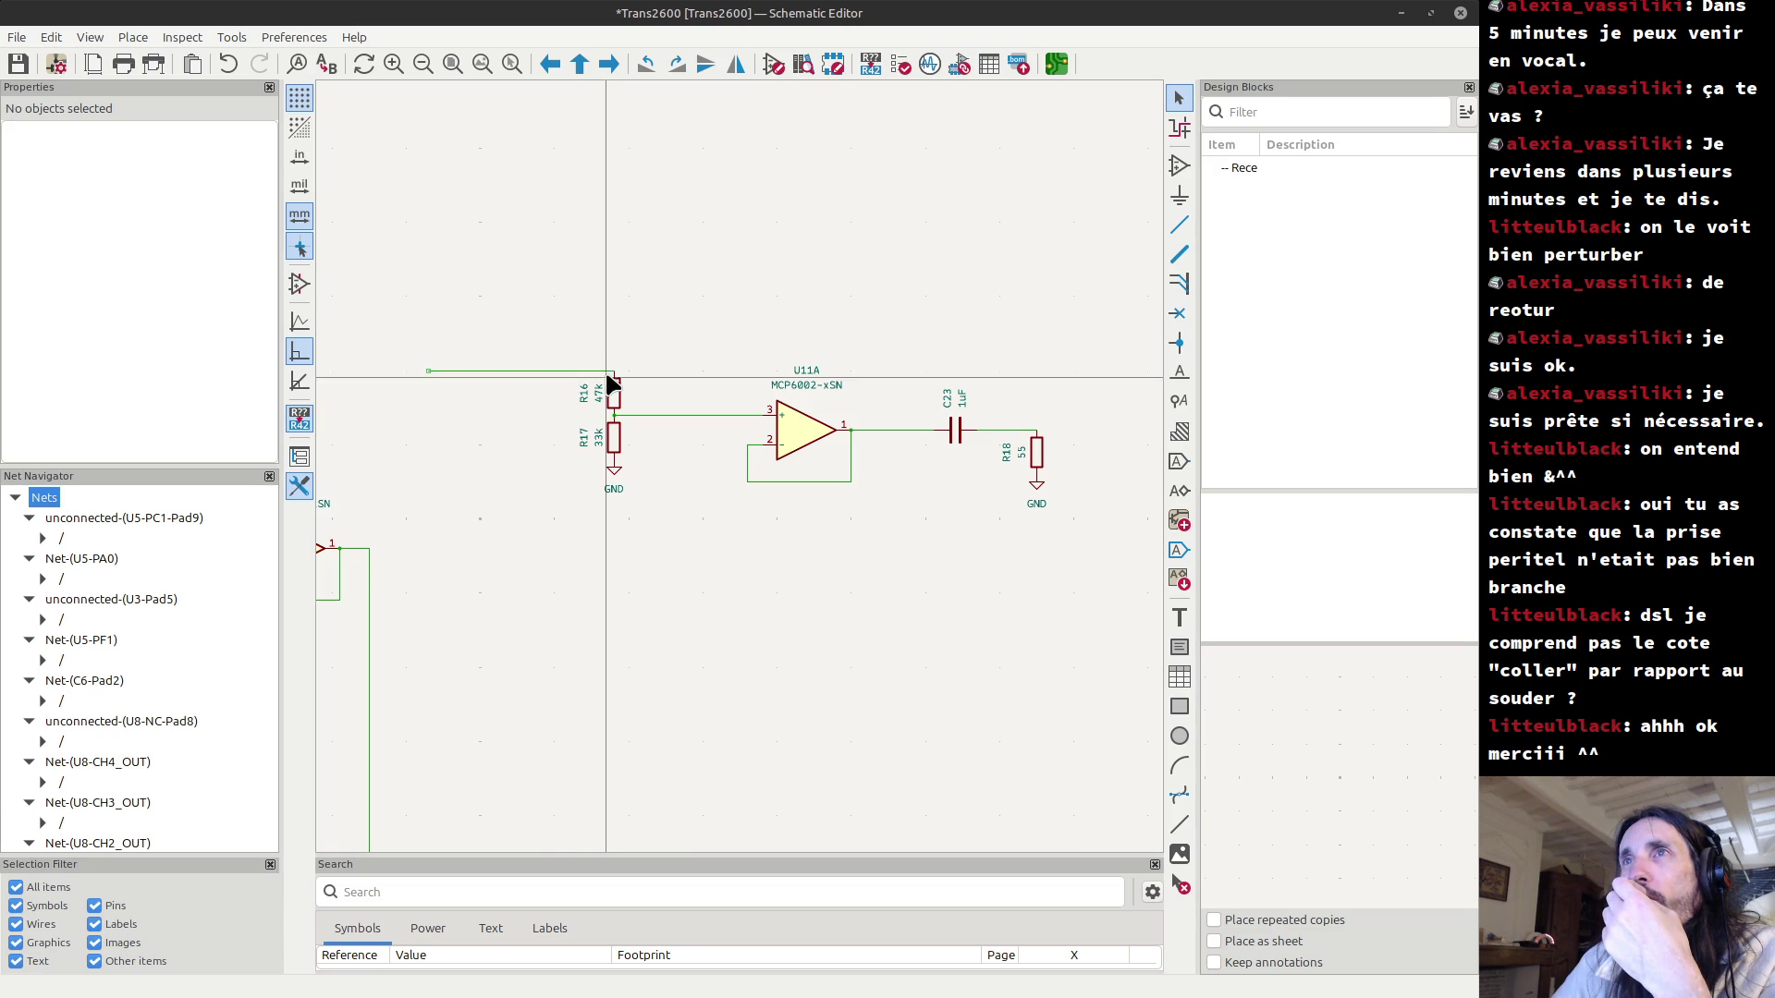
Select op-amp U11 to check its properties, then switch to the board's 3D Viewer.
scroll(611, 382, "down", 3)
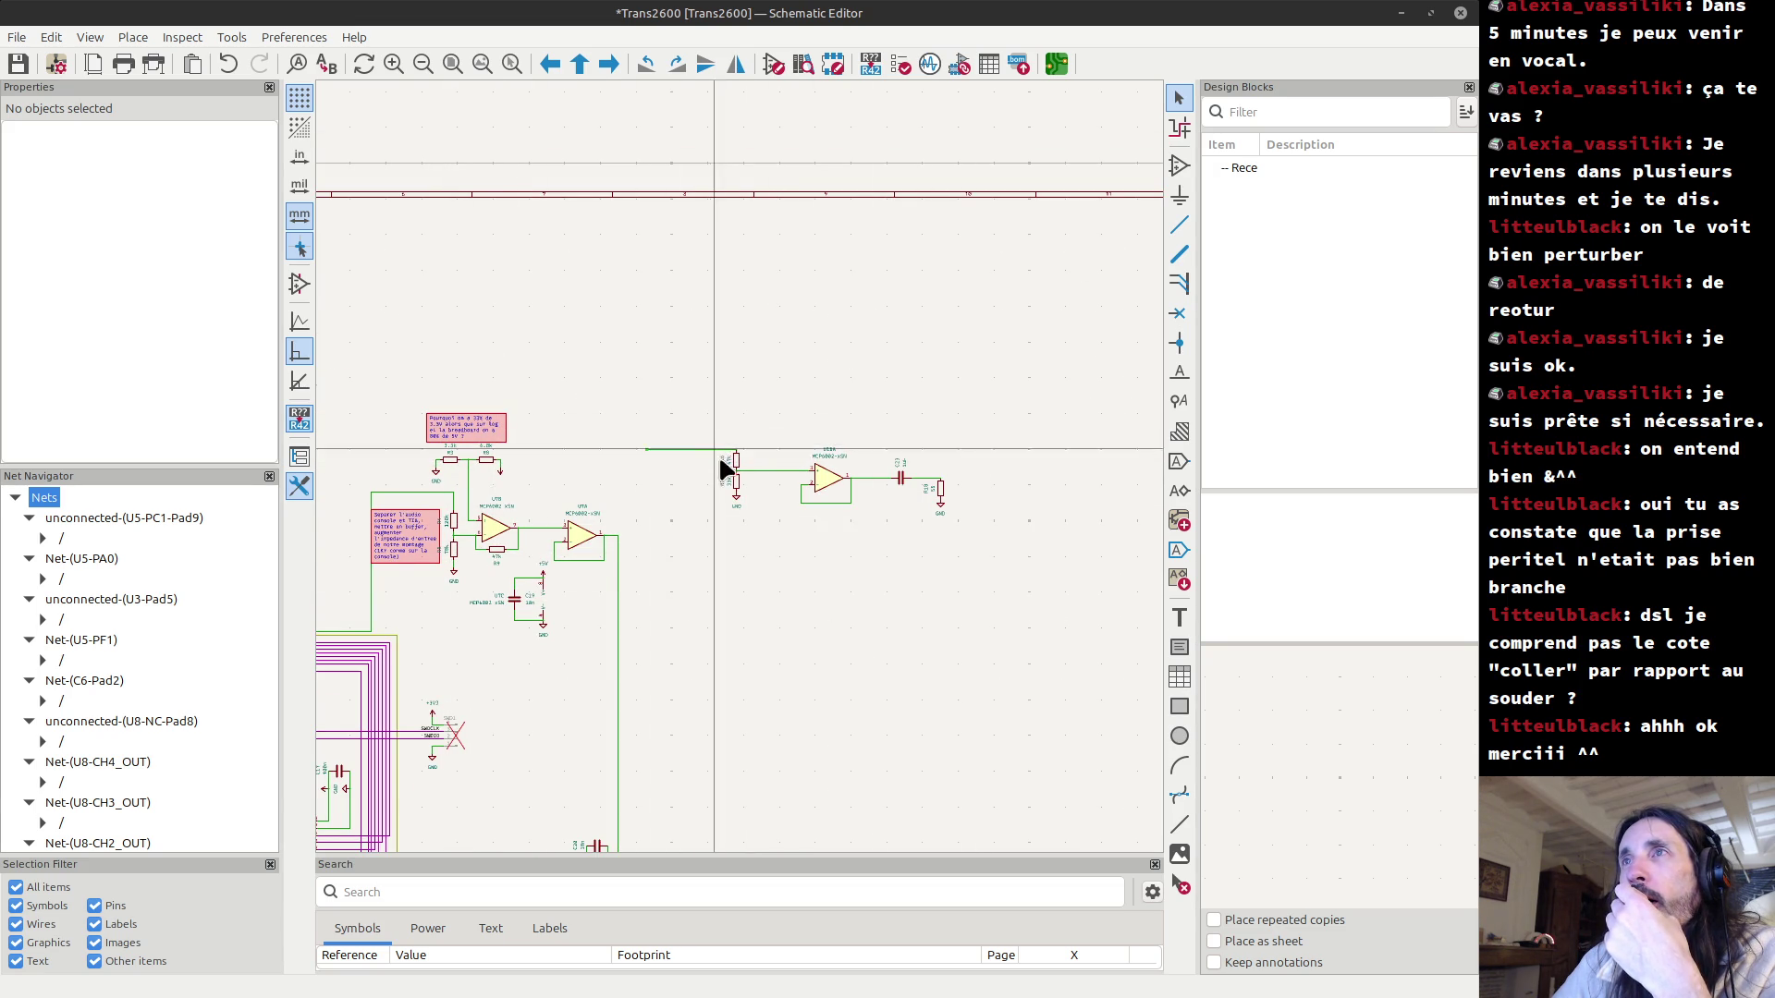
left_click(825, 482)
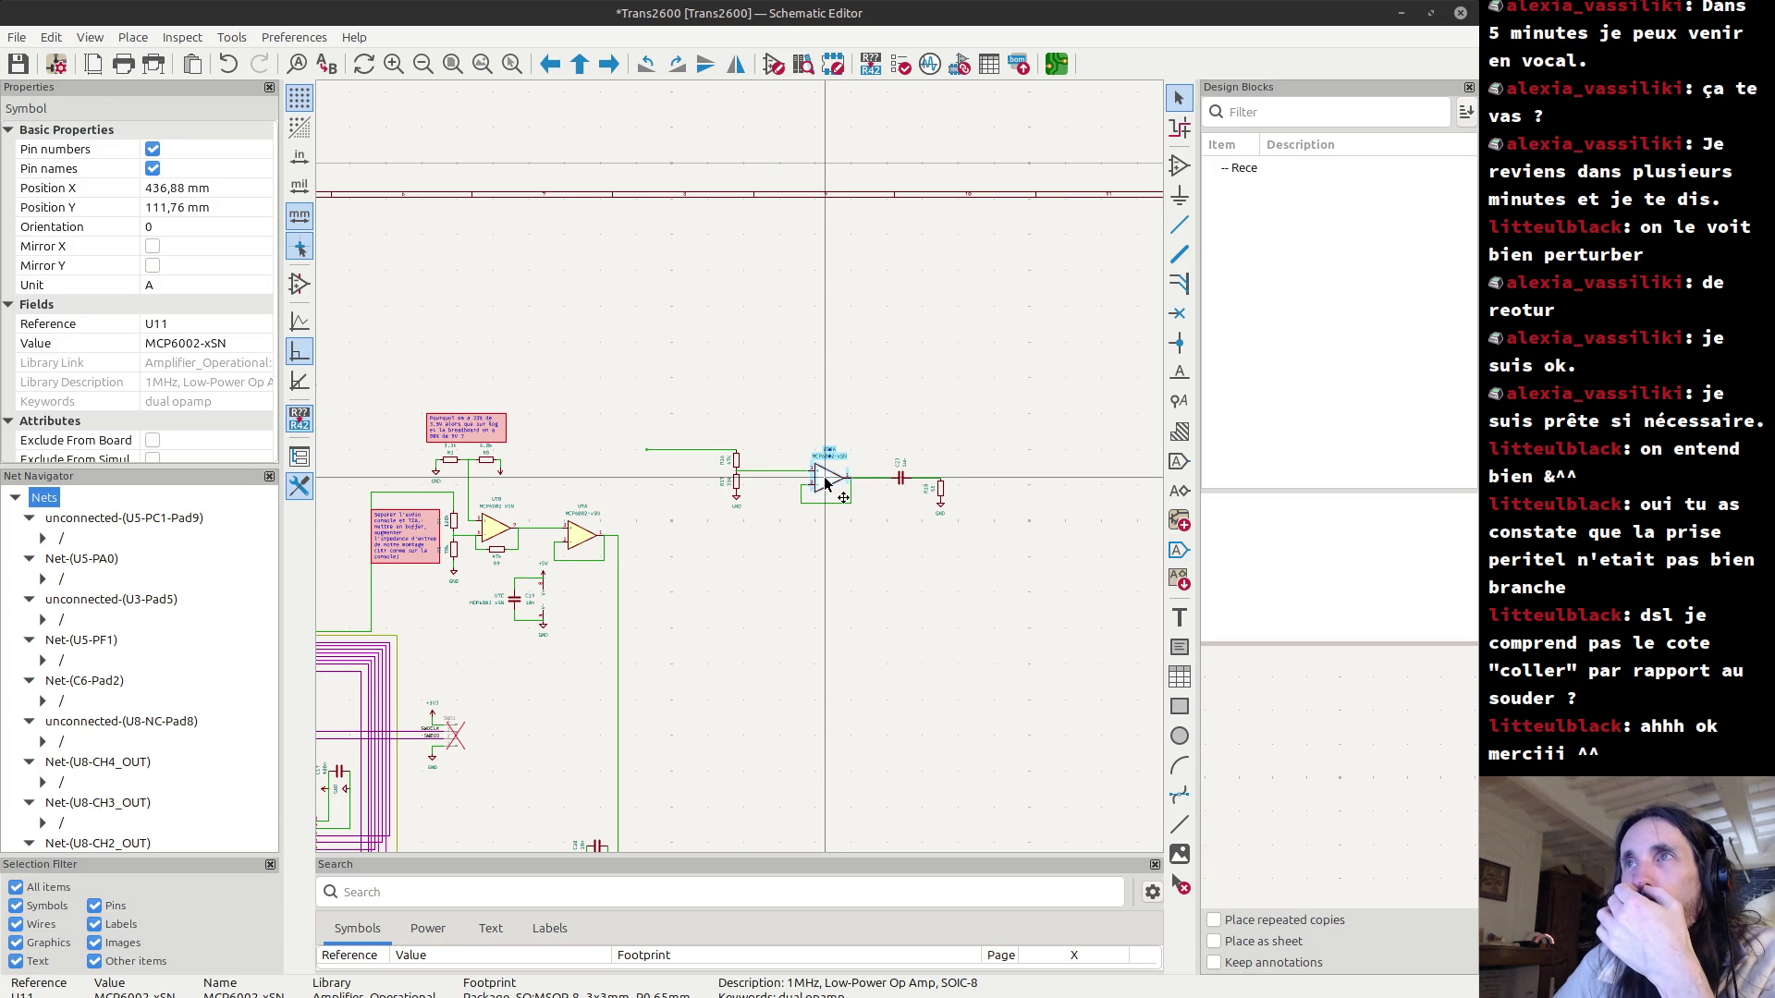
scroll(740, 474, "up", 5)
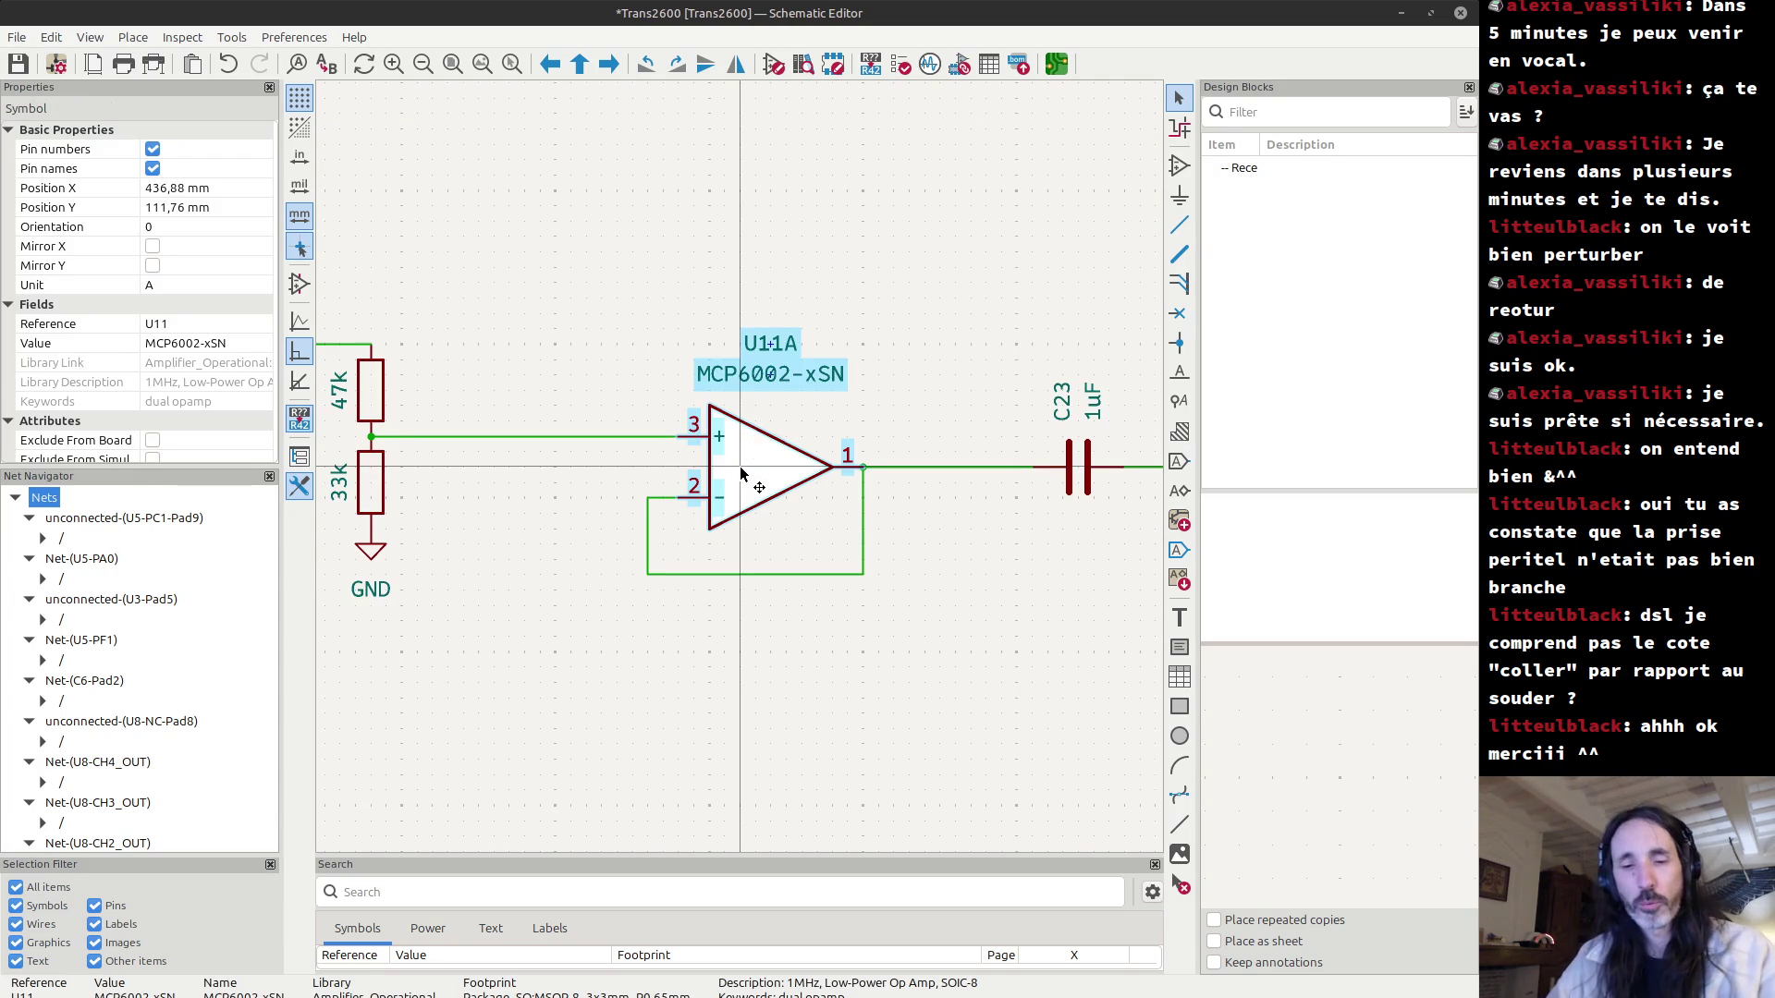
key("alt+Tab")
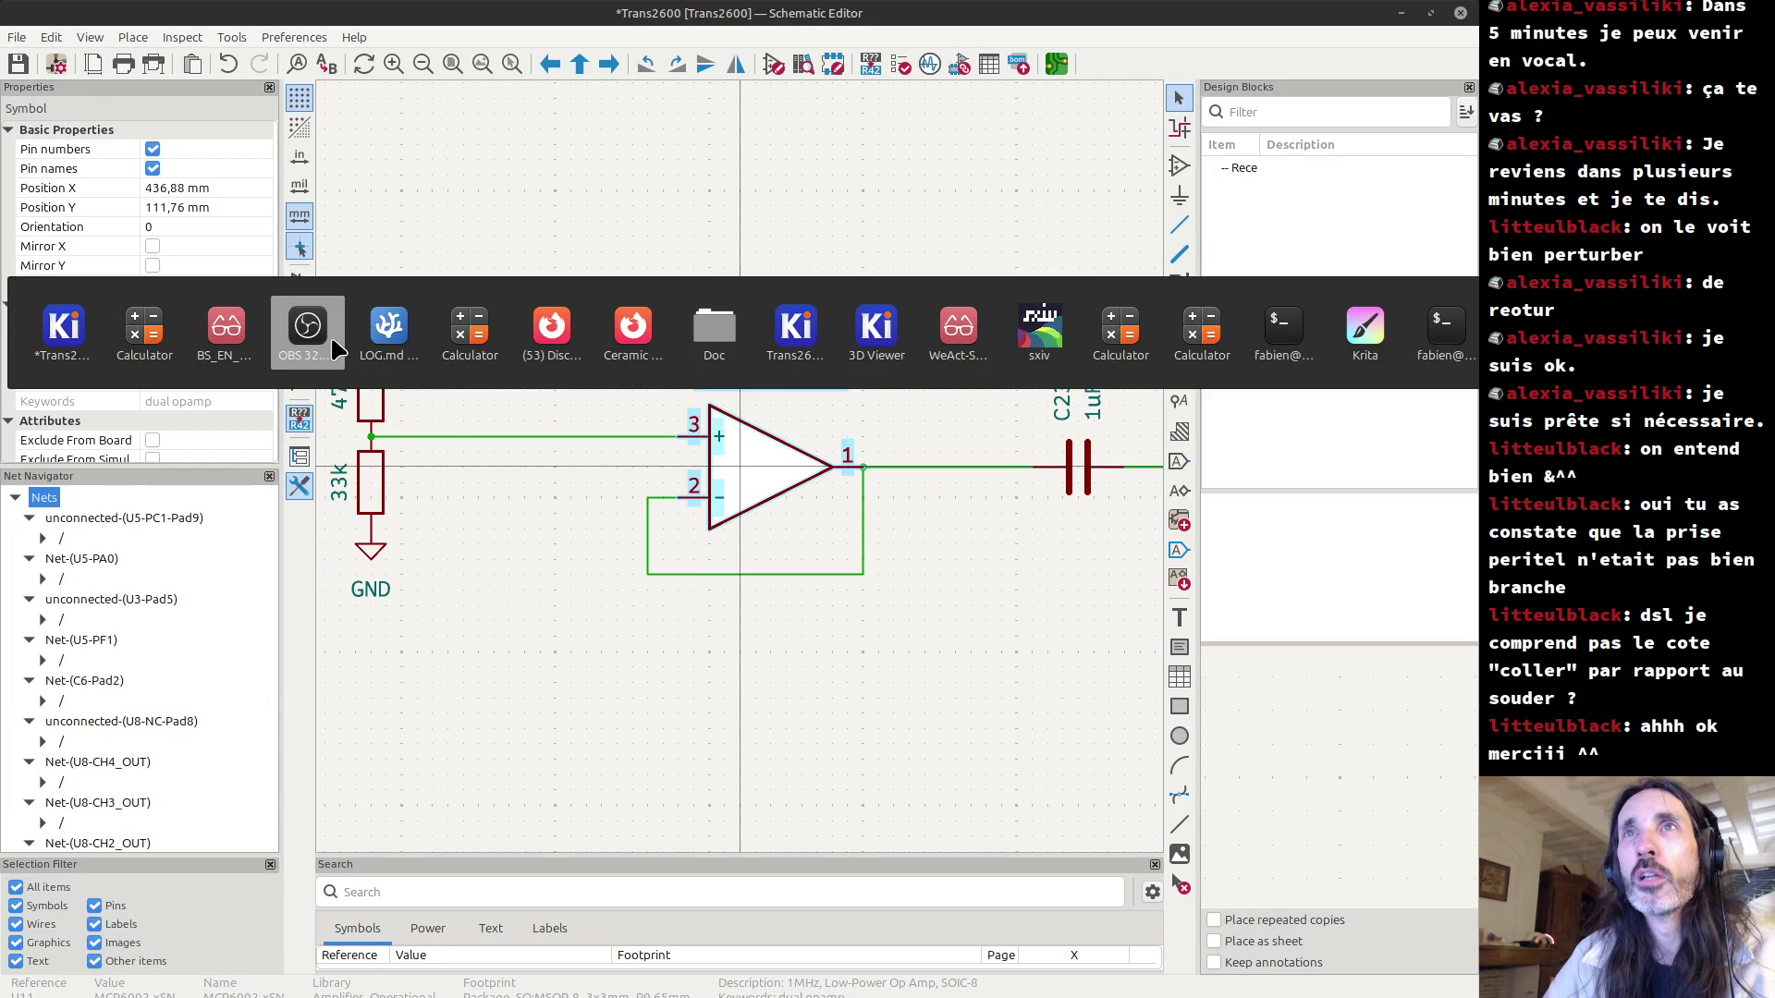
left_click(888, 319)
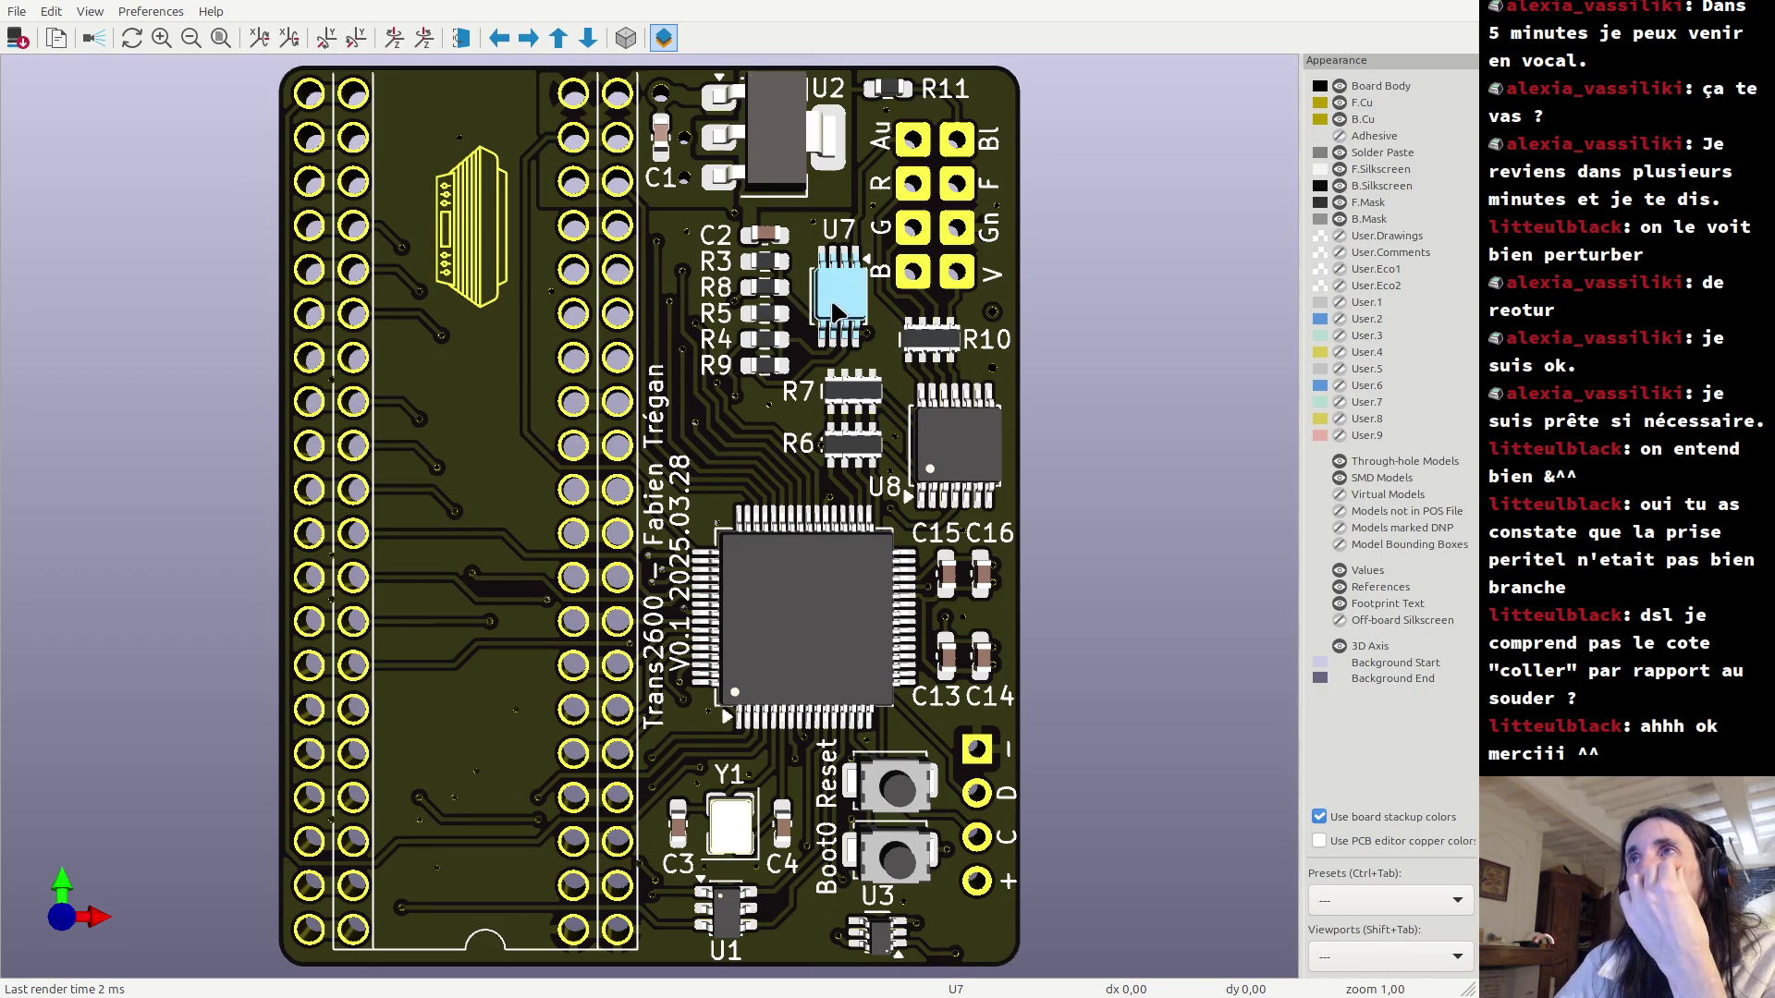
key("Right")
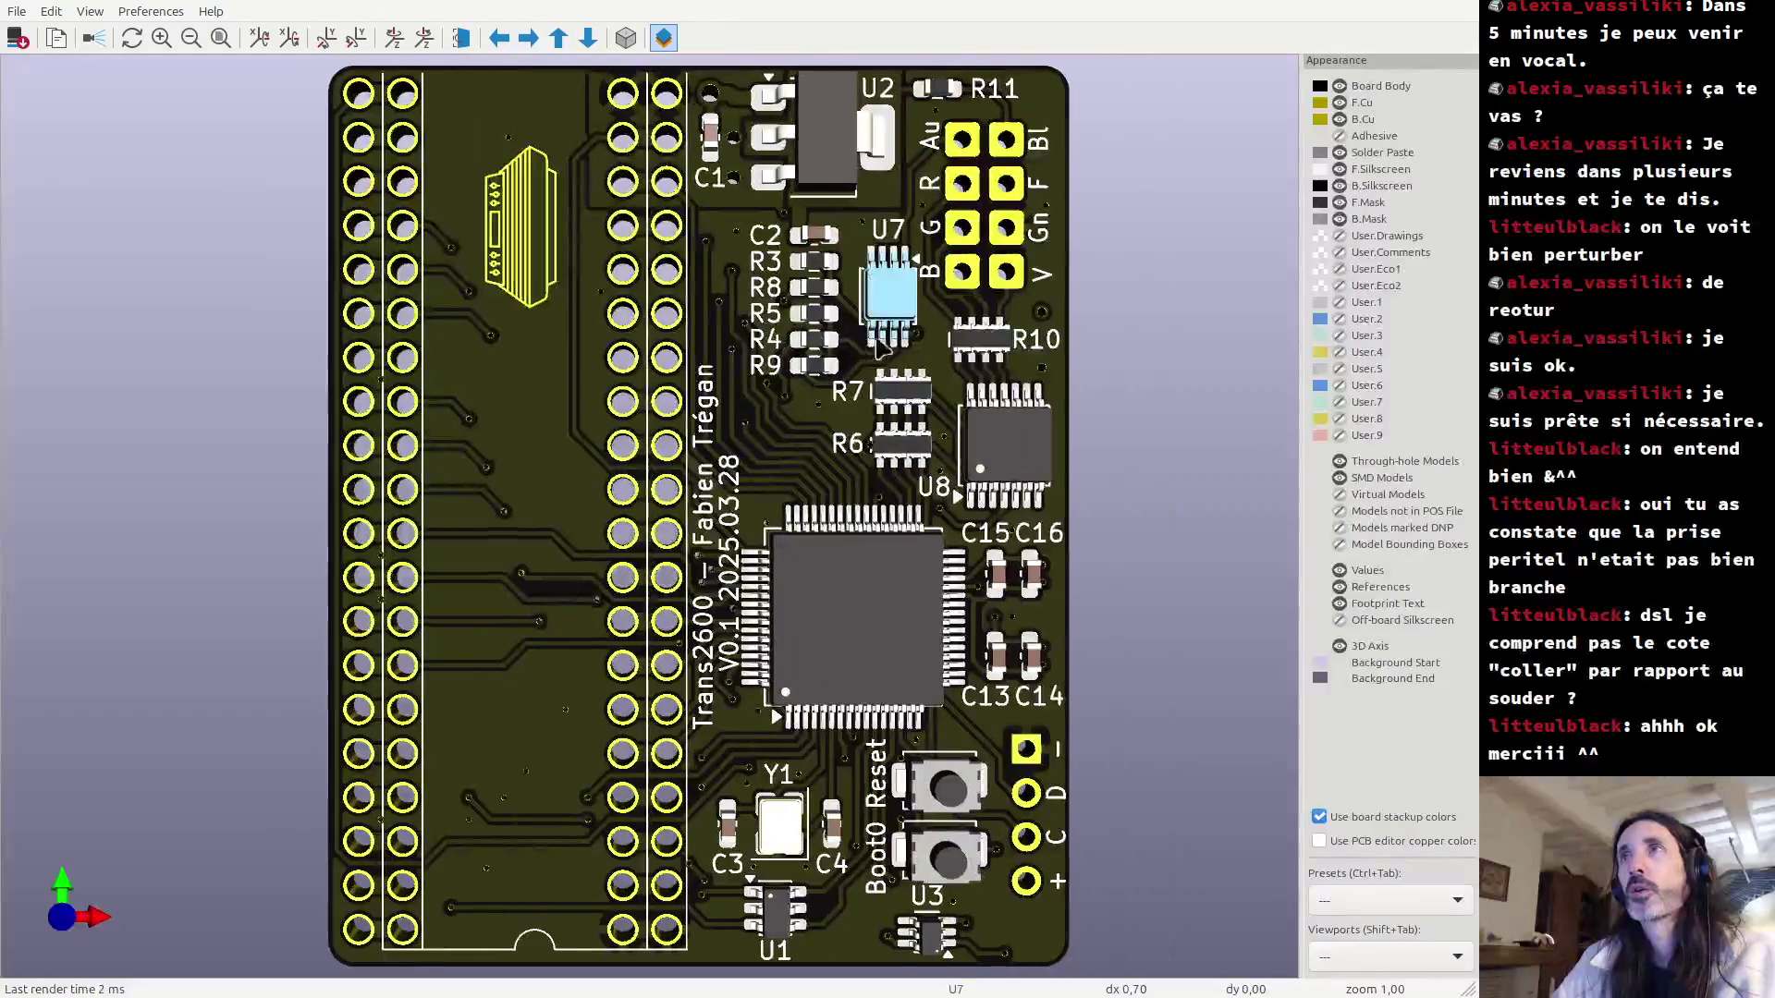
scroll(881, 350, "up", 6)
mouse_move(1104, 375)
middle_mouse_down()
mouse_move(878, 465)
mouse_move(668, 520)
middle_mouse_up()
scroll(640, 268, "down", 8)
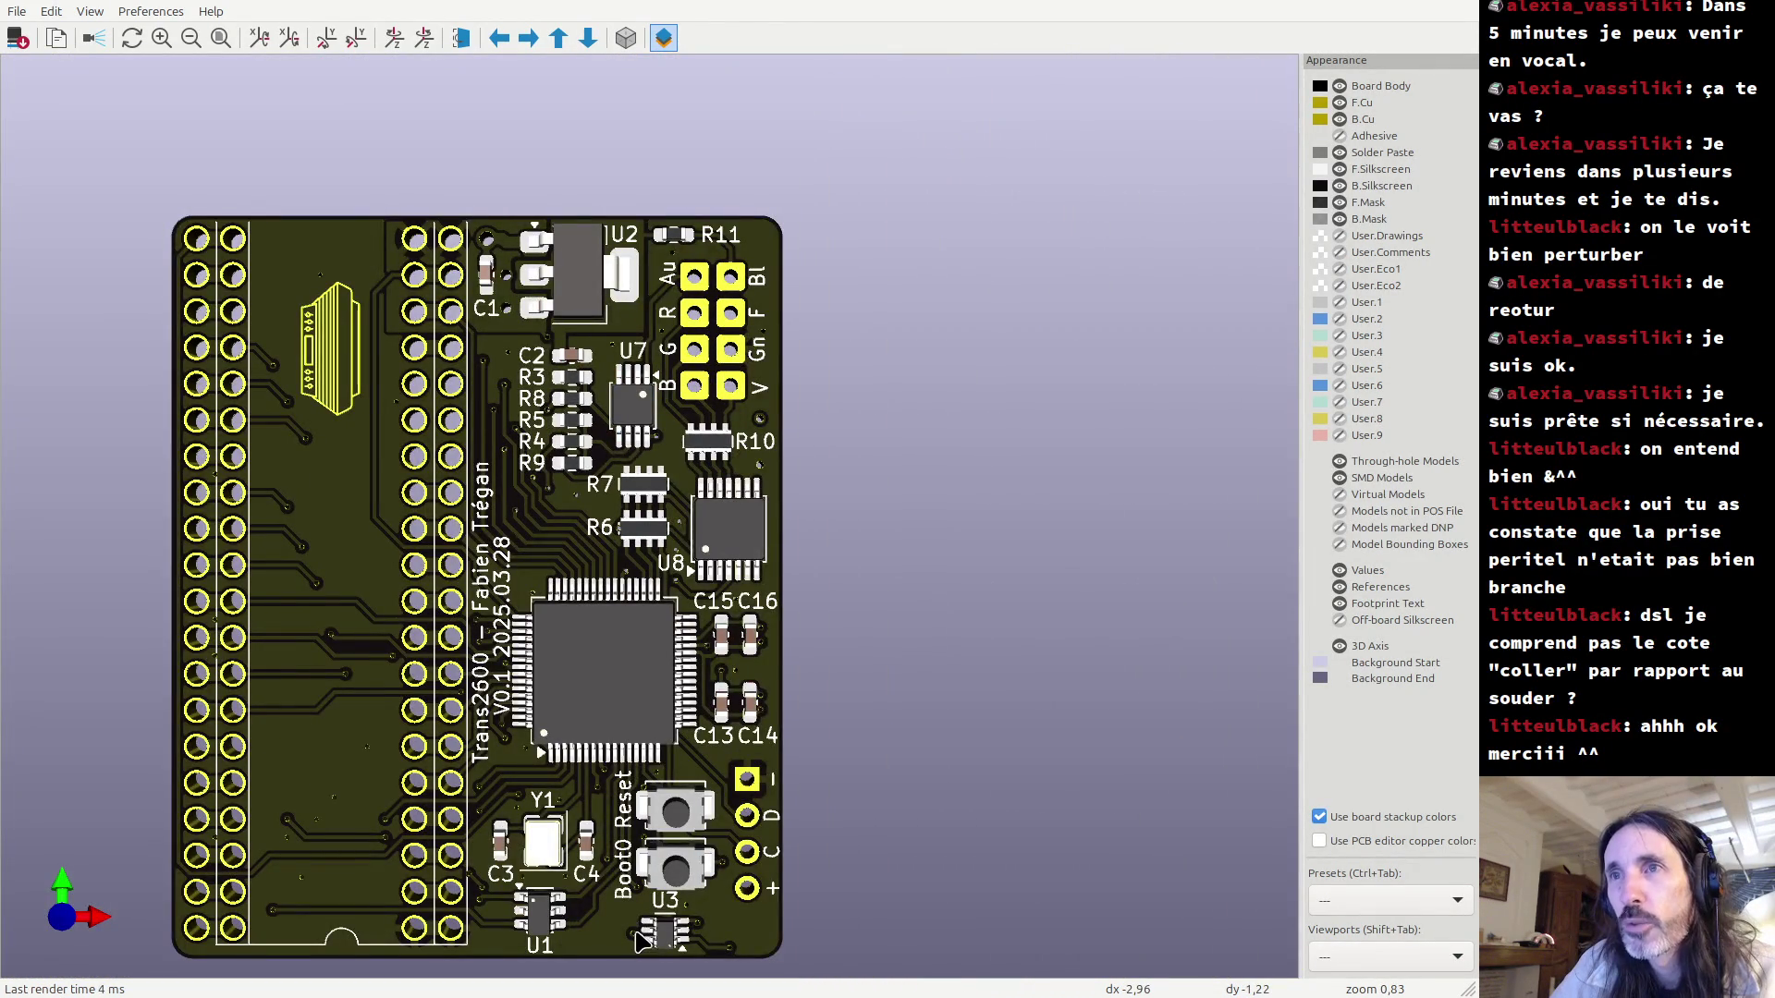
scroll(644, 943, "up", 4)
scroll(580, 772, "up", 10)
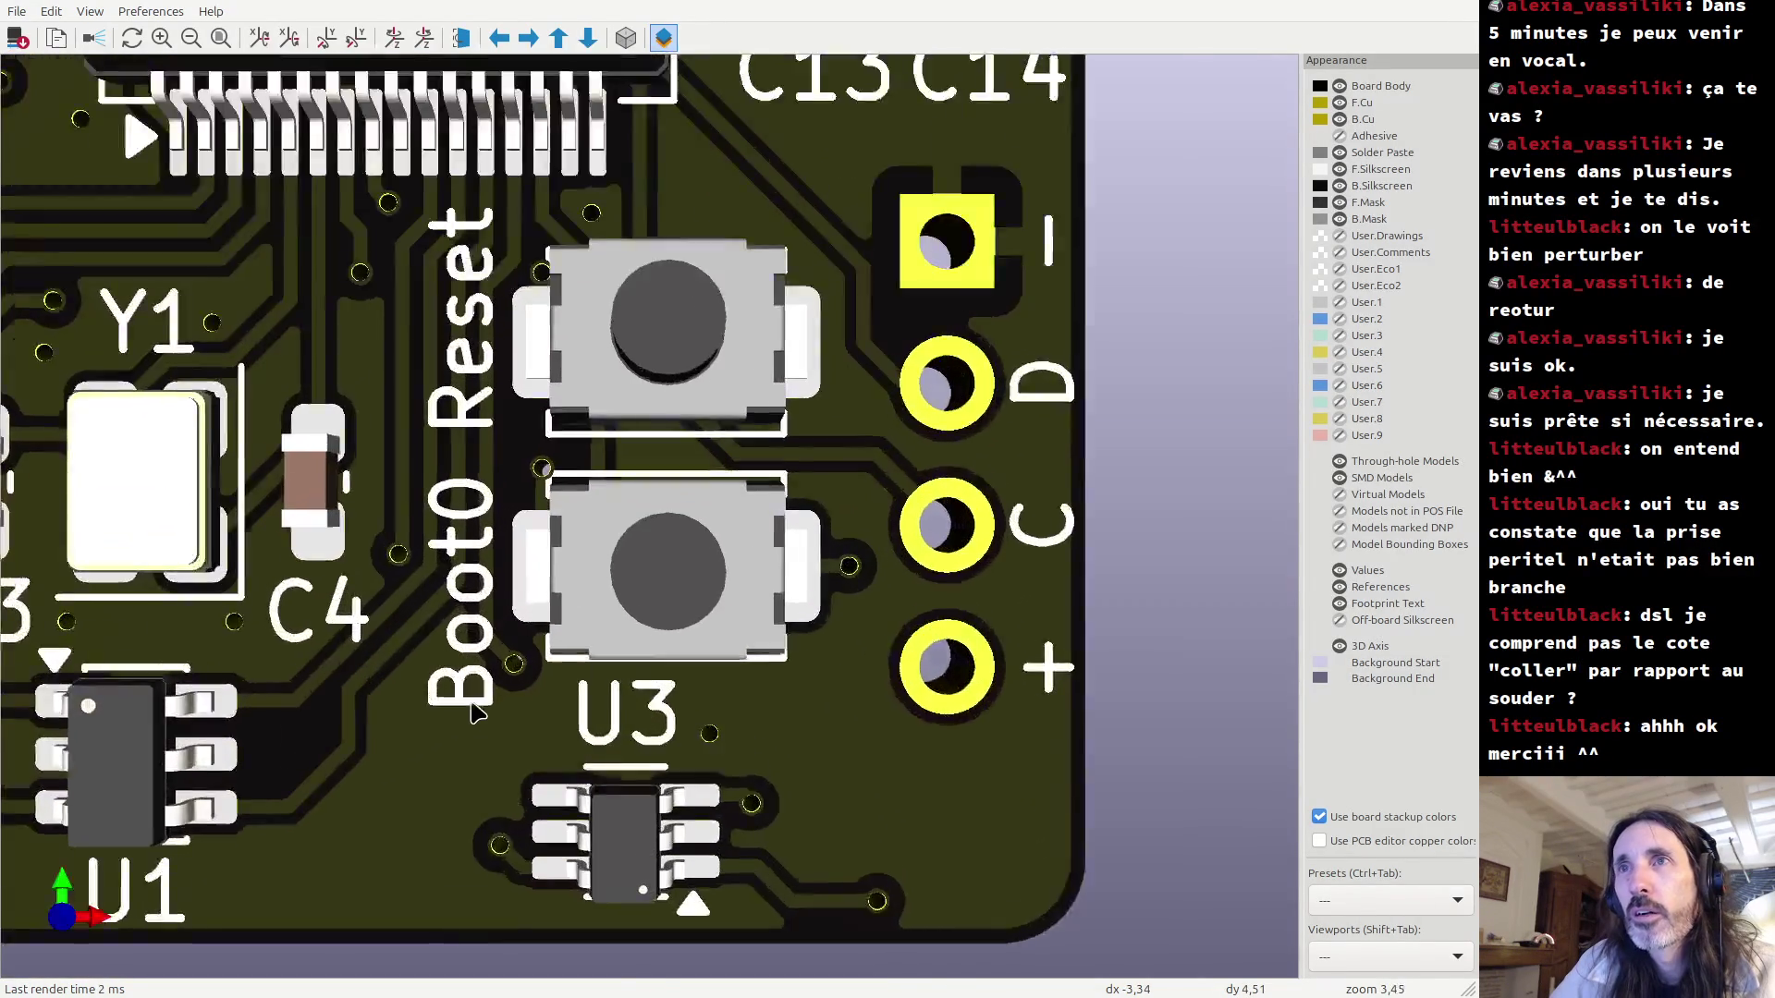
middle_click_drag(471, 712, 860, 353)
scroll(758, 398, "up", 1)
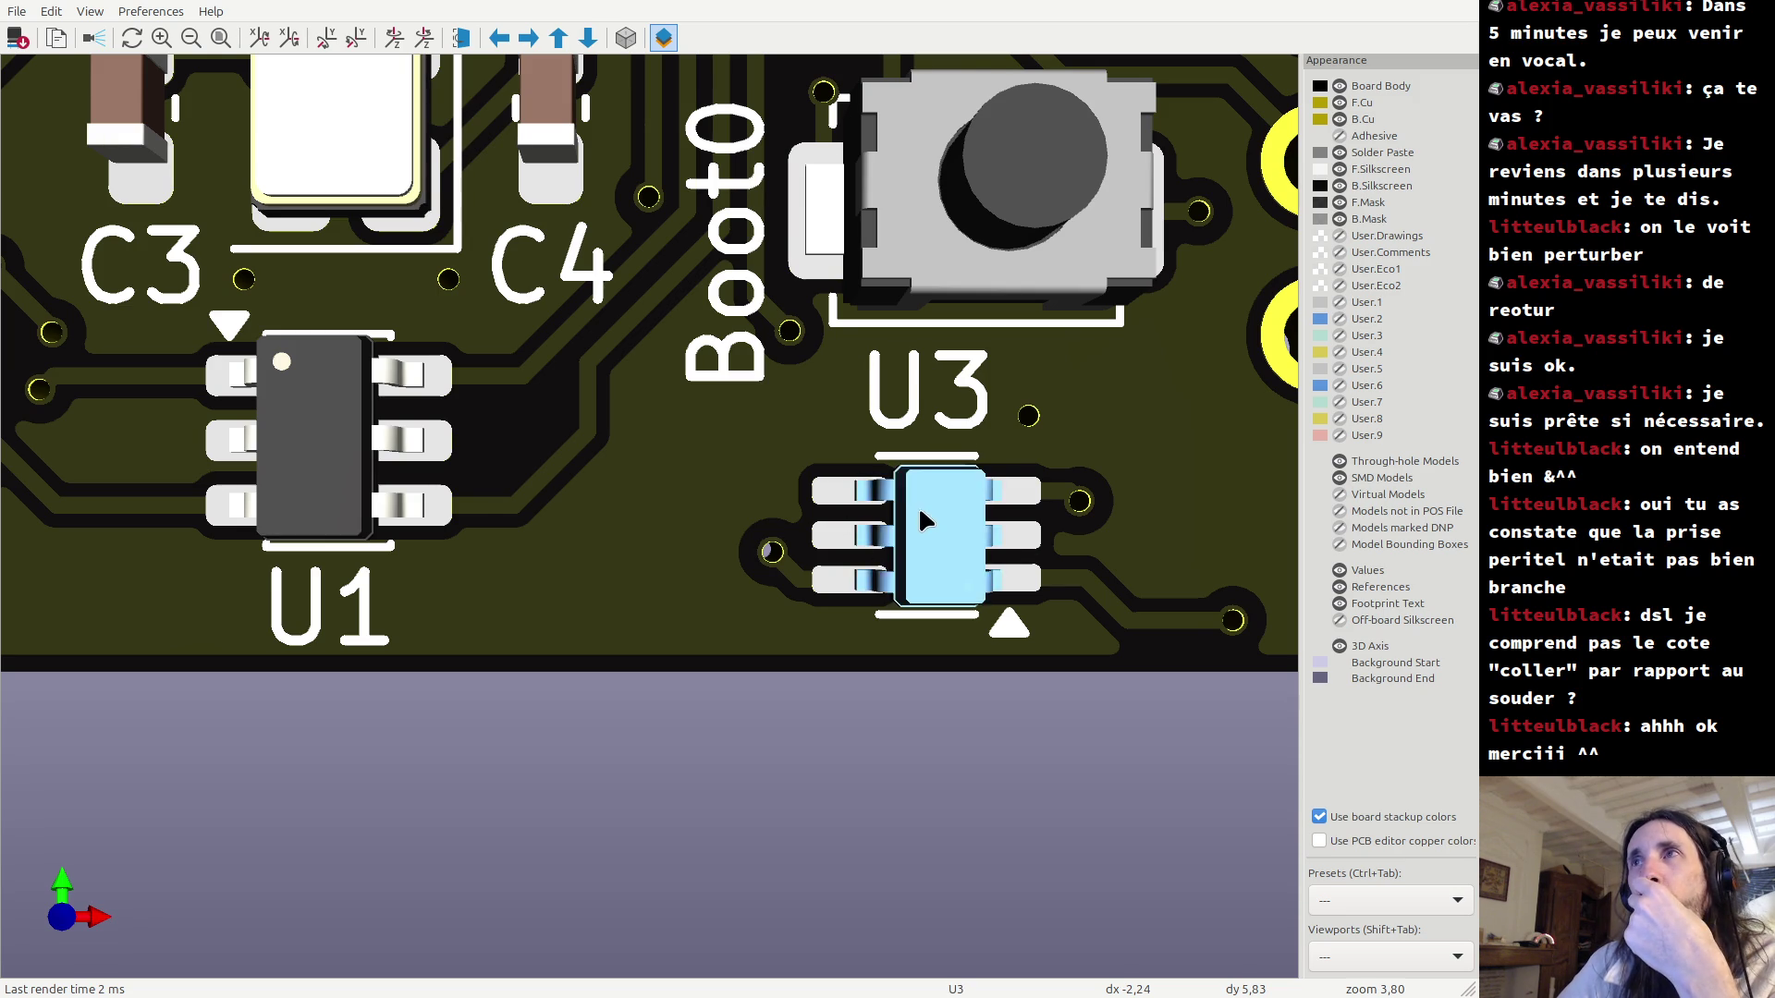
scroll(924, 520, "down", 5)
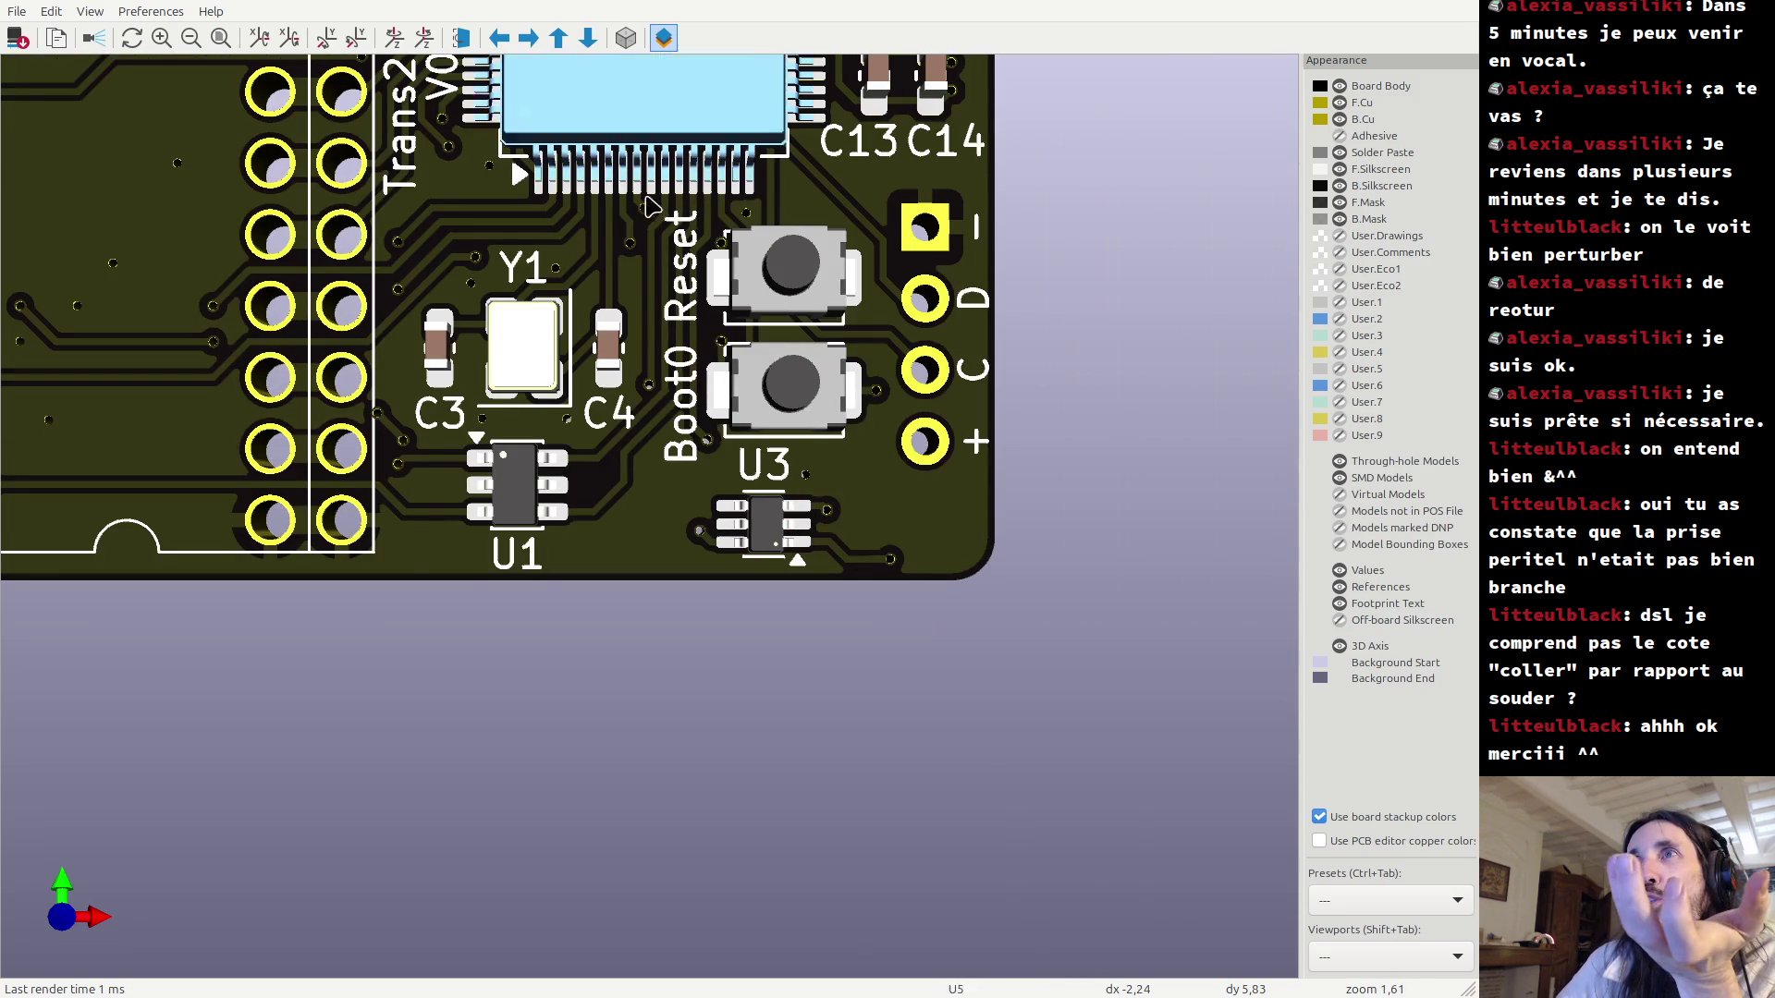
scroll(644, 181, "up", 1)
scroll(652, 608, "up", 1)
scroll(652, 606, "up", 6)
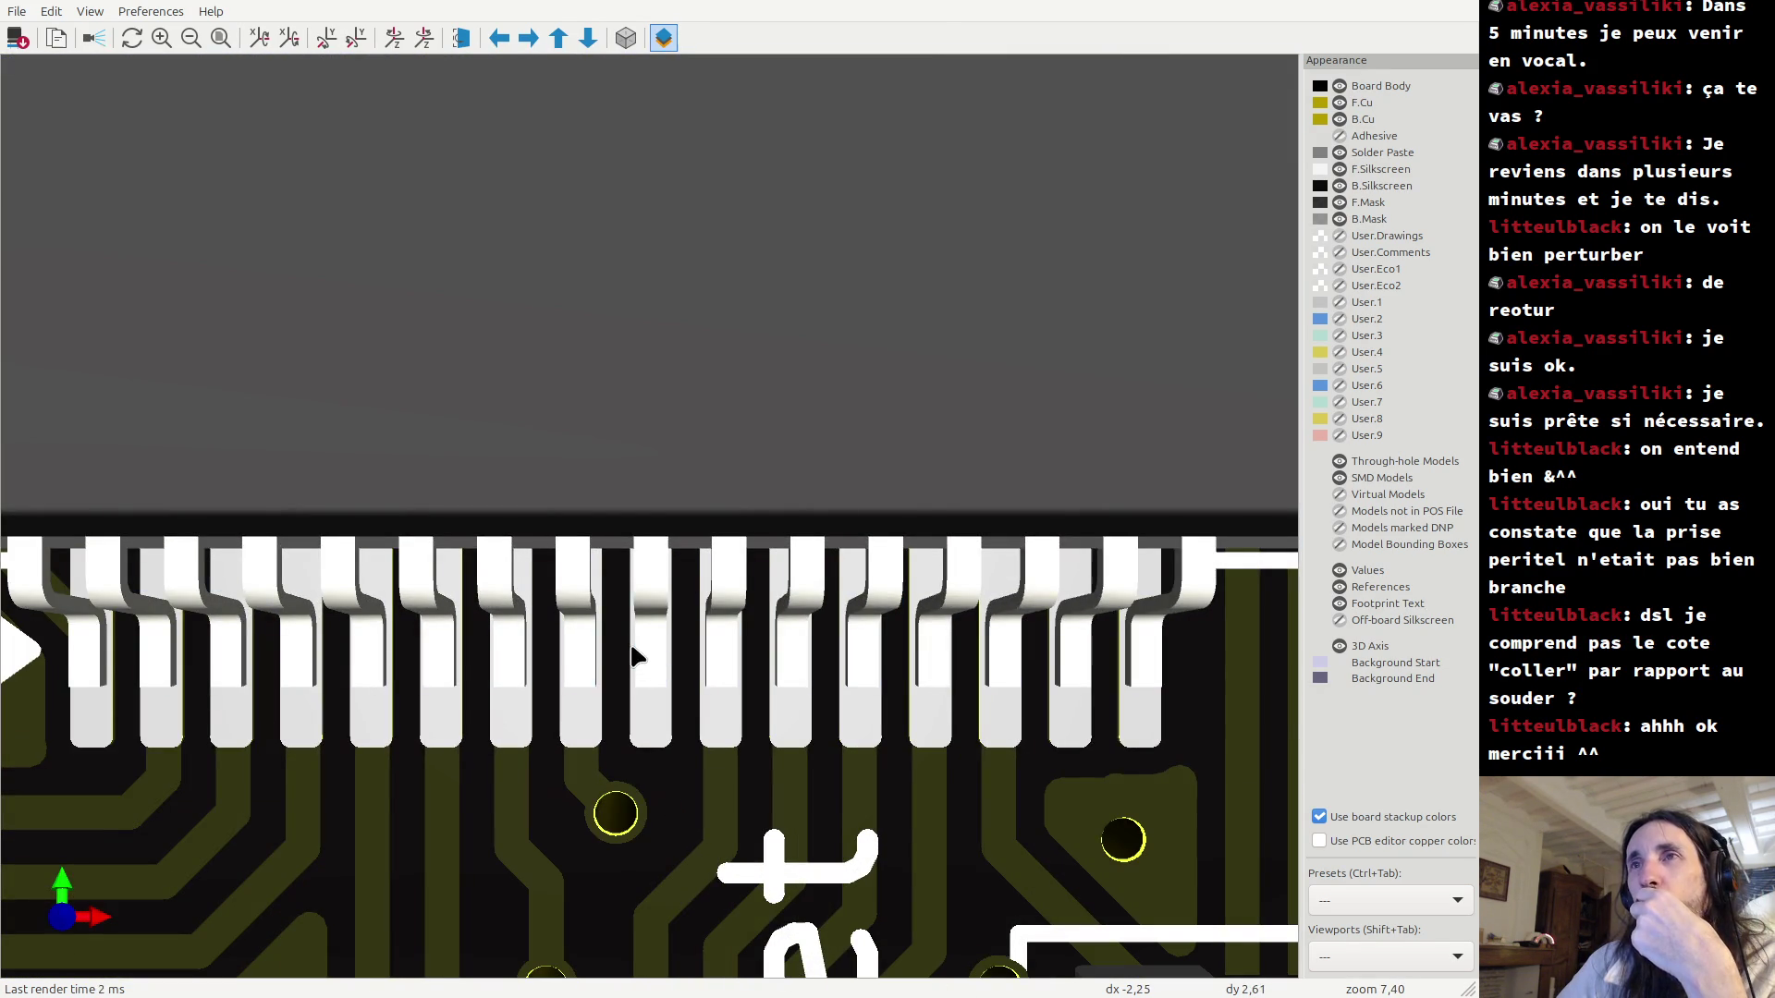
scroll(633, 653, "down", 3)
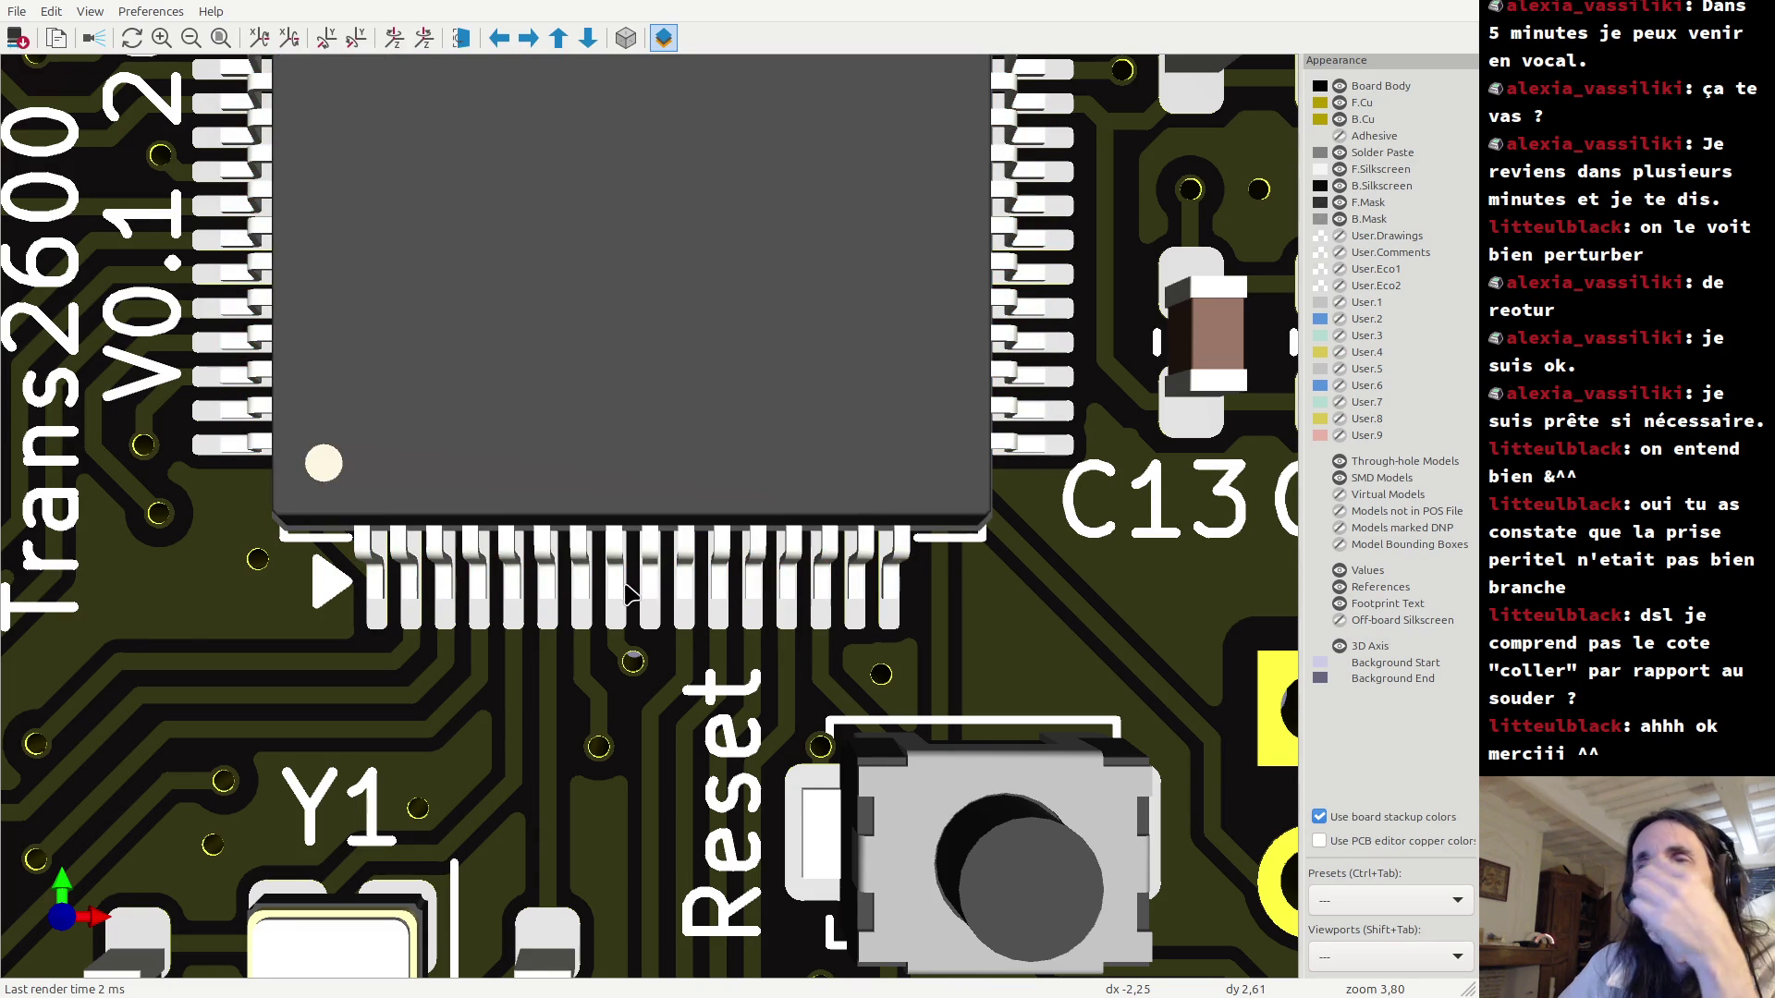
scroll(627, 592, "down", 5)
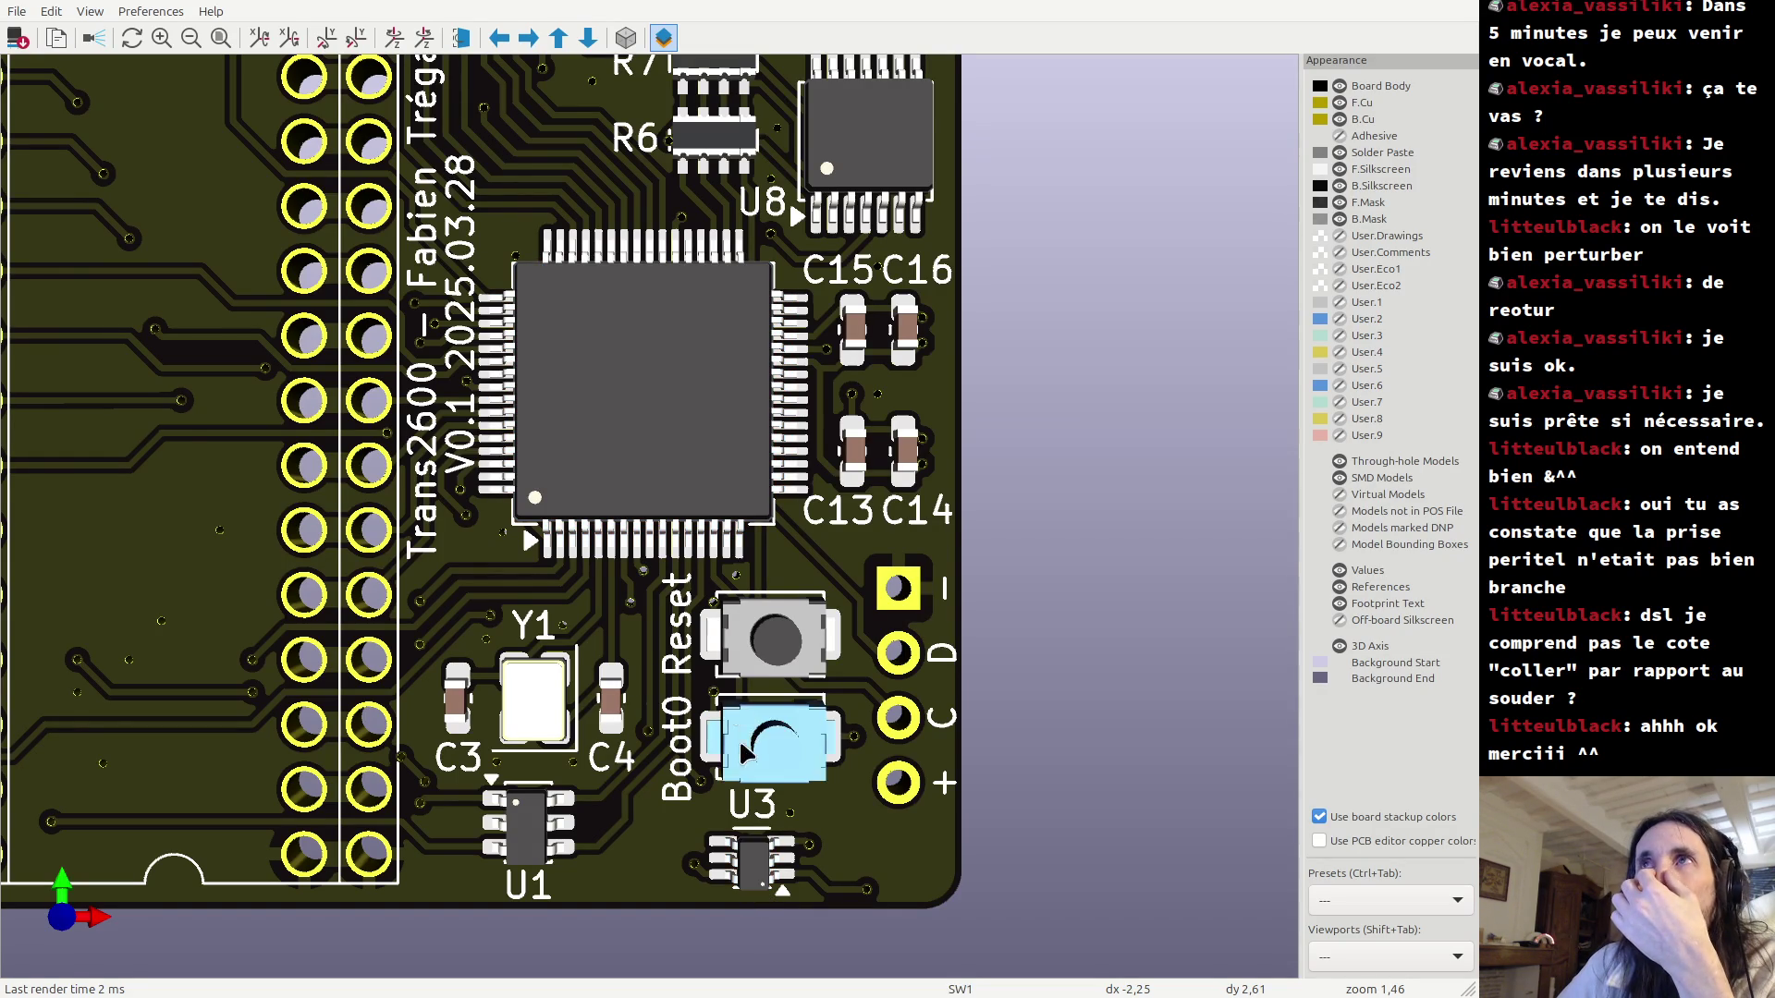
scroll(695, 379, "down", 2)
middle_click_drag(682, 89, 684, 273)
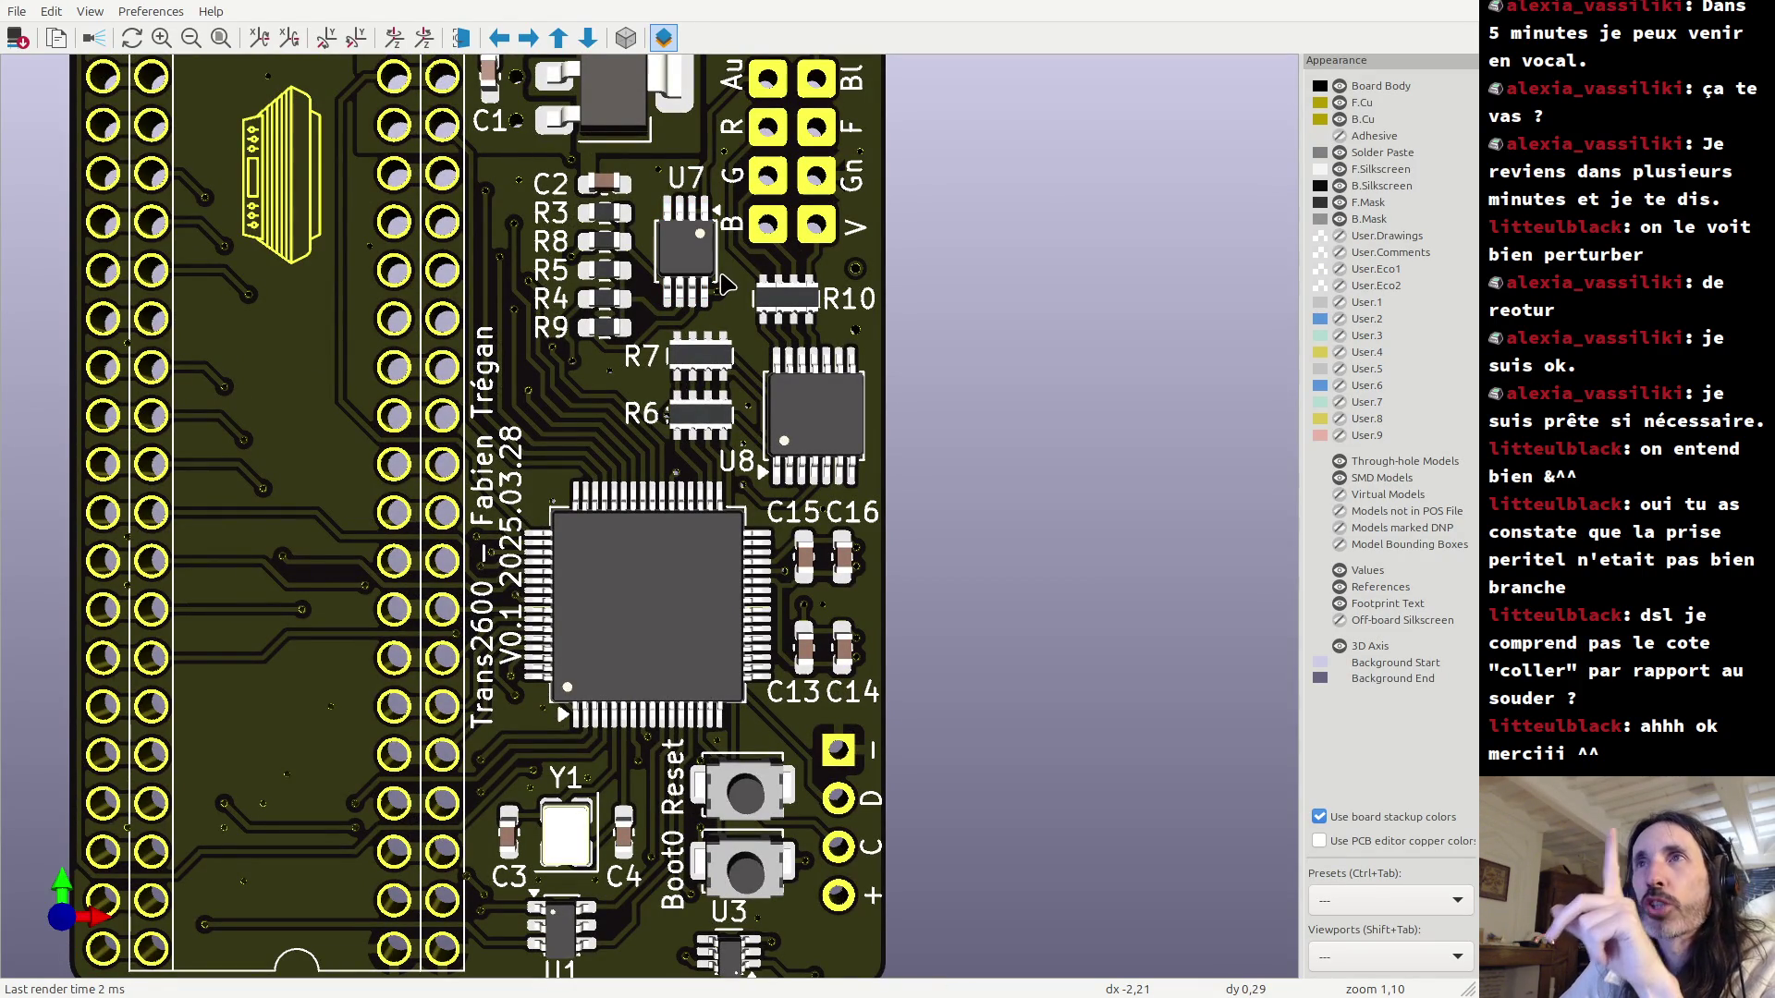
scroll(721, 284, "up", 1)
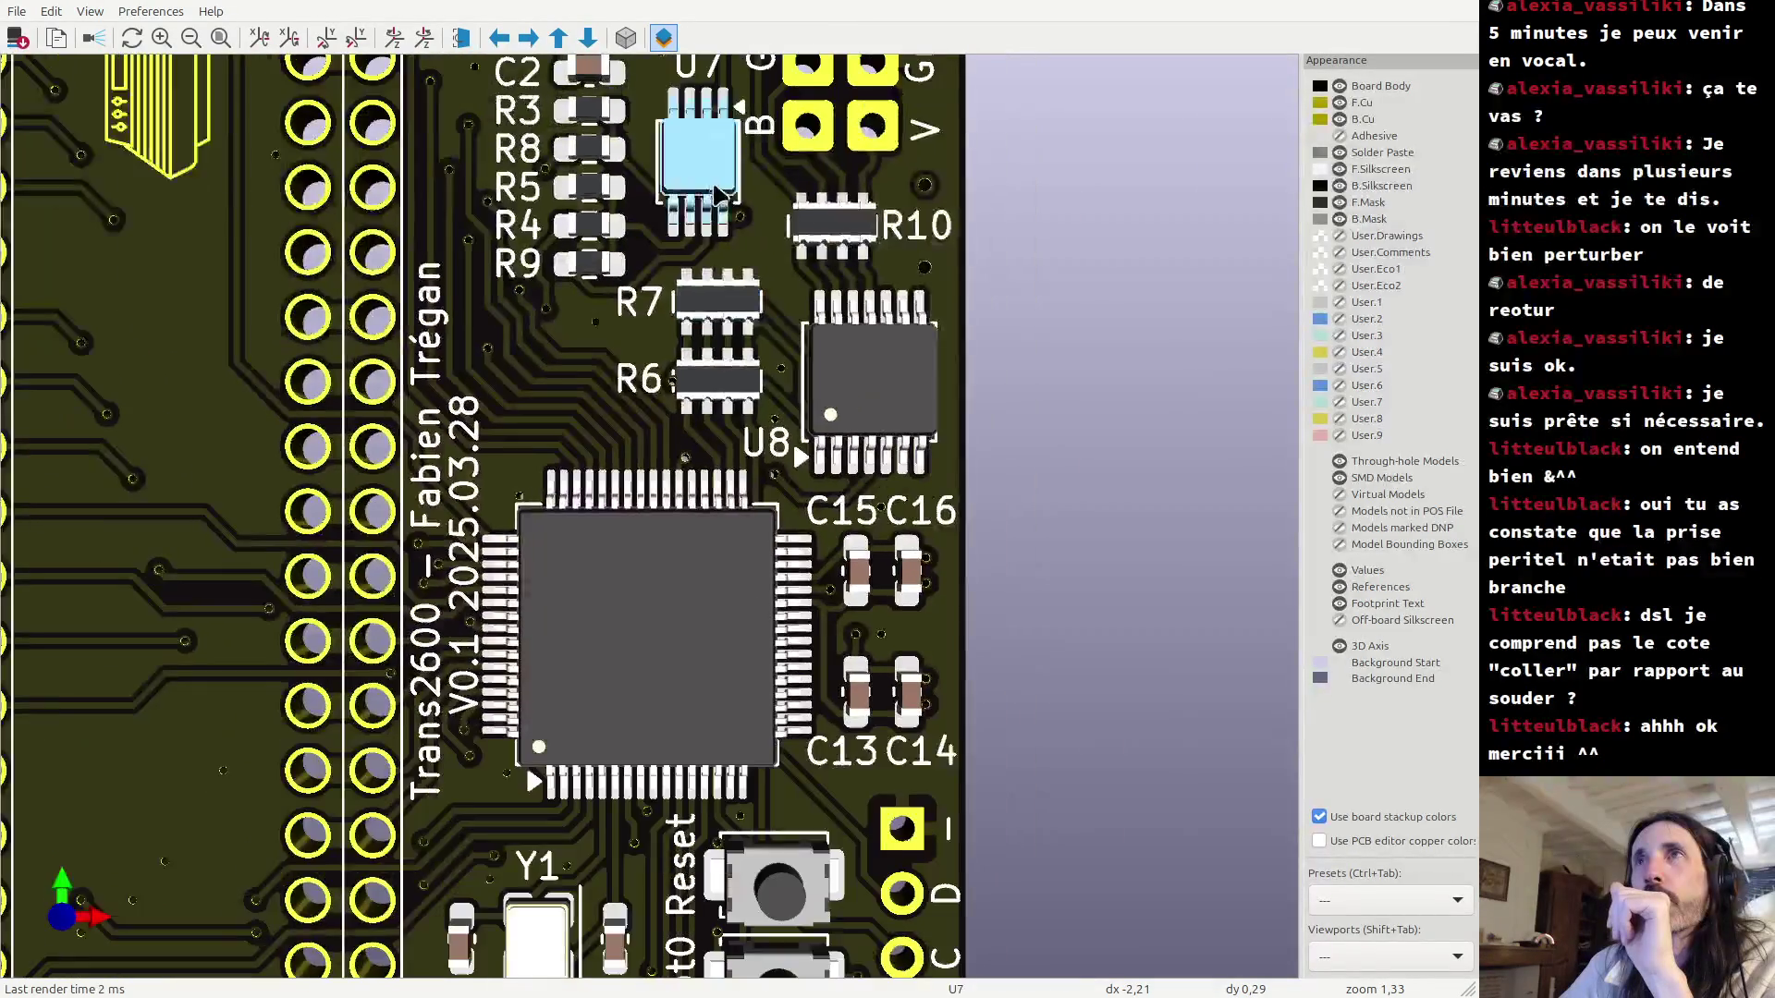
scroll(760, 301, "up", 5)
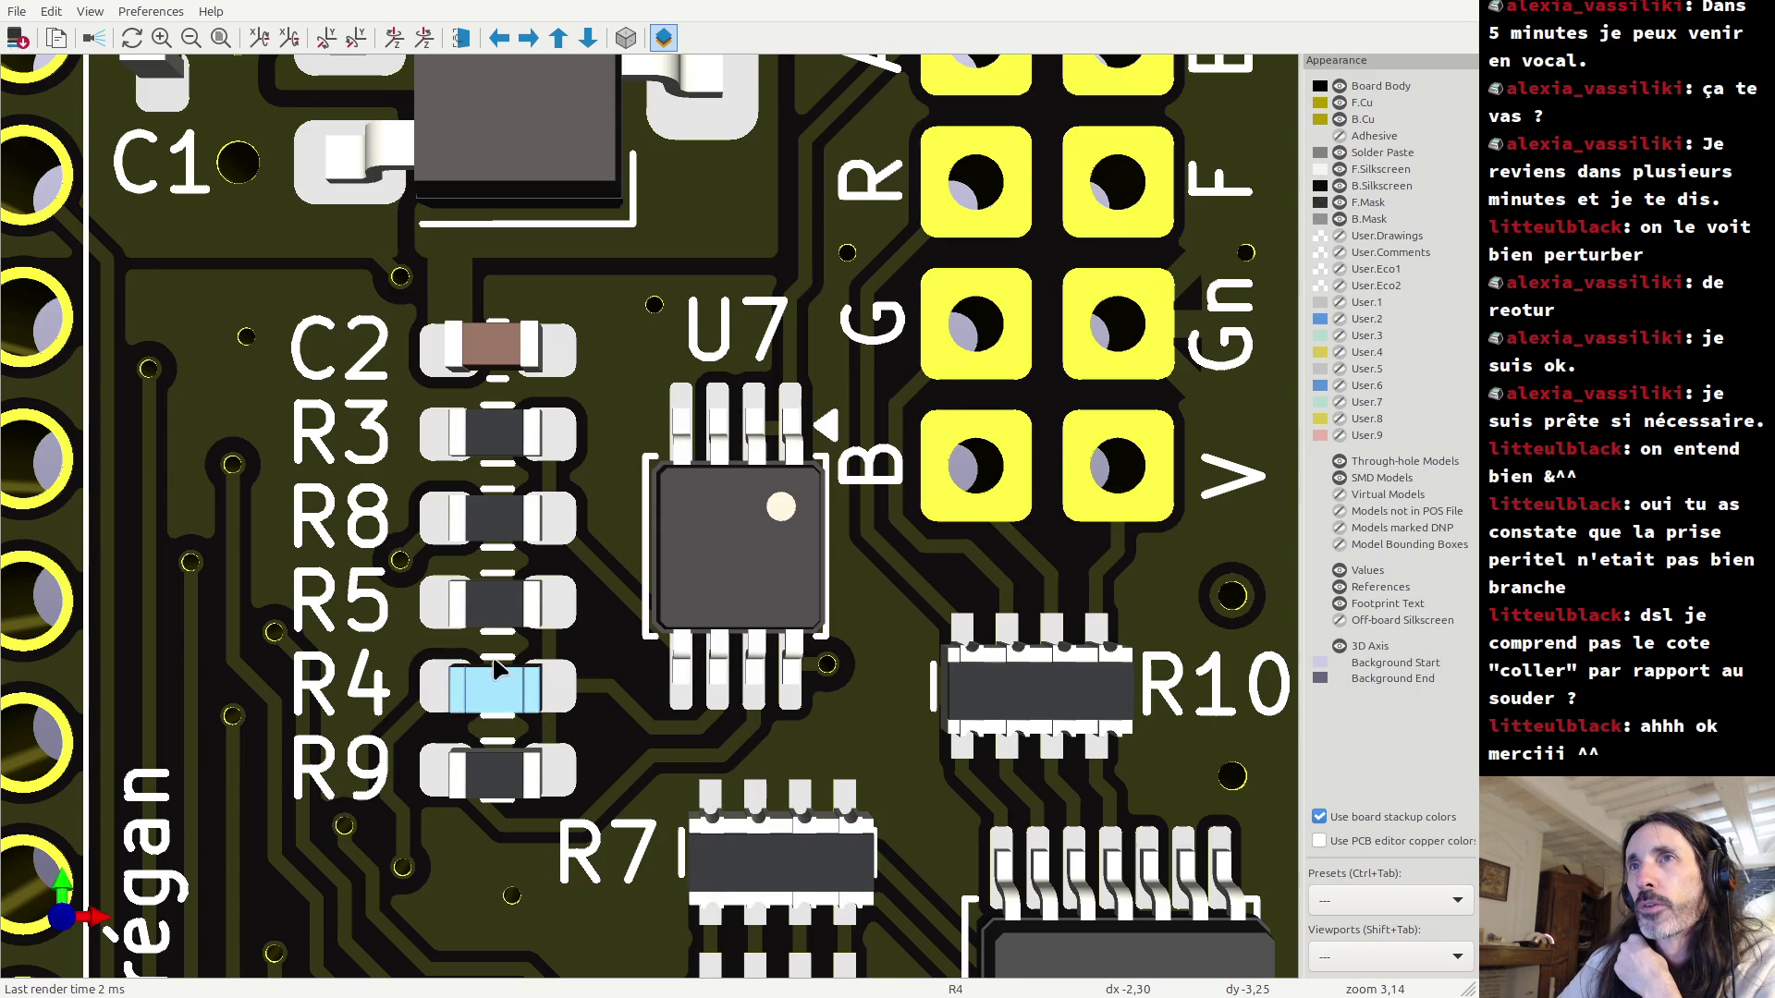
scroll(651, 733, "down", 5, "shift")
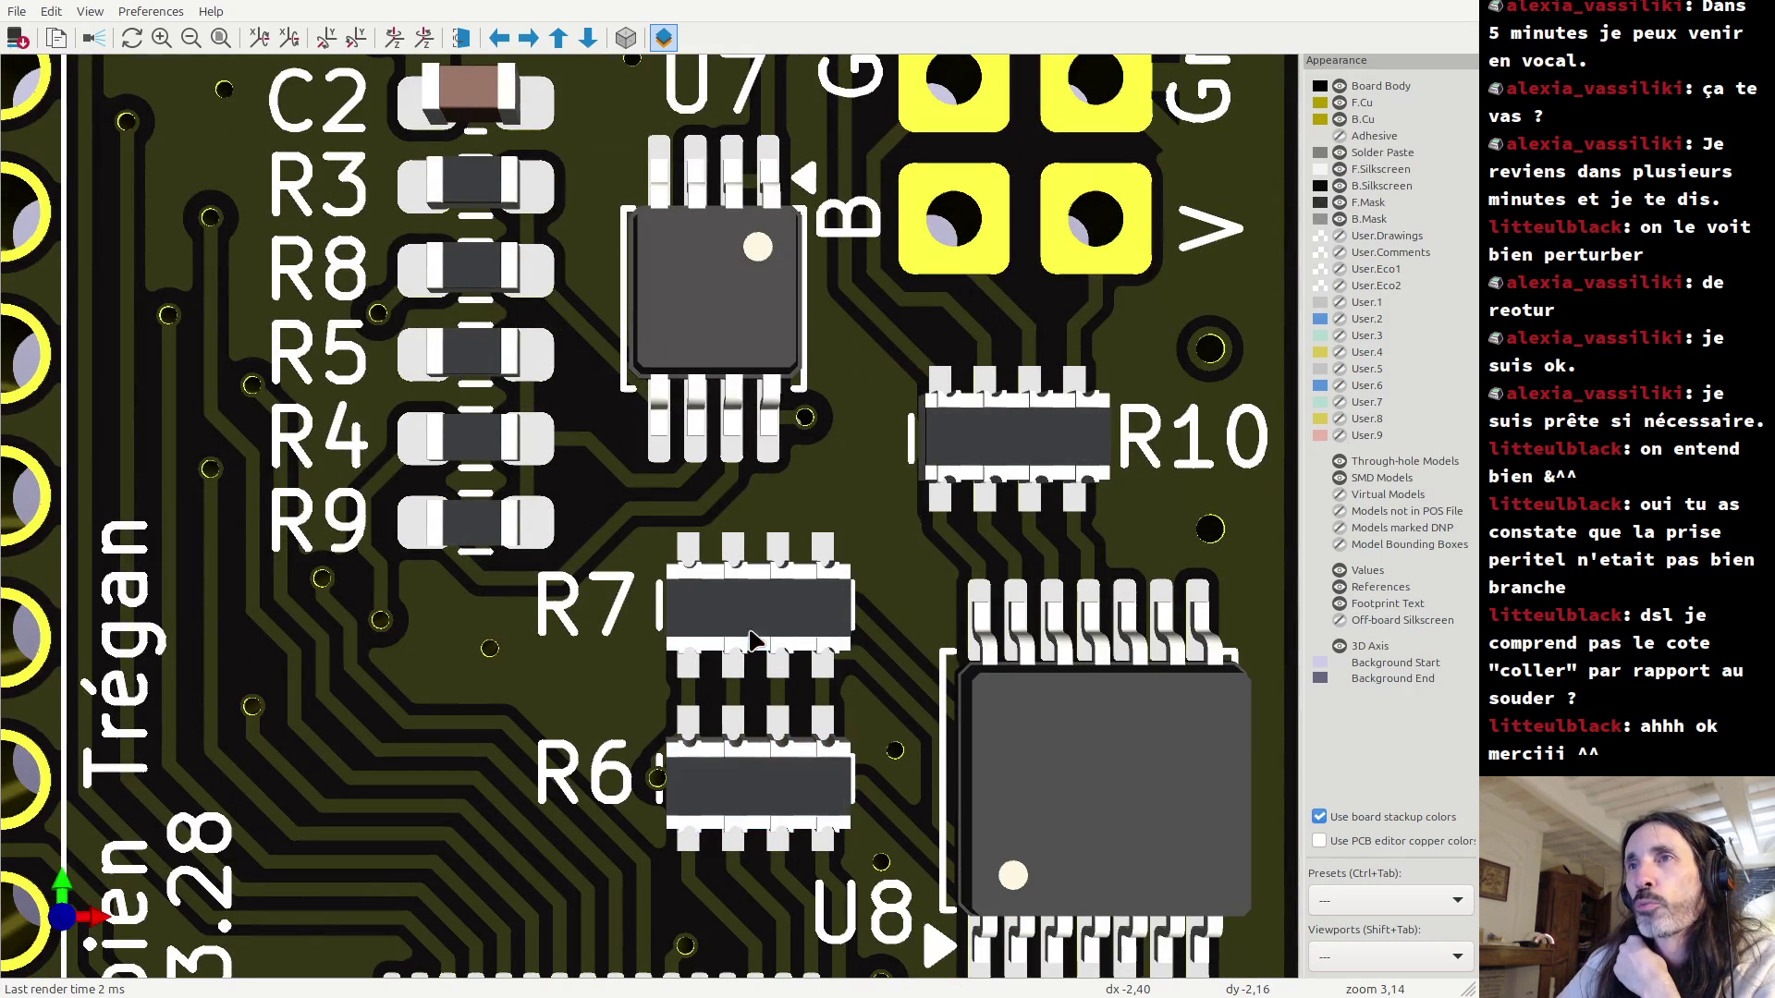
scroll(747, 541, "down", 8, "shift")
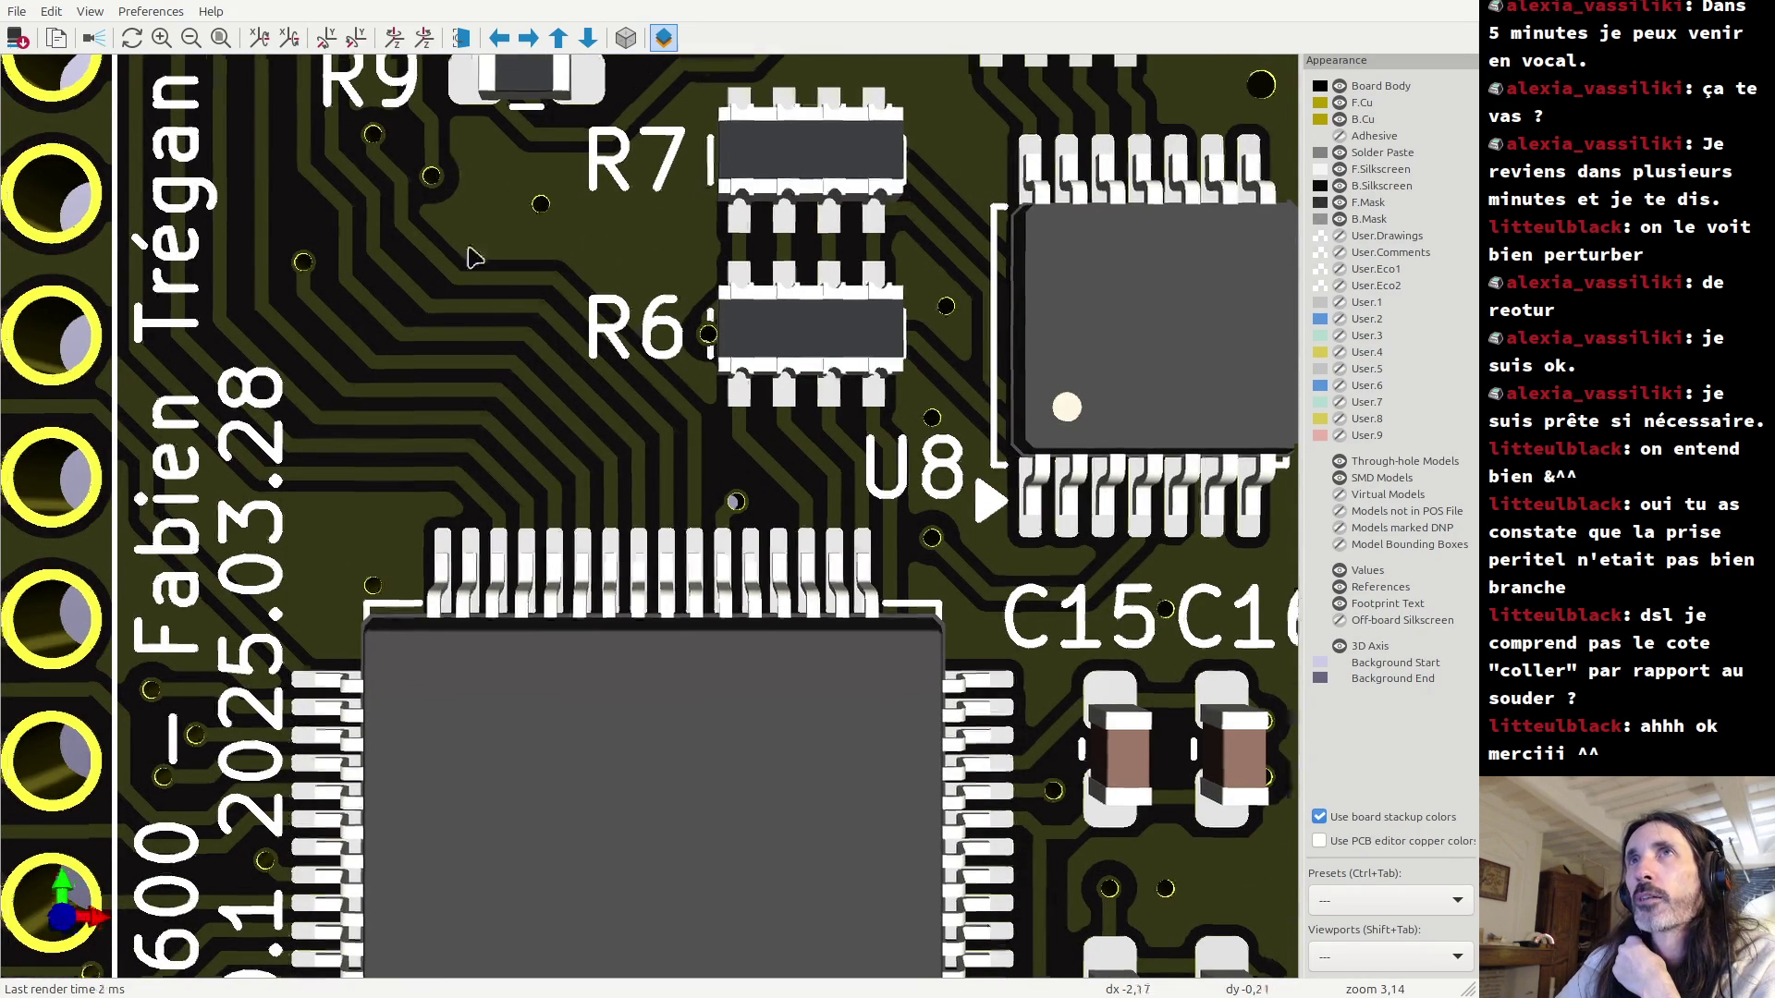
middle_click_drag(459, 157, 448, 404)
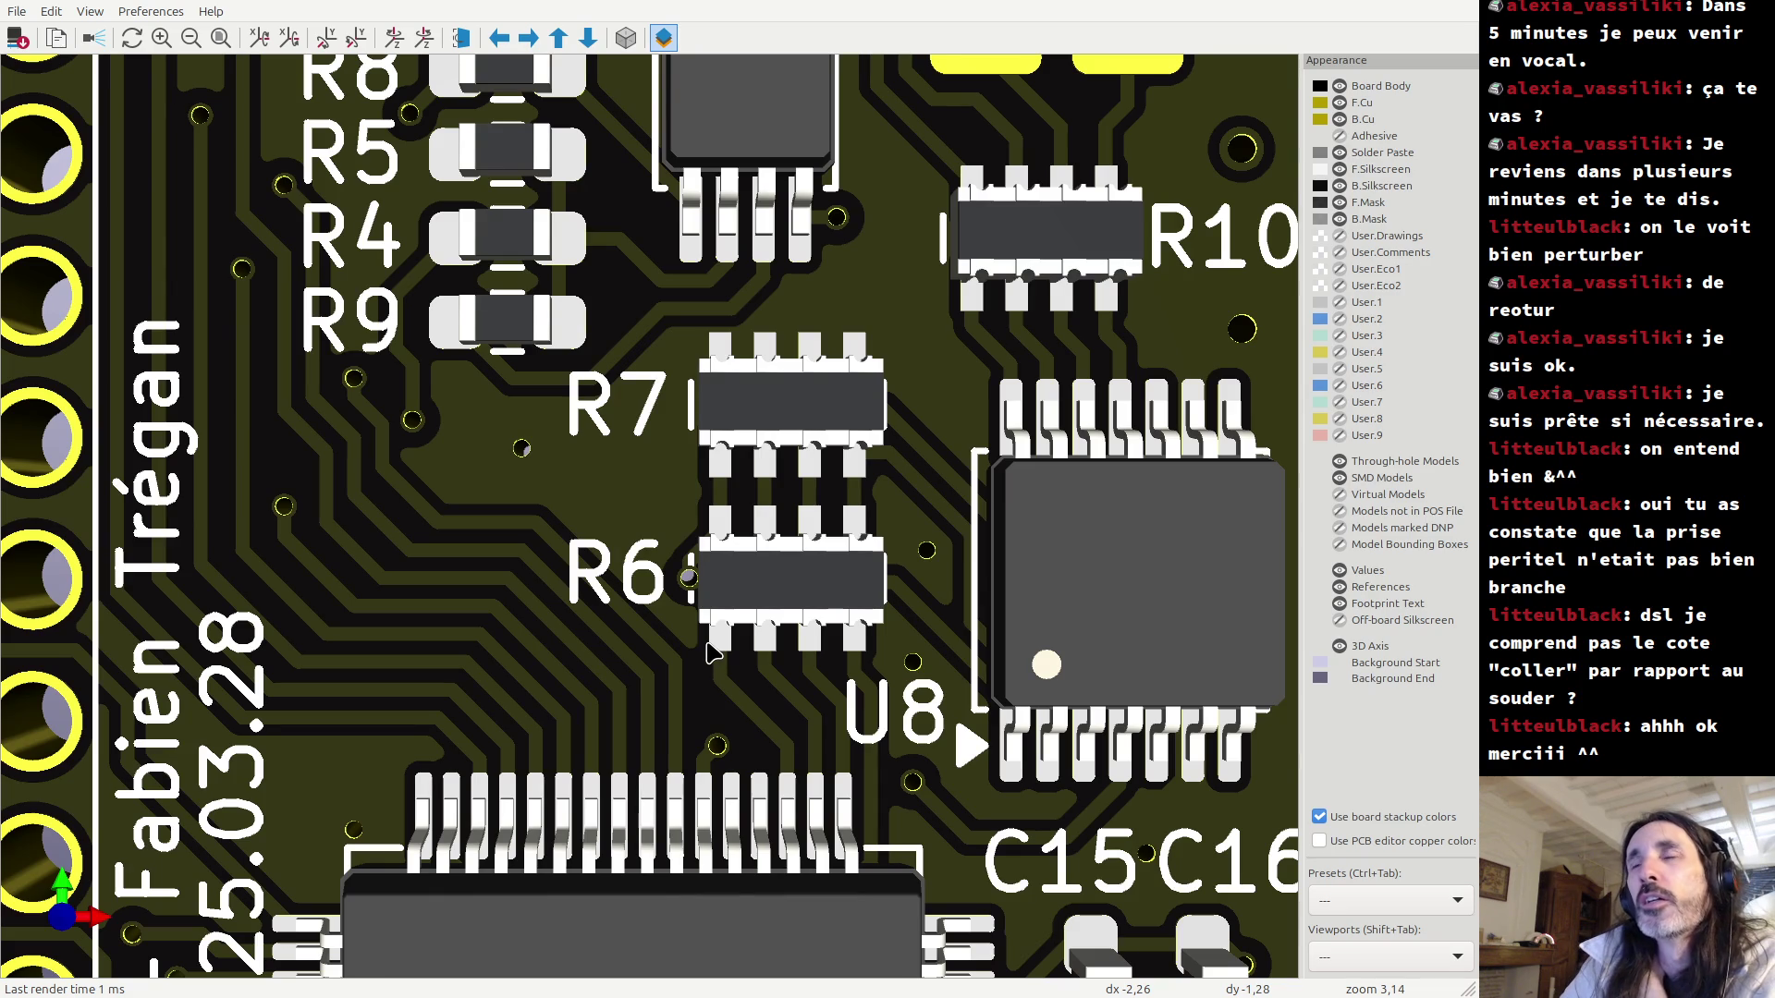
key("Right")
key("Down")
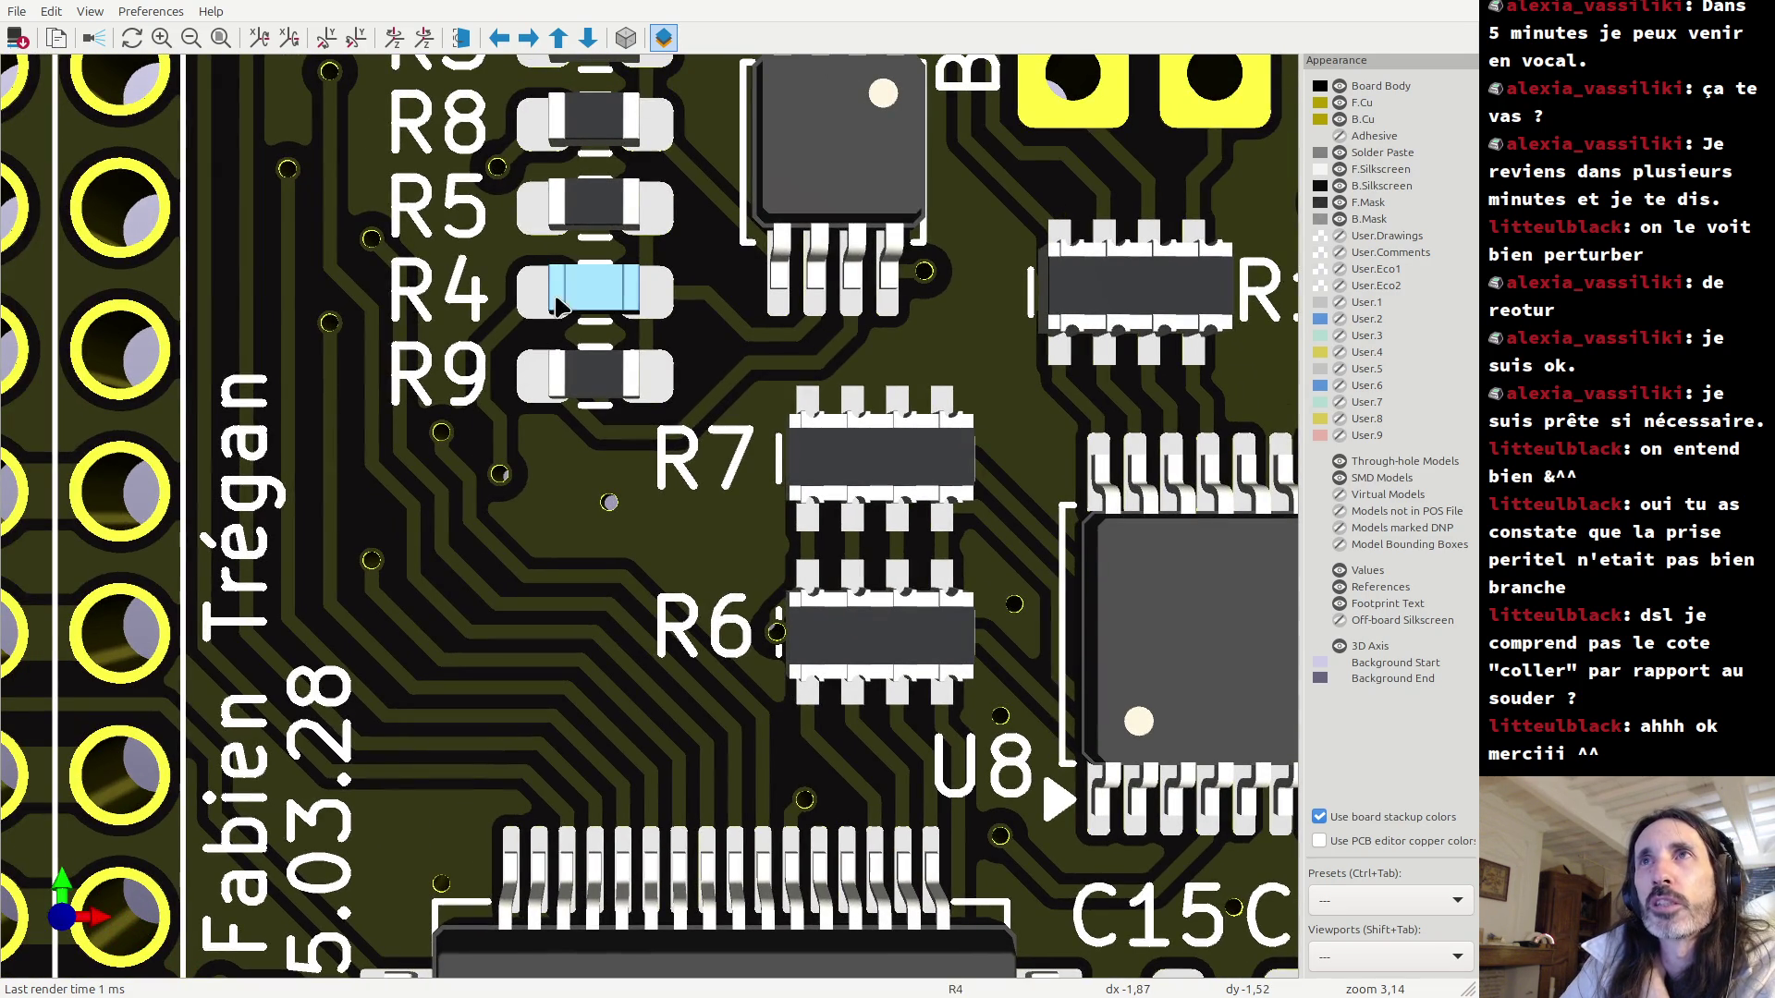
scroll(453, 458, "down", 3)
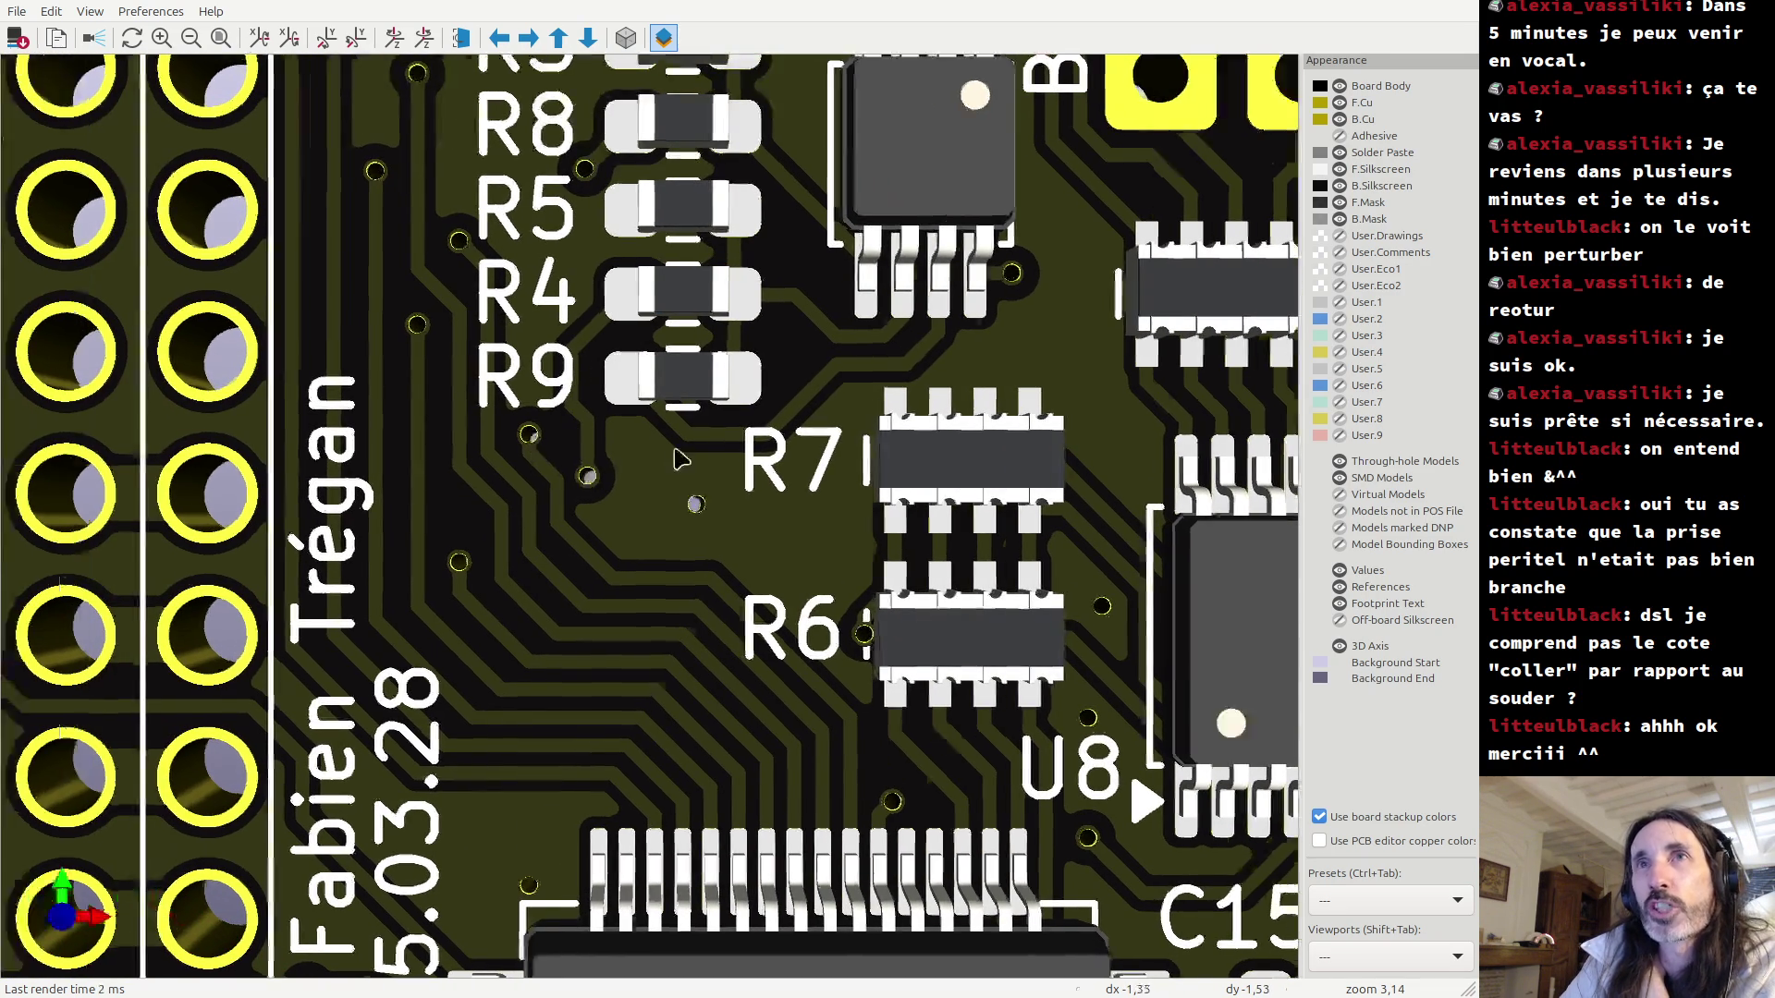
scroll(764, 484, "down", 5)
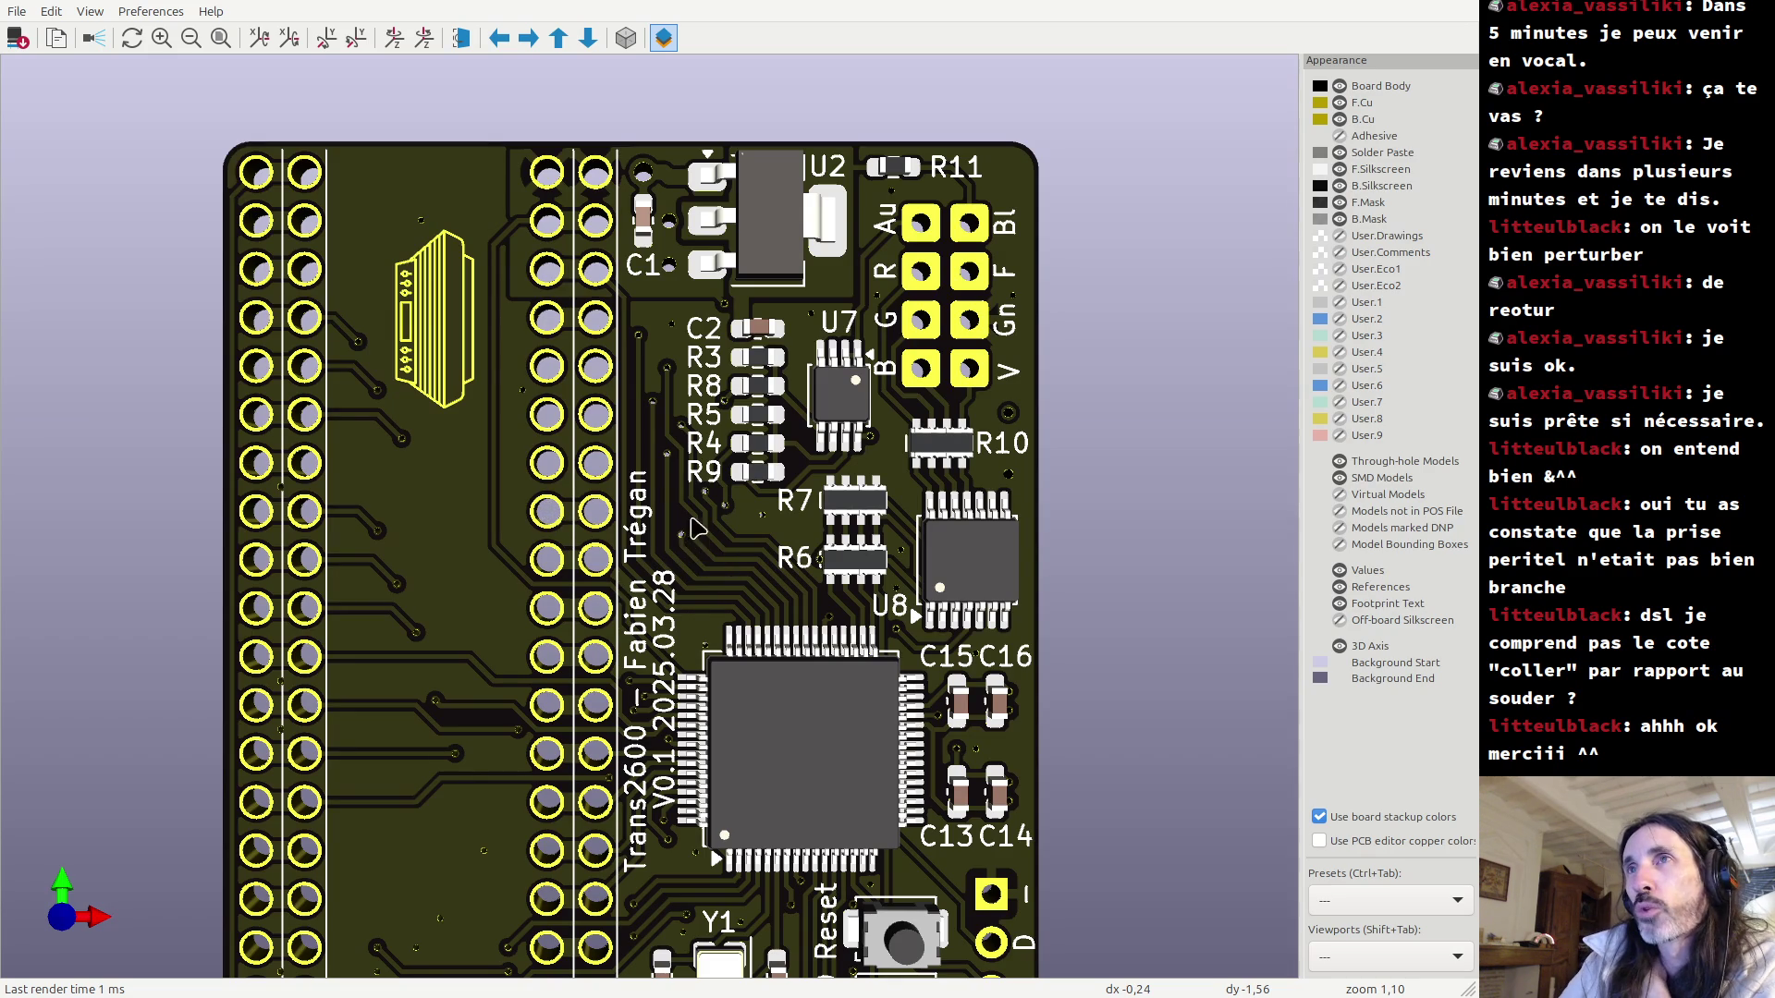
scroll(712, 520, "up", 1)
scroll(710, 516, "up", 4)
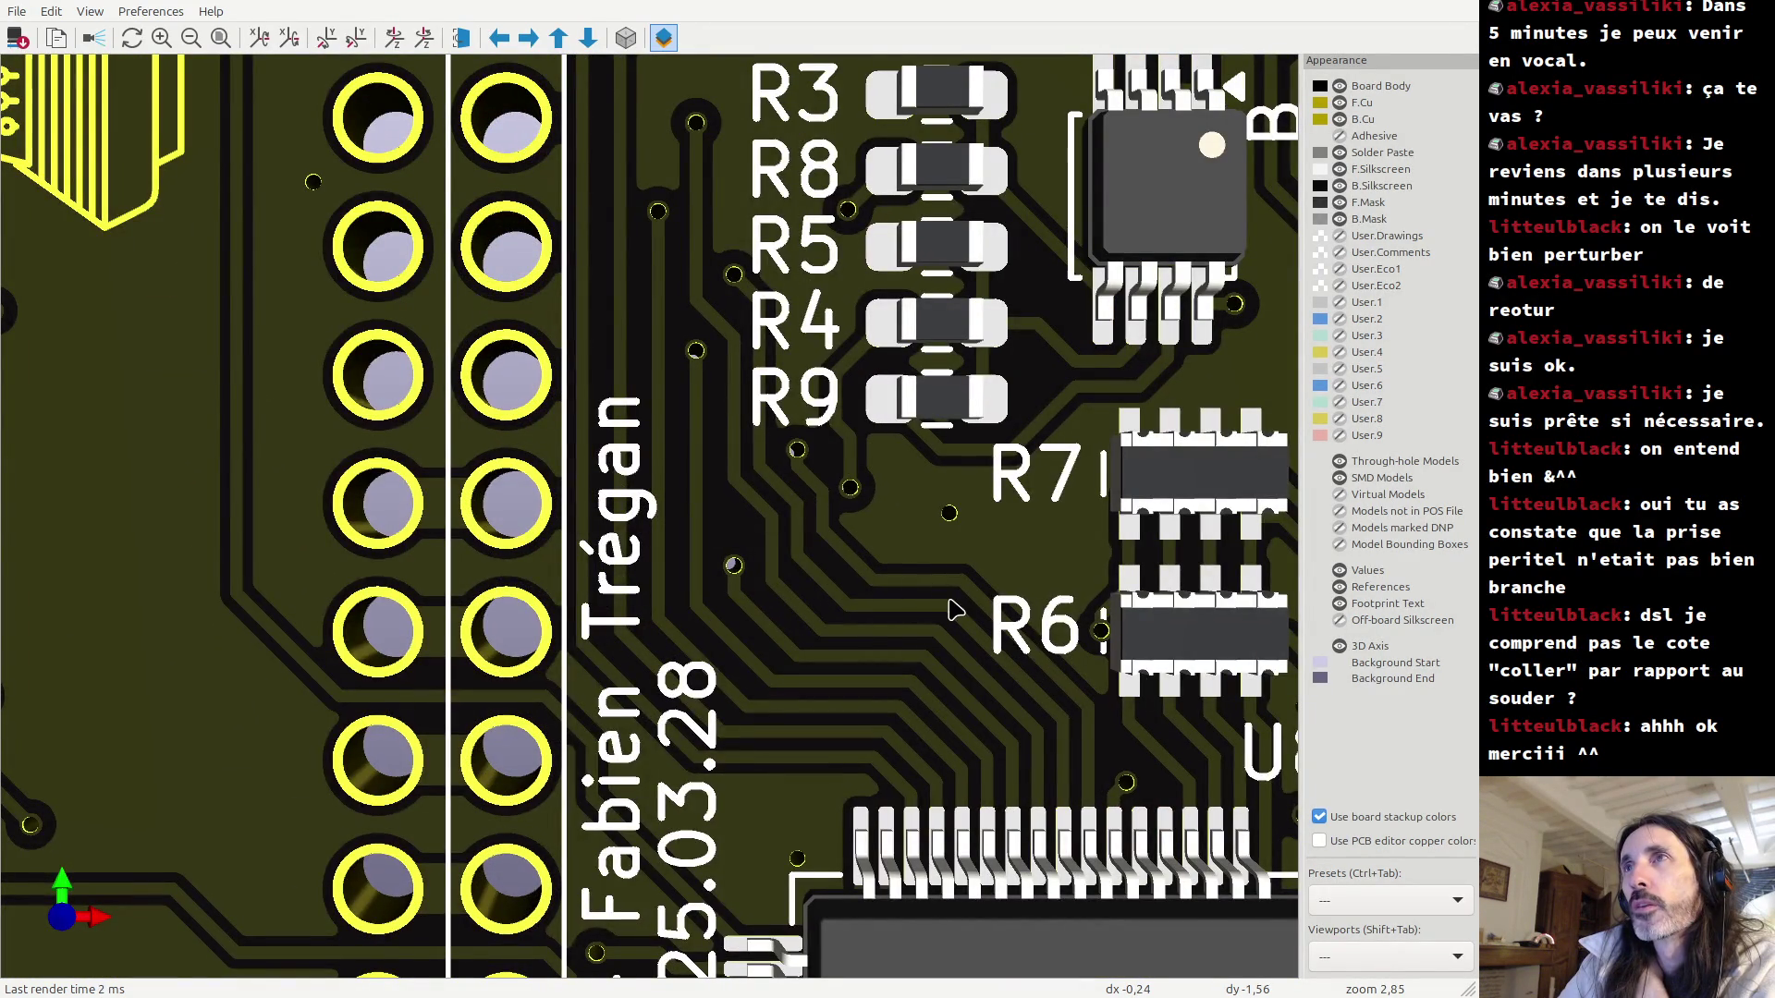
middle_click_drag(954, 608, 569, 448)
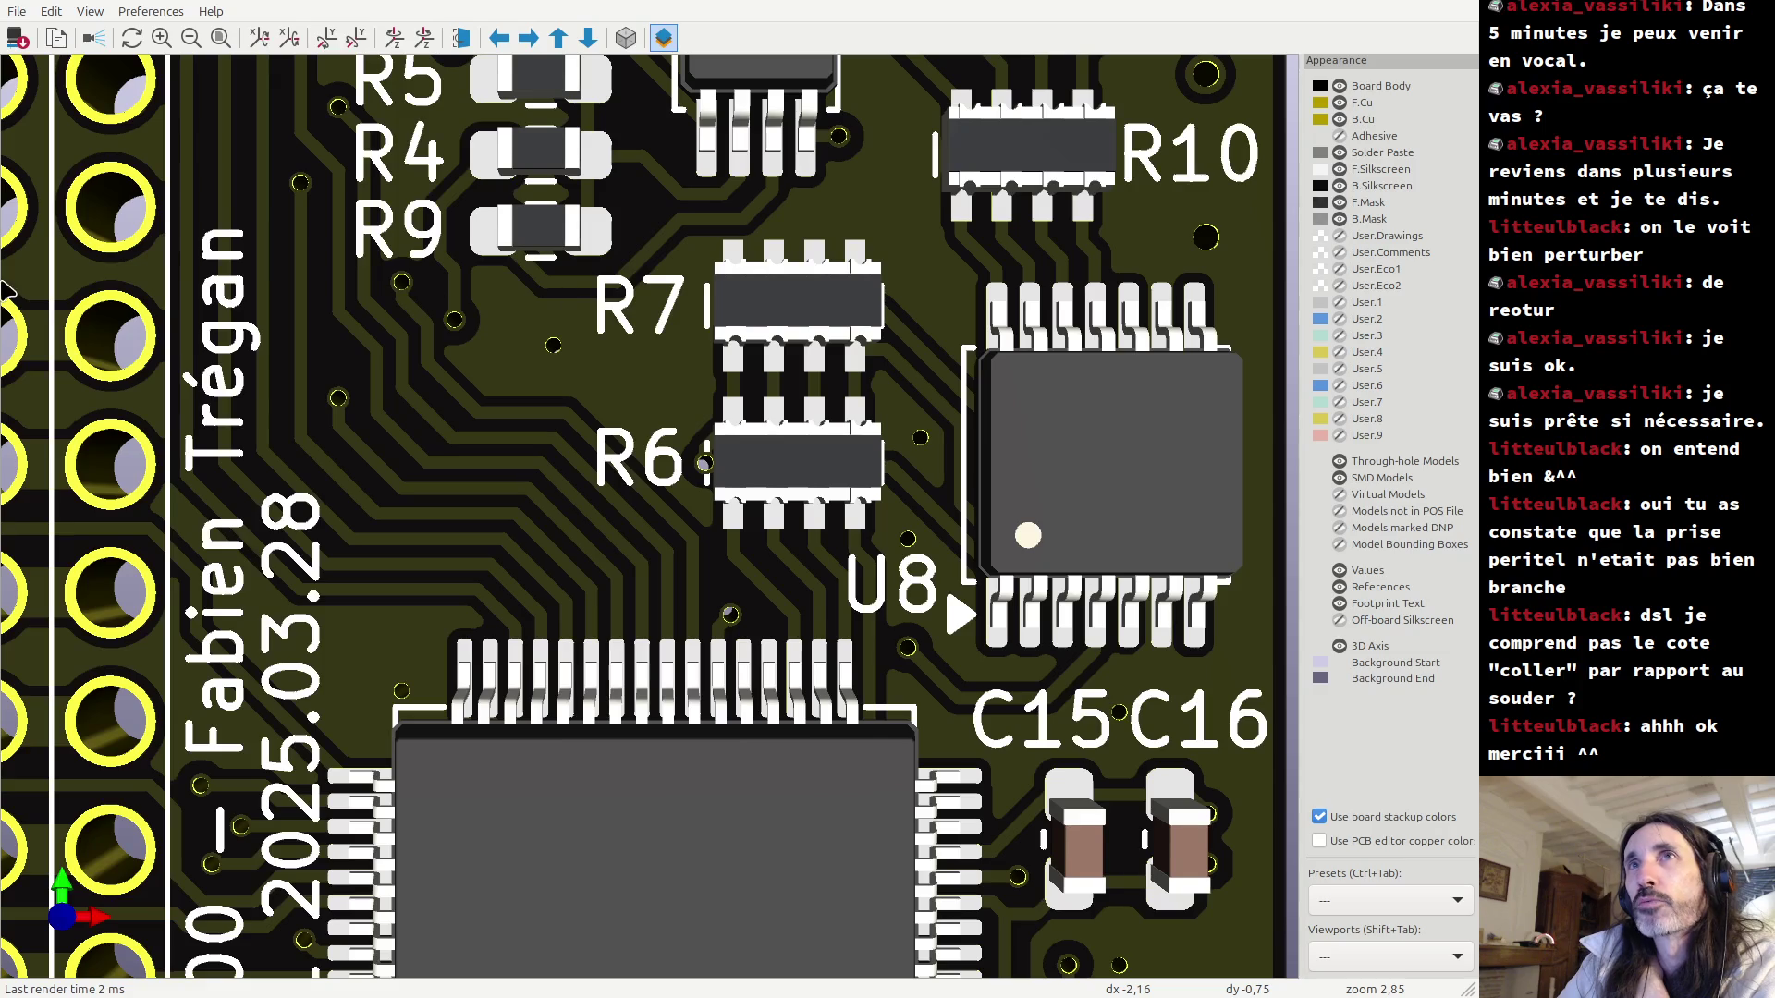
scroll(700, 571, "up", 2)
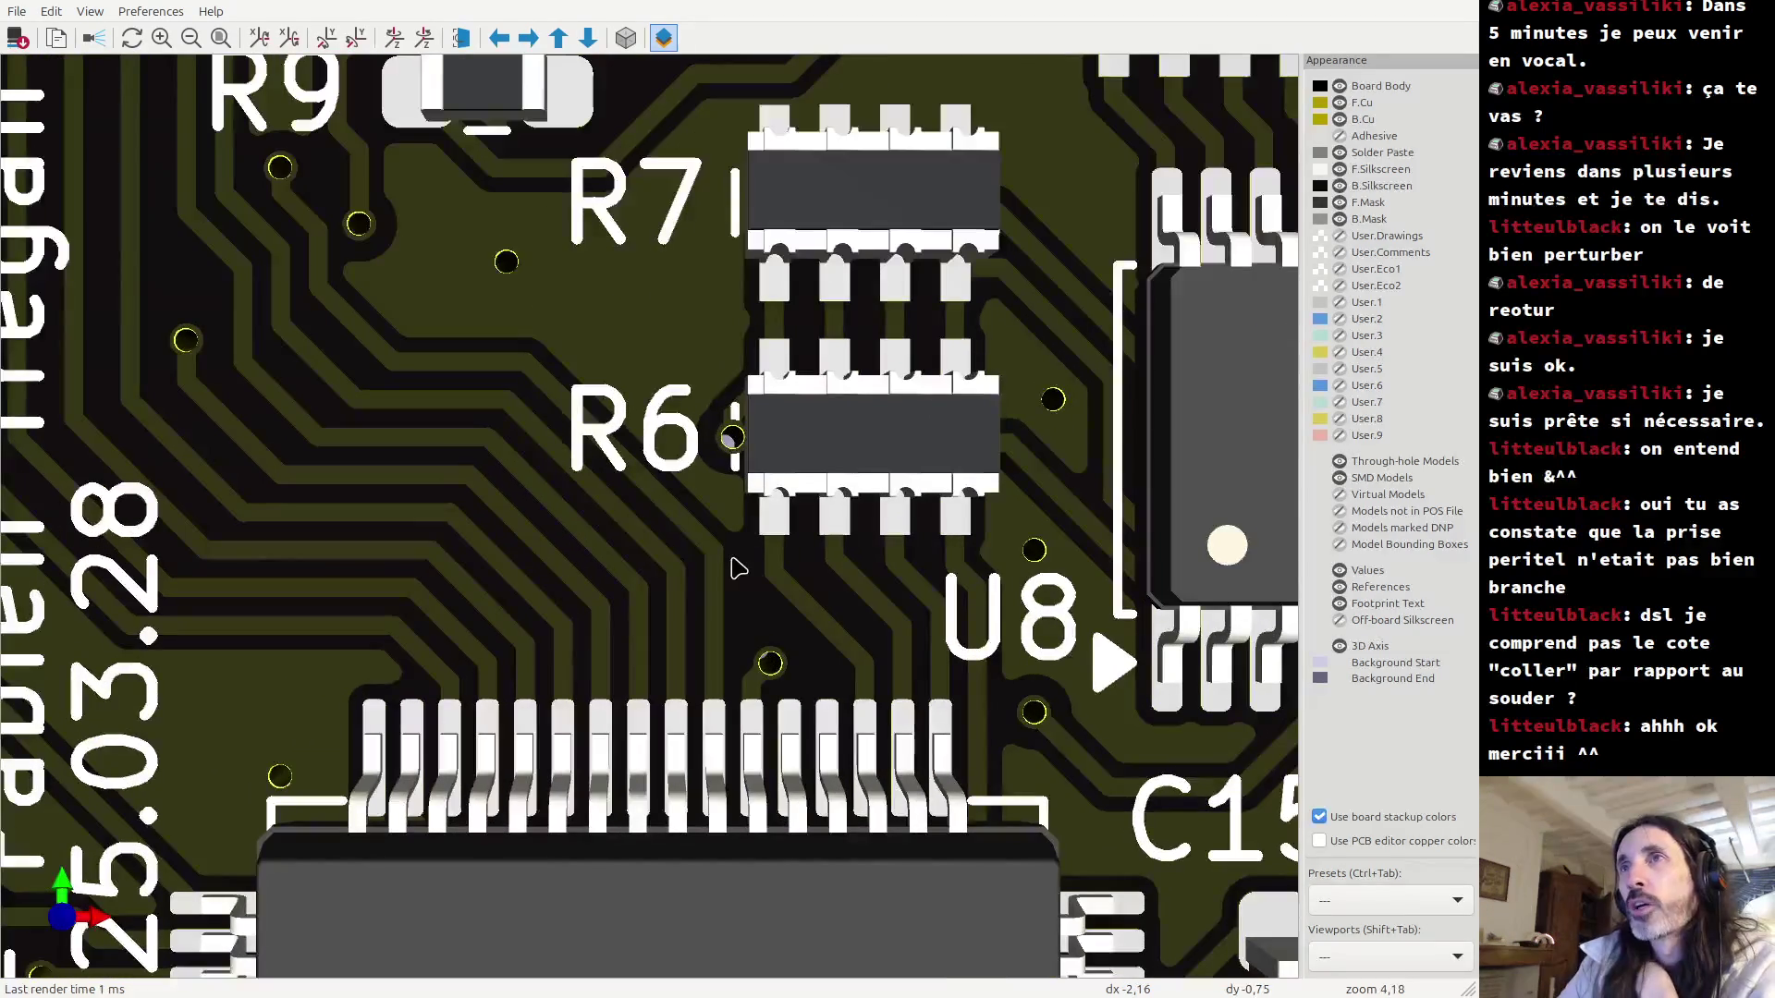
scroll(700, 570, "down", 3)
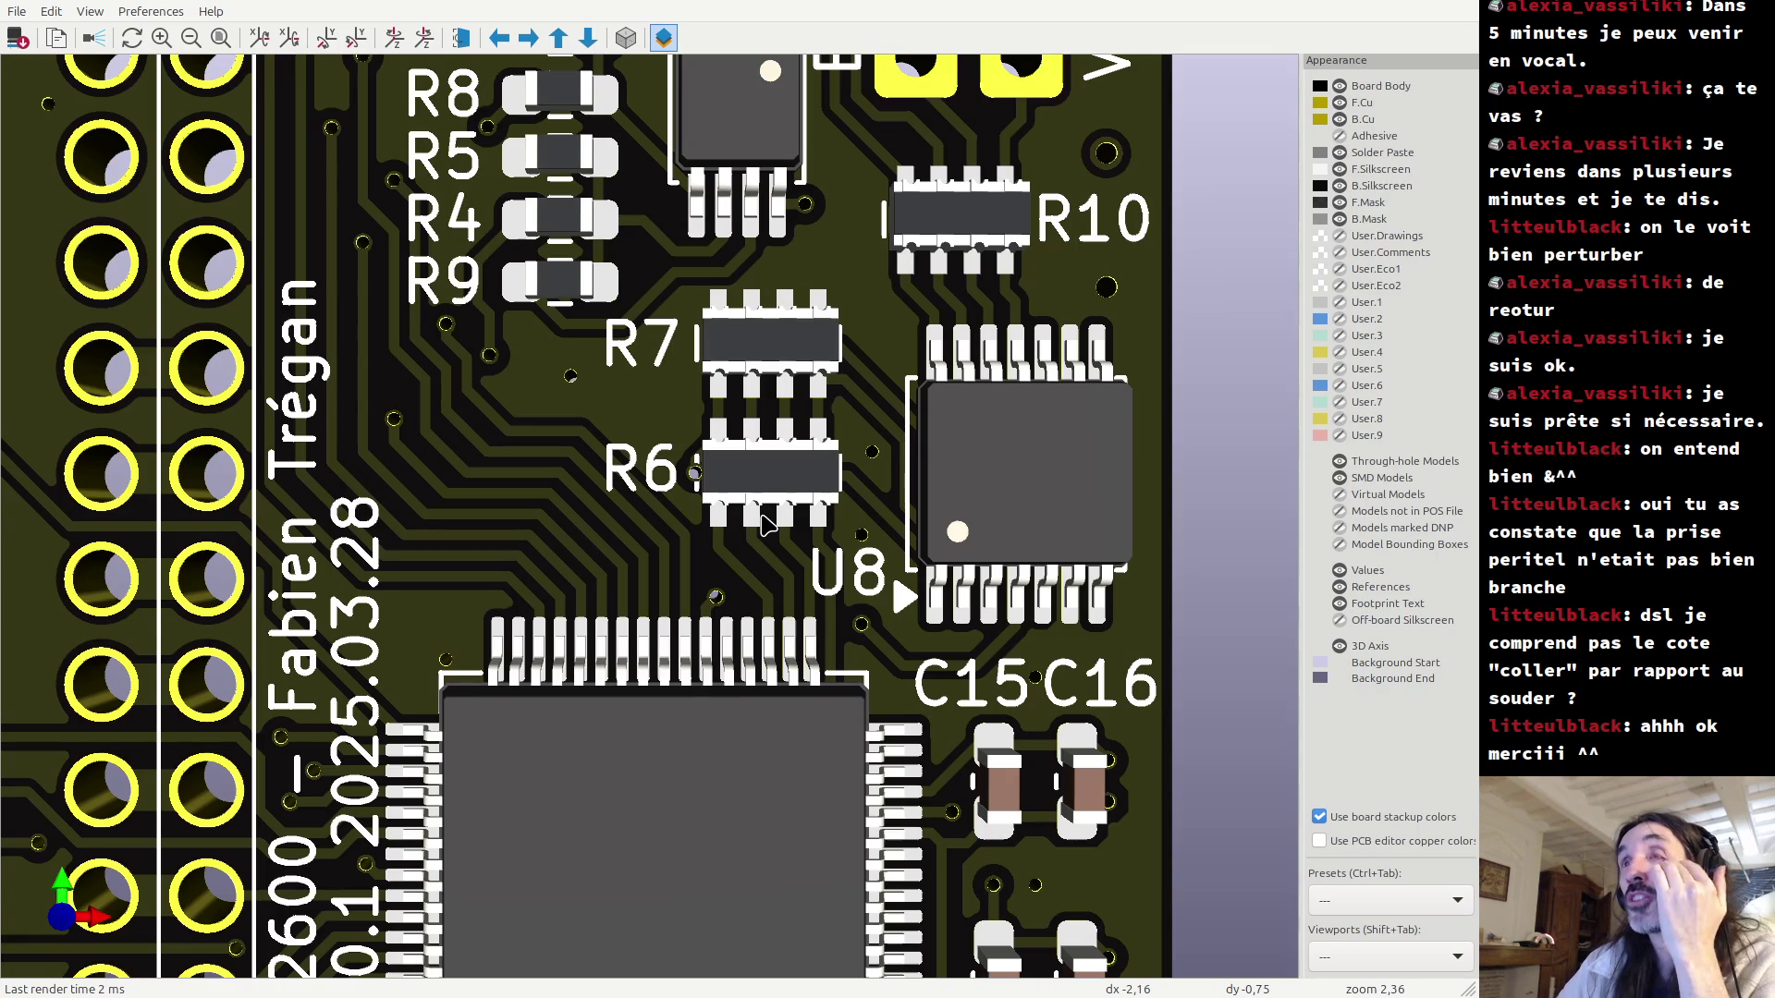
mouse_move(883, 472)
middle_mouse_down()
mouse_move(842, 482)
mouse_move(689, 628)
middle_mouse_up()
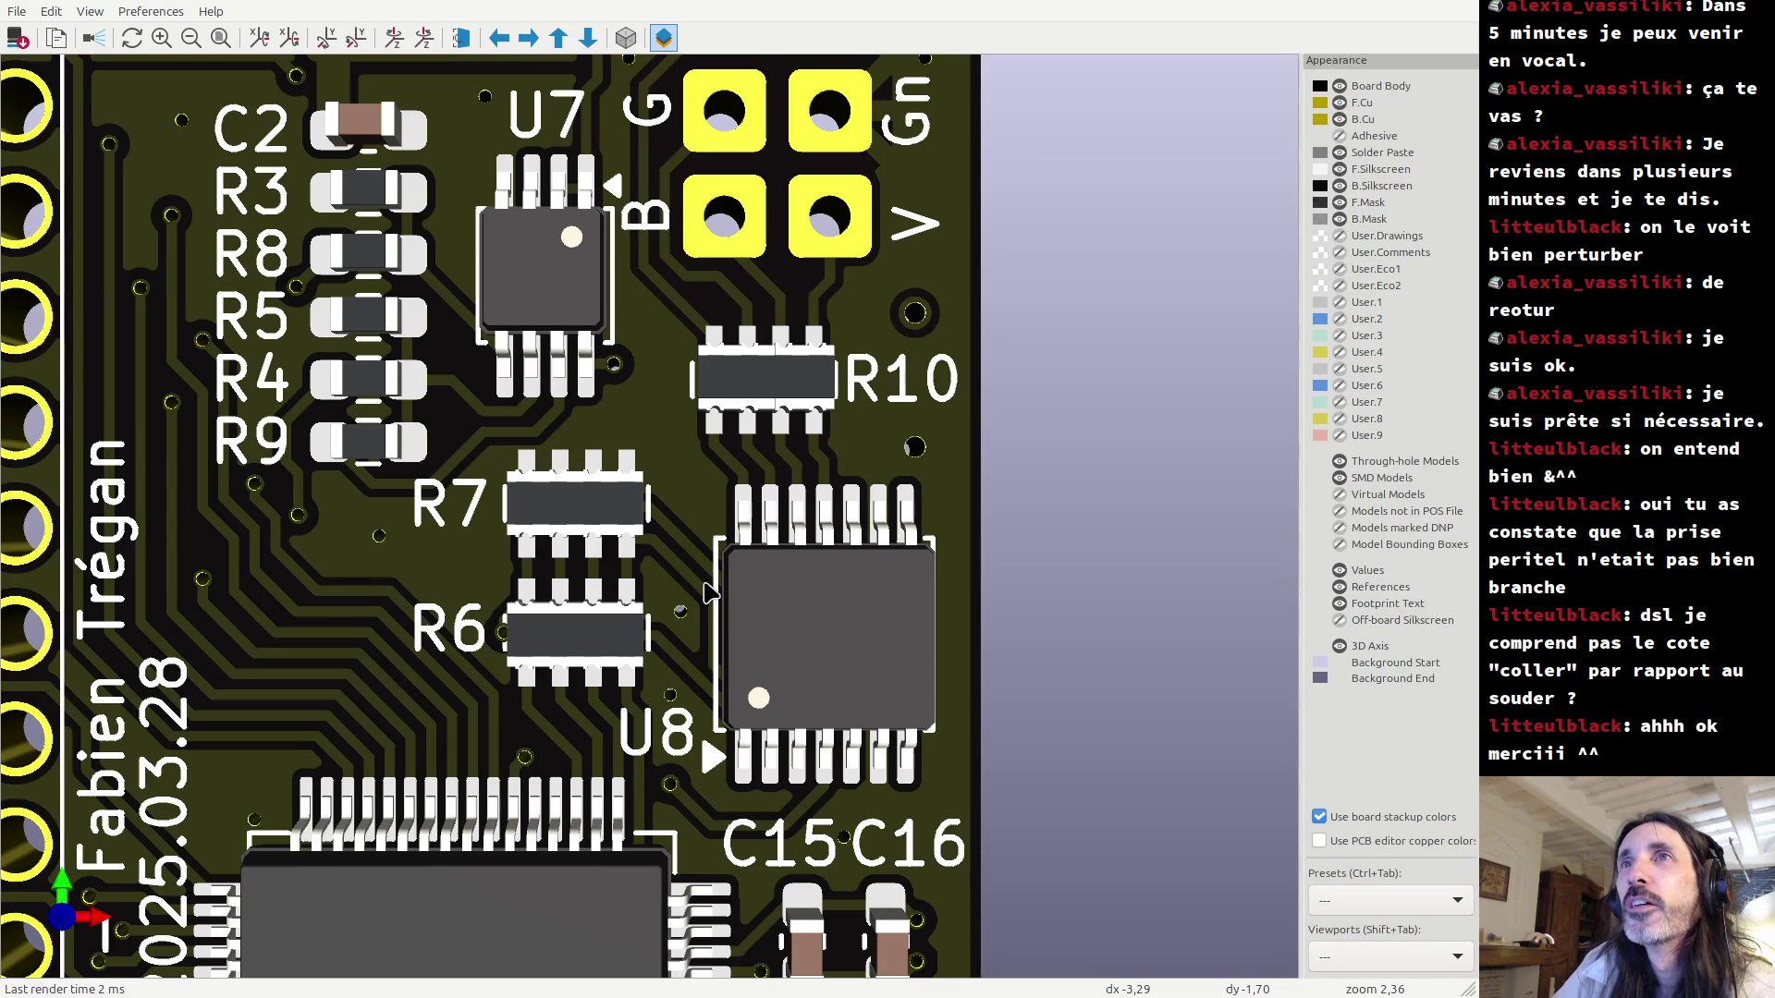
scroll(697, 511, "down", 4)
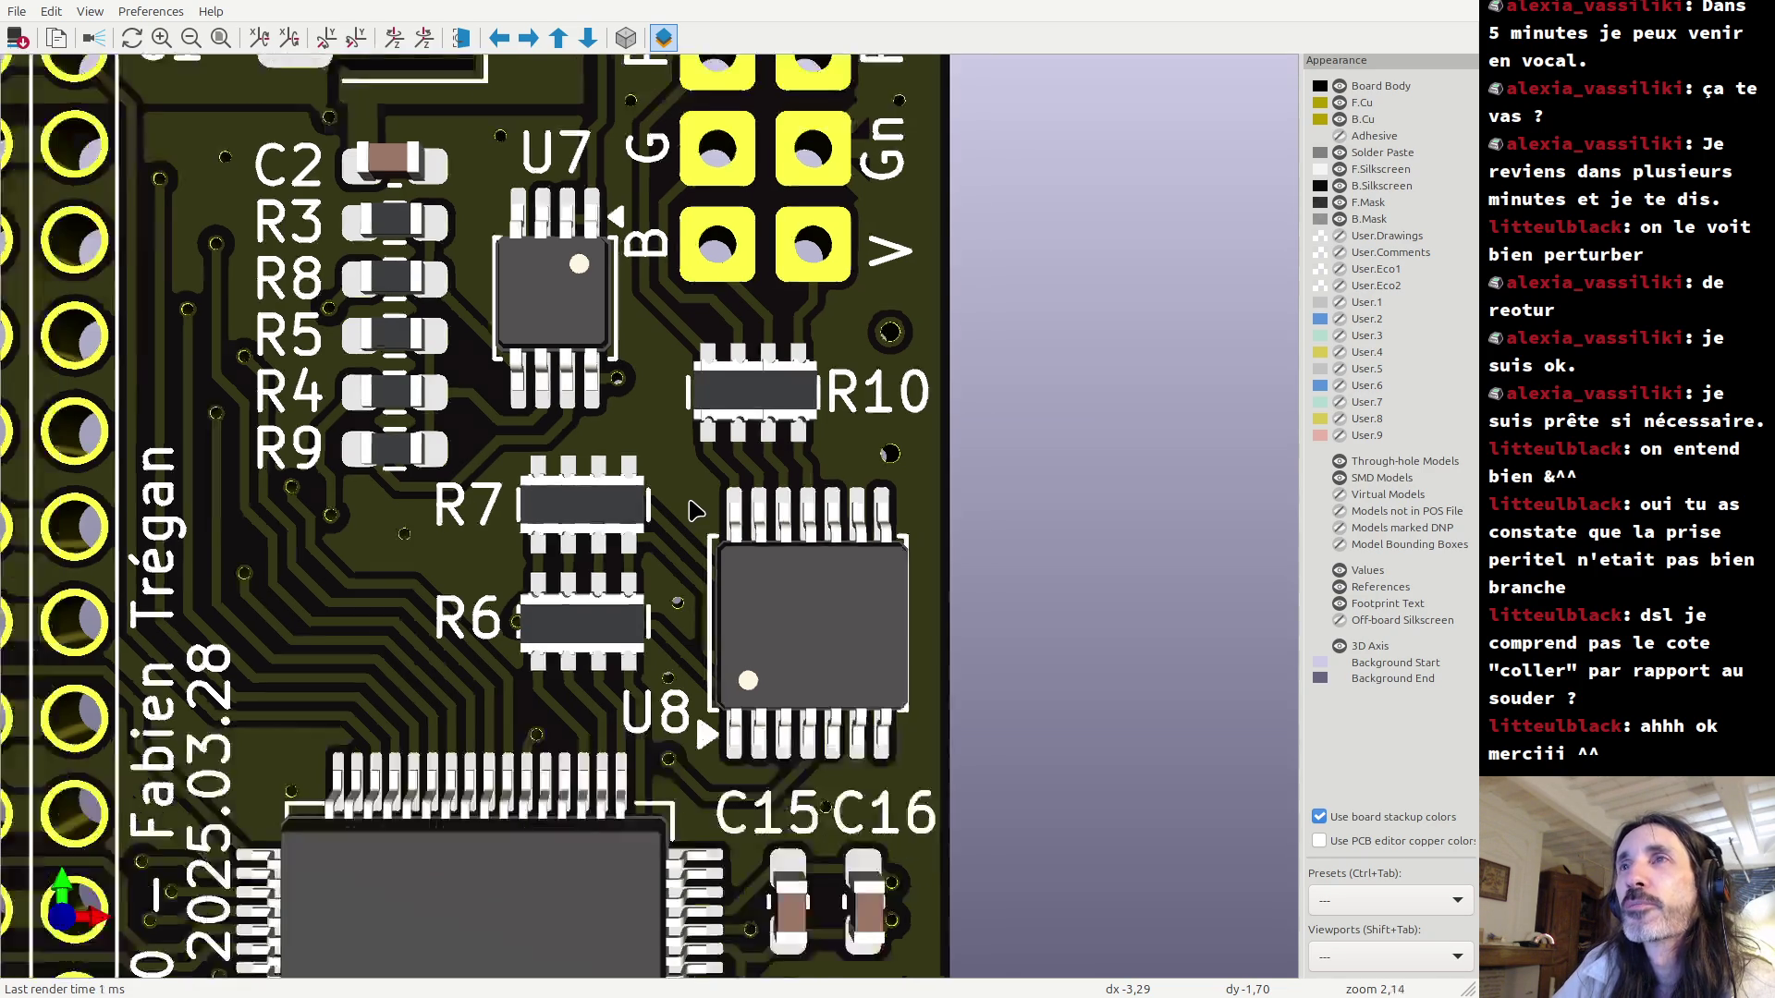
middle_click_drag(700, 428, 805, 551)
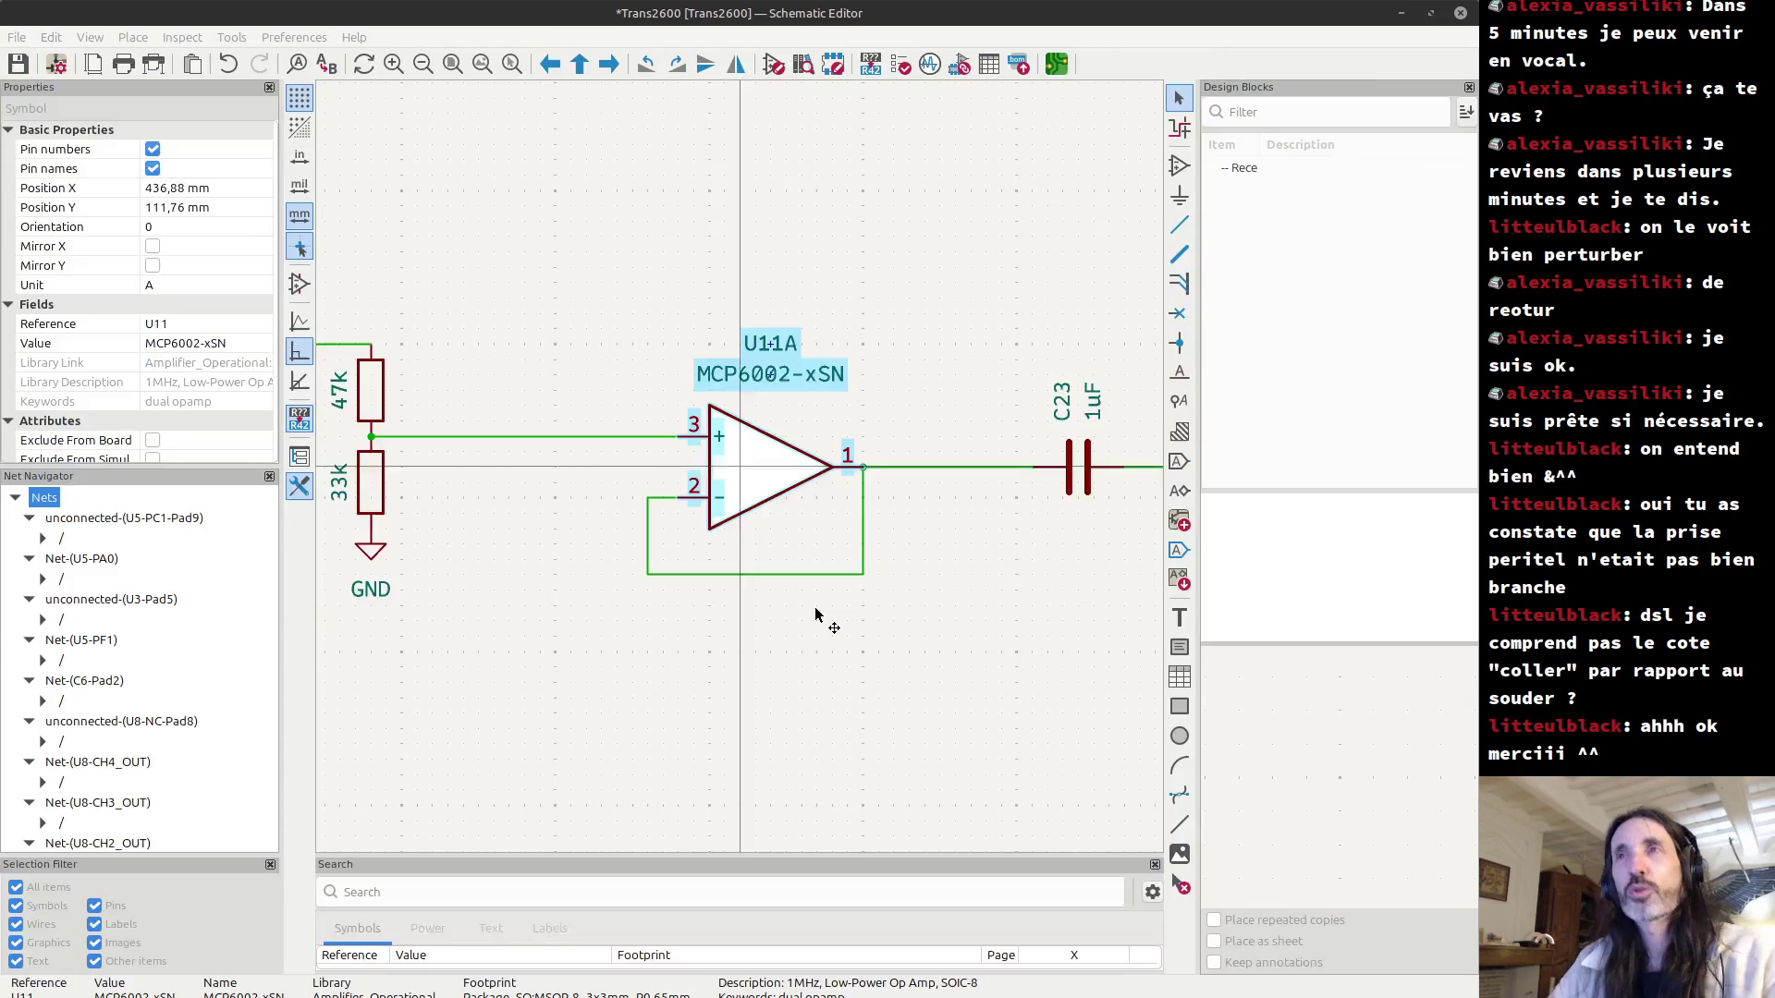
Box-select U11A and zoom onto 1uF C23 and 55-valued R18 tied to GND, then deselect.
key("alt+Tab")
scroll(856, 517, "down", 3)
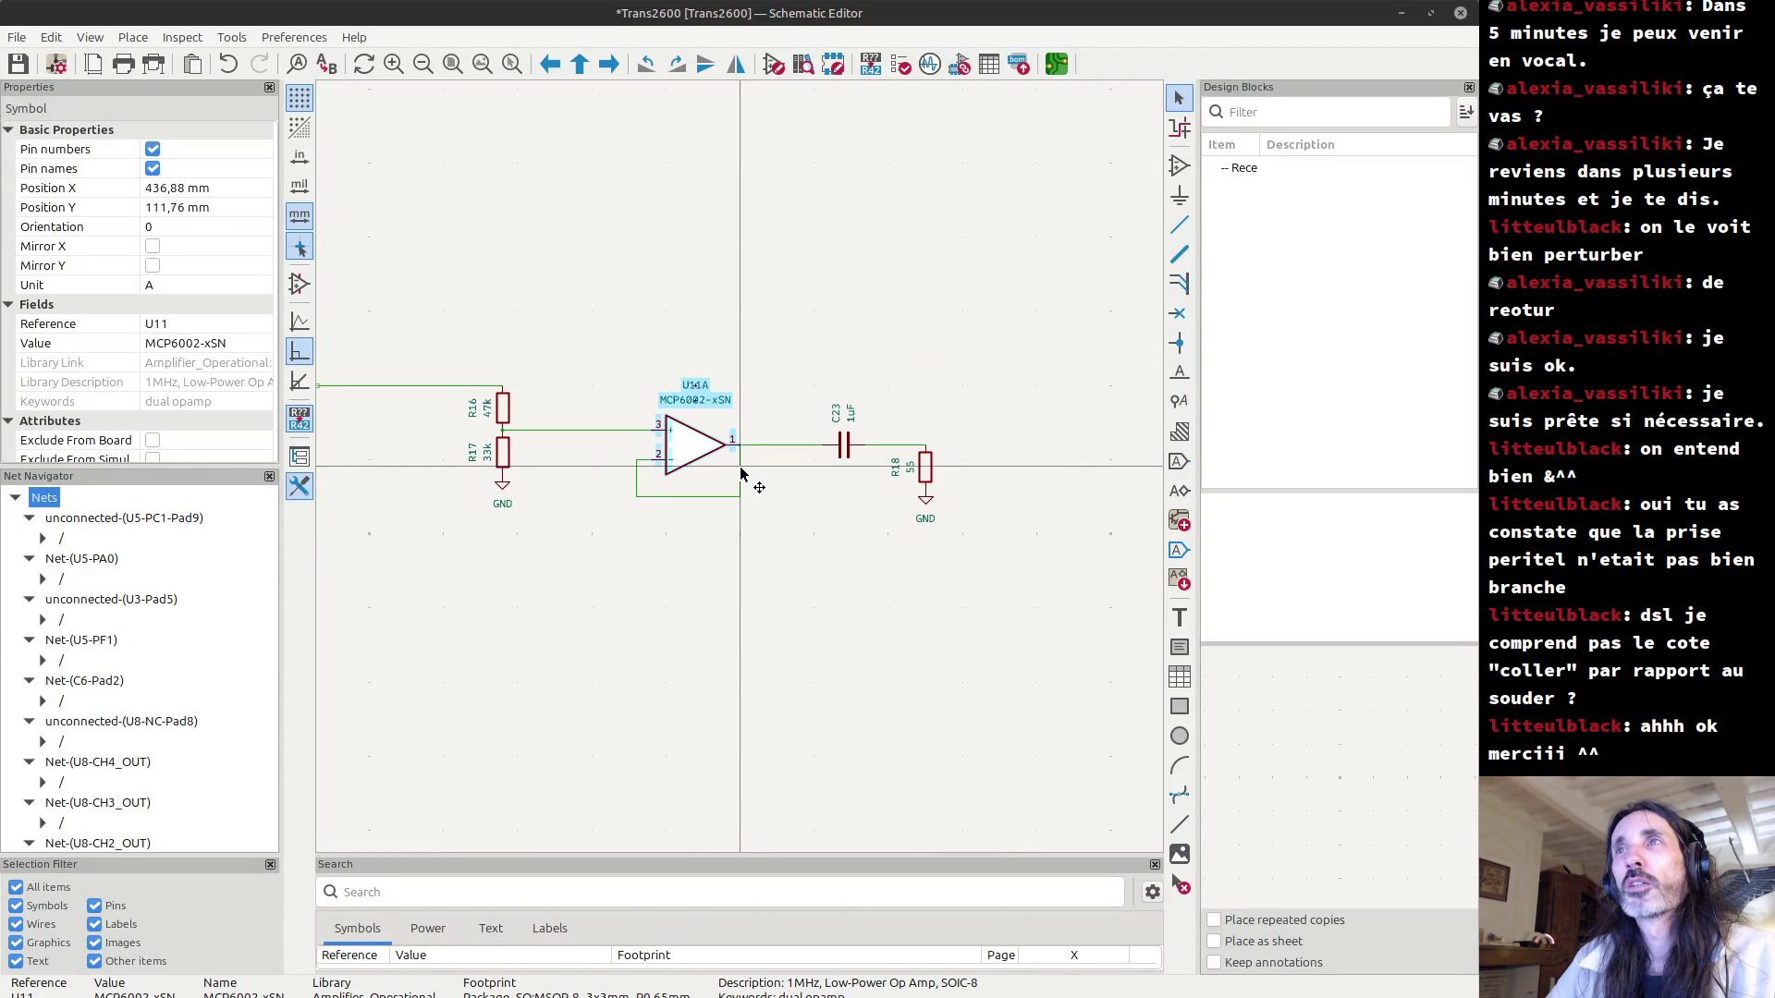
scroll(740, 474, "down", 3)
left_click_drag(534, 395, 906, 534)
scroll(469, 410, "up", 5)
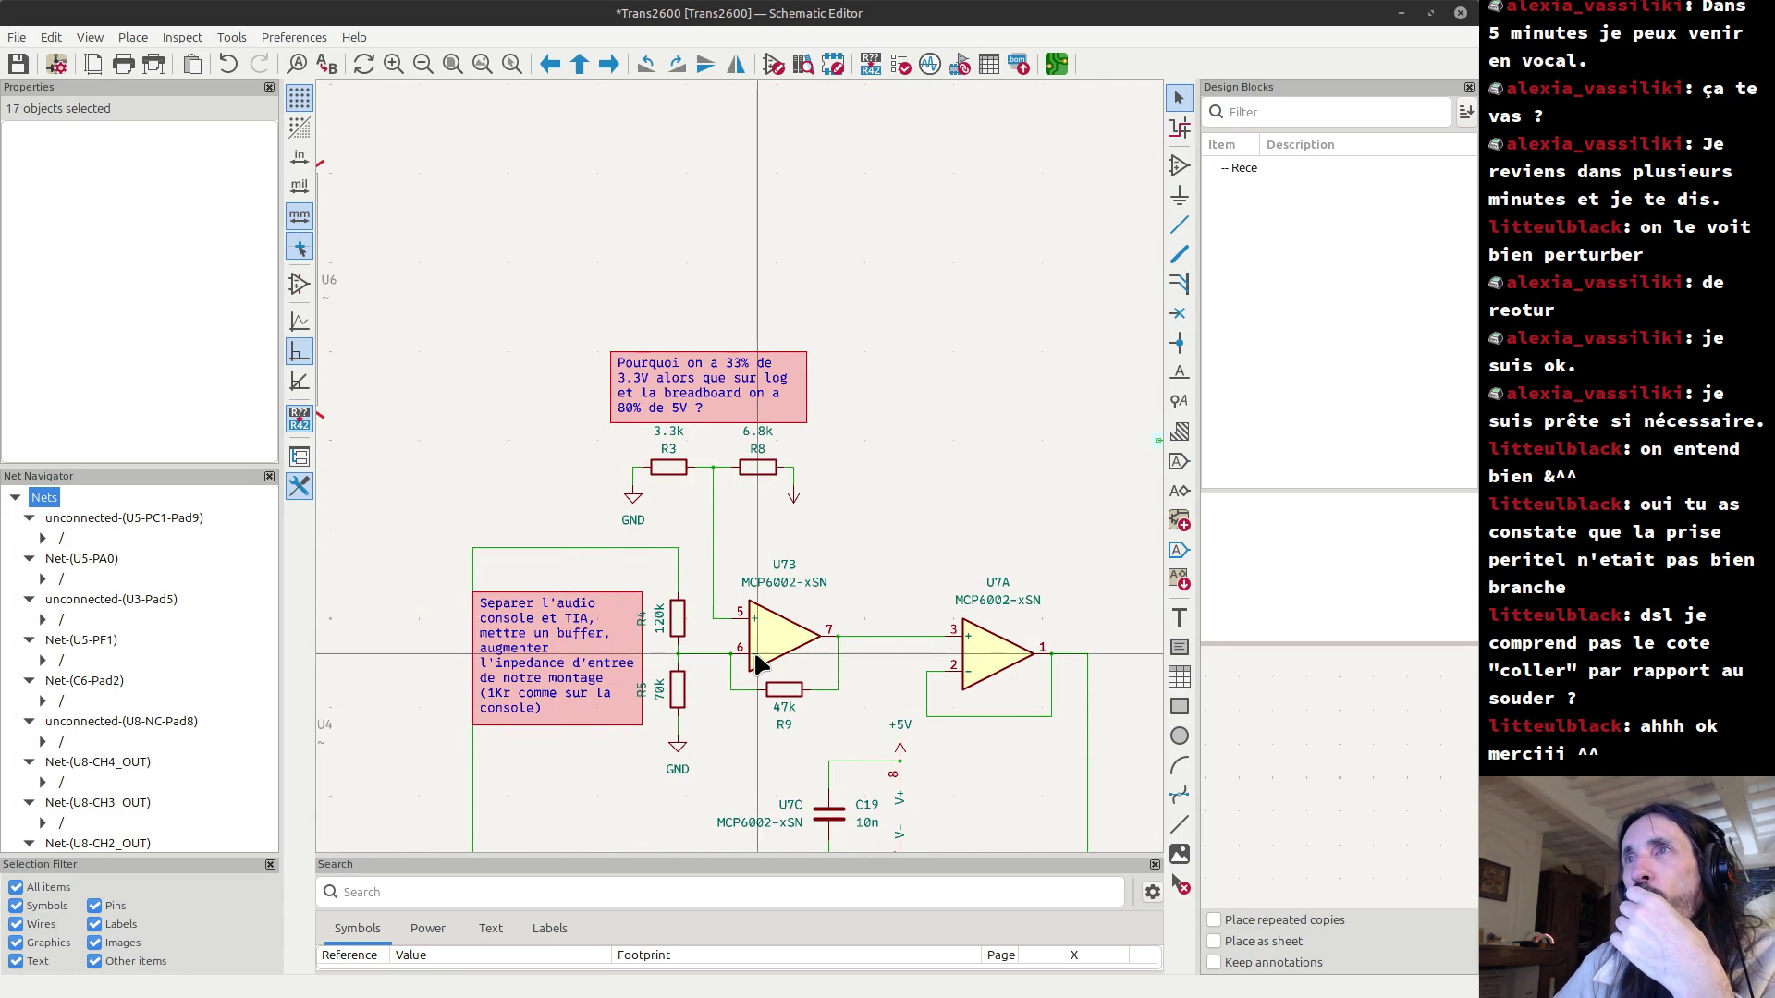
middle_click_drag(753, 651, 376, 664)
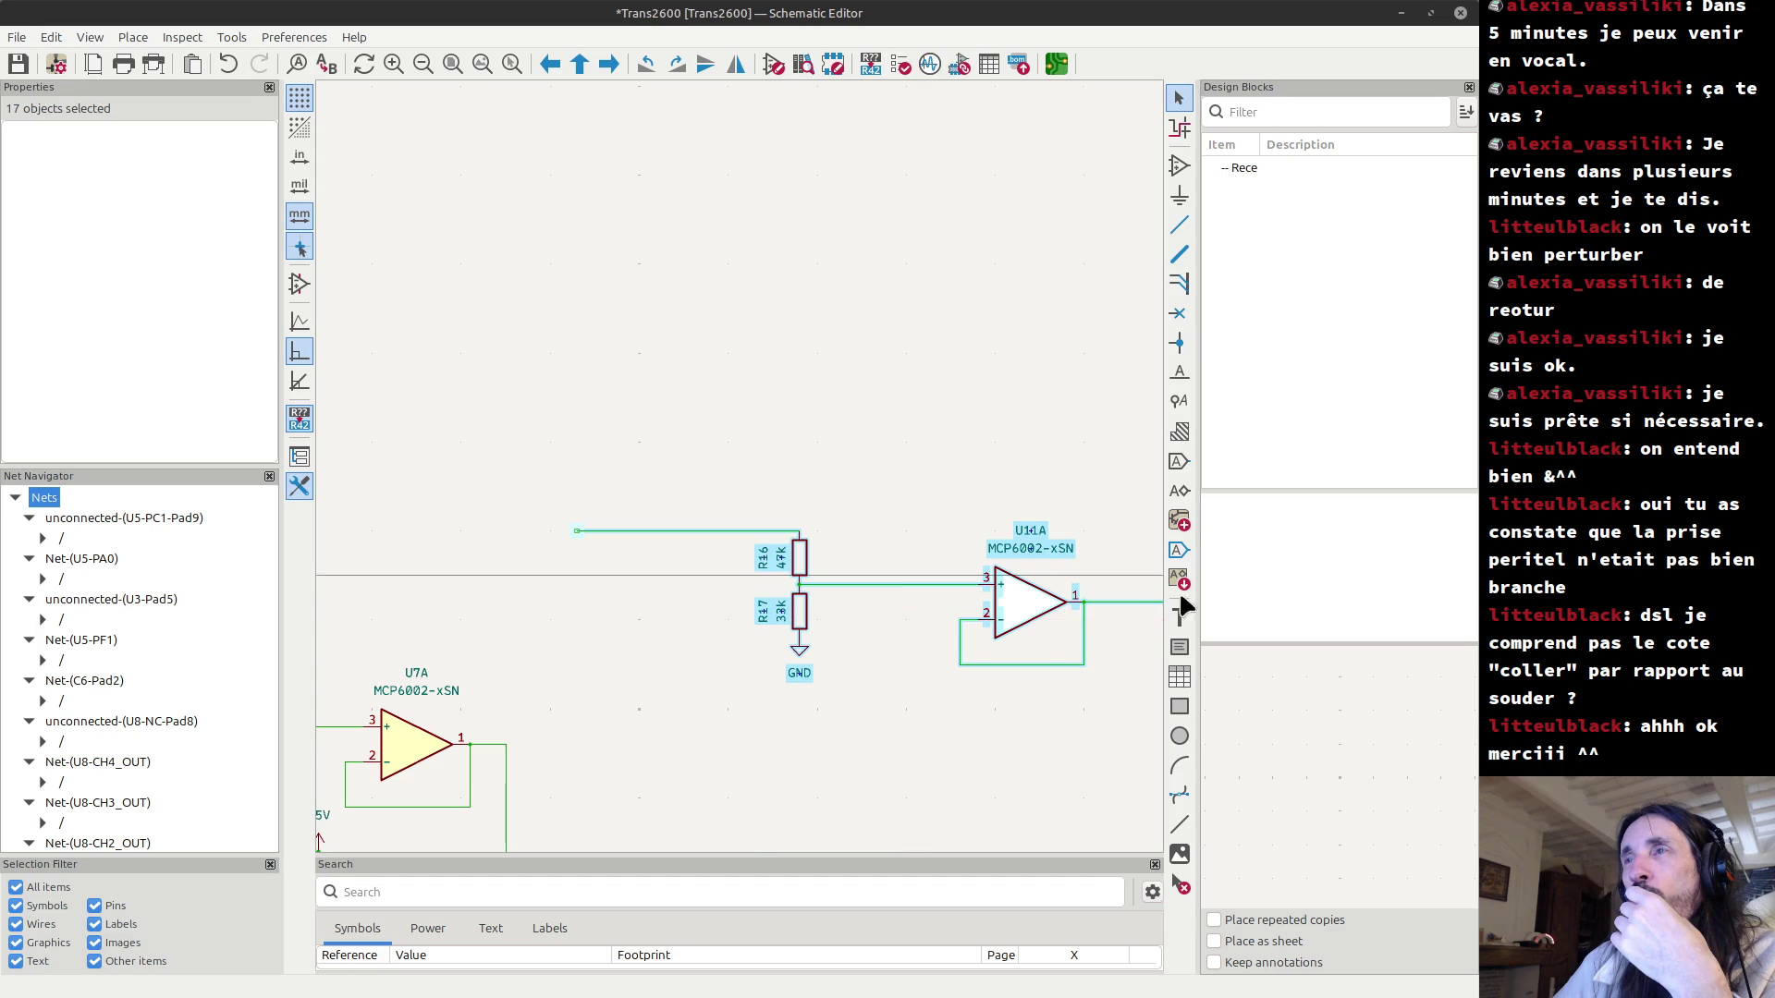
scroll(894, 372, "down", 3)
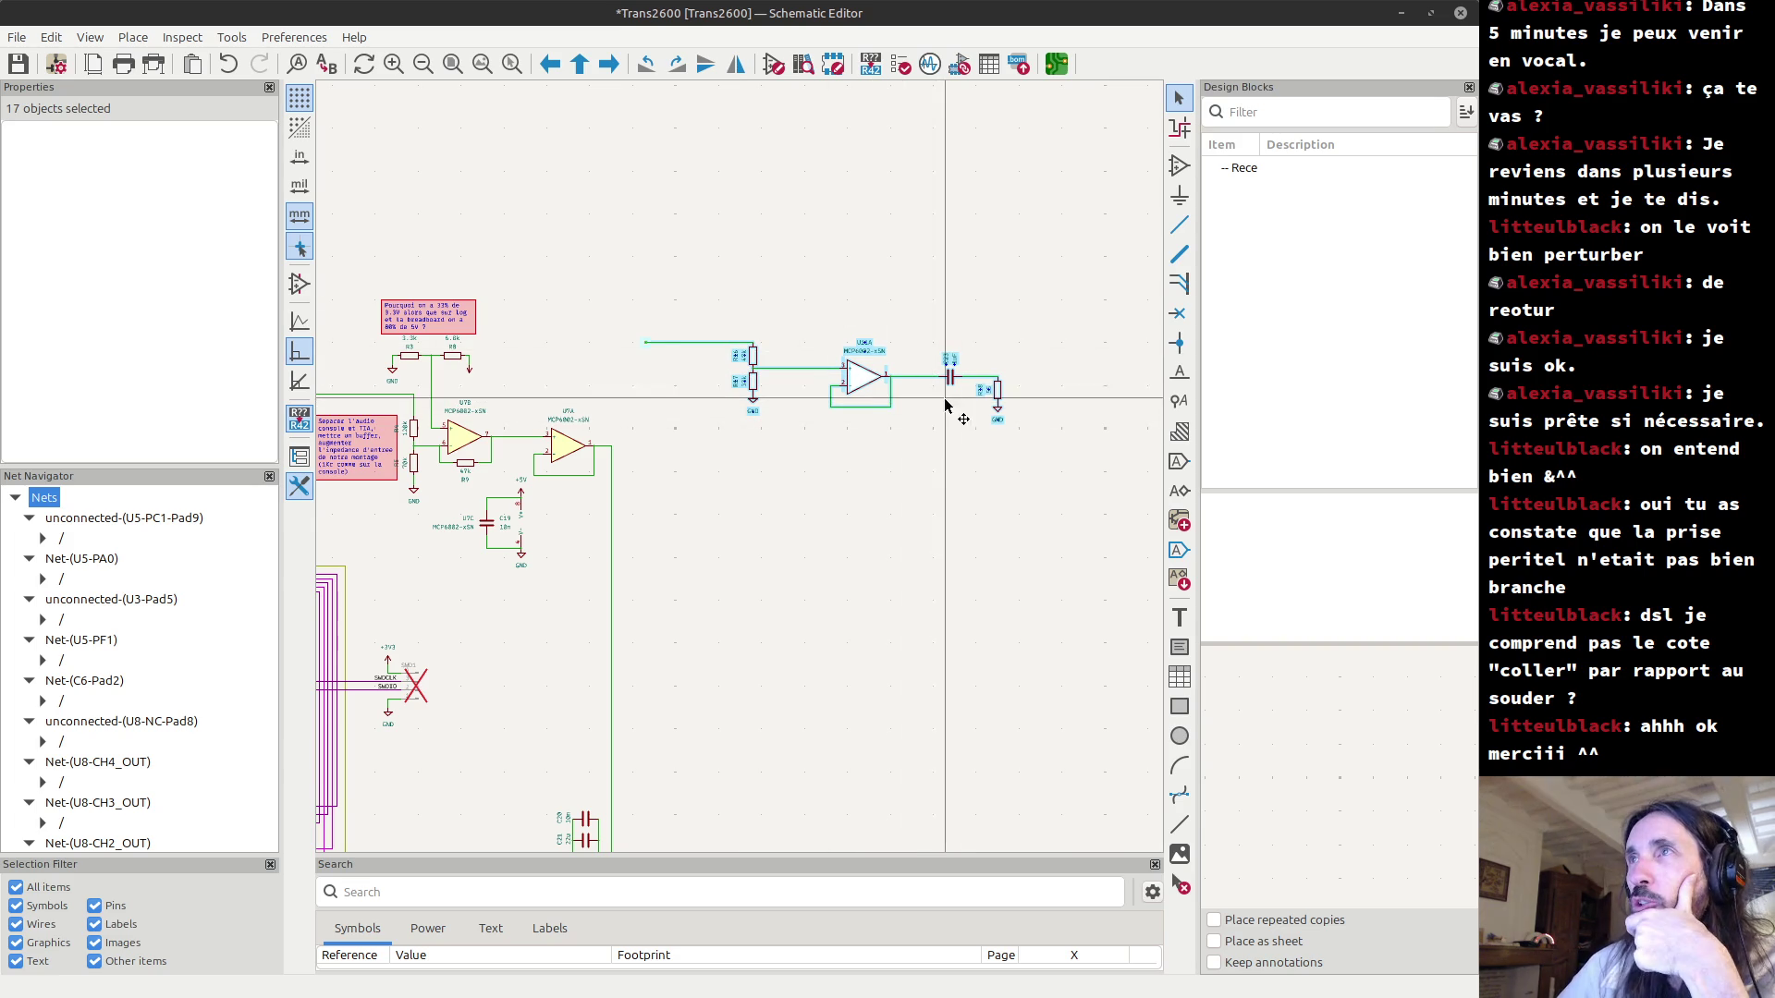
scroll(985, 418, "up", 5)
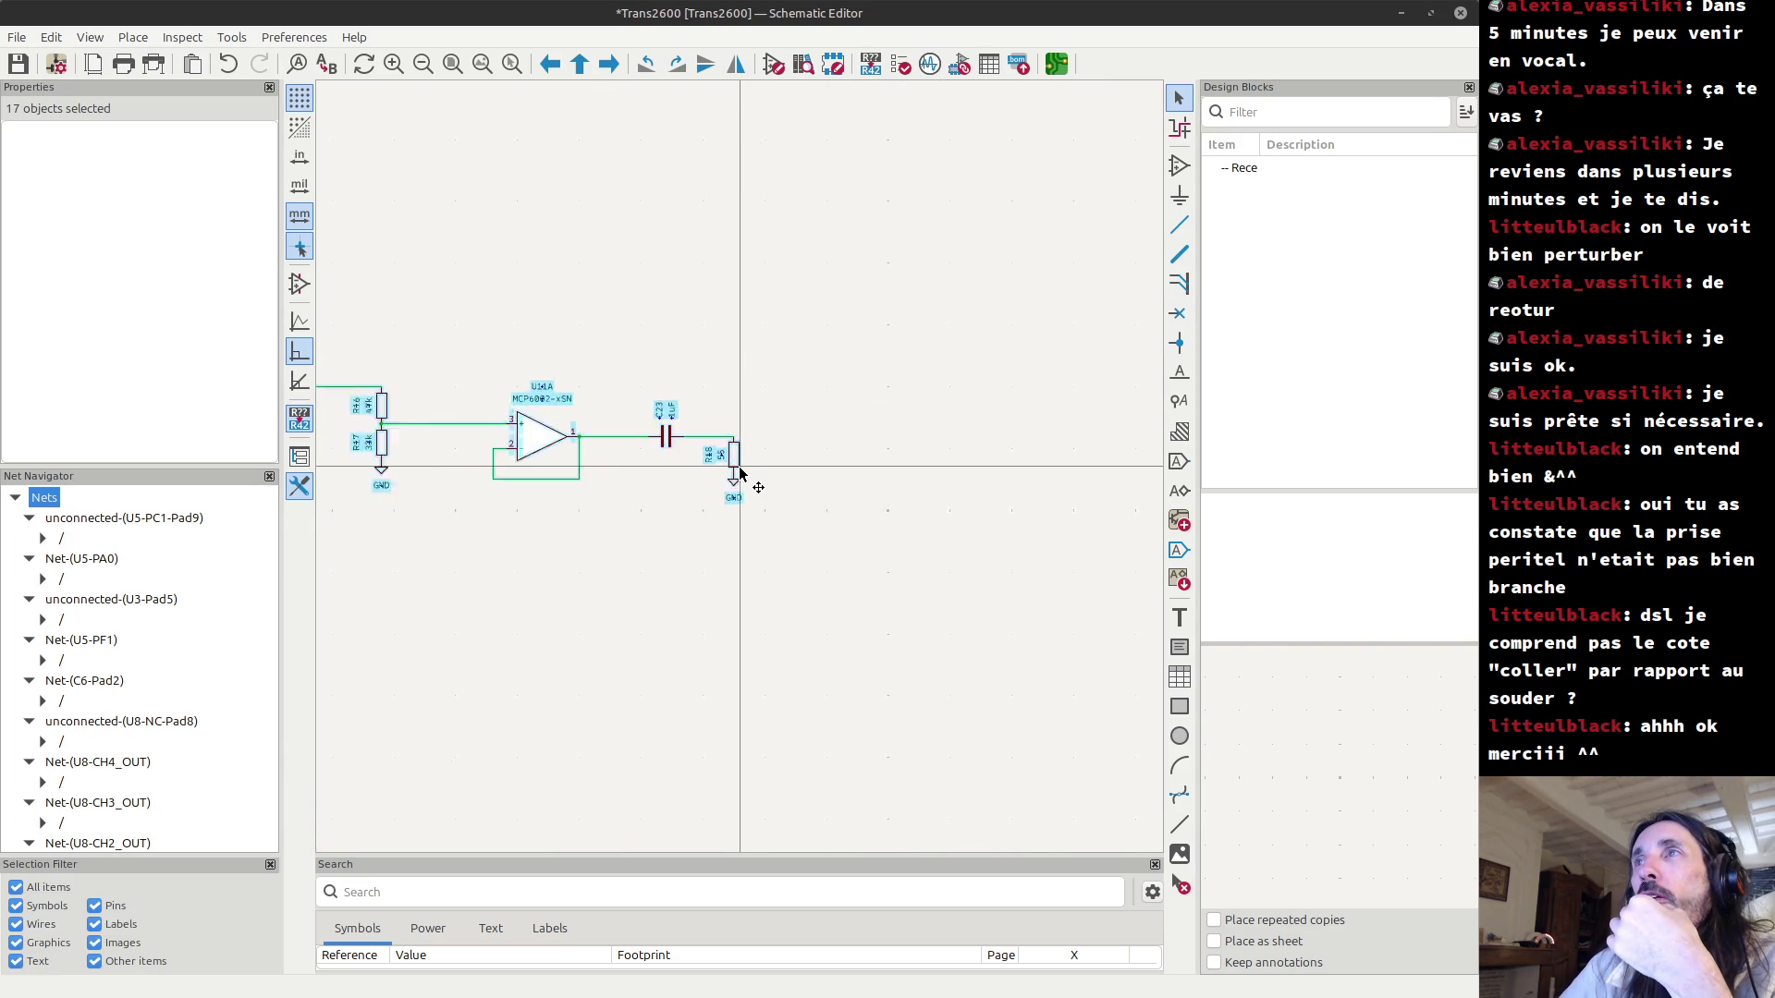
left_click(638, 454)
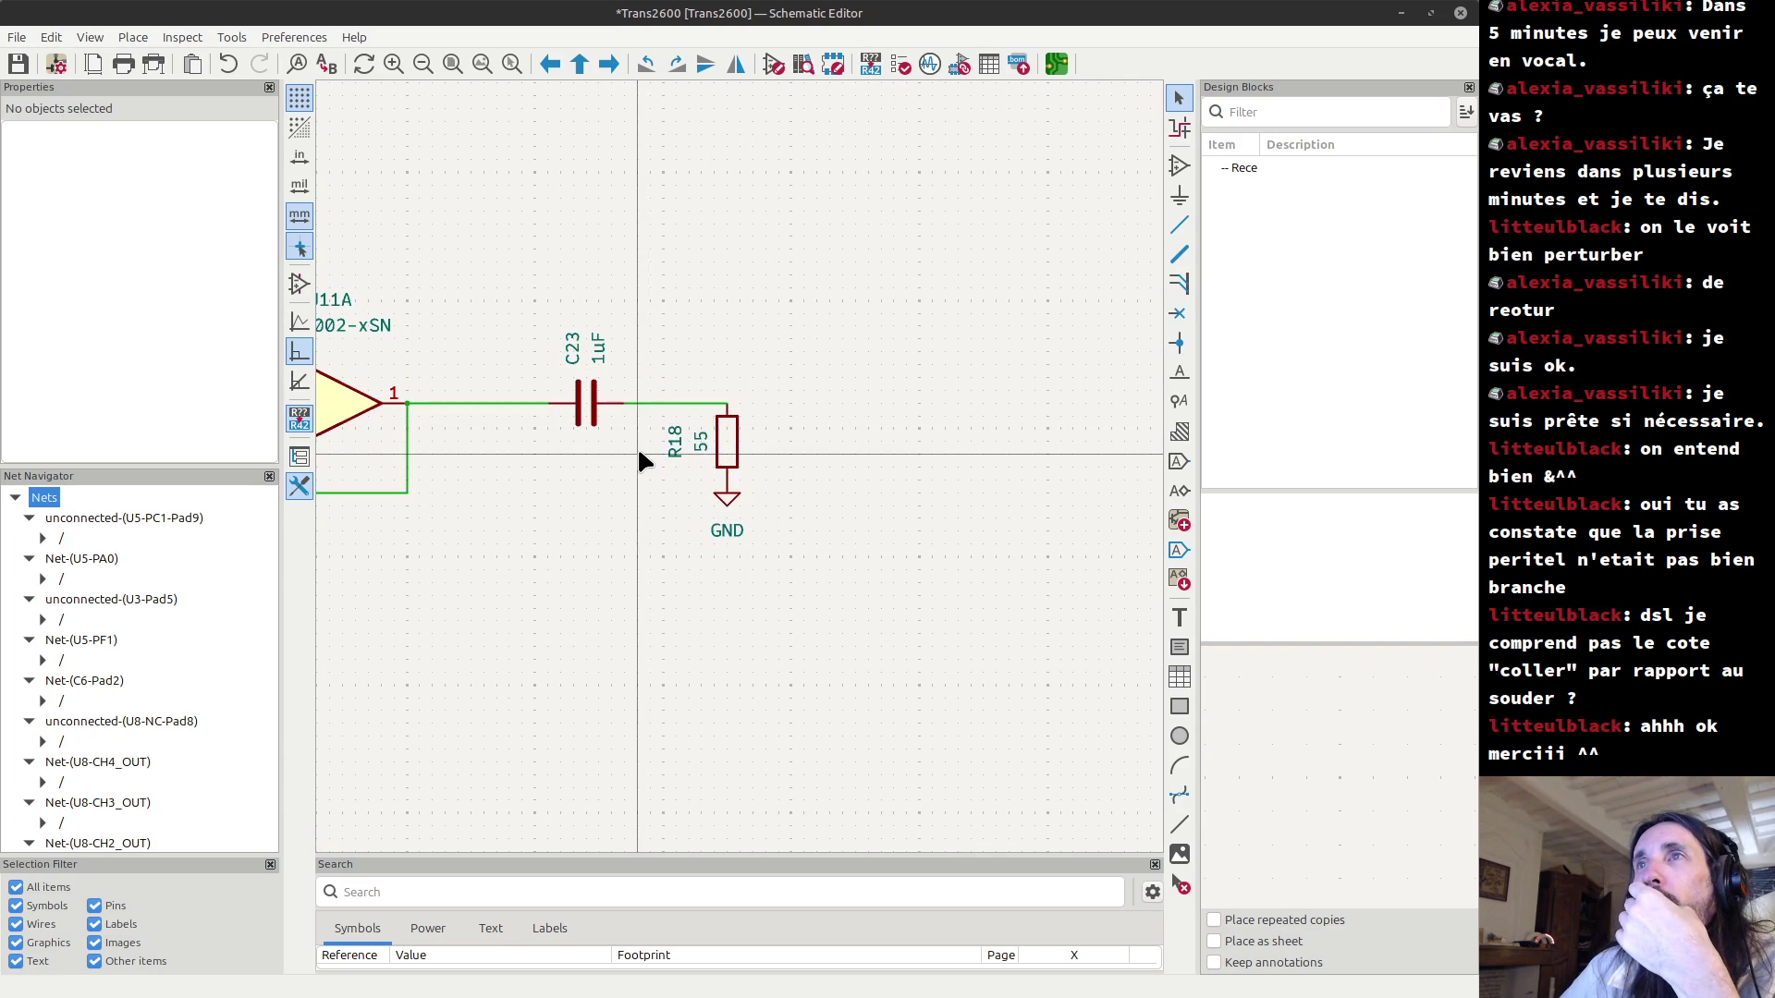
Edit resistor R18's value field to read 100k instead of 55.
left_click(699, 443)
scroll(699, 444, "up", 2)
scroll(740, 472, "up", 1)
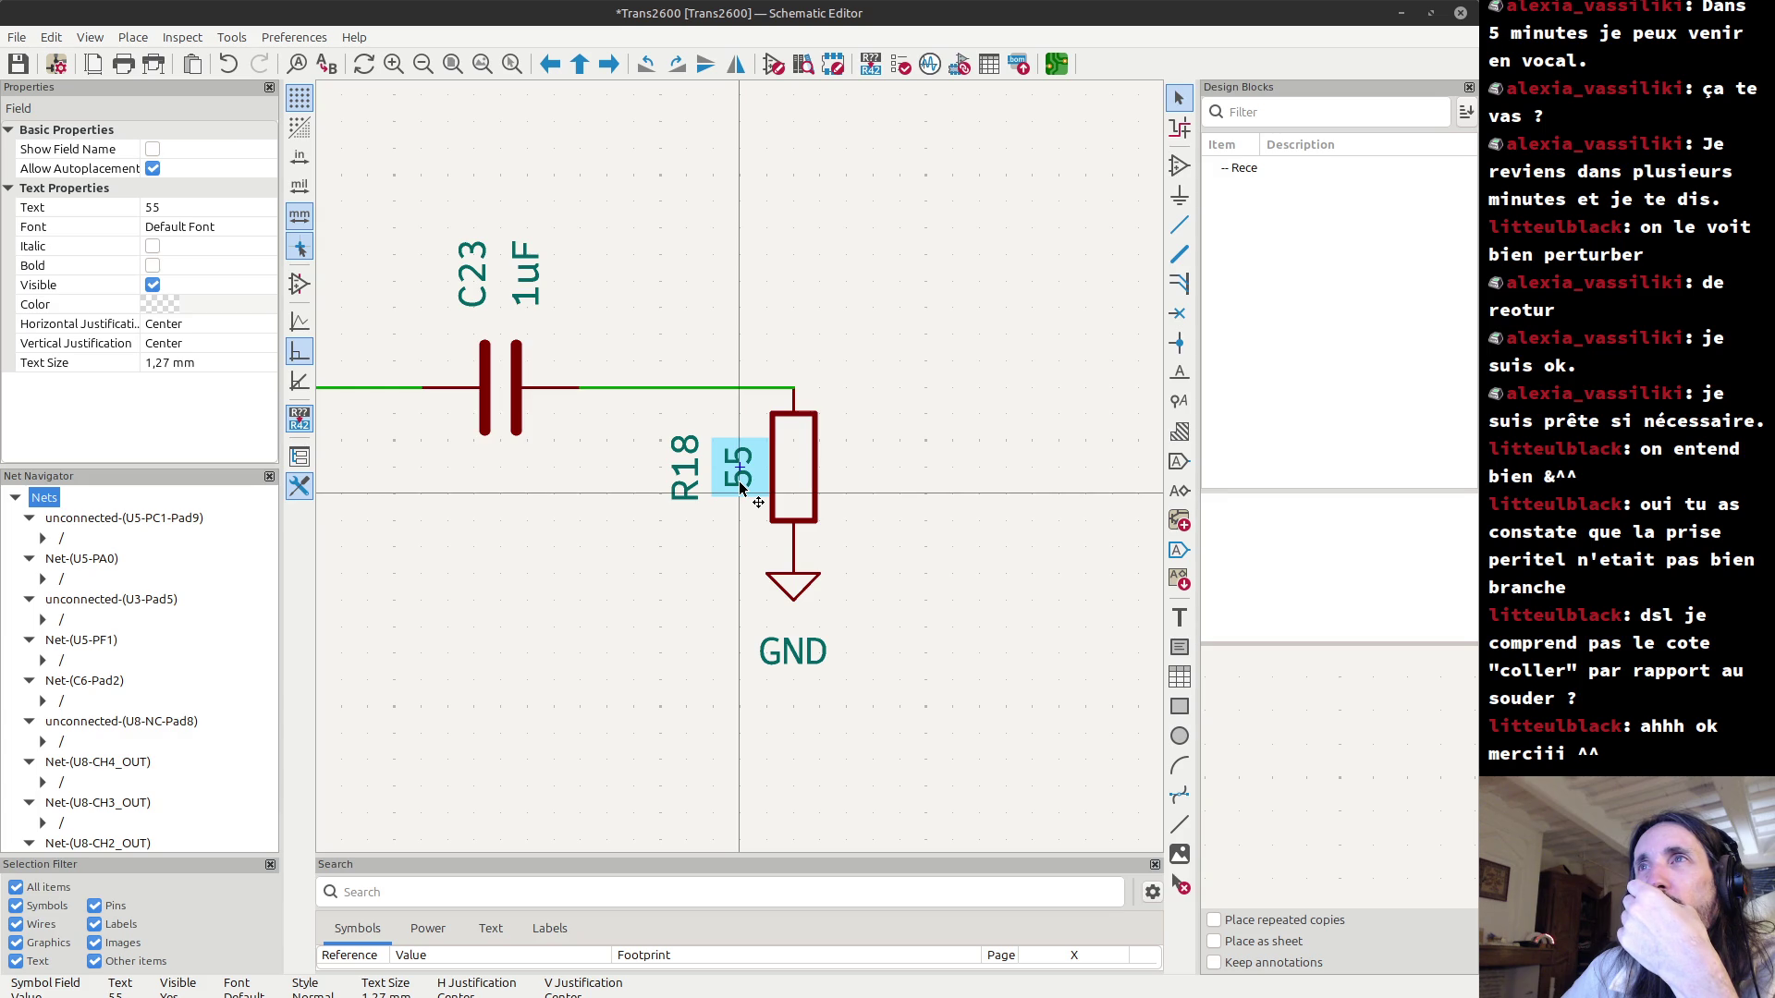
double_click(740, 481)
type("100k")
key("Return")
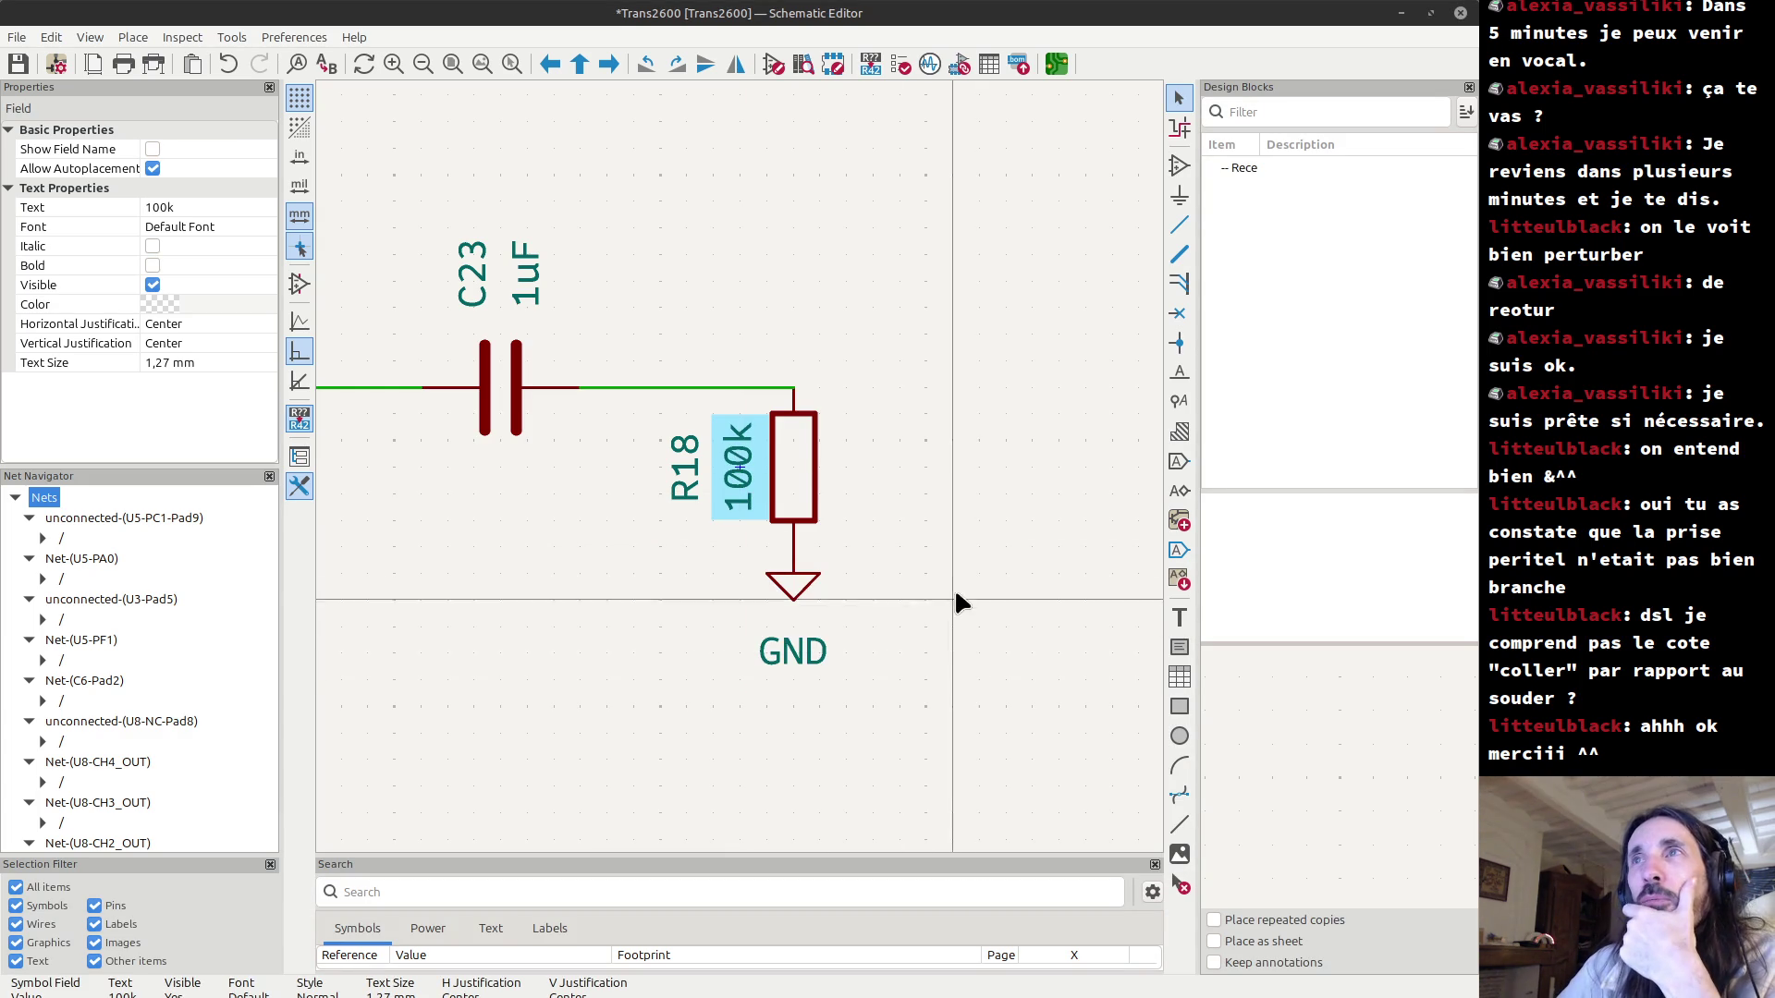
scroll(741, 476, "down", 5)
scroll(747, 476, "down", 2)
scroll(739, 476, "up", 8)
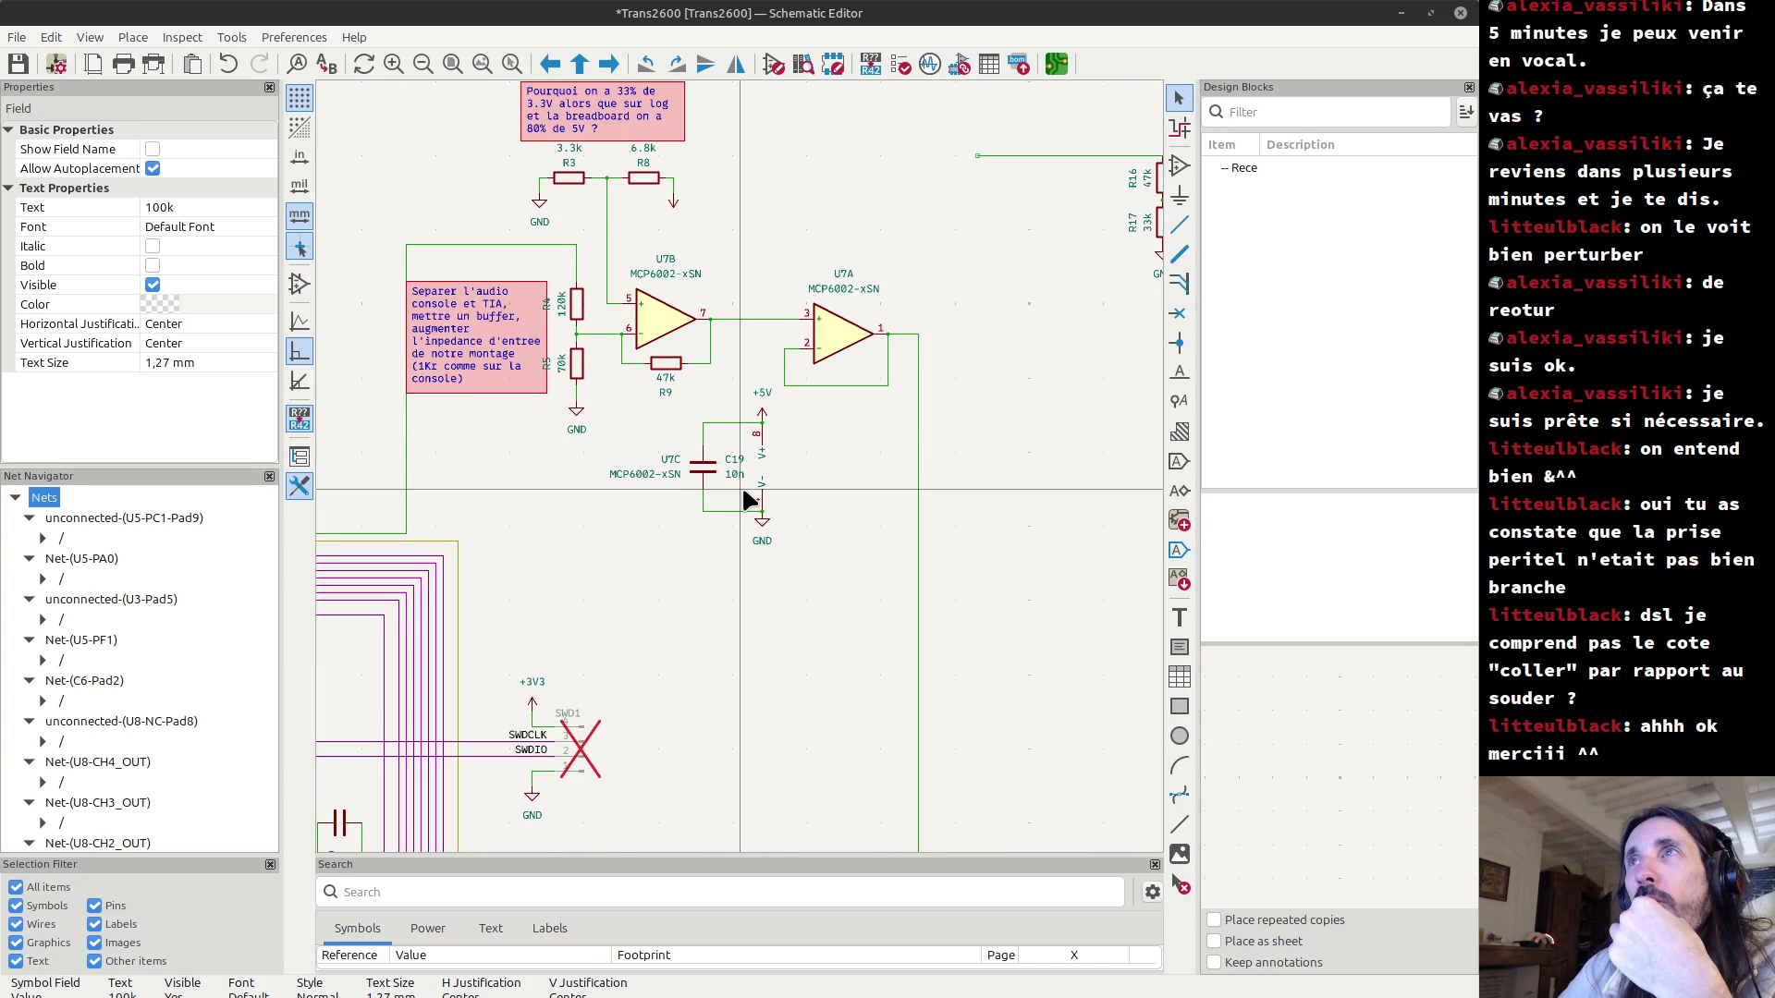
scroll(744, 476, "down", 3)
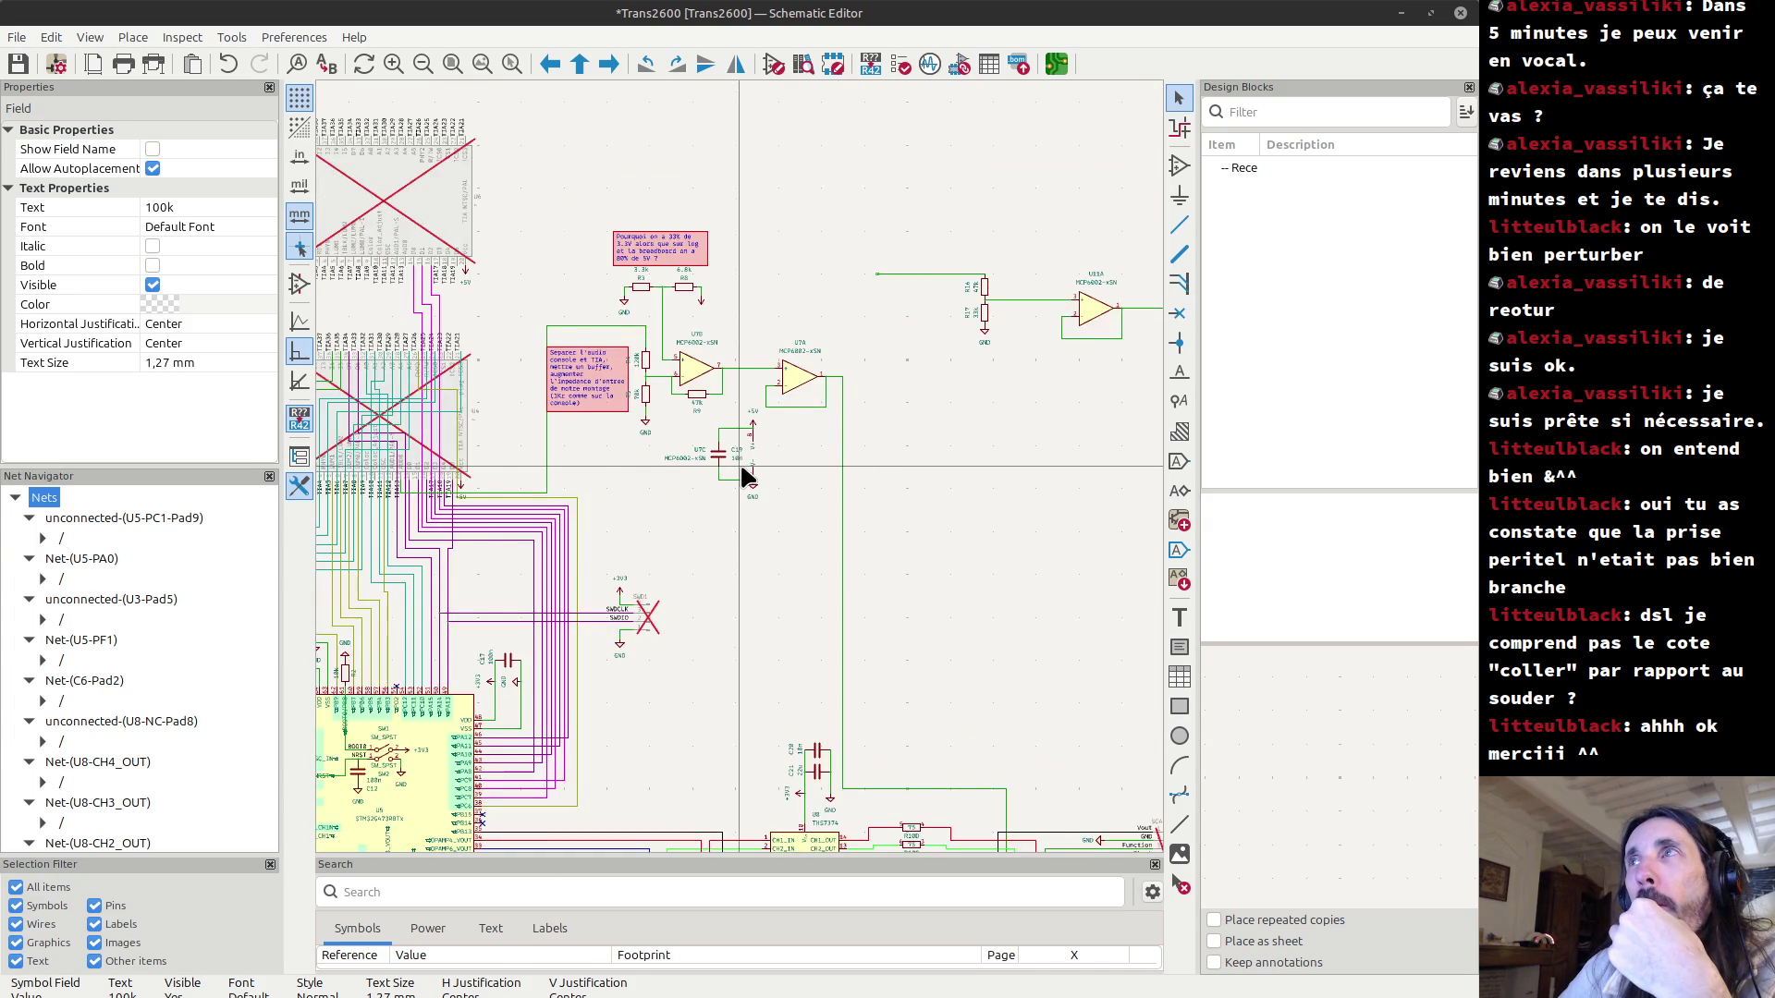
scroll(739, 467, "down", 2)
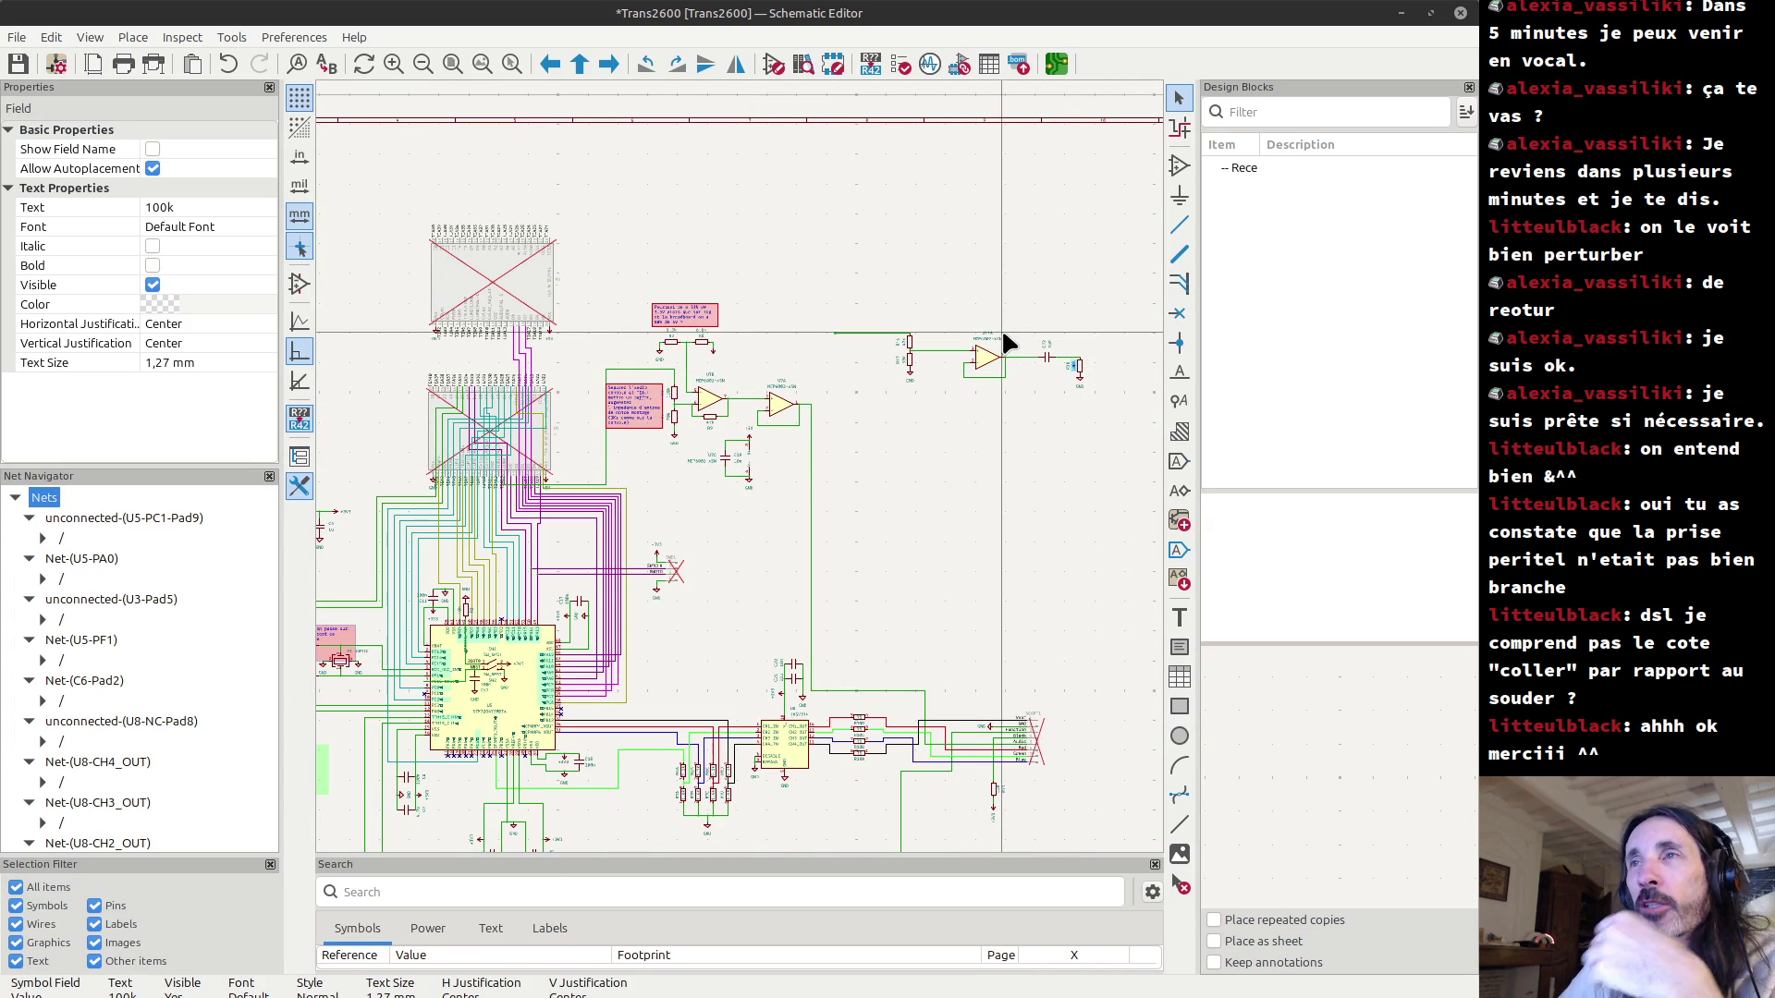
key("ctrl+f")
type("55")
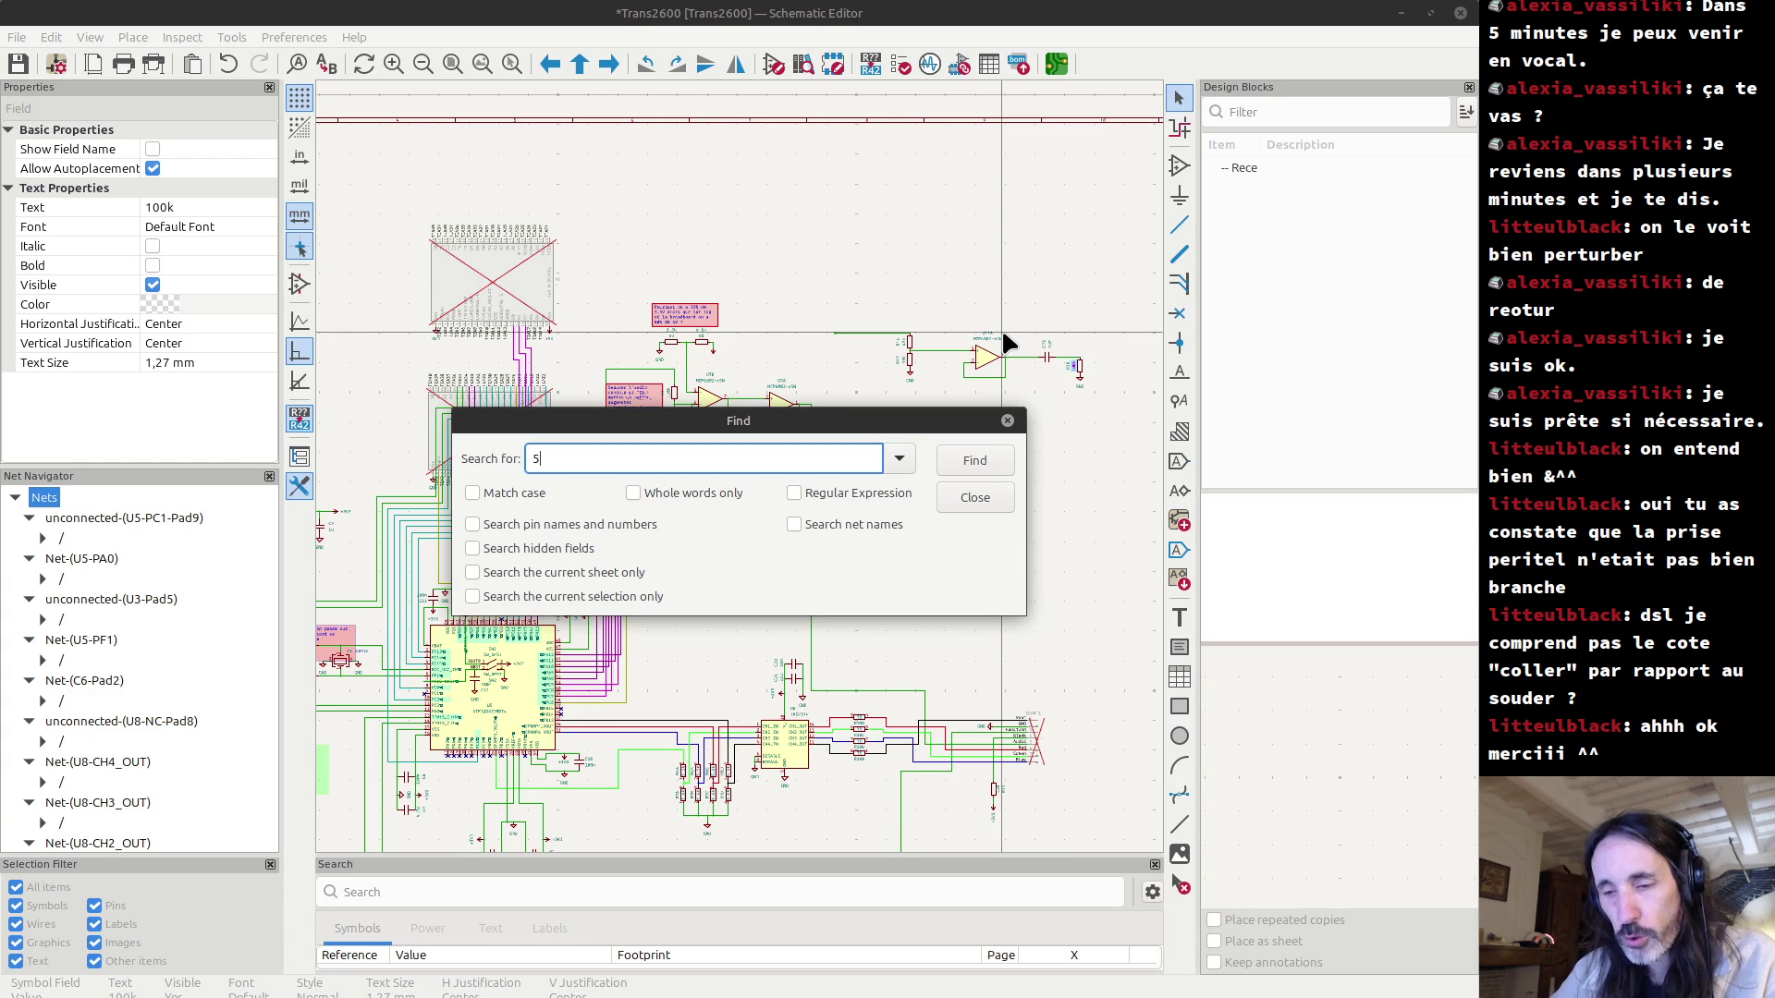
key("Return")
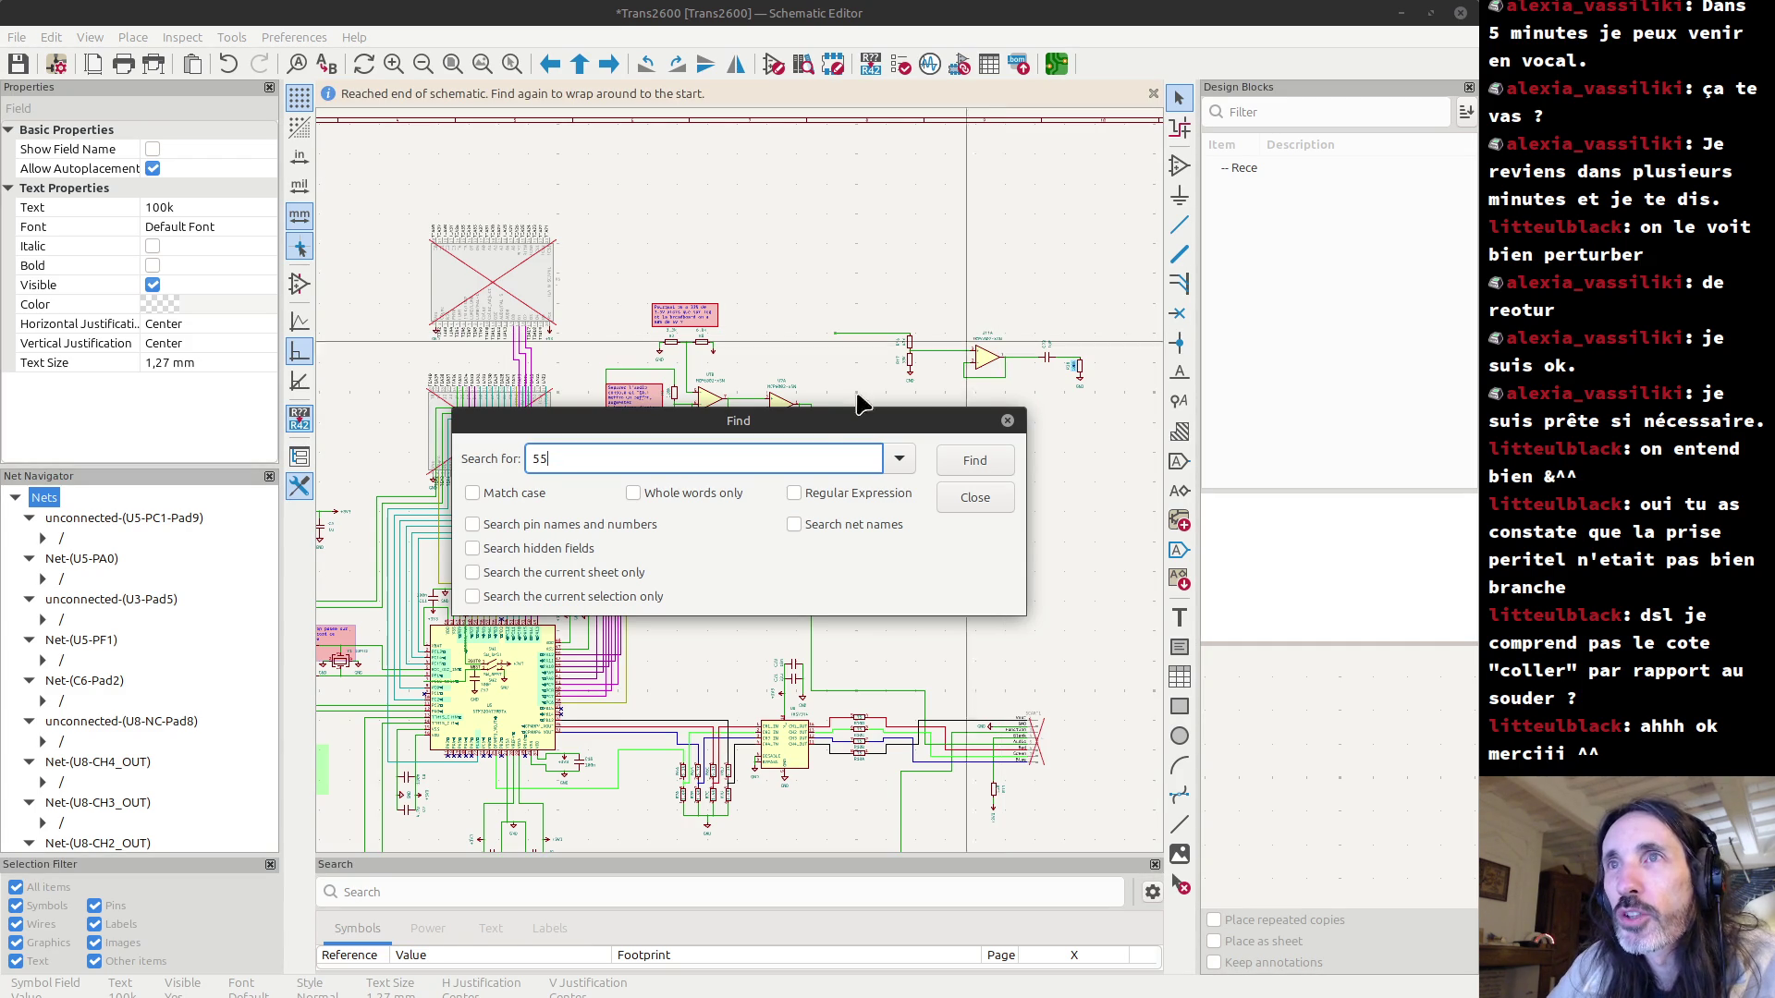
left_click_drag(692, 422, 745, 273)
key("Escape")
key("Escape")
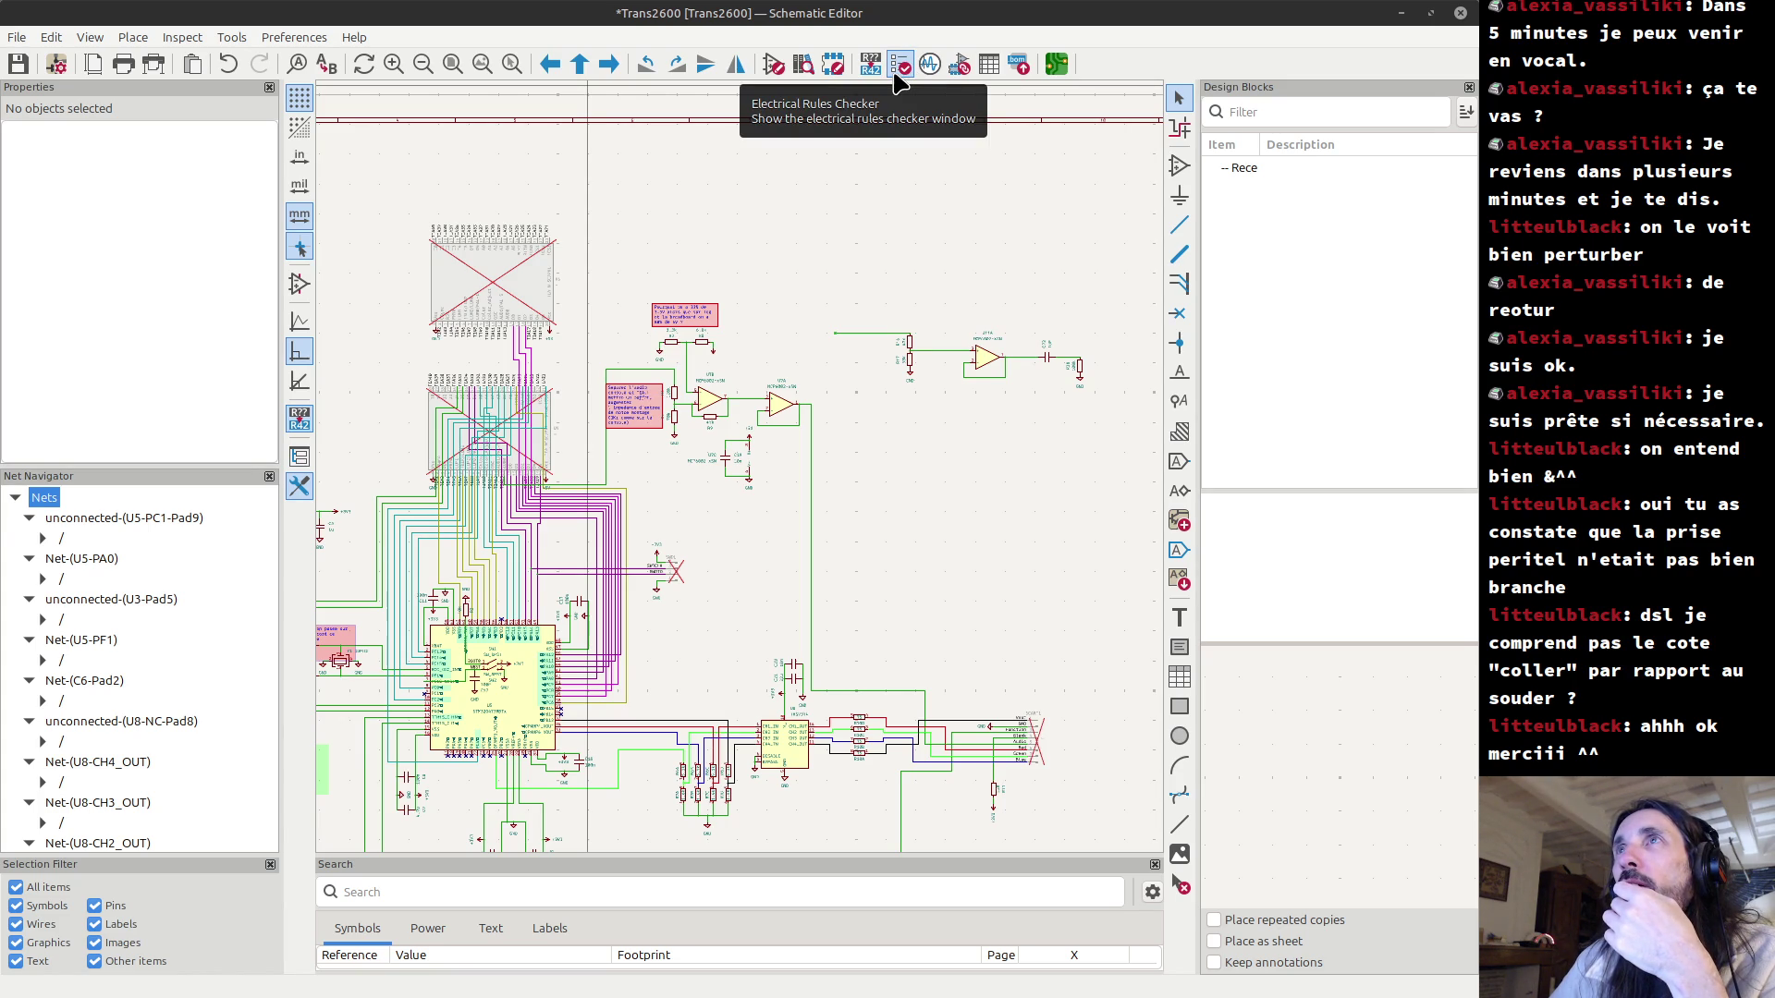
left_click(898, 66)
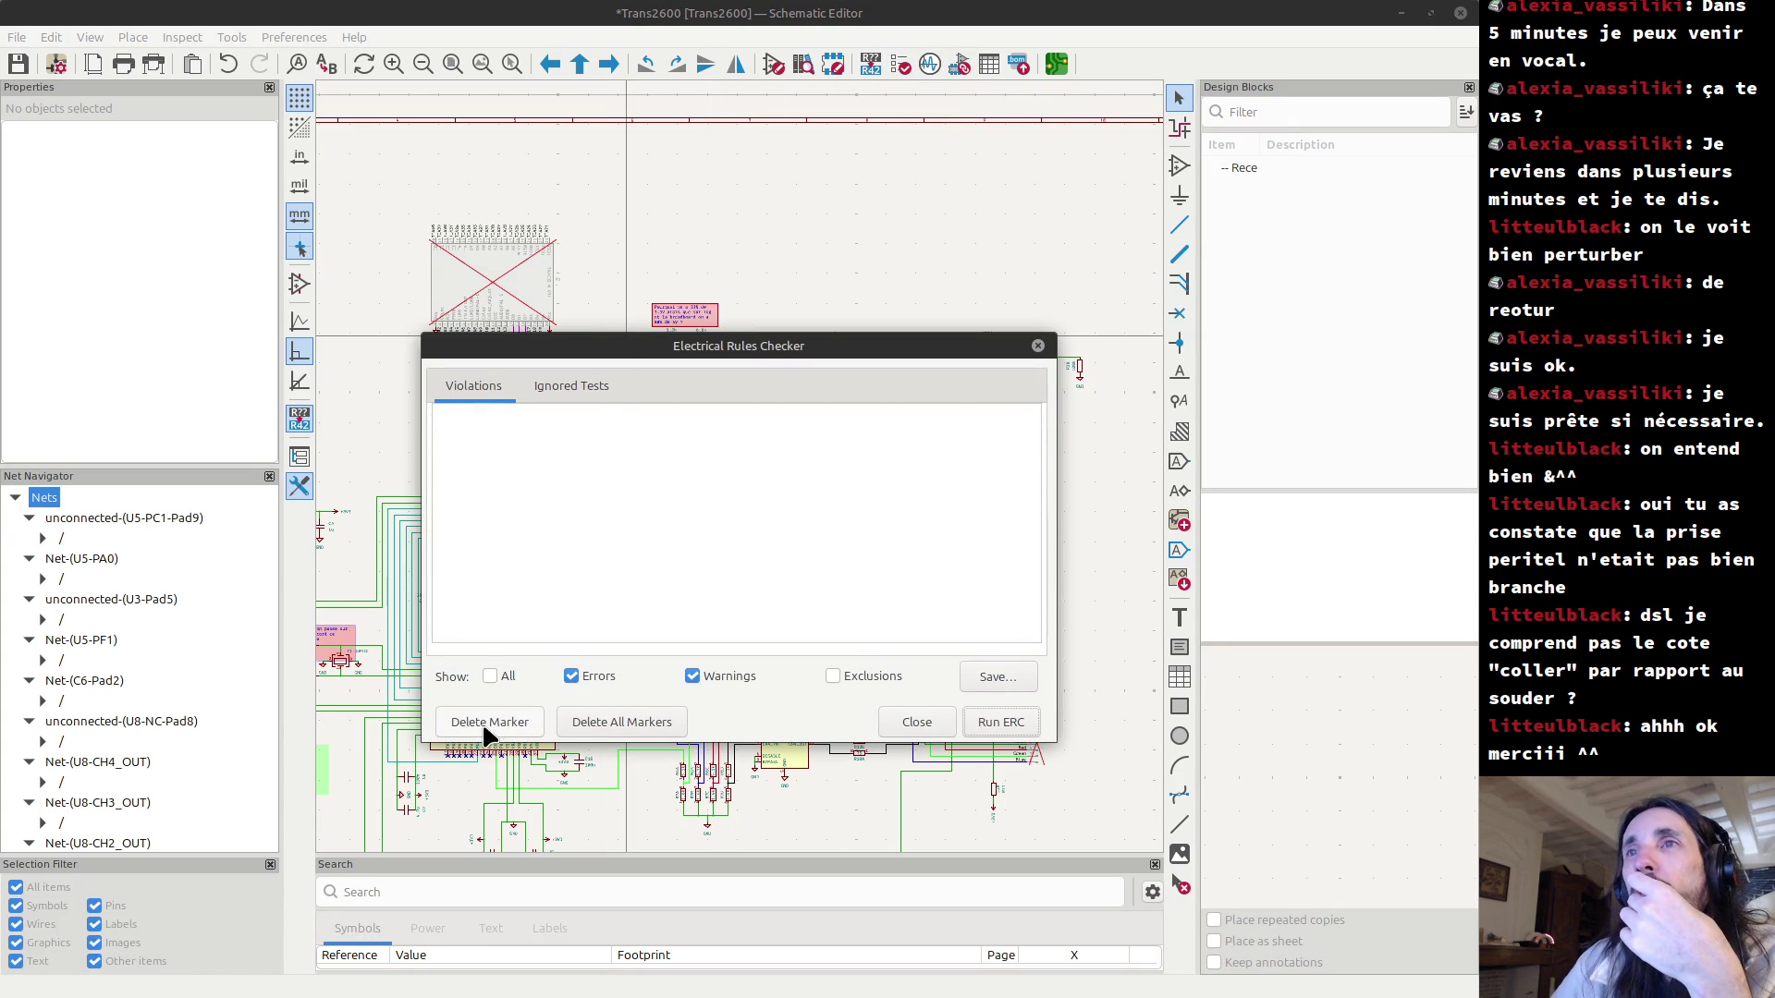
left_click(932, 717)
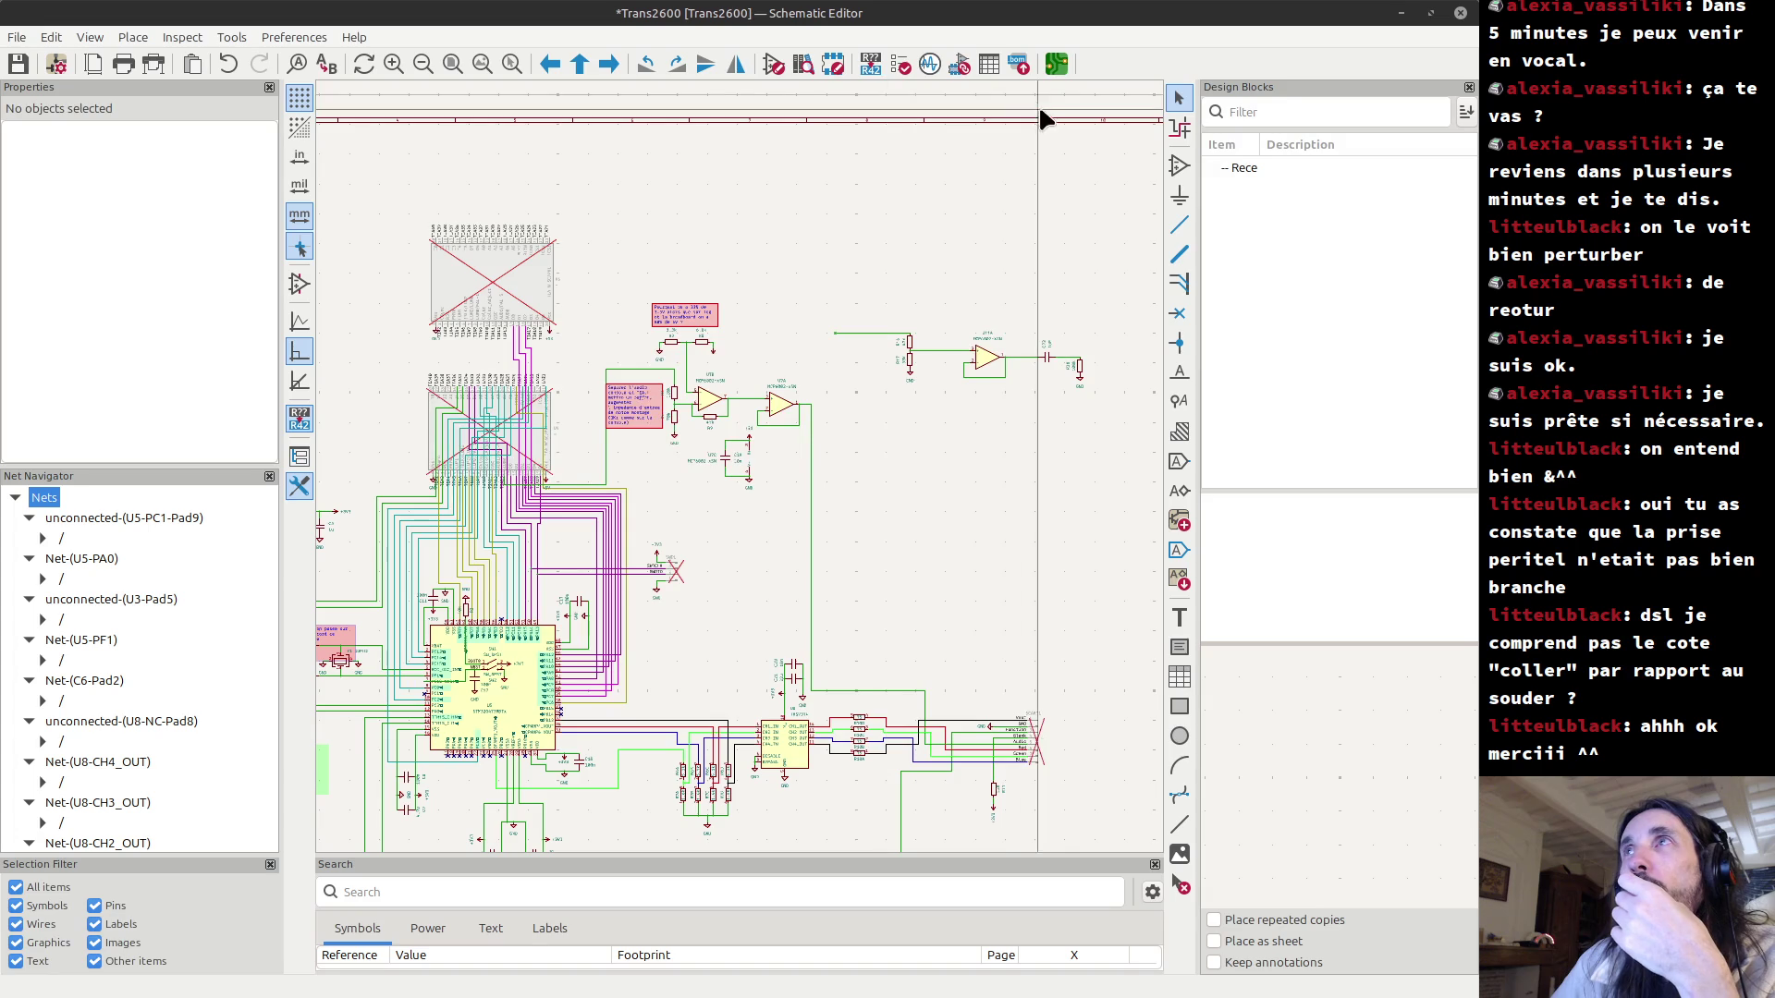
left_click(989, 63)
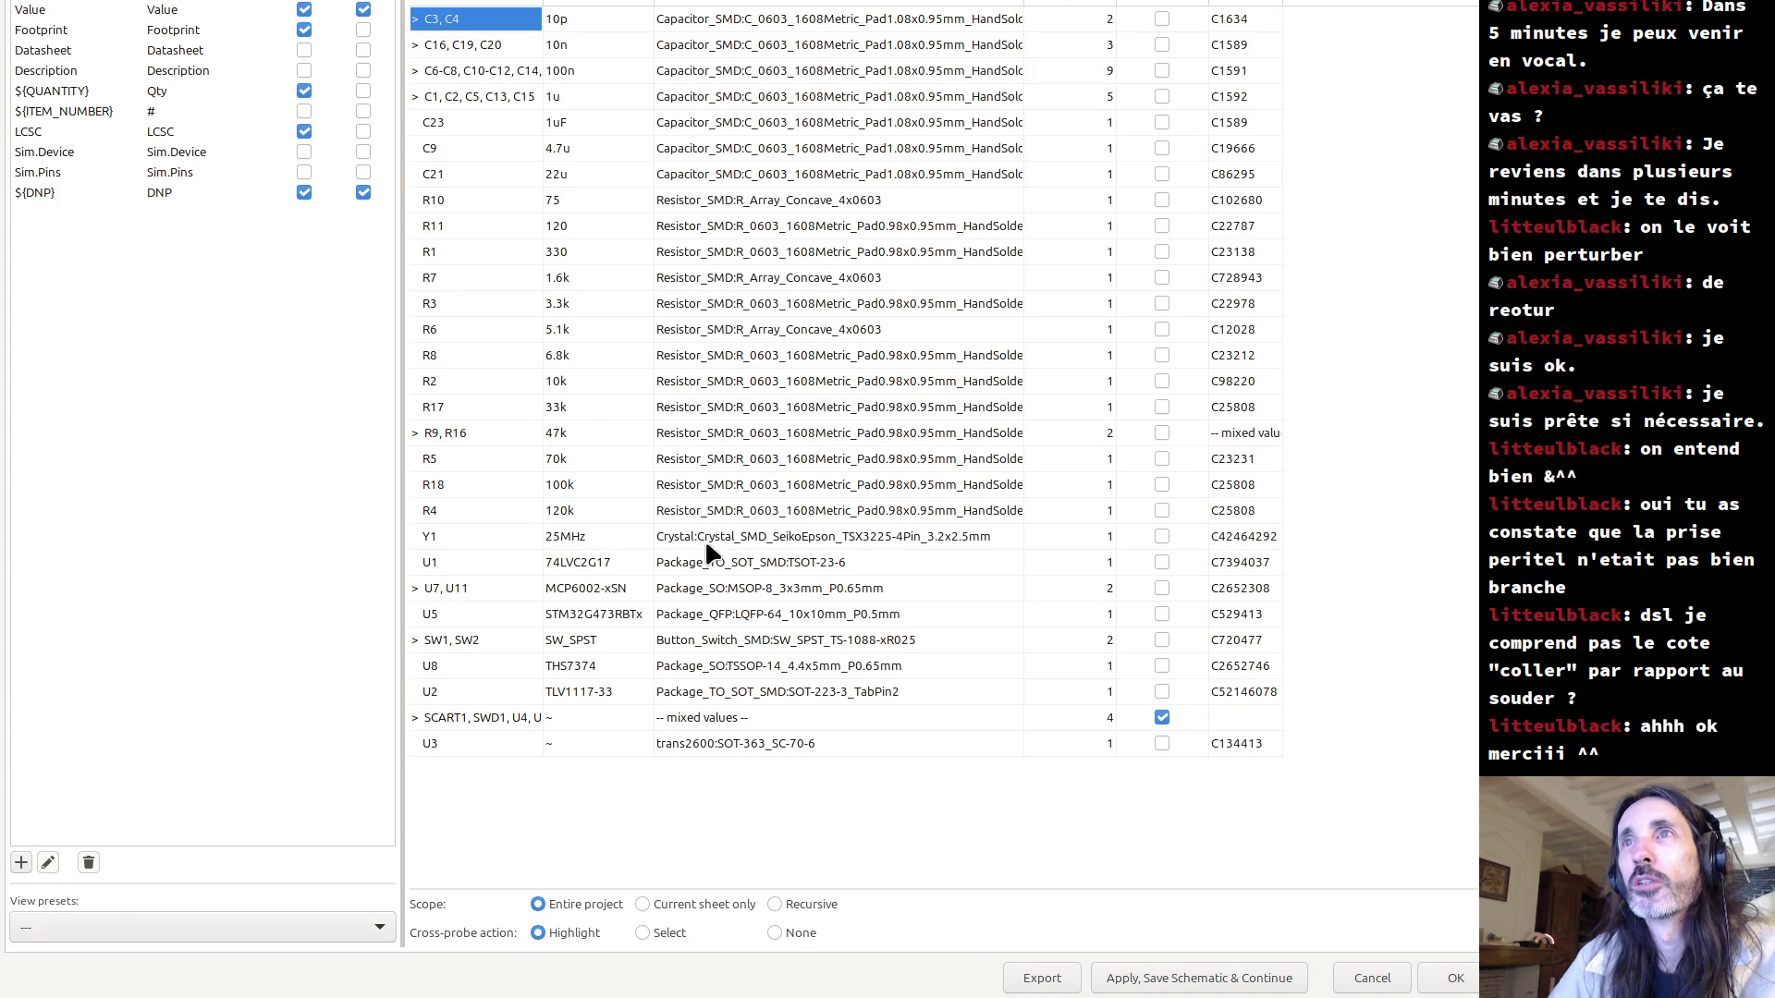
key("Escape")
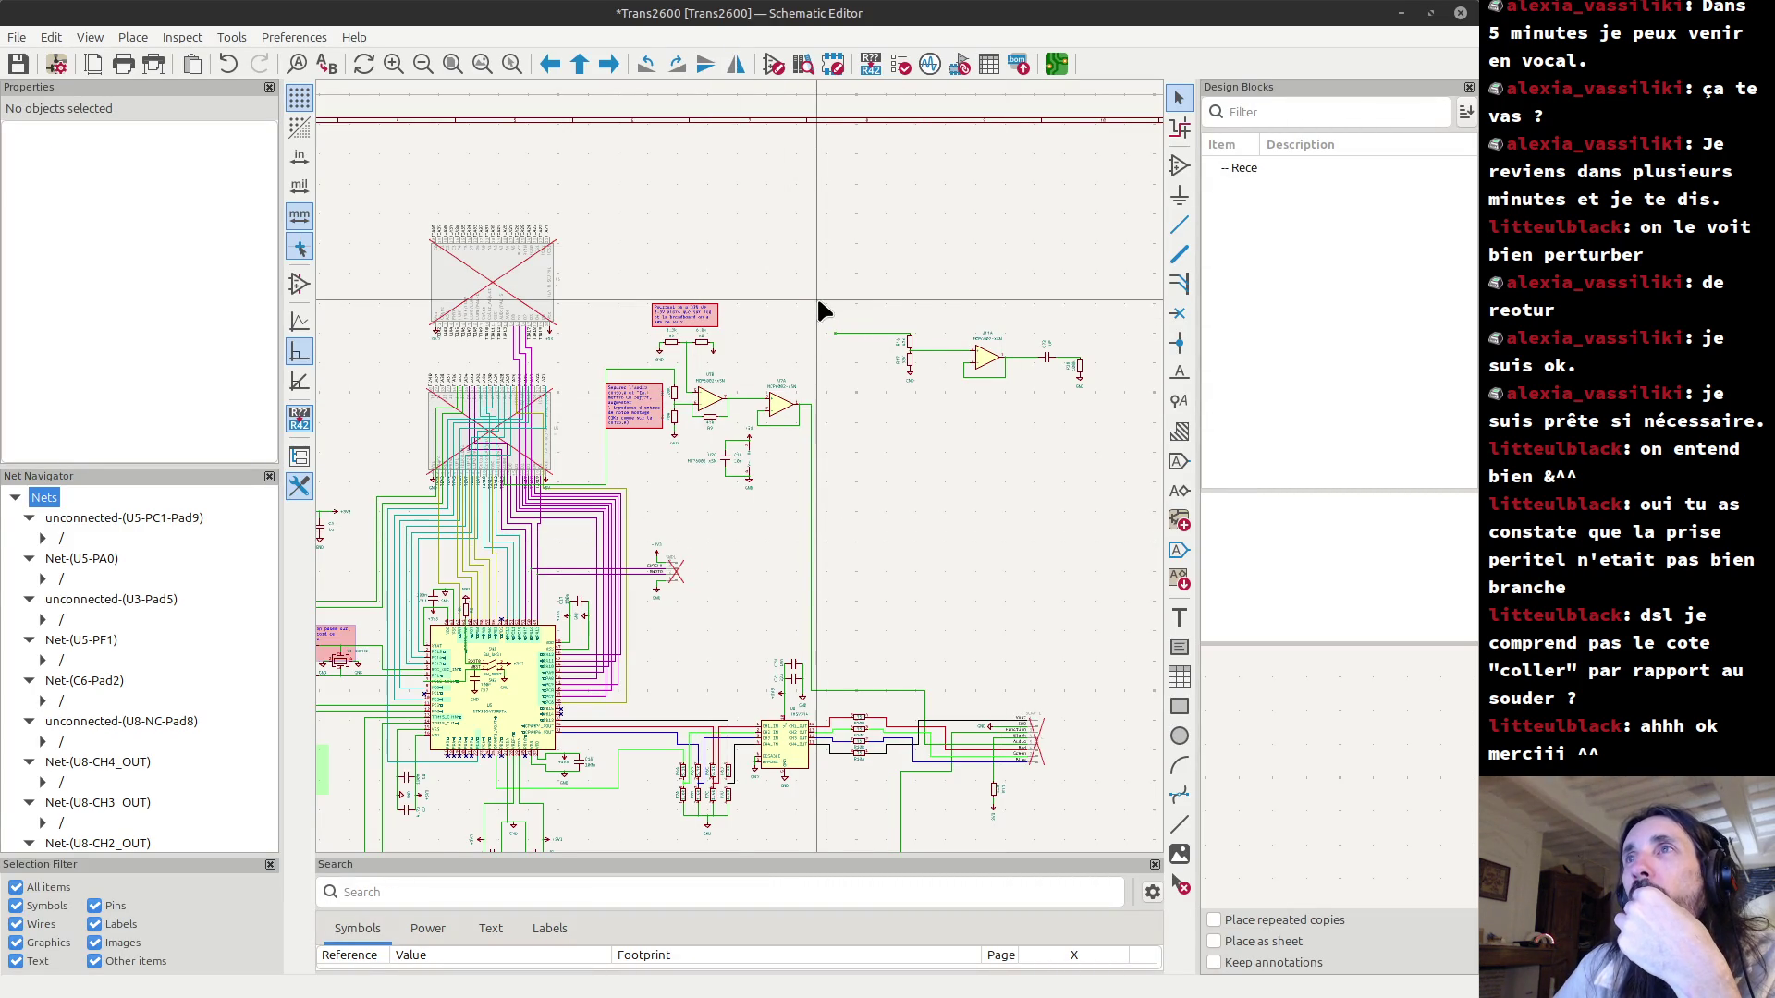
scroll(817, 301, "up", 1)
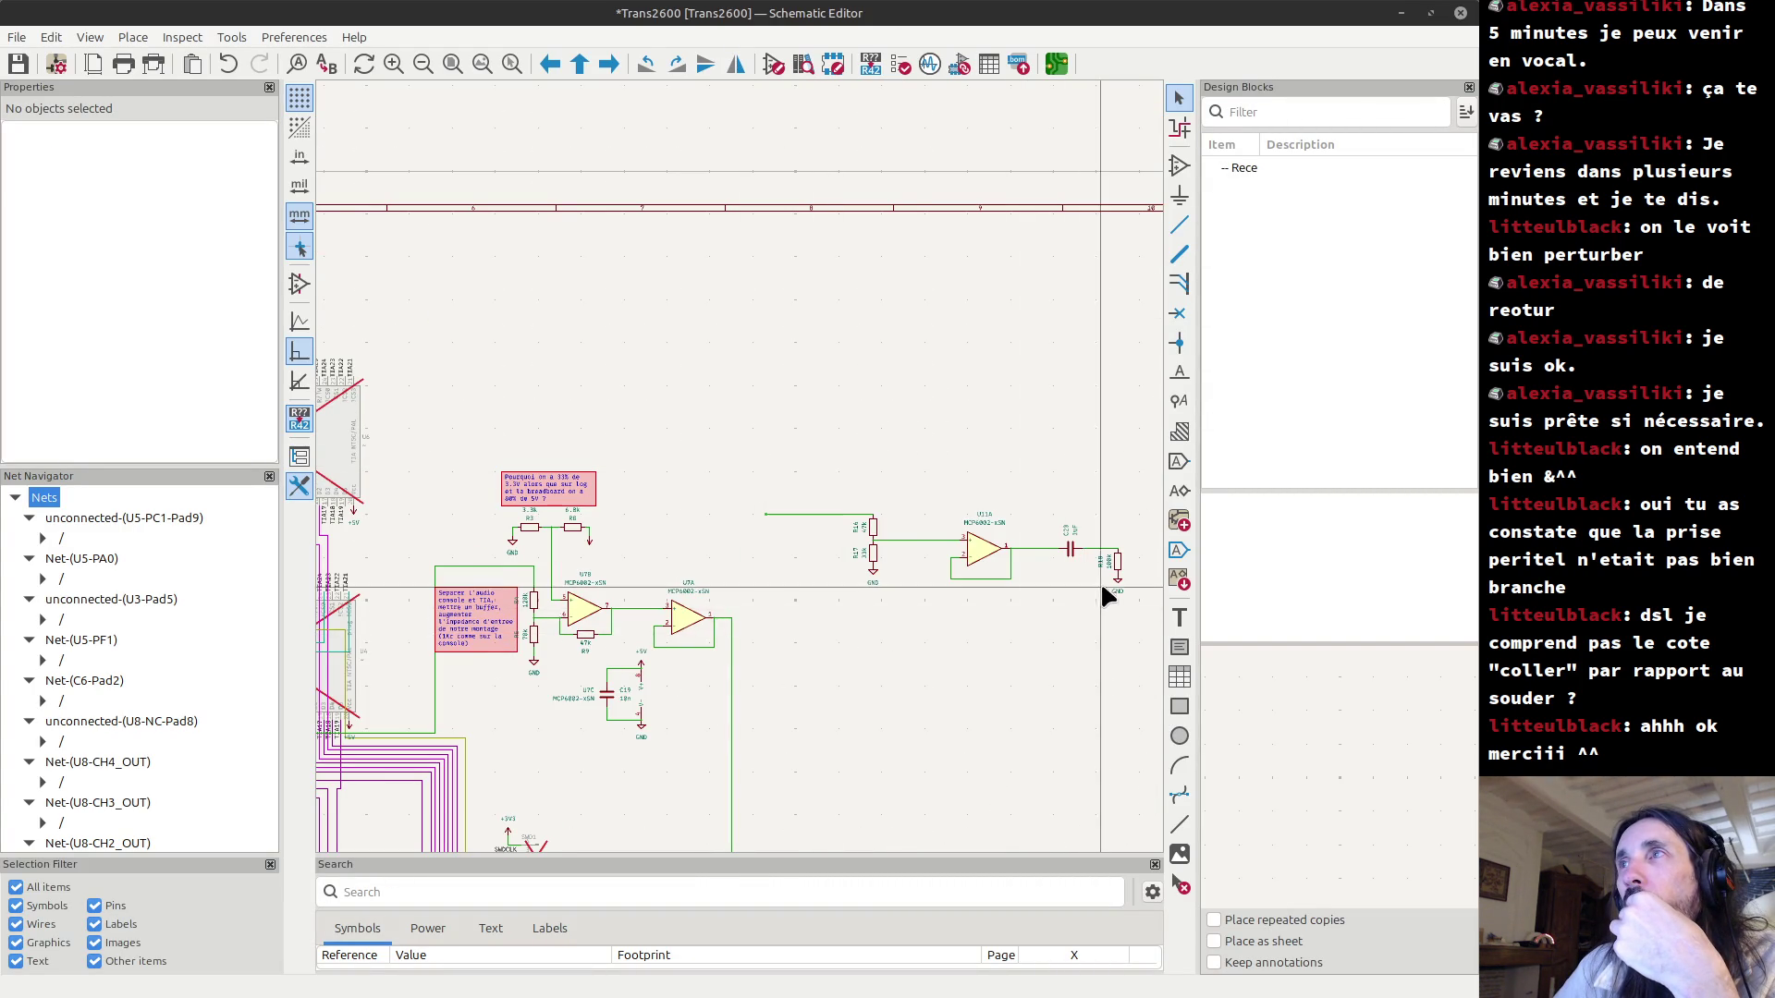
scroll(1106, 594, "up", 1)
scroll(722, 400, "up", 1)
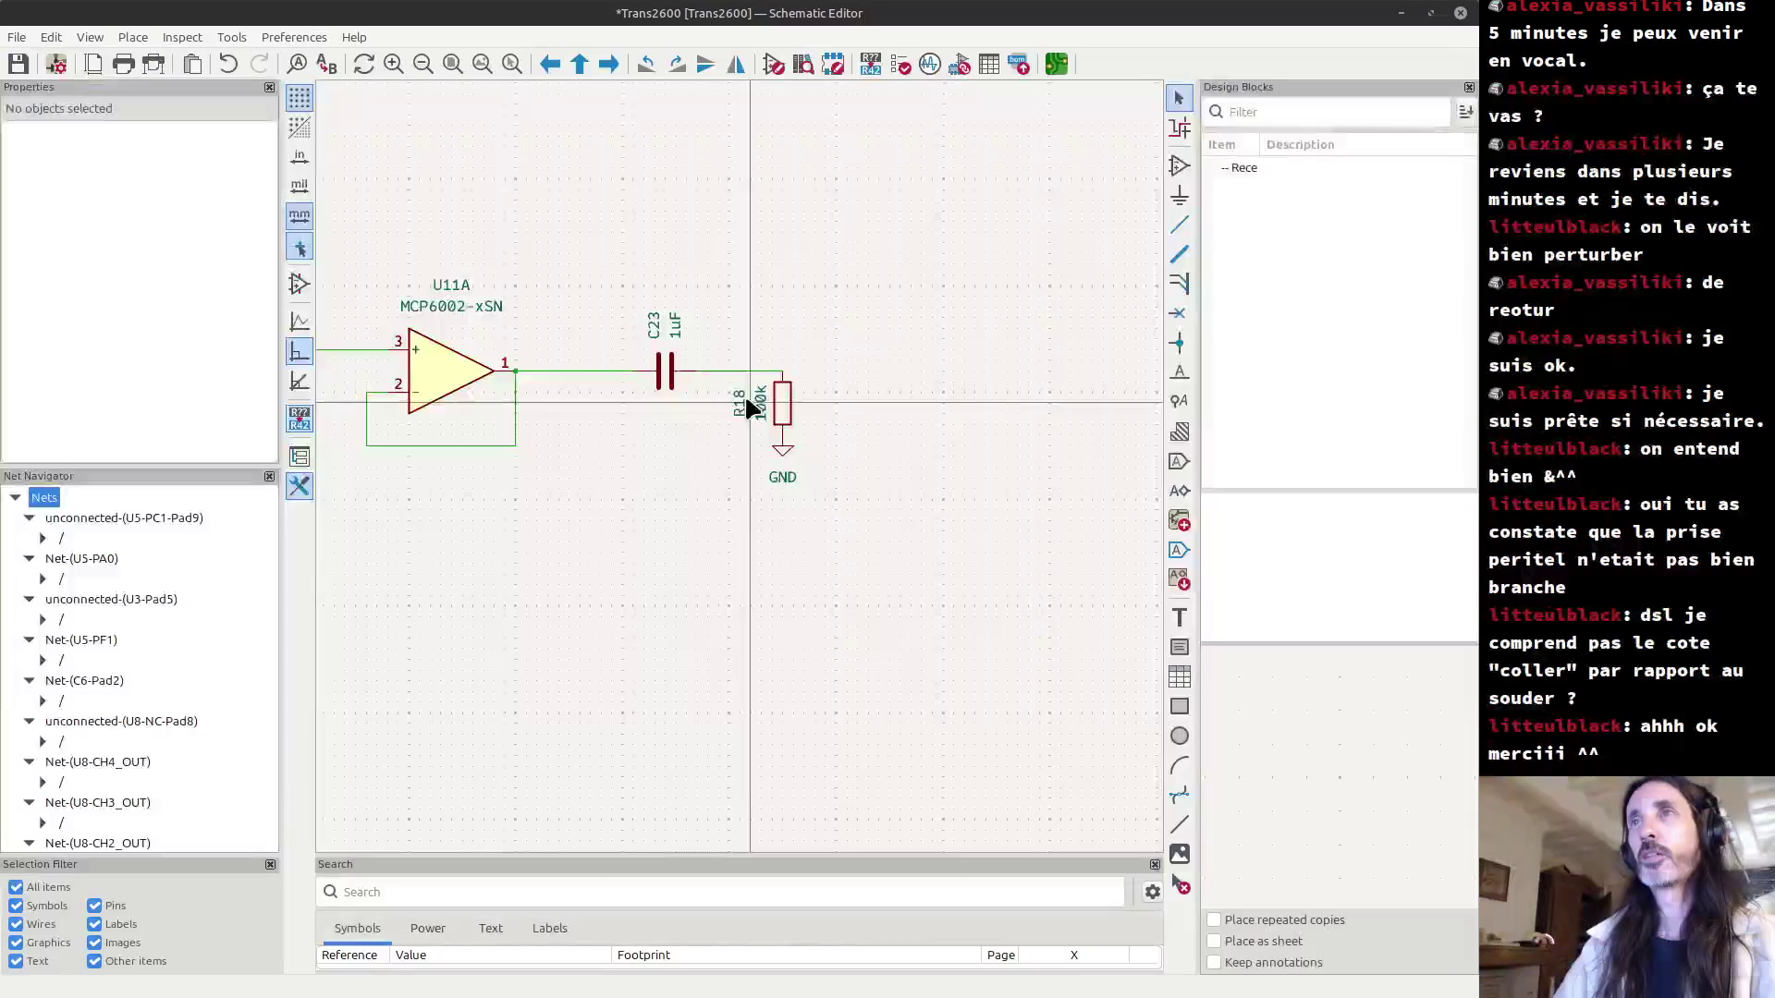
mouse_move(740, 400)
middle_mouse_down()
mouse_move(795, 470)
mouse_move(907, 468)
middle_mouse_up()
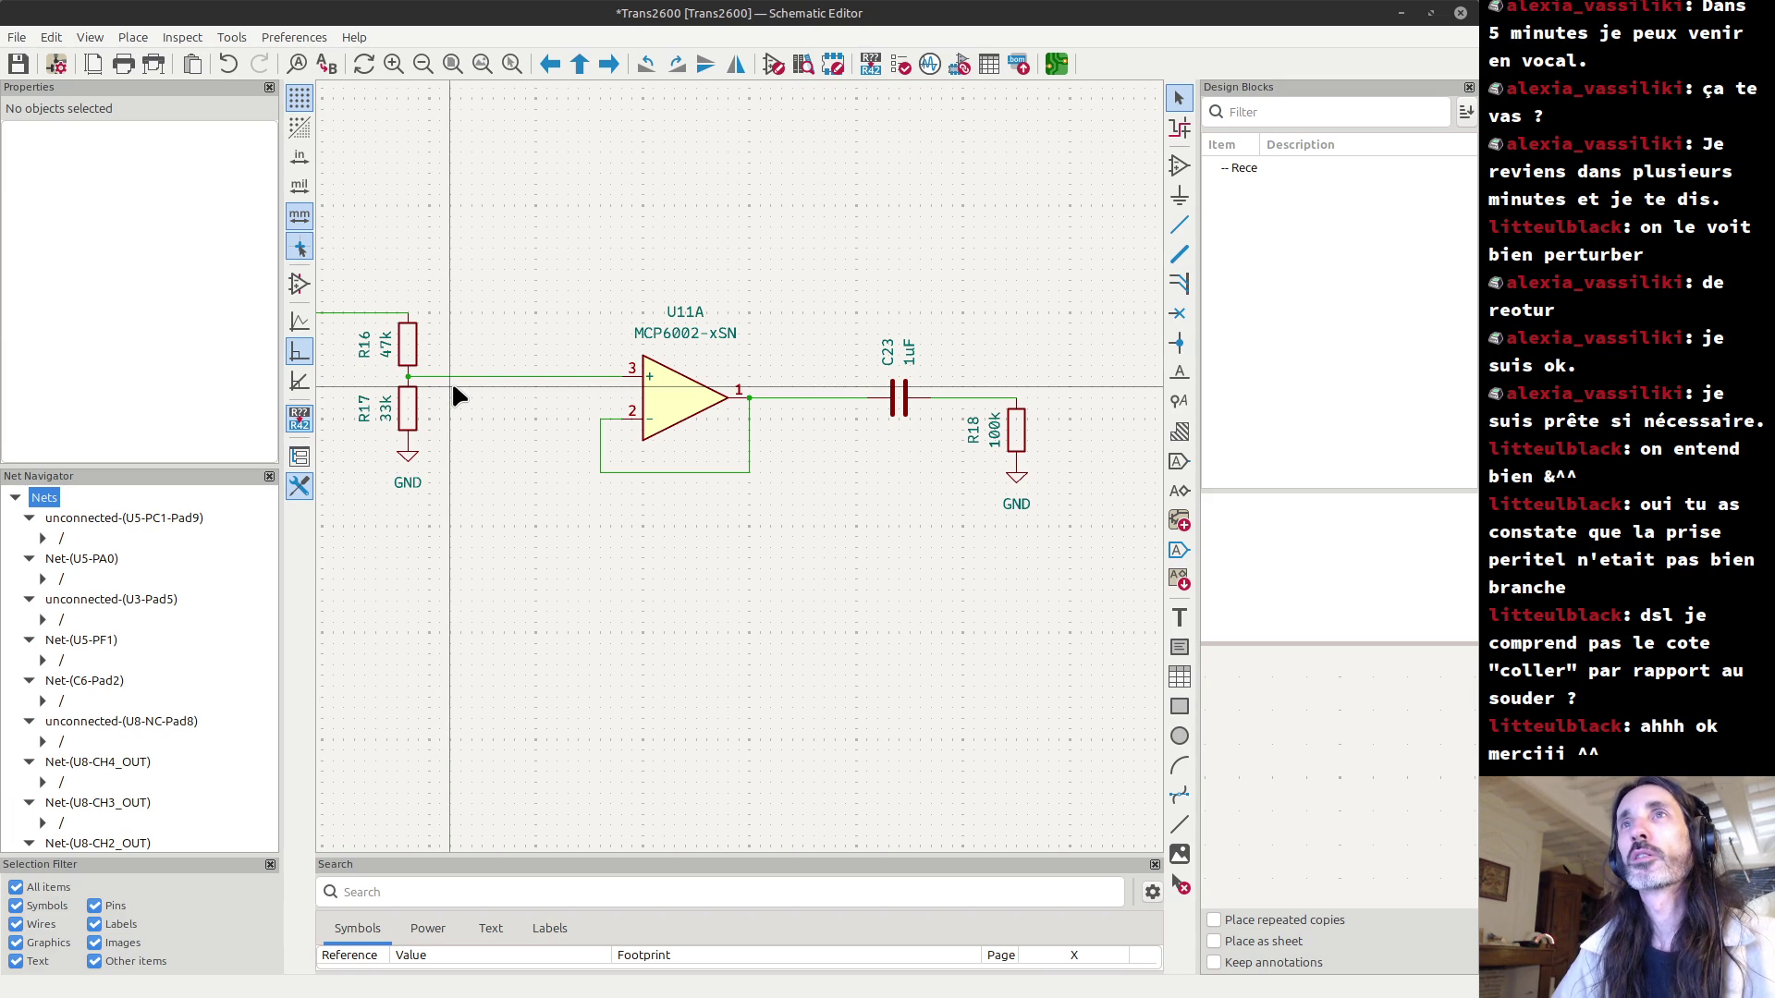
scroll(449, 387, "down", 2)
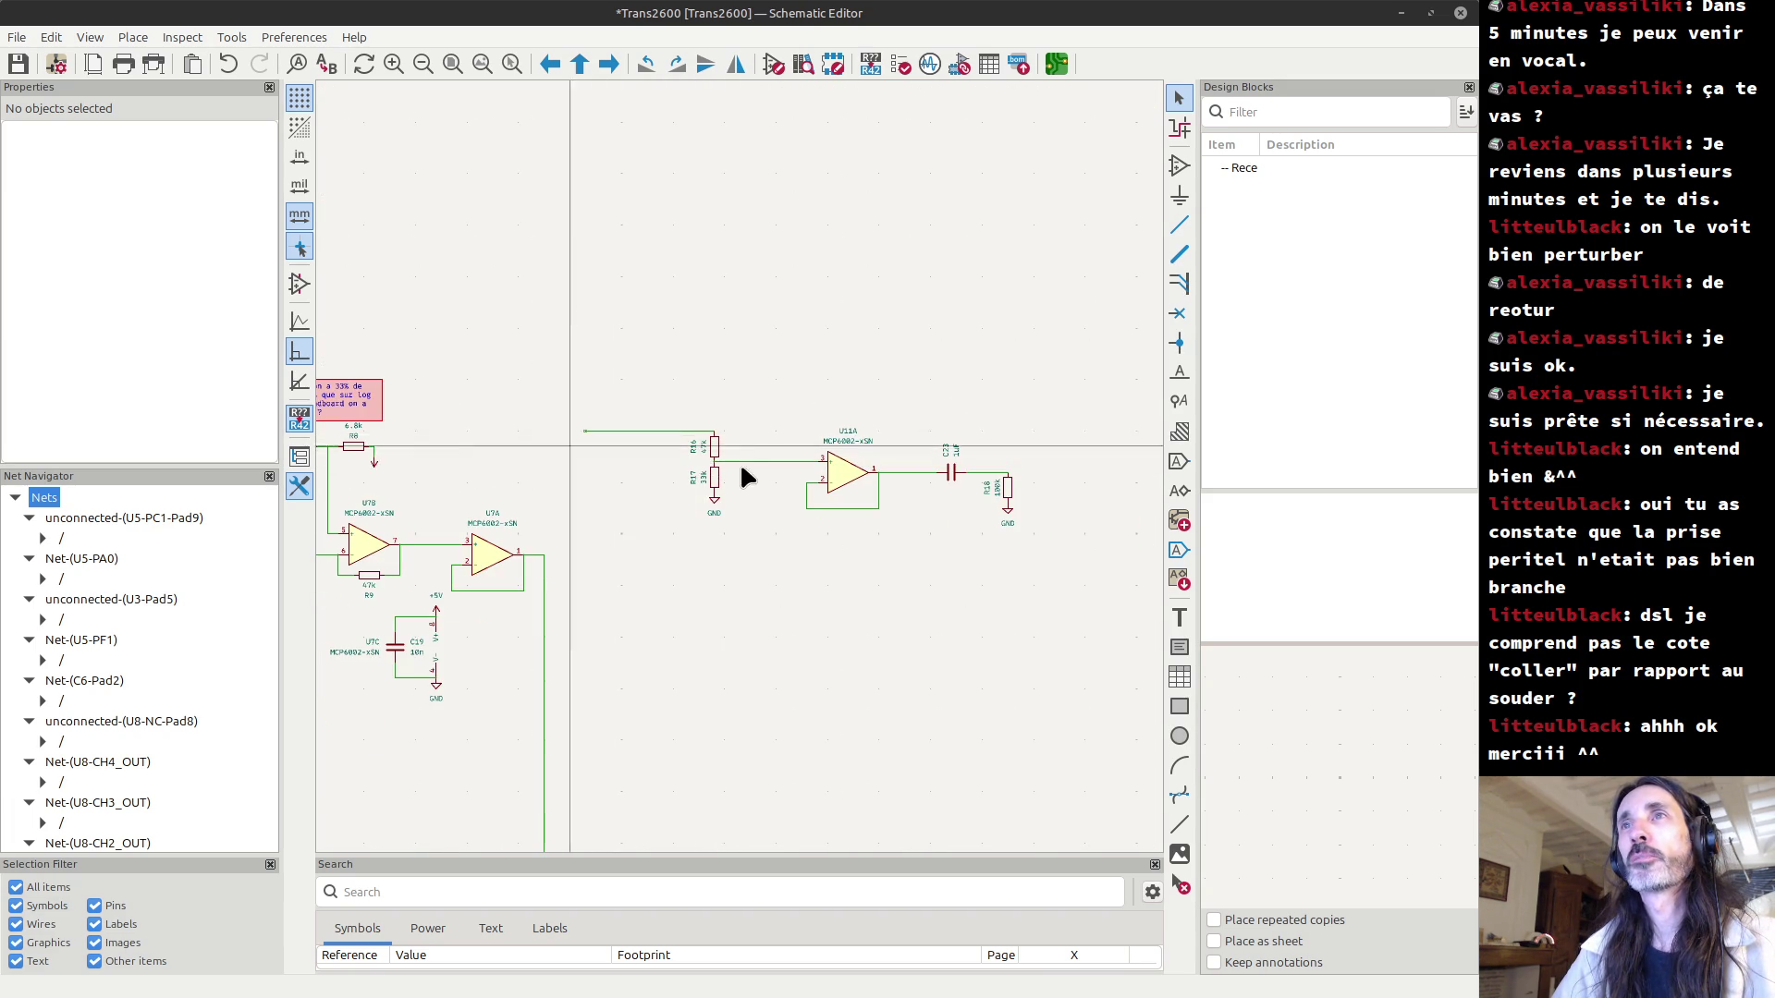
scroll(568, 443, "up", 2)
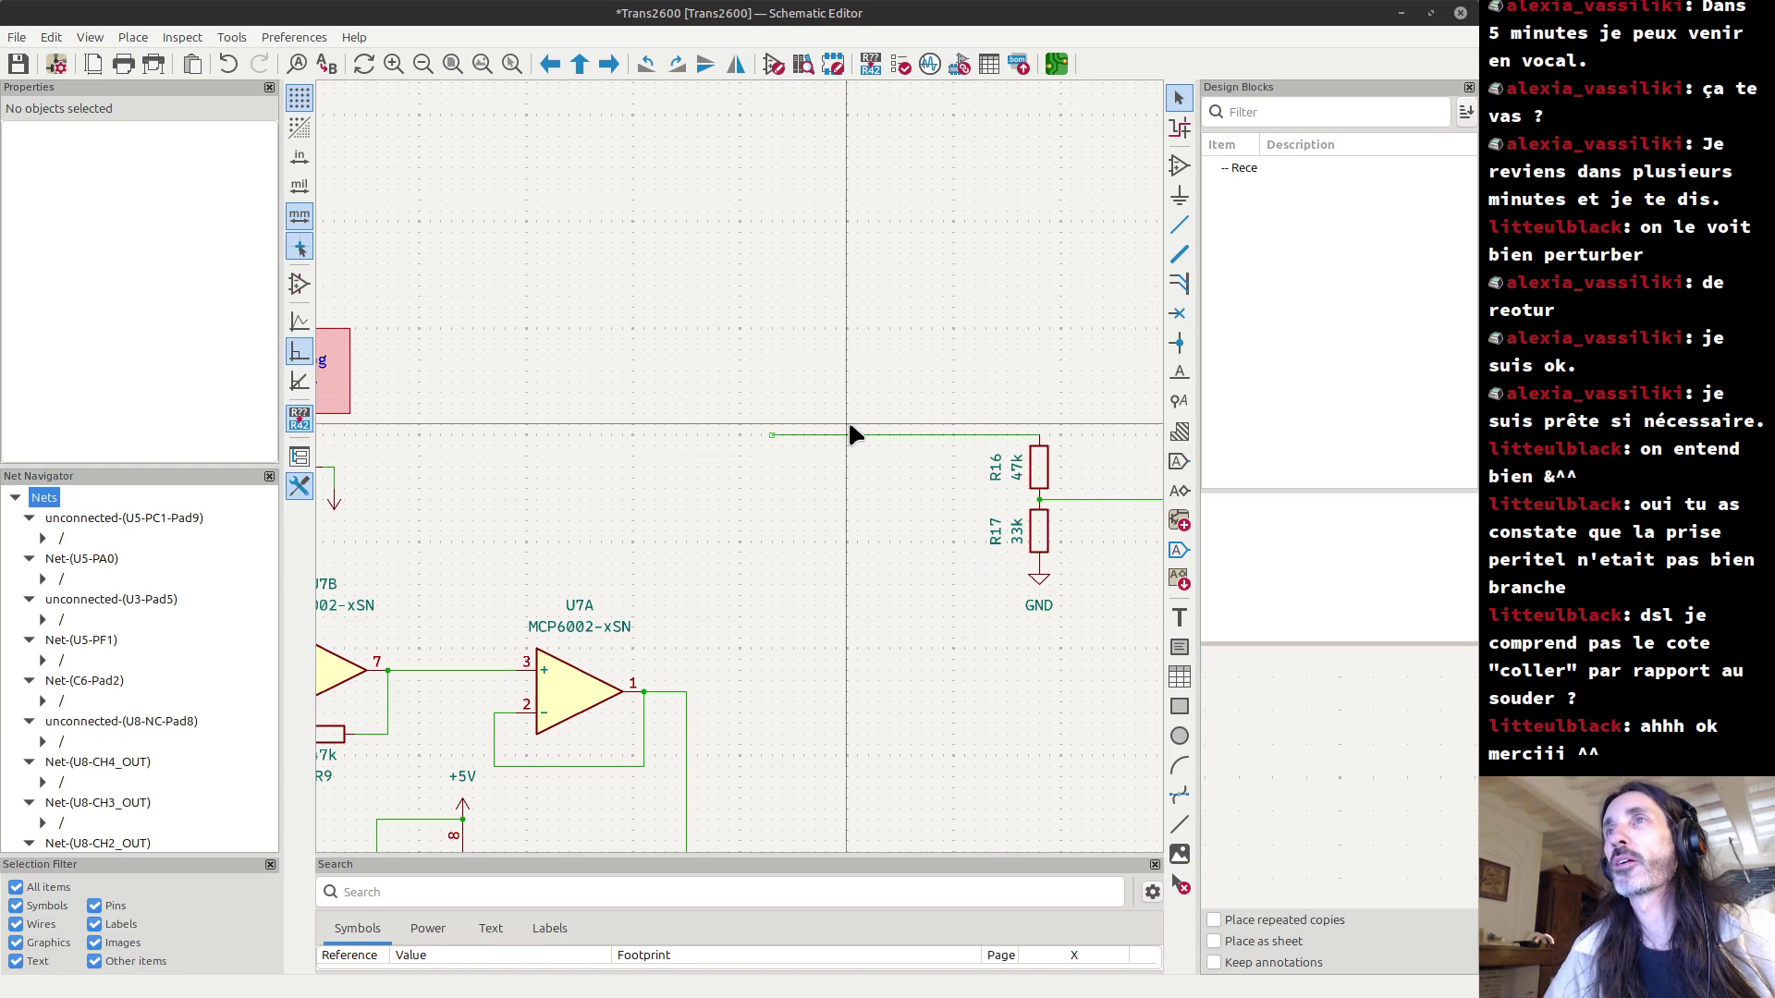
scroll(745, 467, "down", 2)
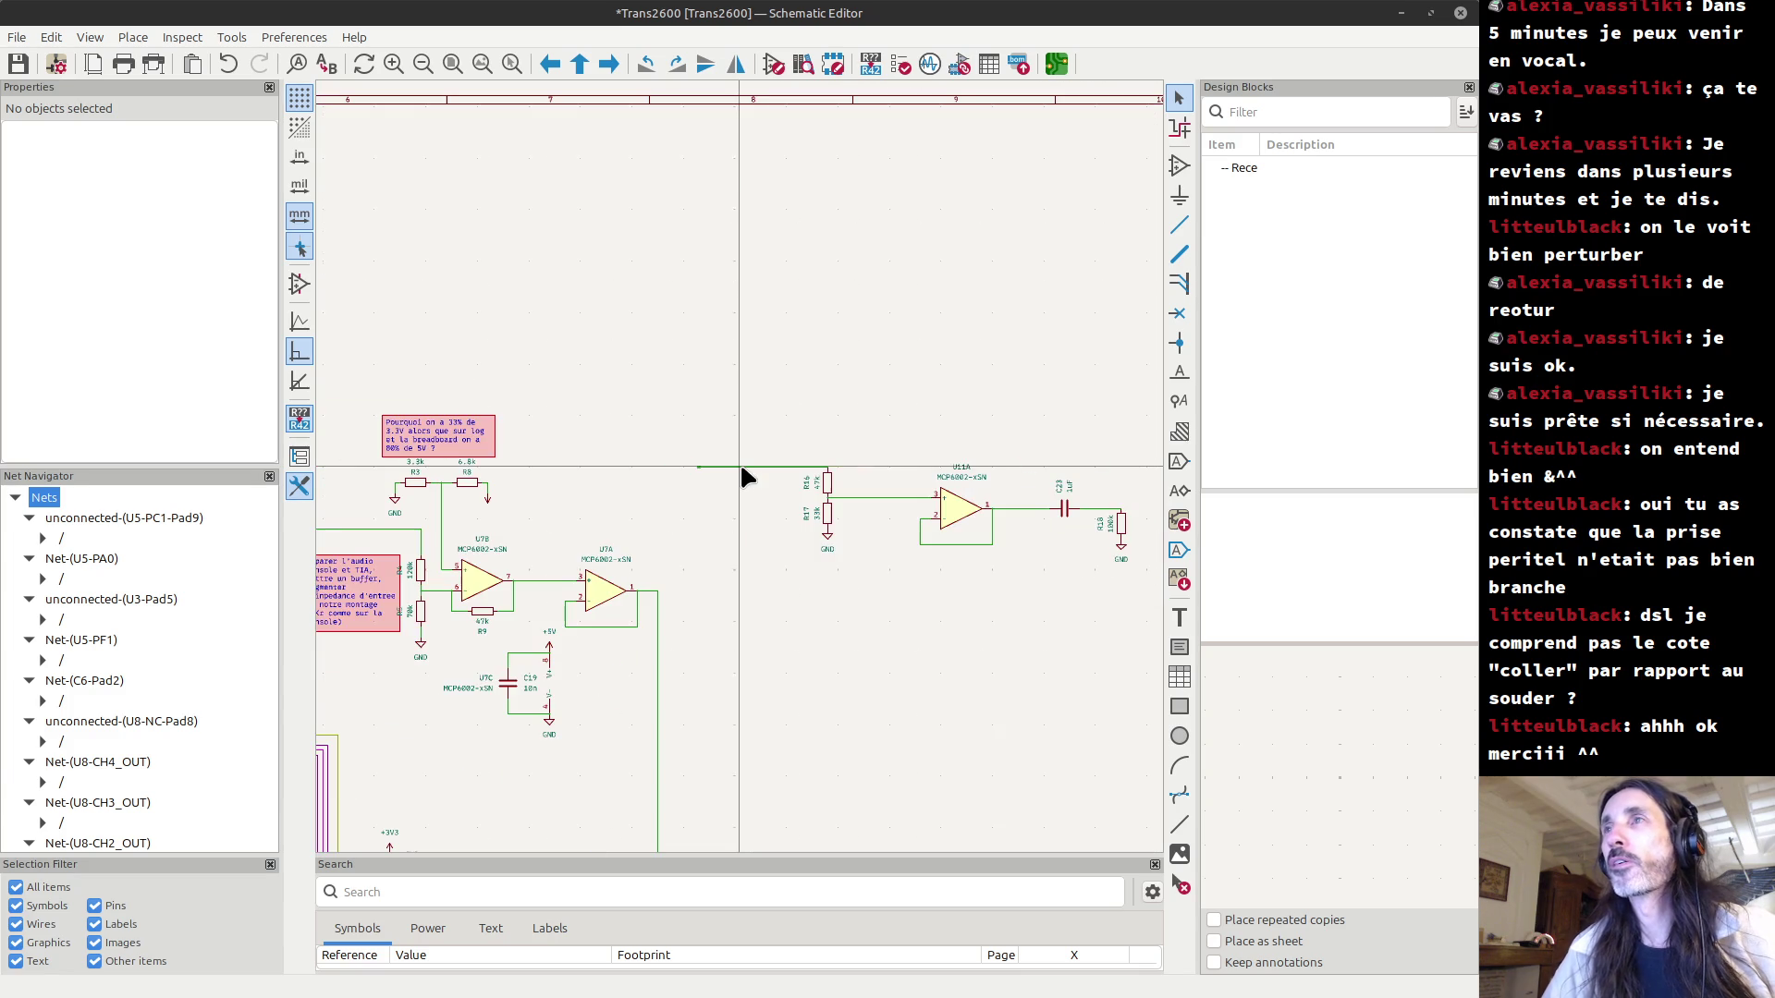
scroll(749, 483, "up", 1)
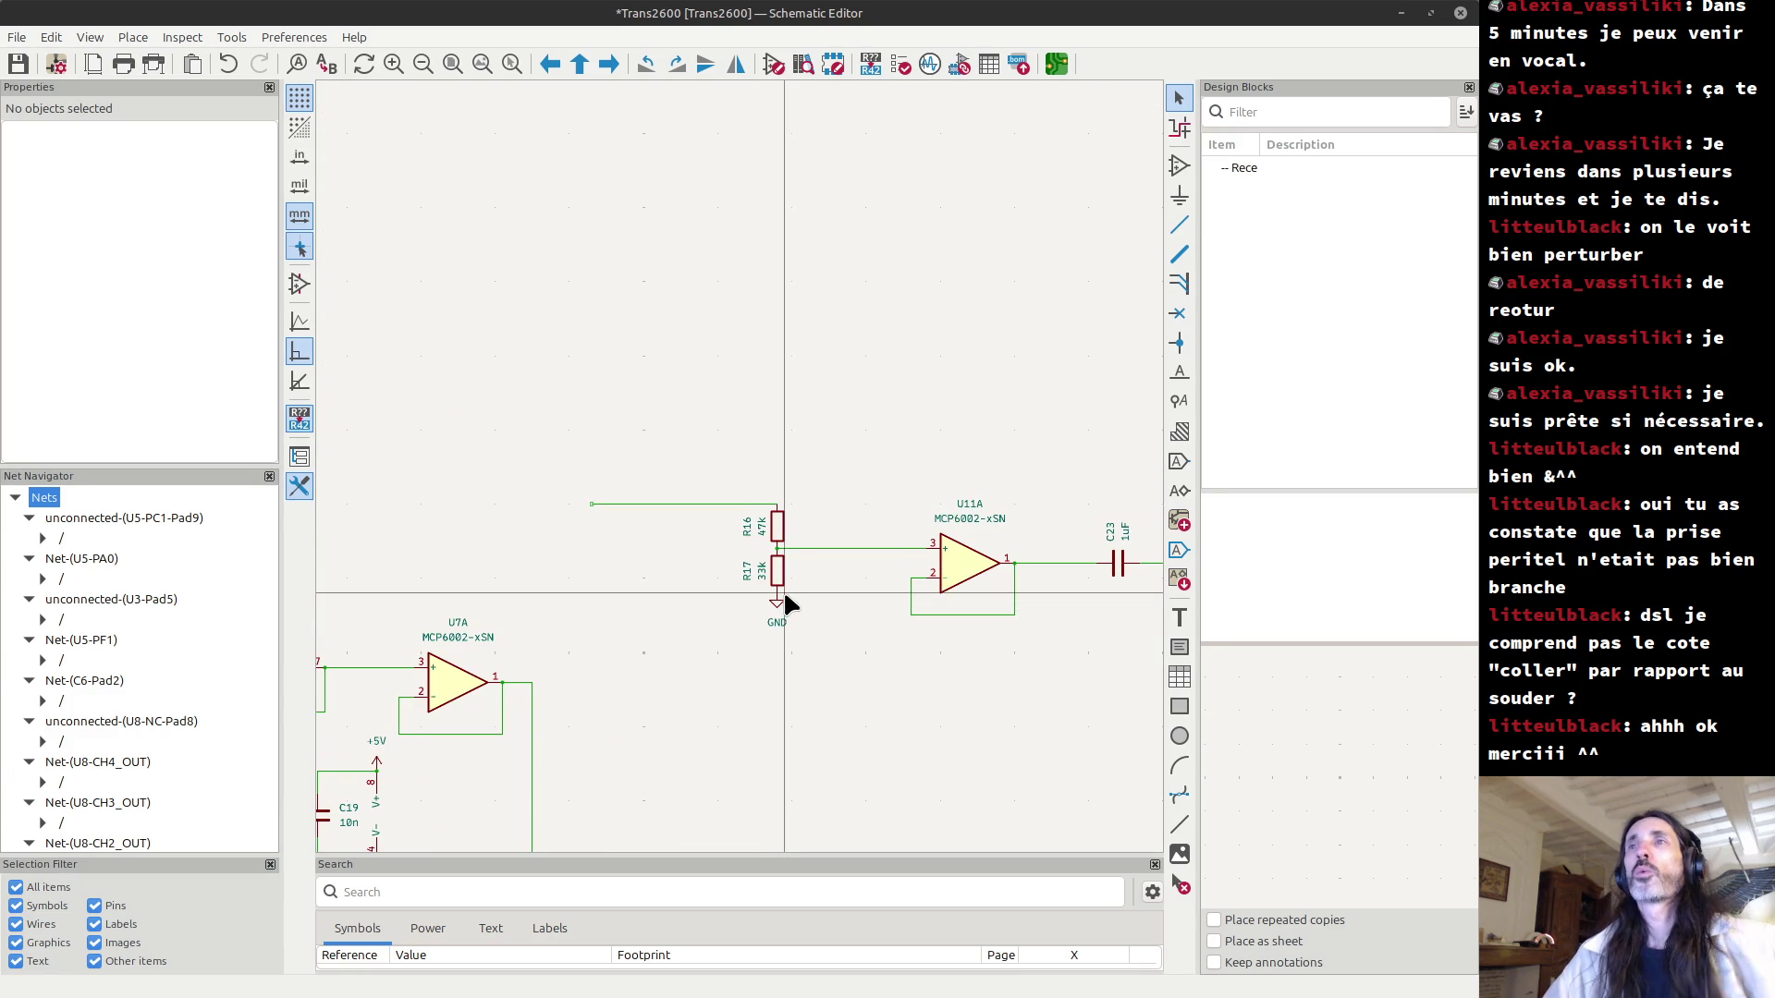
scroll(772, 568, "up", 2)
scroll(742, 469, "up", 1)
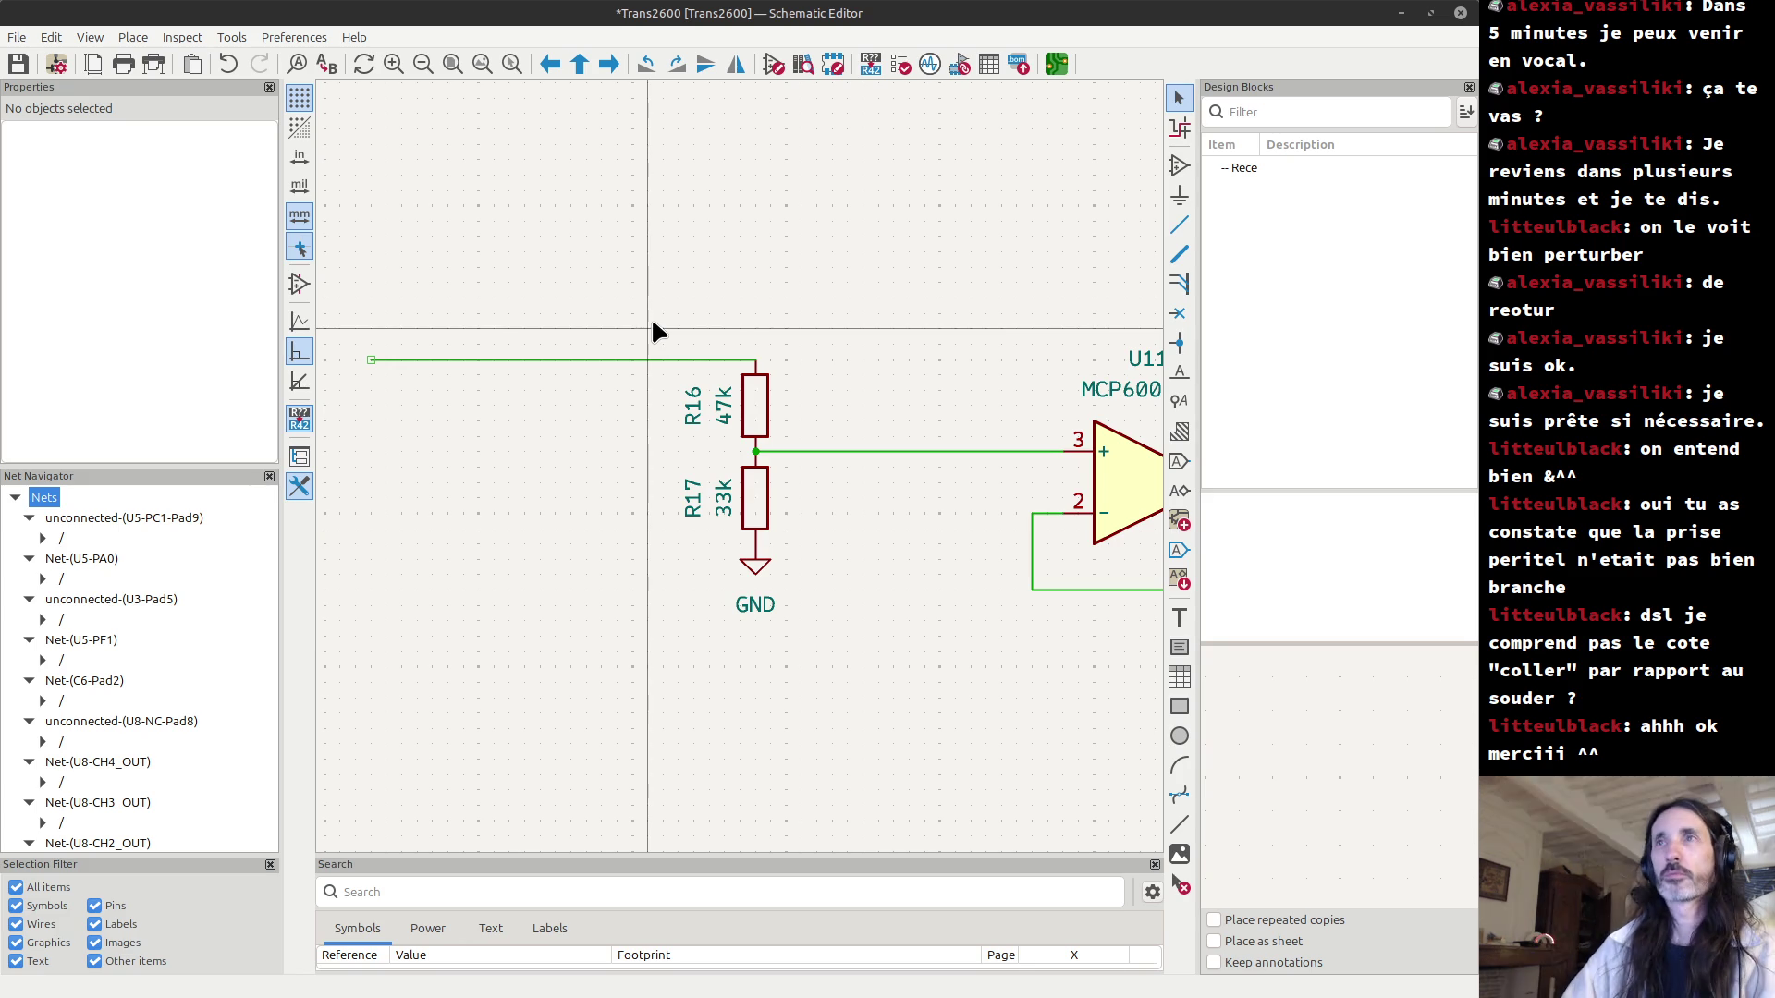
mouse_move(640, 304)
left_mouse_down()
mouse_move(836, 623)
mouse_move(841, 695)
left_mouse_up()
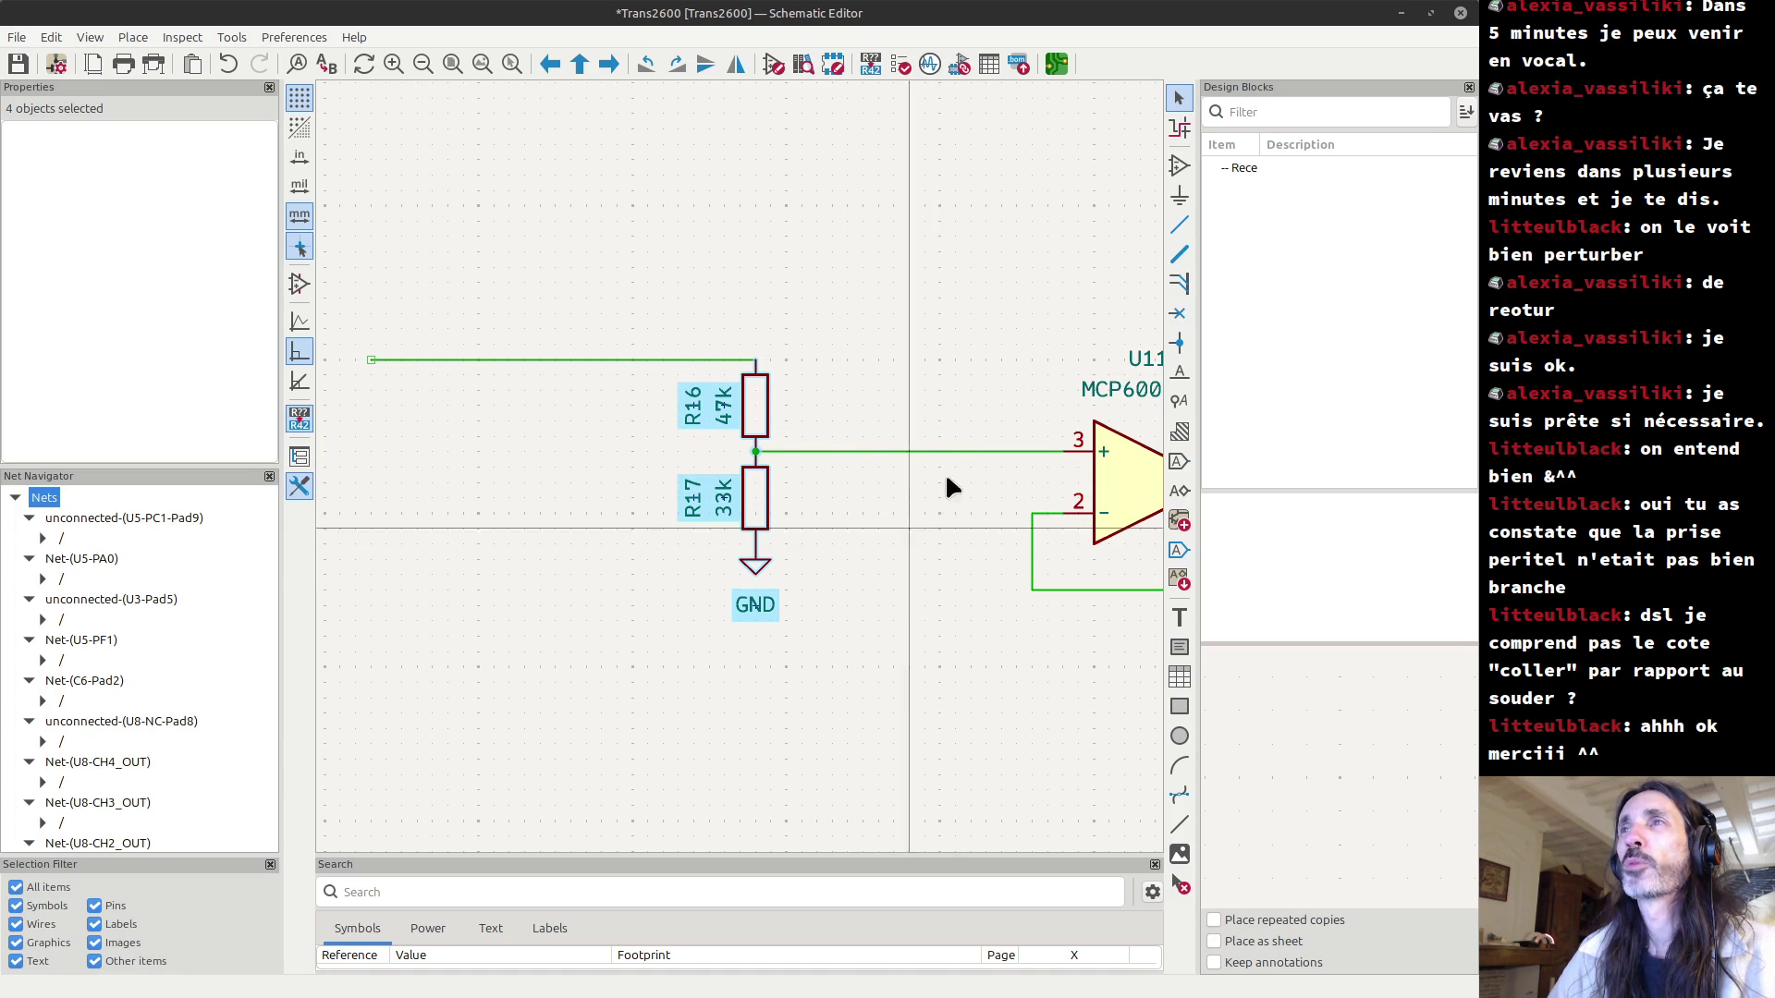
left_click(848, 545)
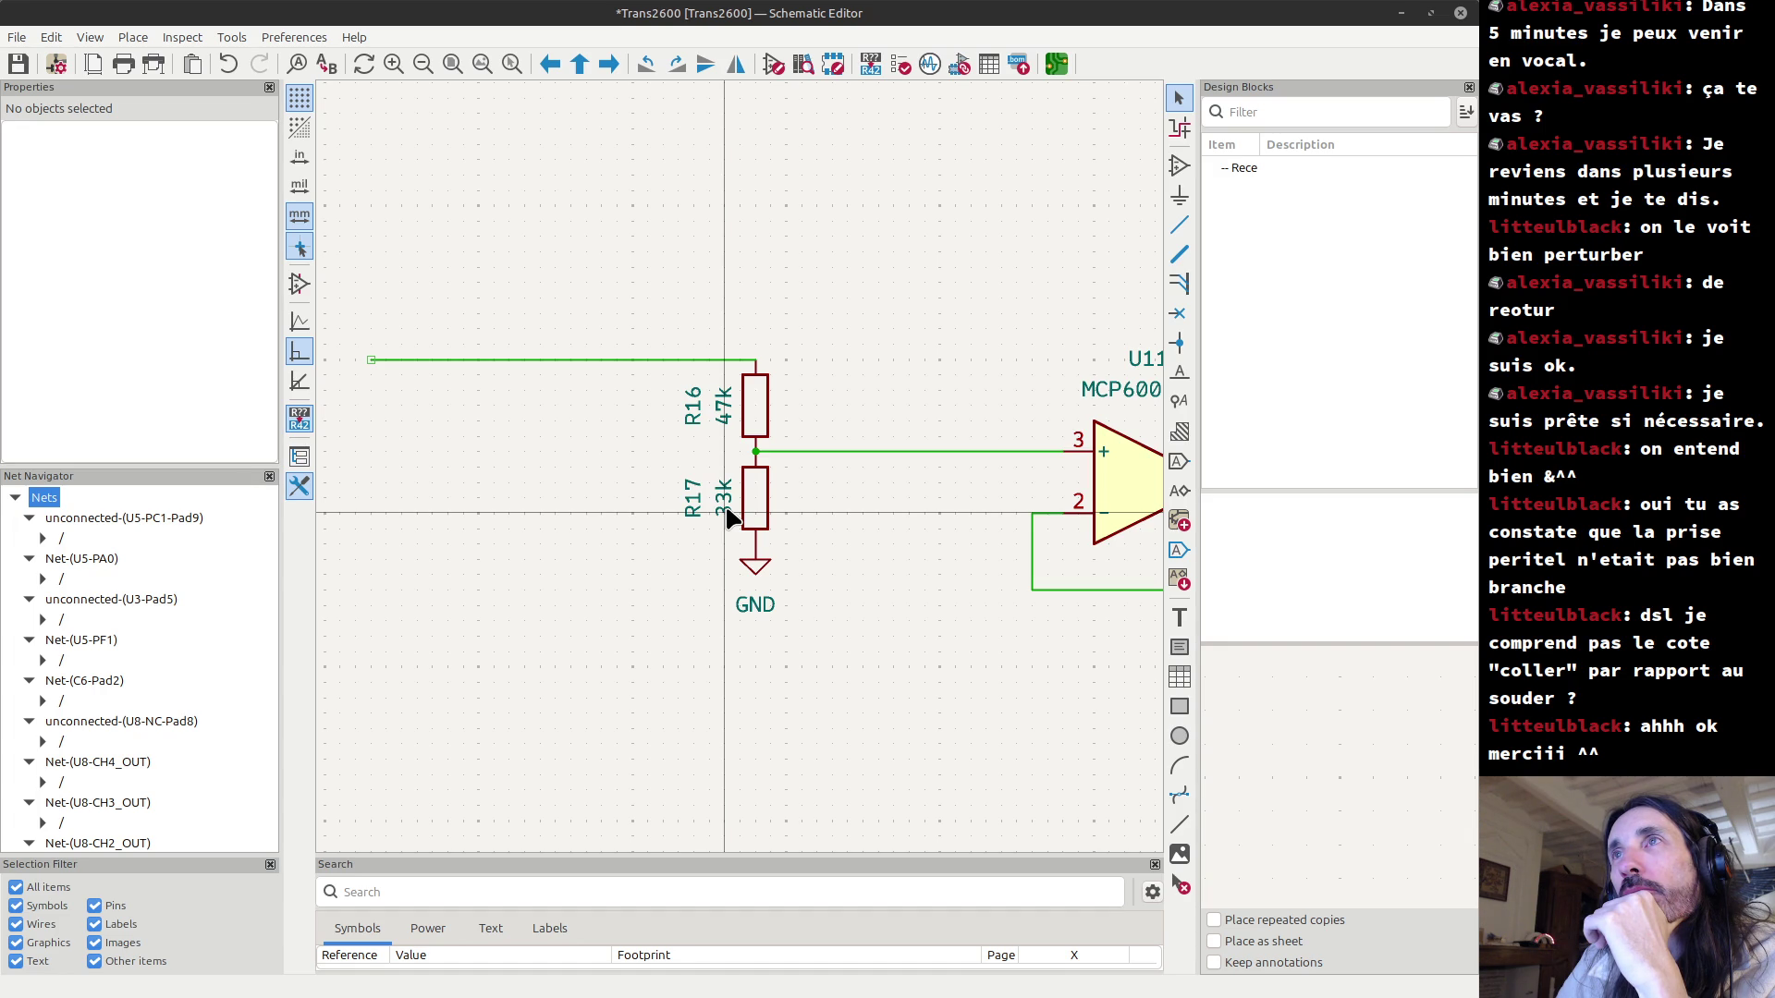
Change R17's value from 33k to 47k.
left_click(729, 511)
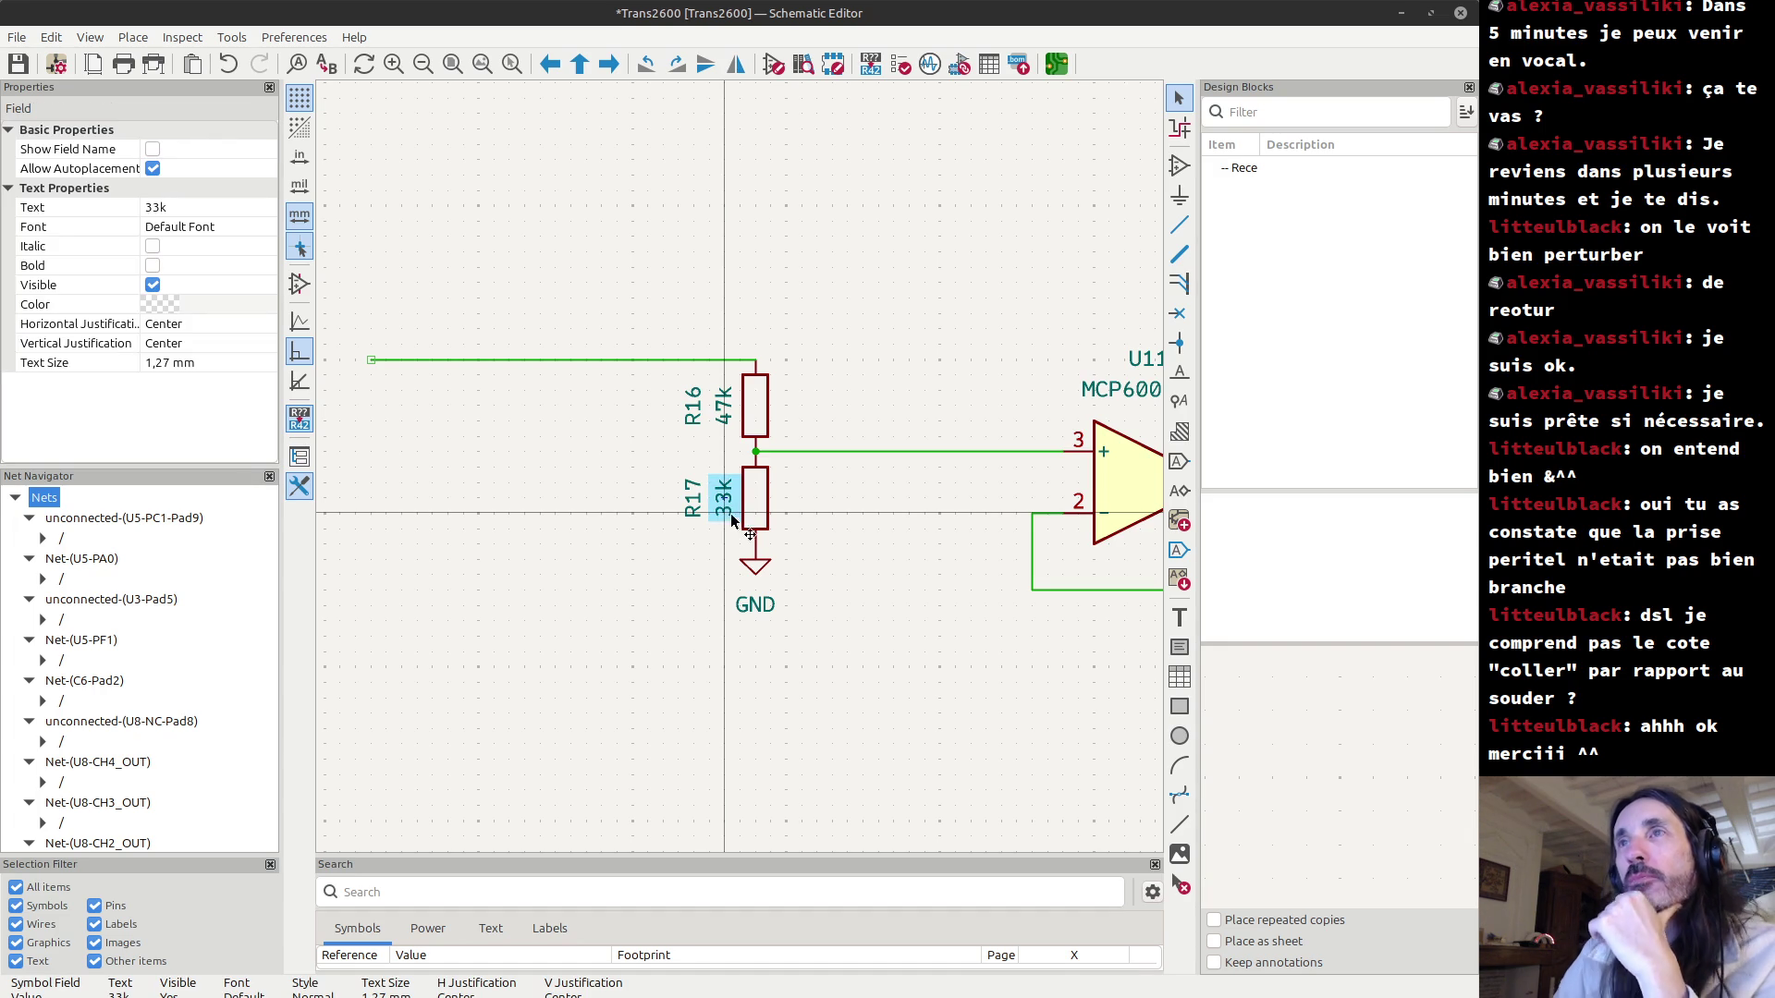
double_click(733, 523)
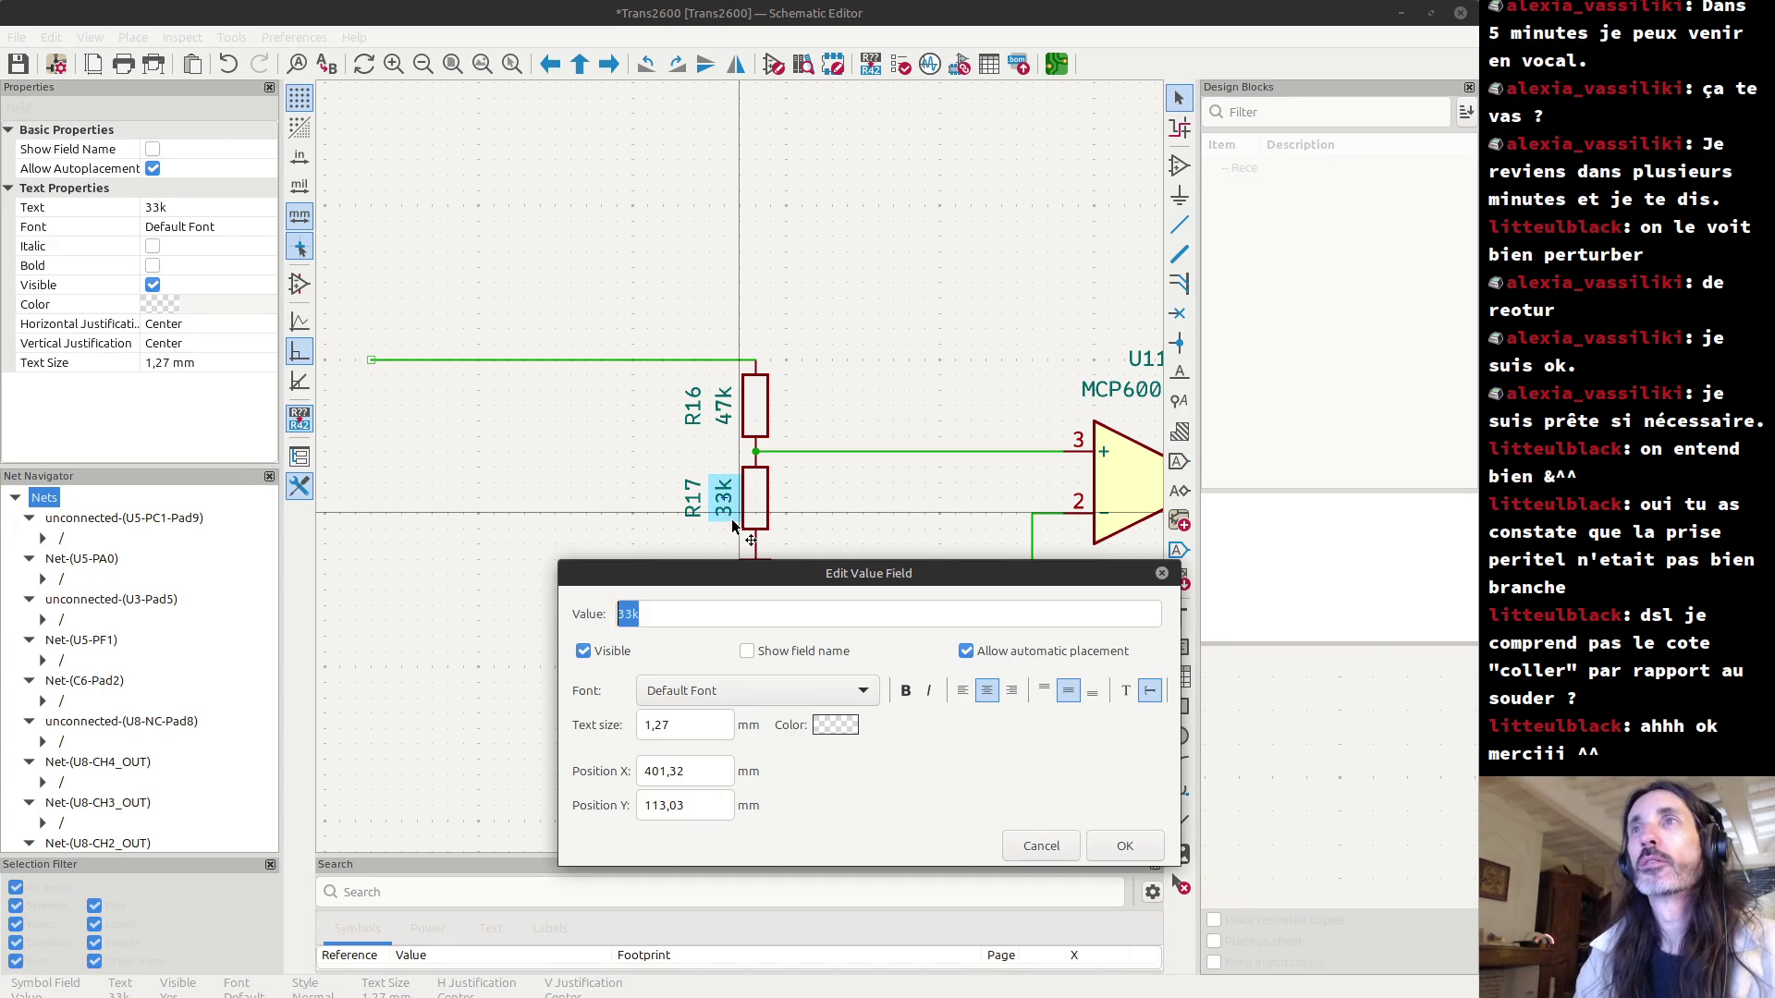
type("47k")
key("Return")
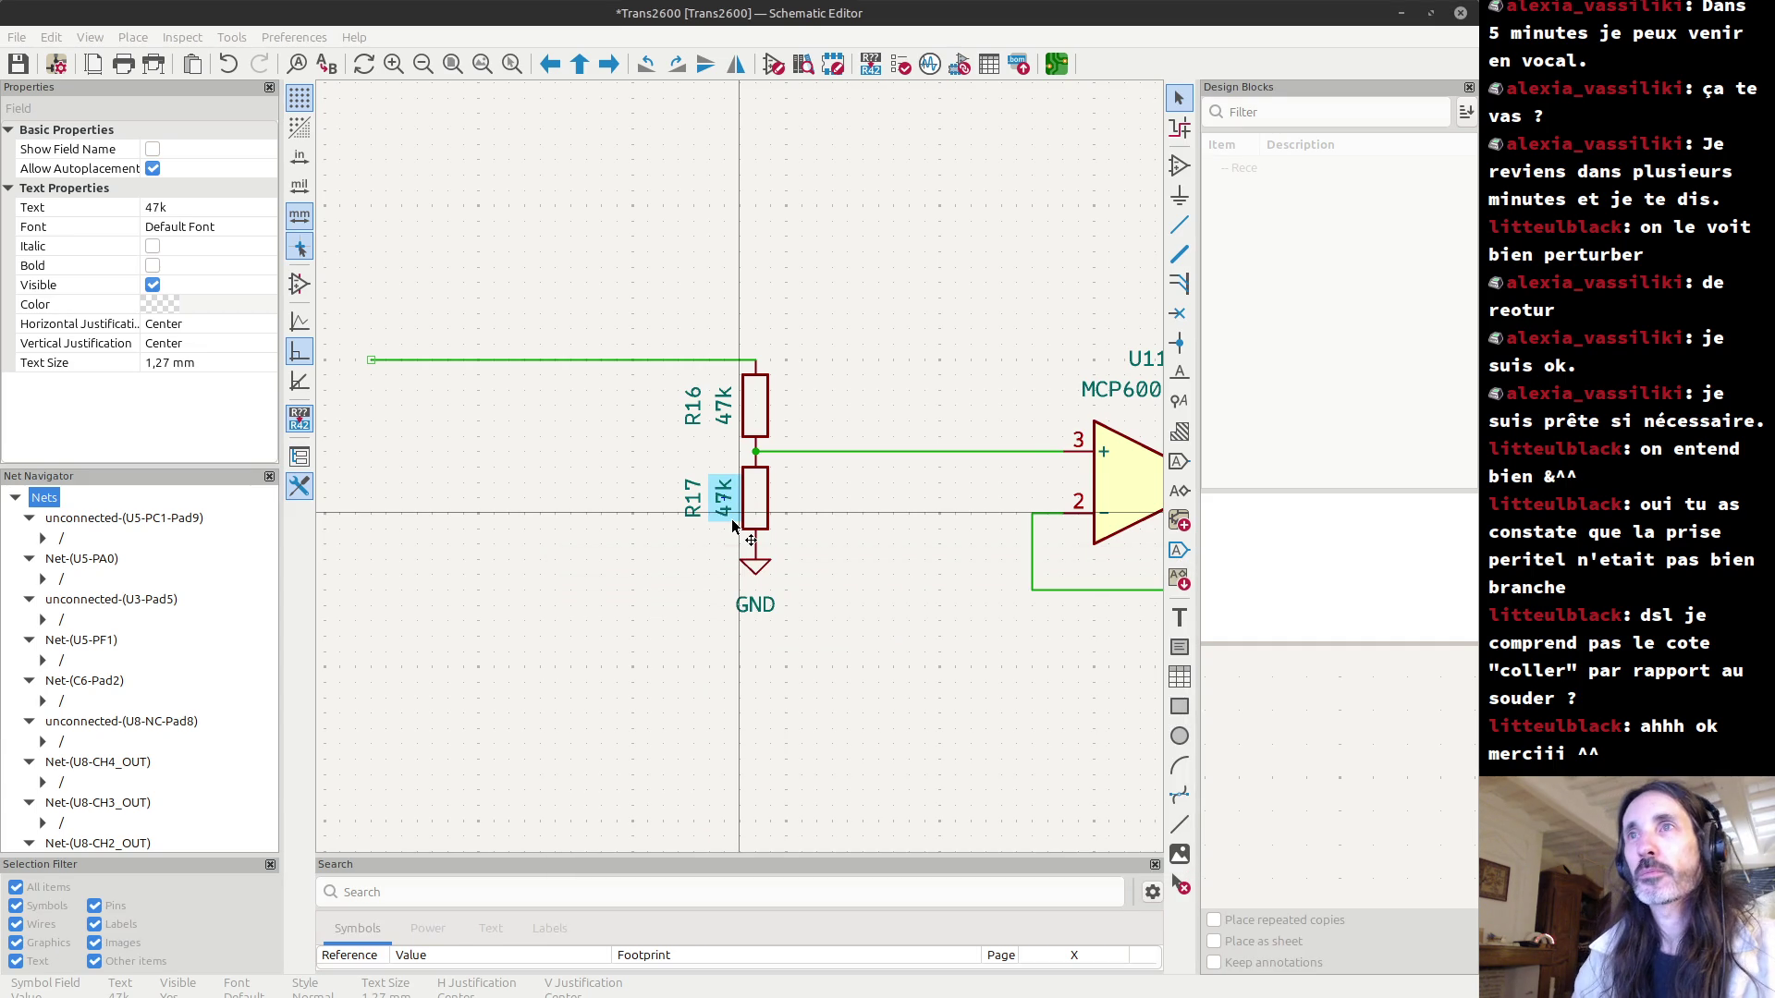
Change R16's value from 47k to 68k.
left_click(728, 420)
double_click(728, 420)
type("68")
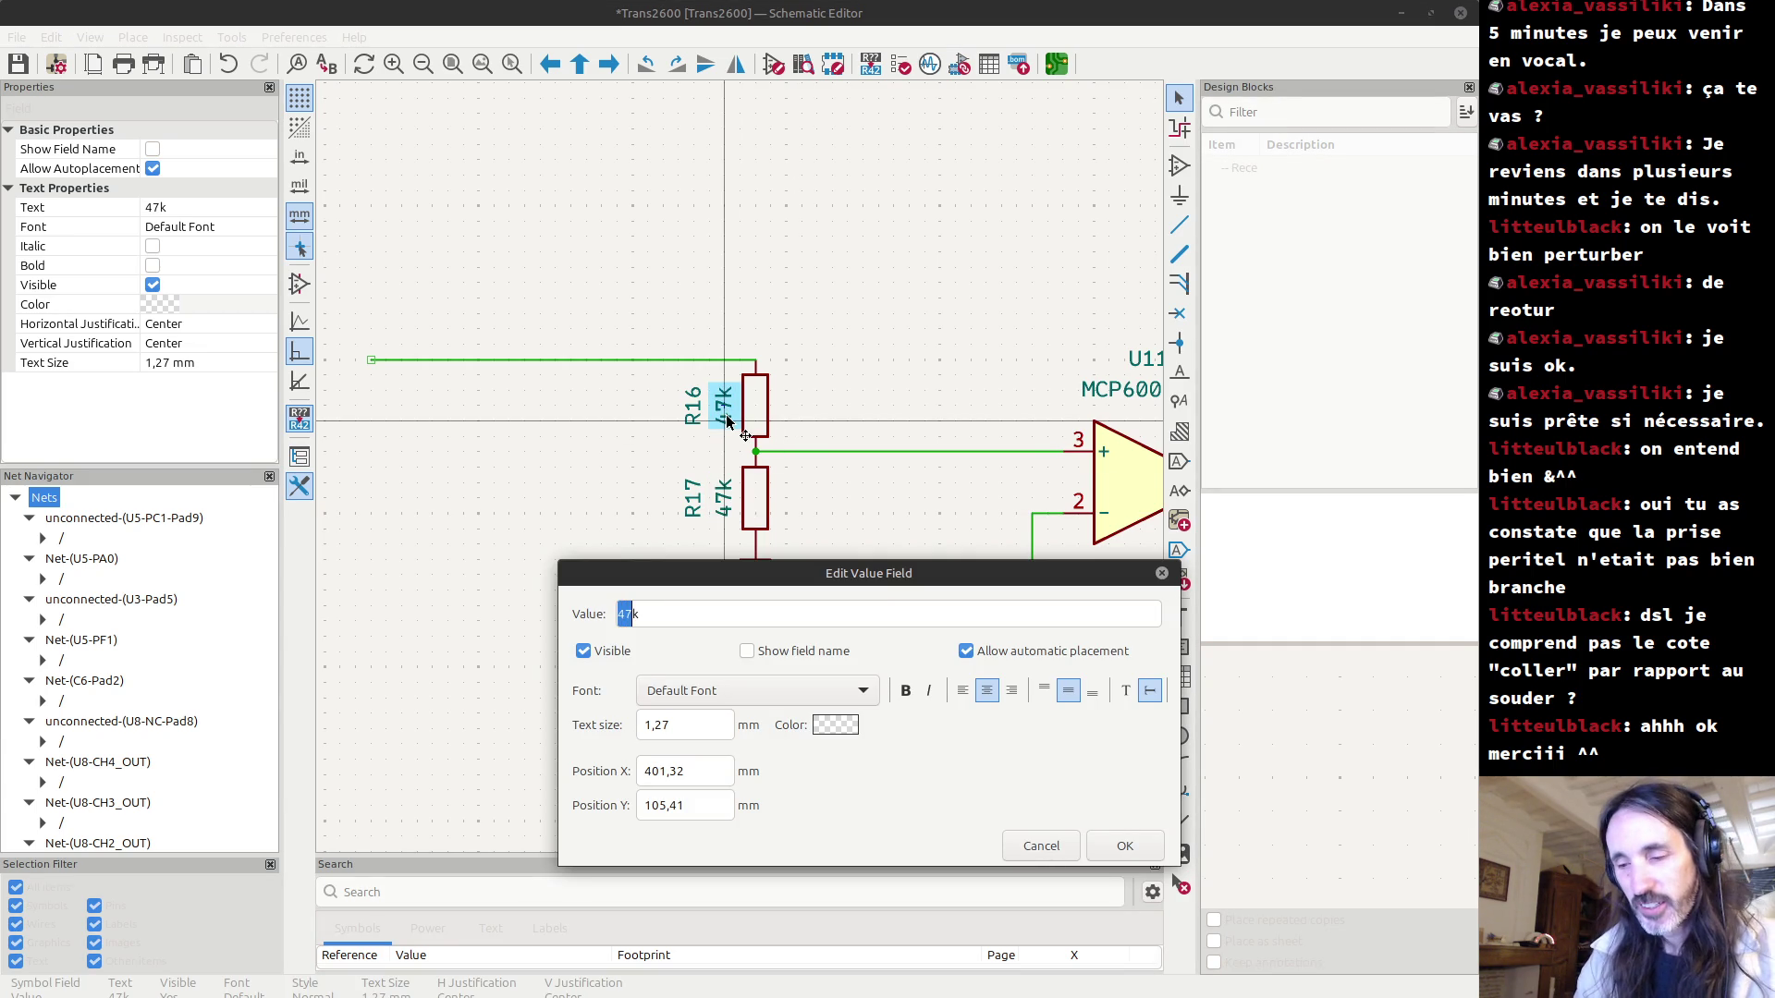
key("Return")
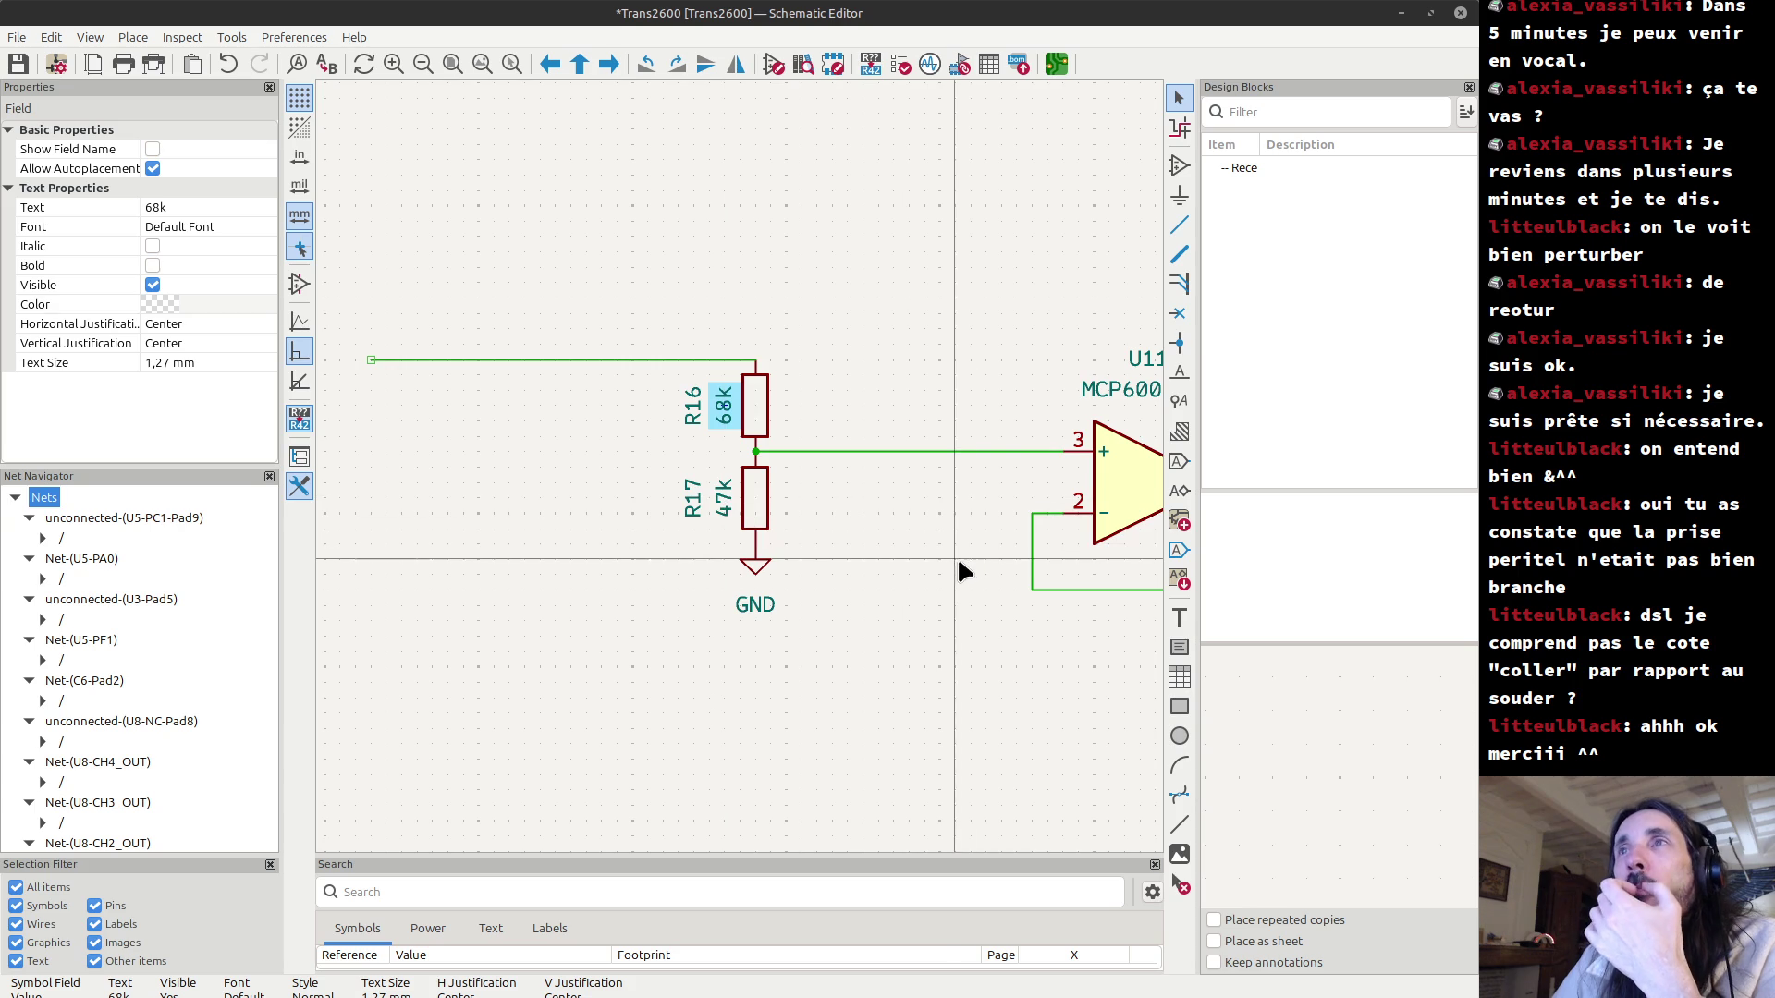
scroll(793, 485, "down", 3)
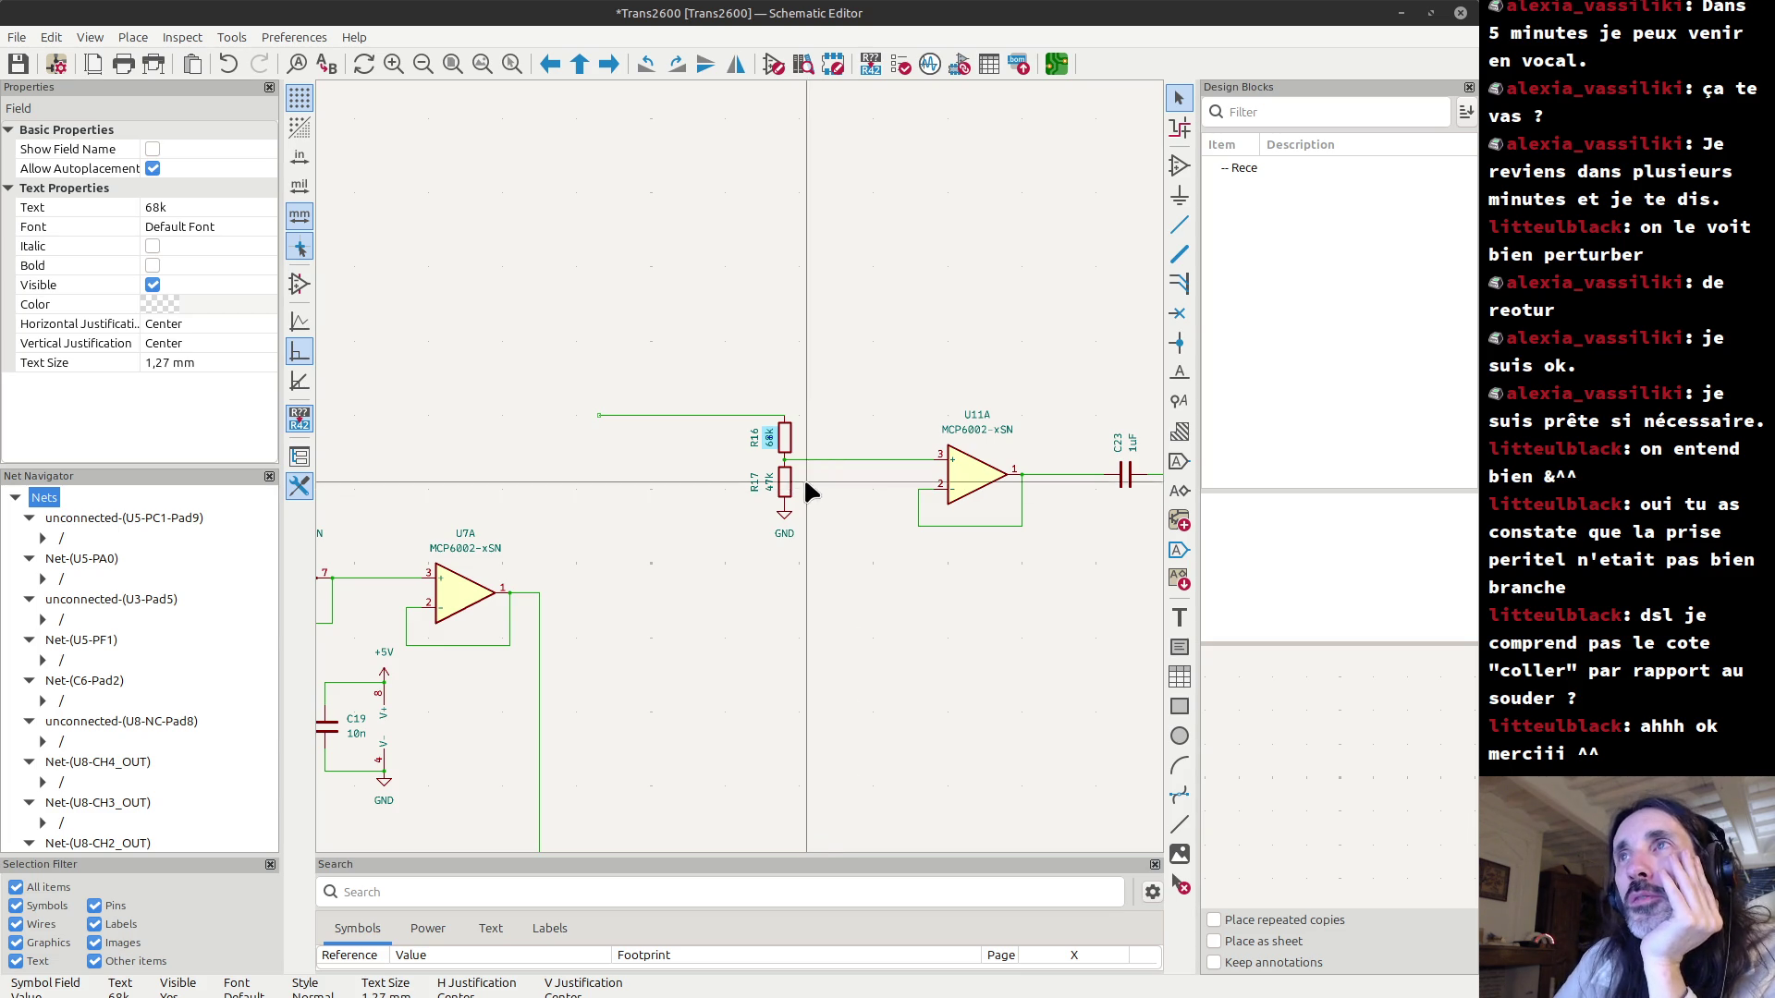
middle_click_drag(843, 490, 728, 540)
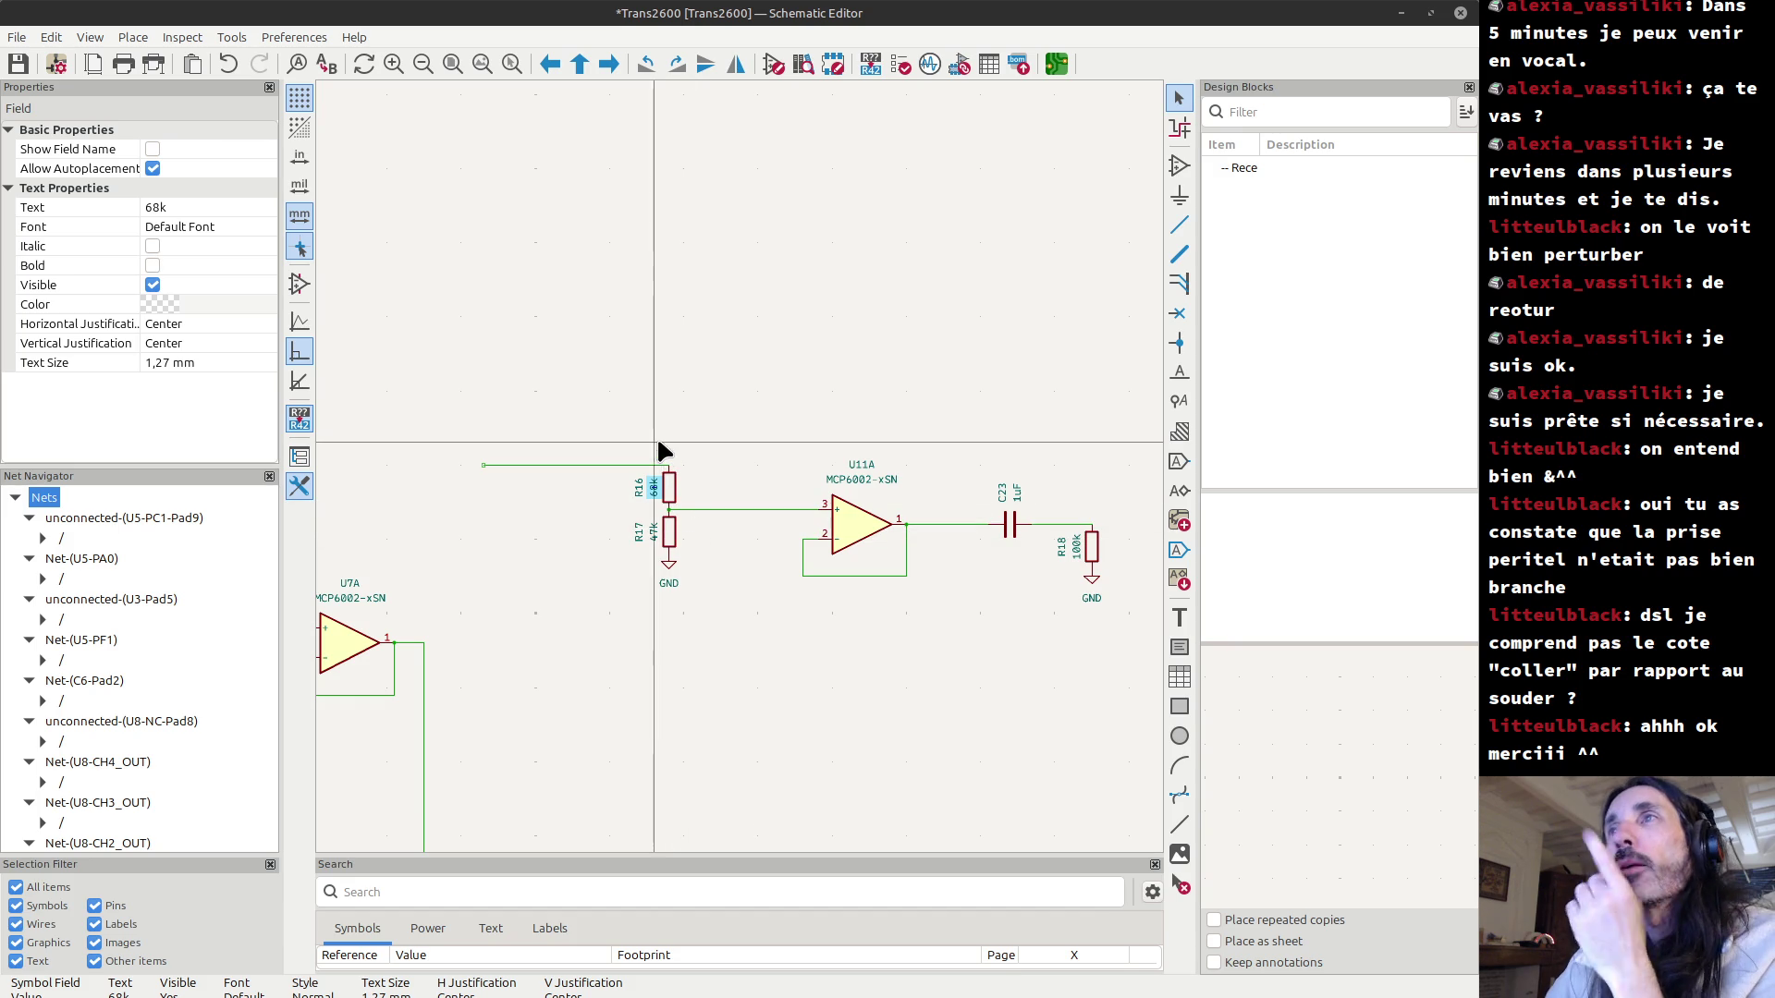
mouse_move(624, 432)
left_mouse_down()
mouse_move(670, 603)
mouse_move(697, 597)
left_mouse_up()
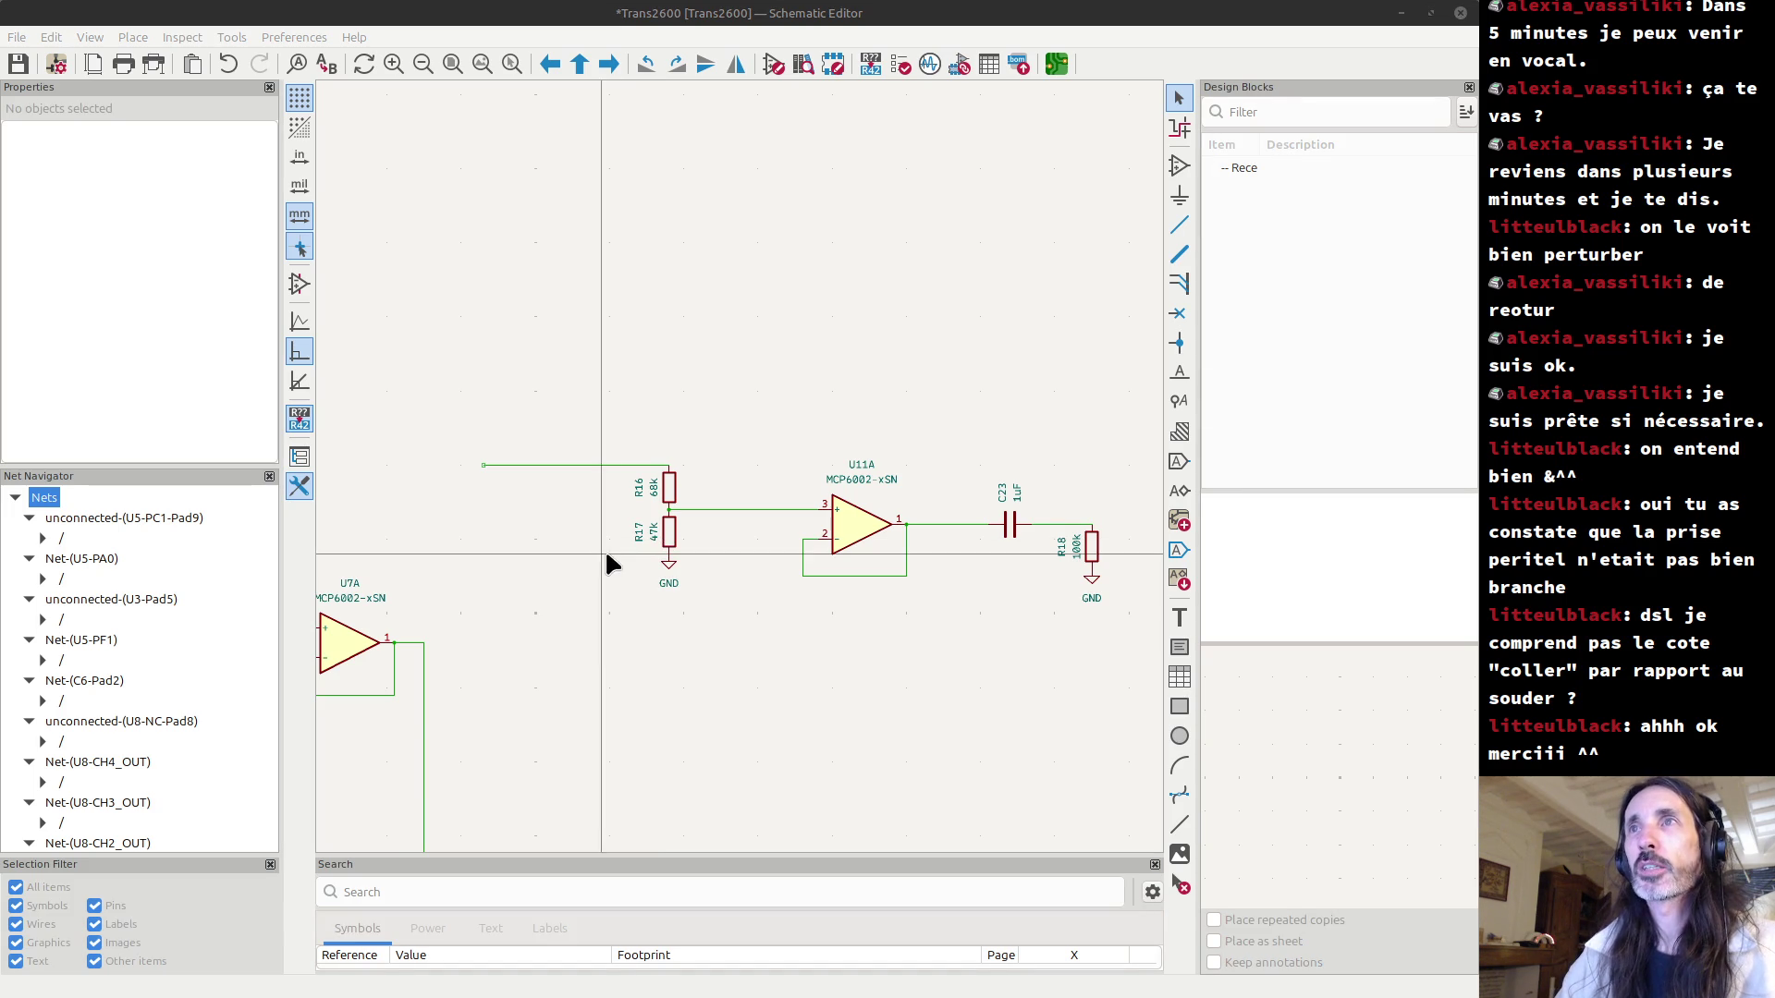
Evaluate 47÷(47+68) in the calculator, getting 0,408695652, then hide it.
left_click_drag(369, 325, 278, 210)
type("5")
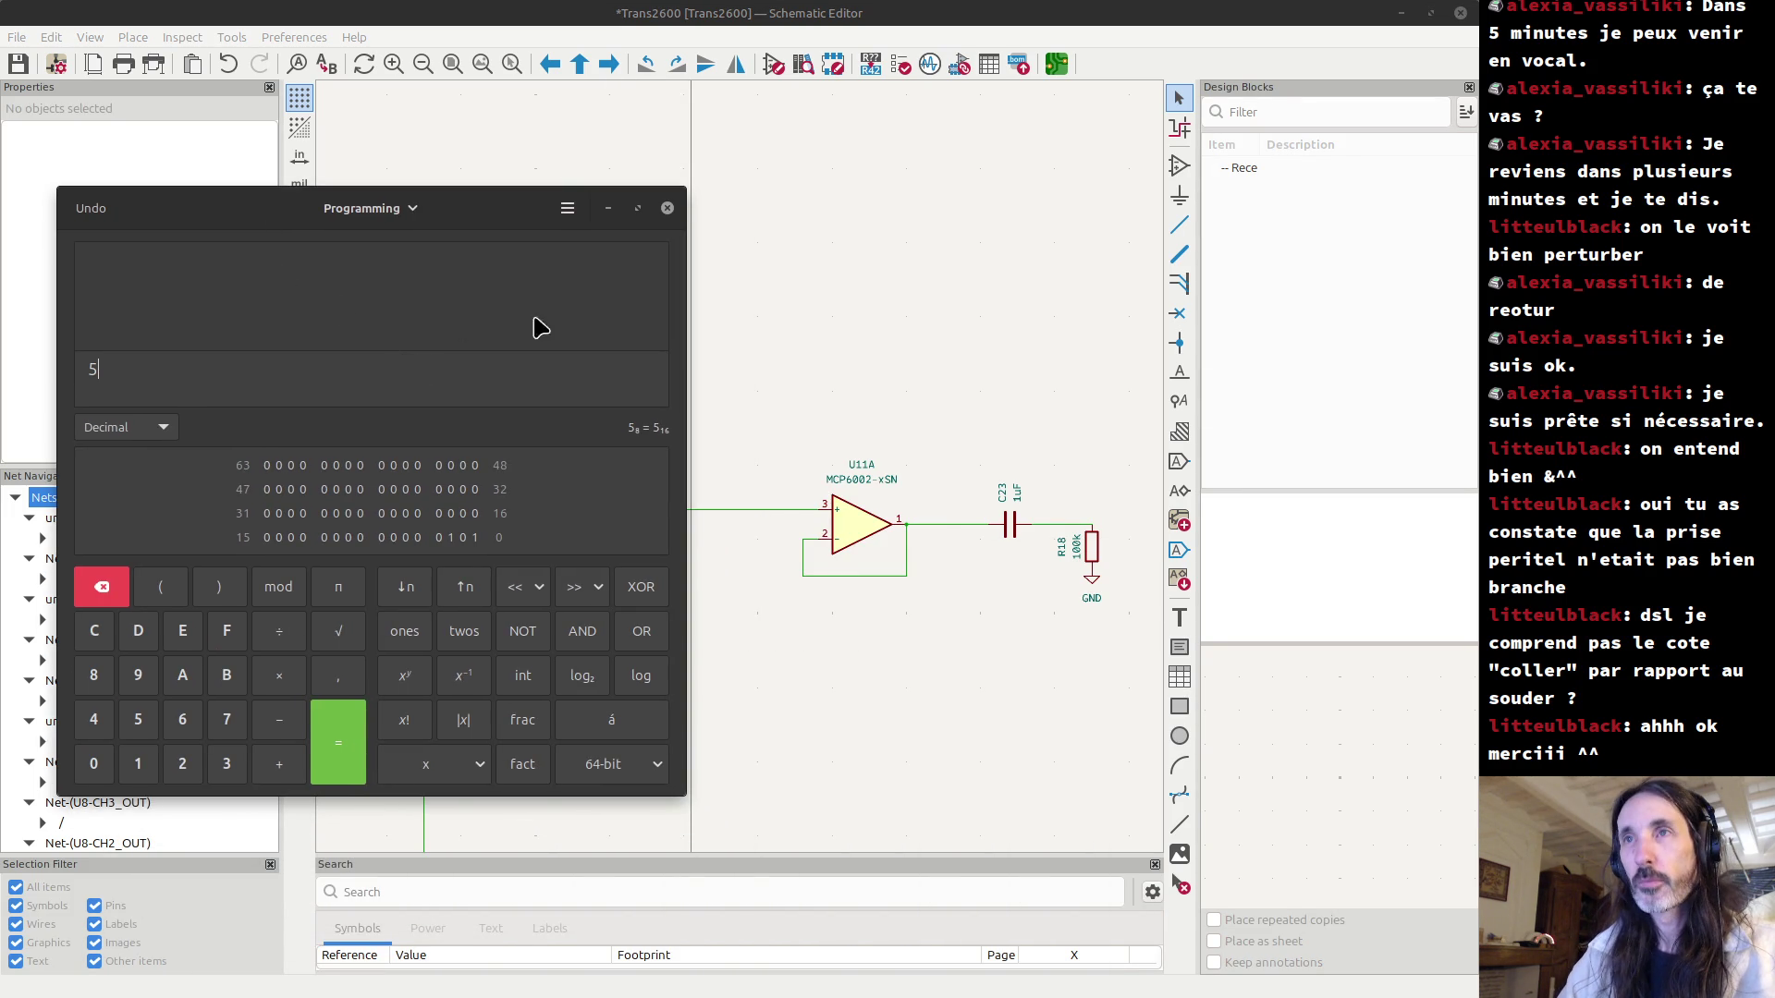
left_click_drag(680, 529, 575, 535)
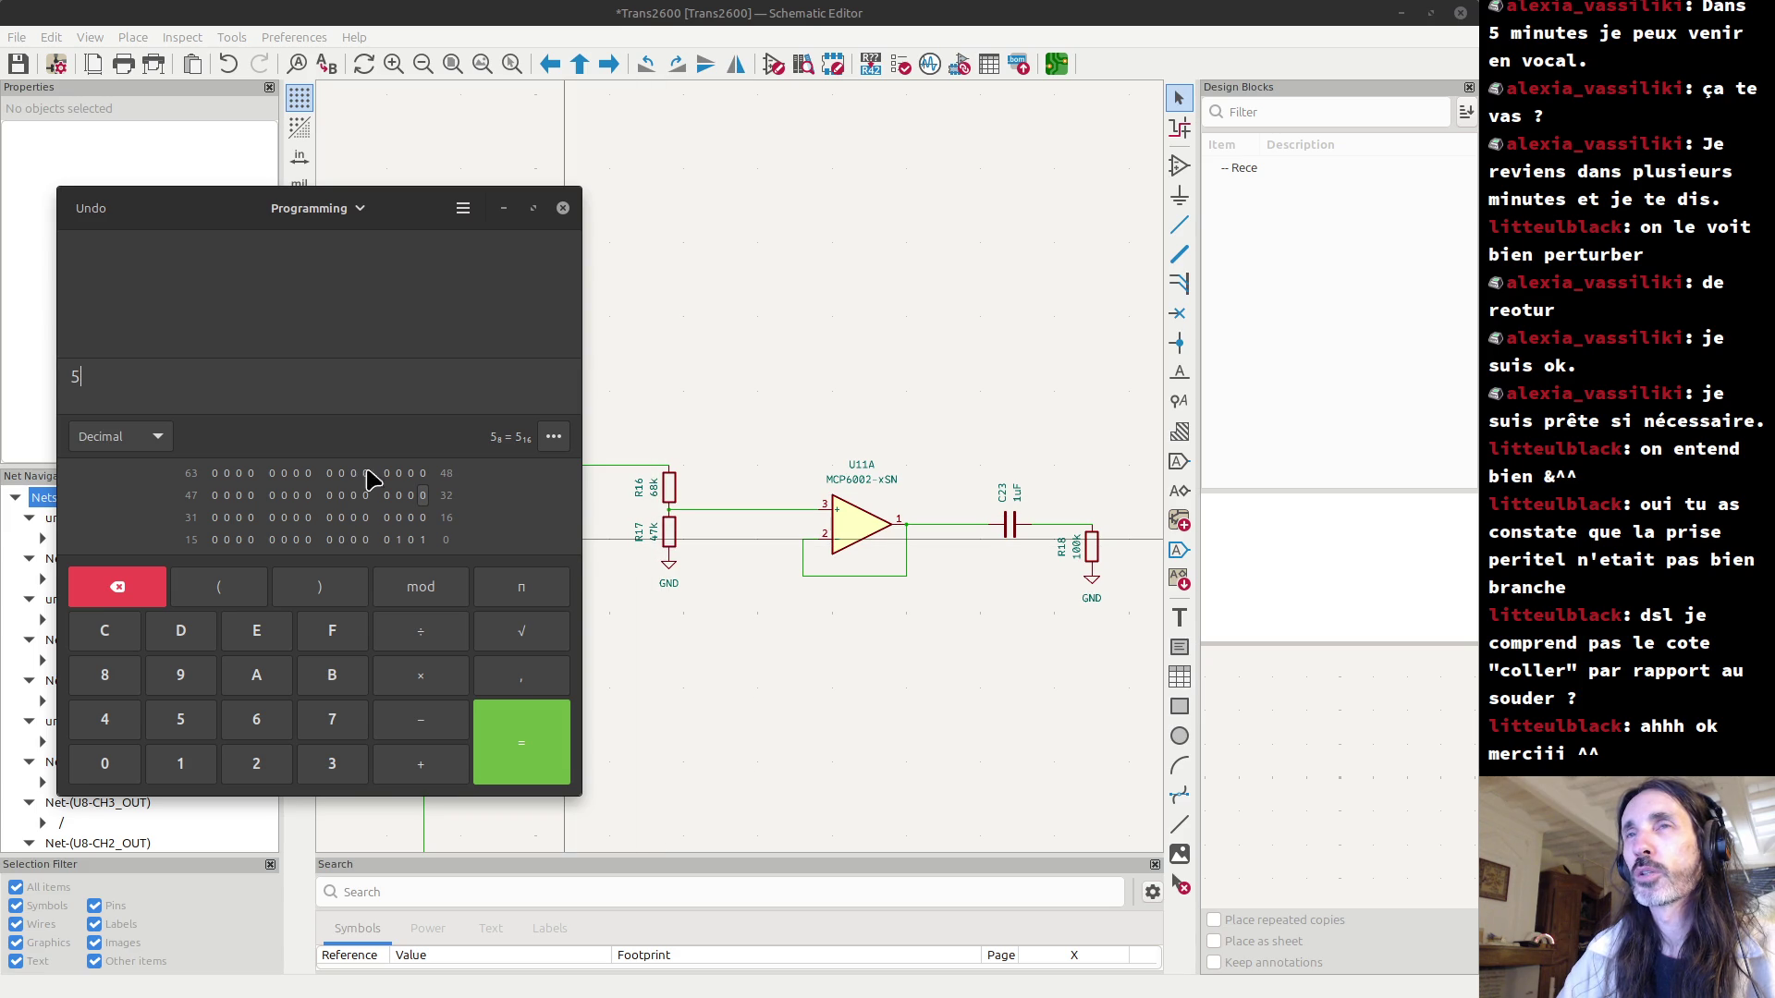
left_click_drag(164, 379, 7, 378)
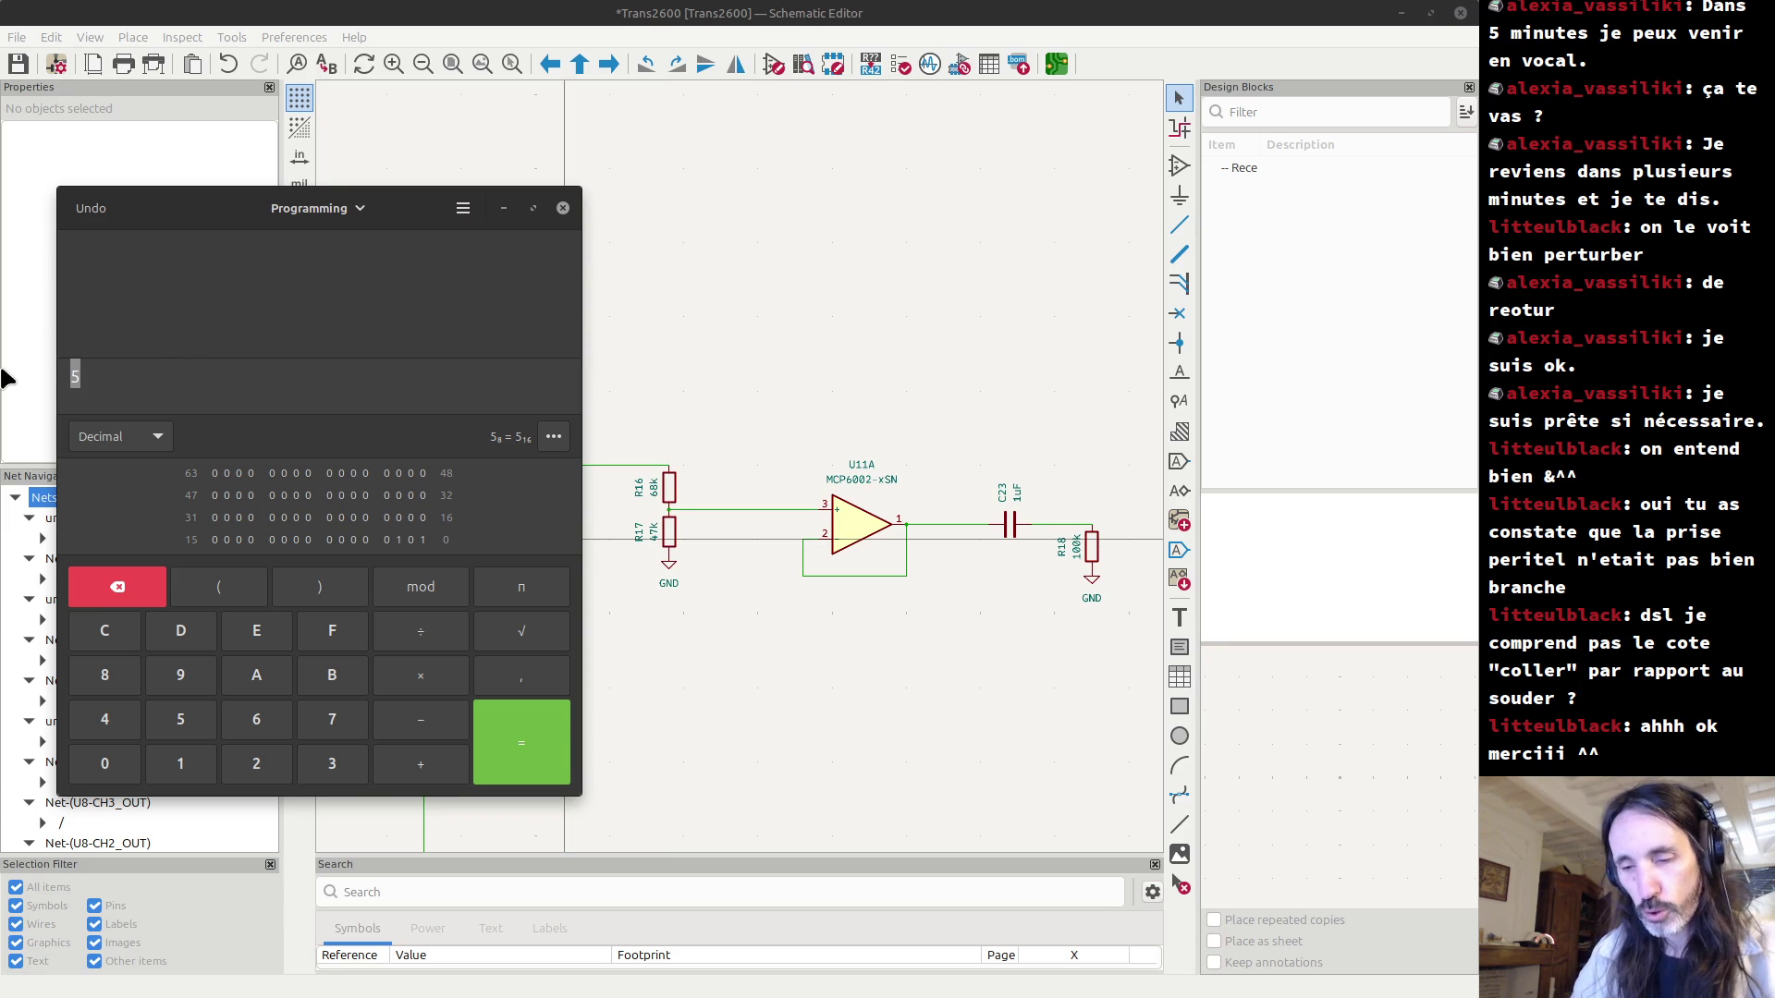
type("47")
type("/")
type("*")
type("47+")
type("68")
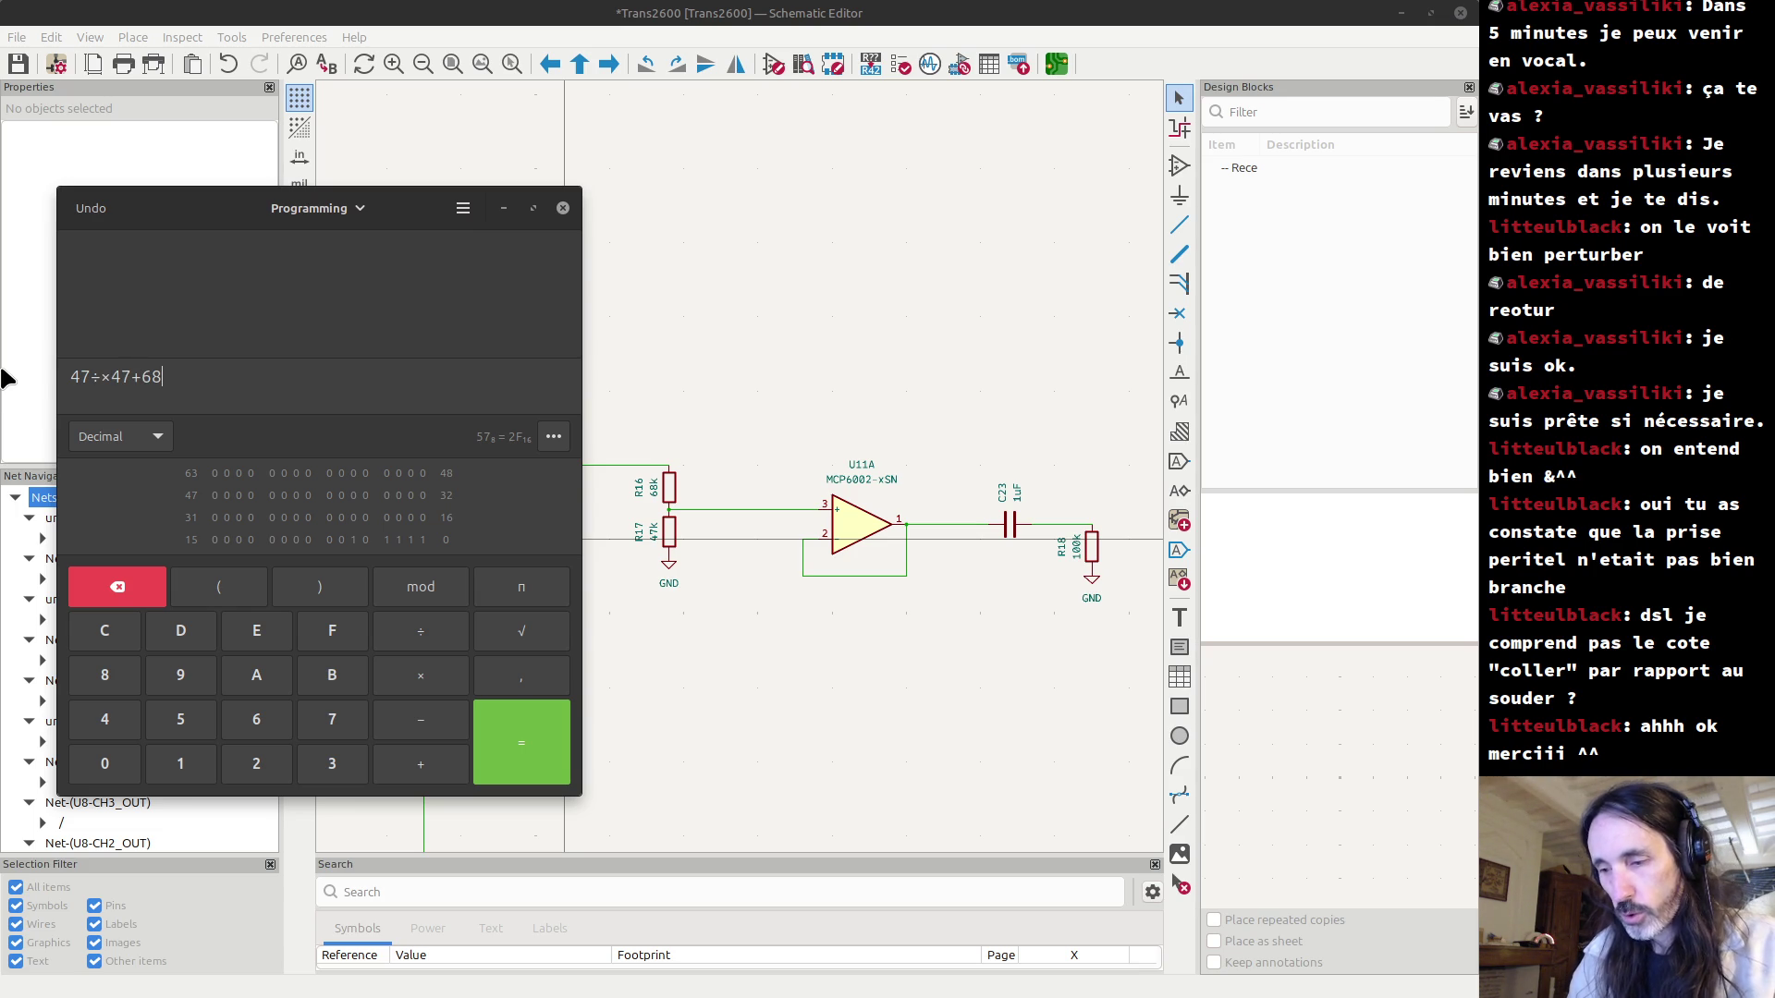
type(")")
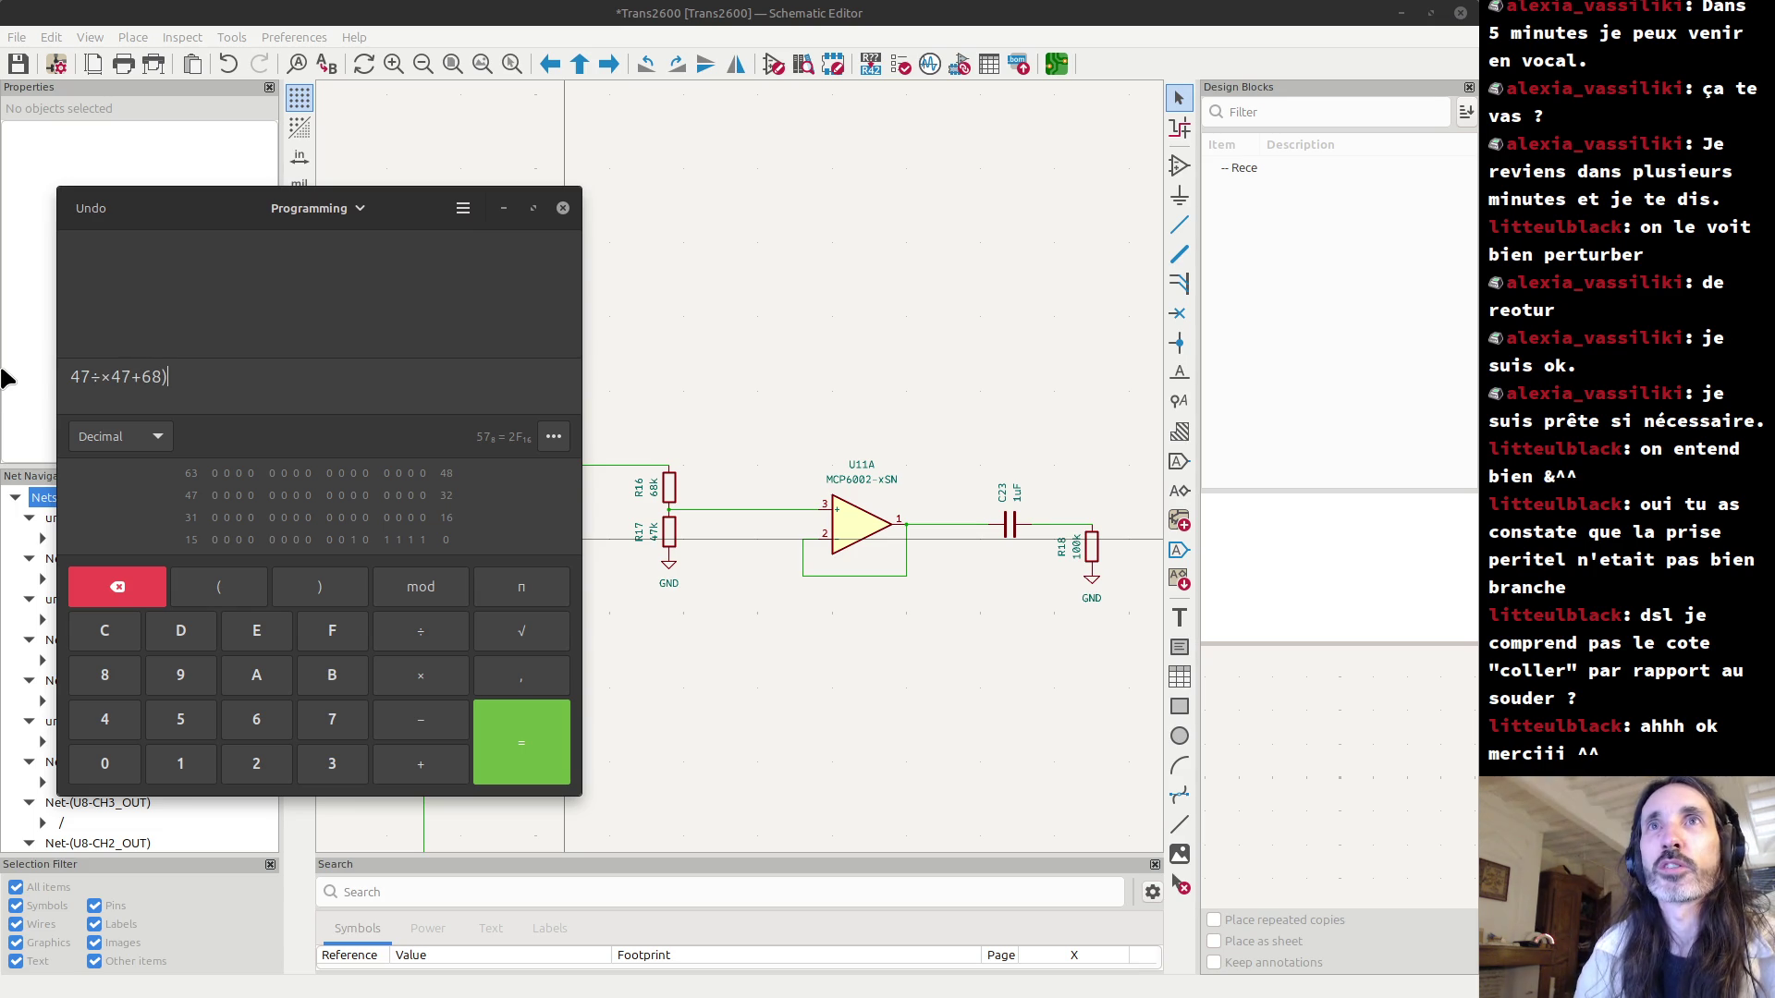
type("*")
key("BackSpace")
type("(")
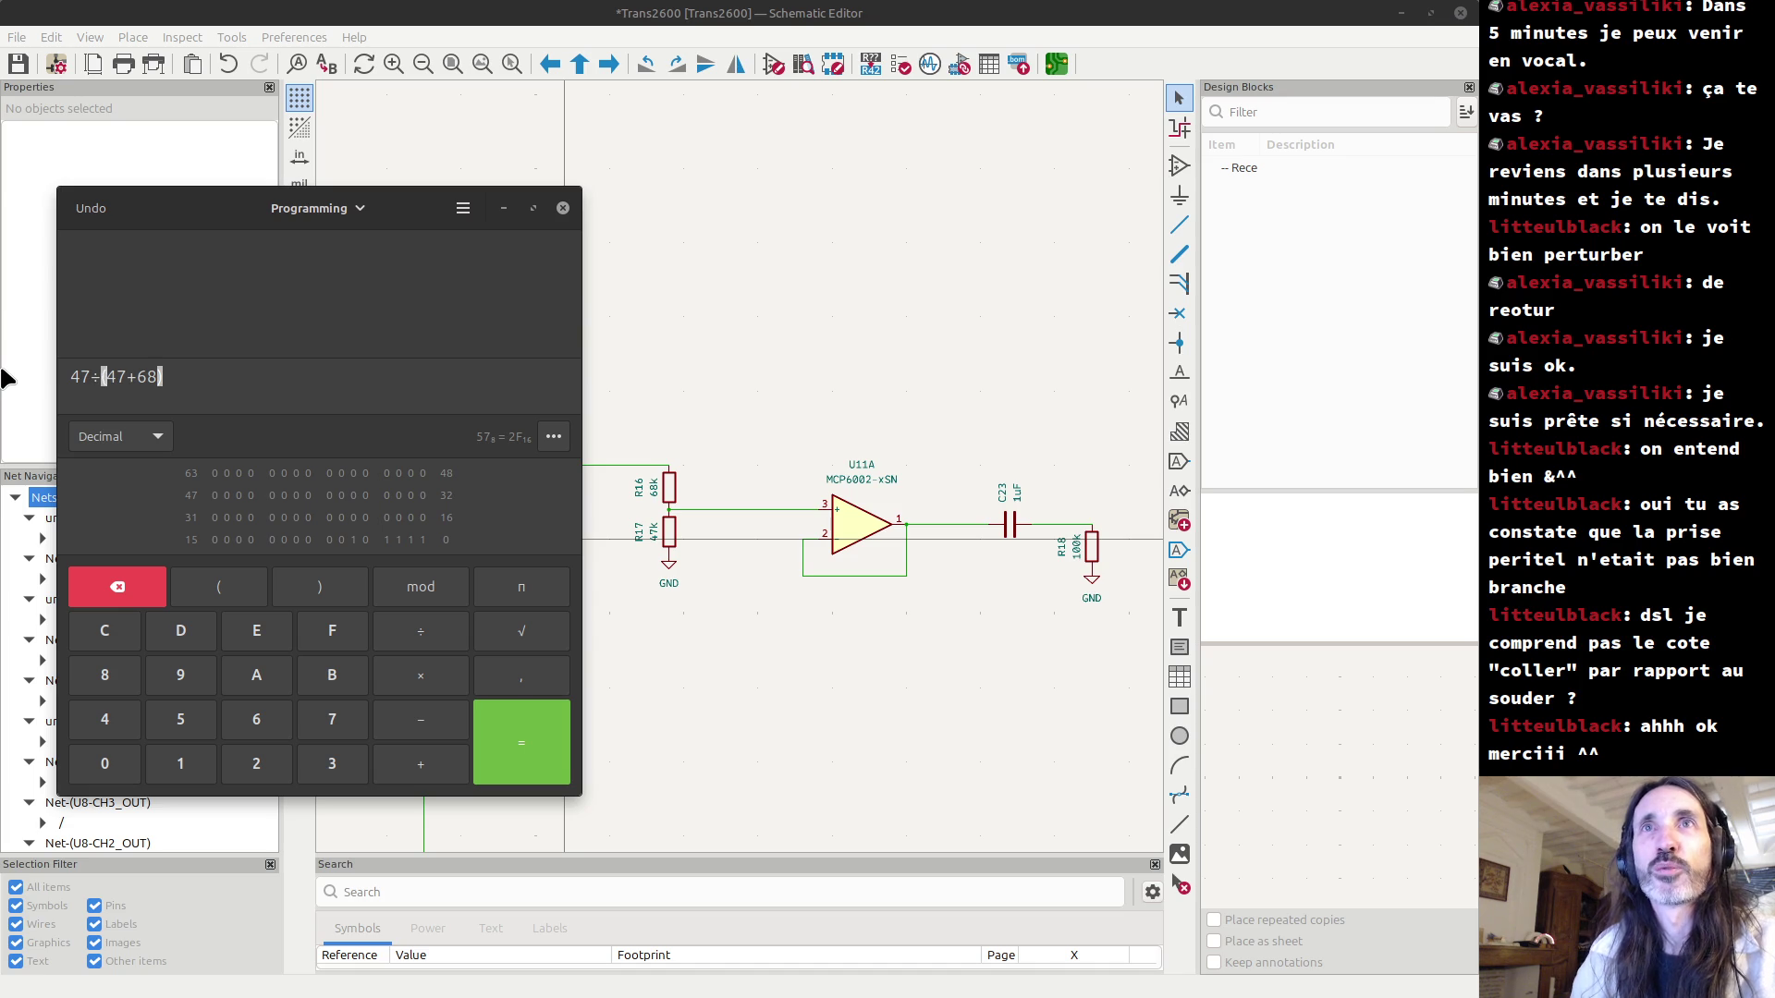
key("Return")
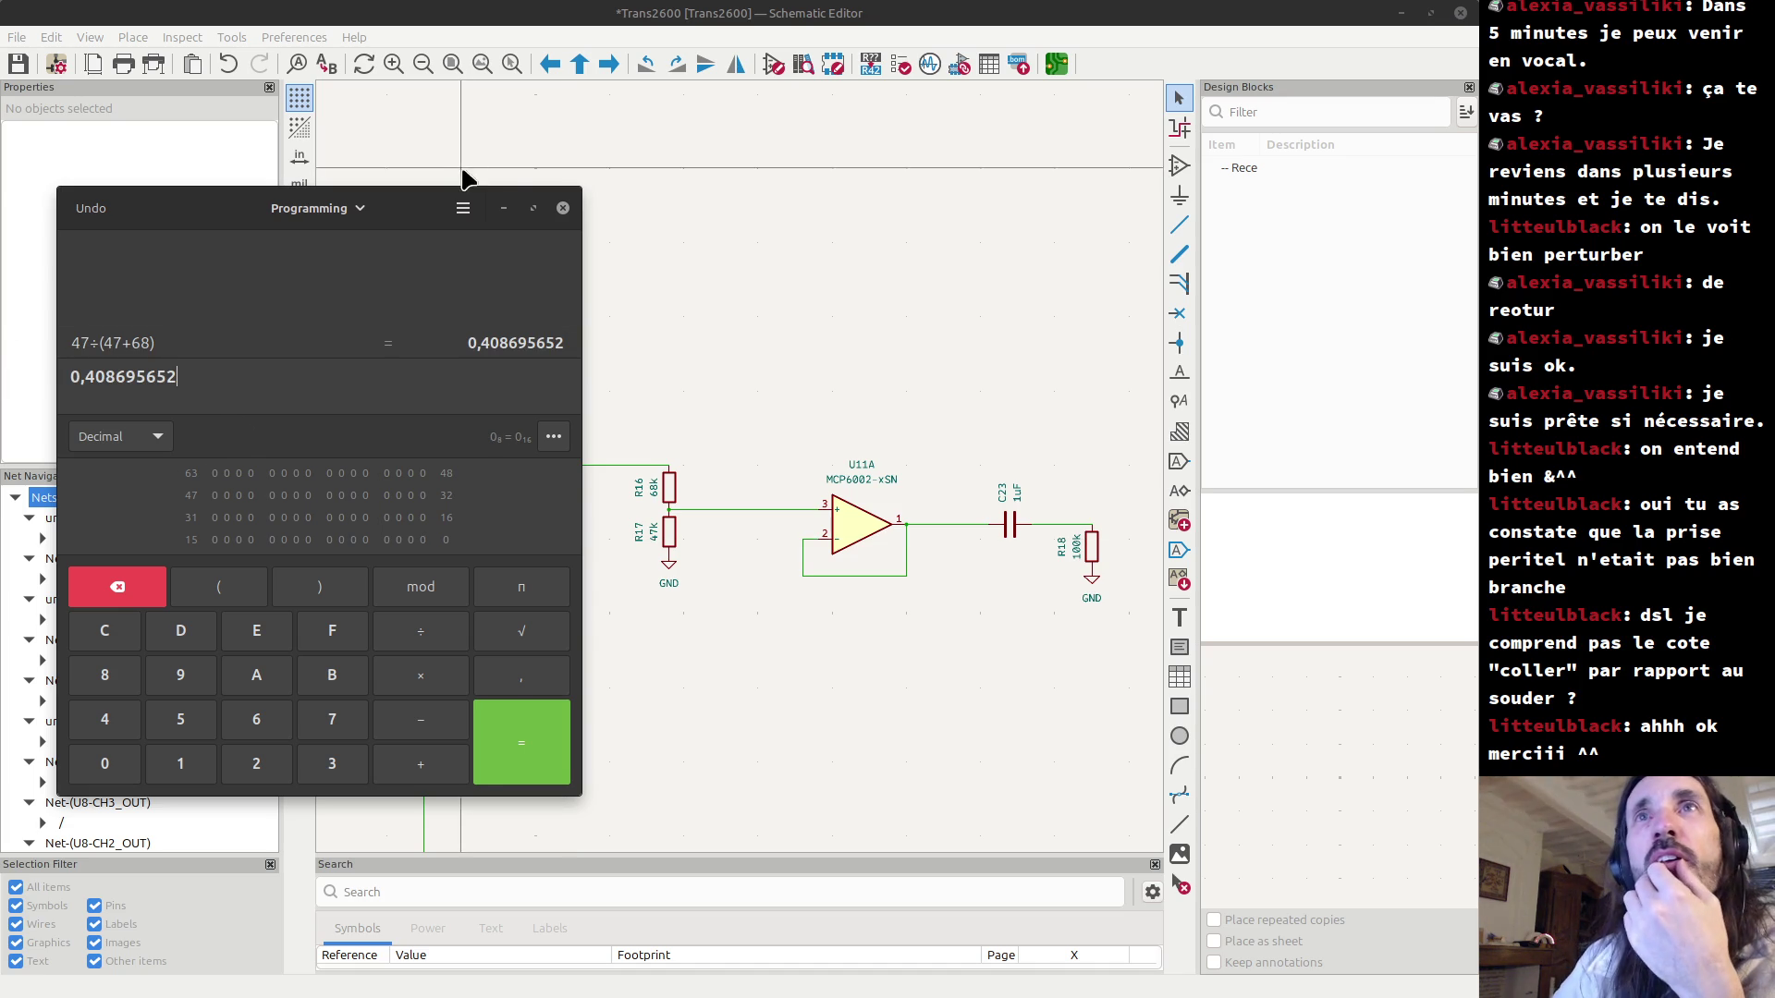
left_click(504, 211)
Box-select U11A, glance at LOG.md in VS Code, then return to the schematic.
left_click_drag(754, 395, 930, 664)
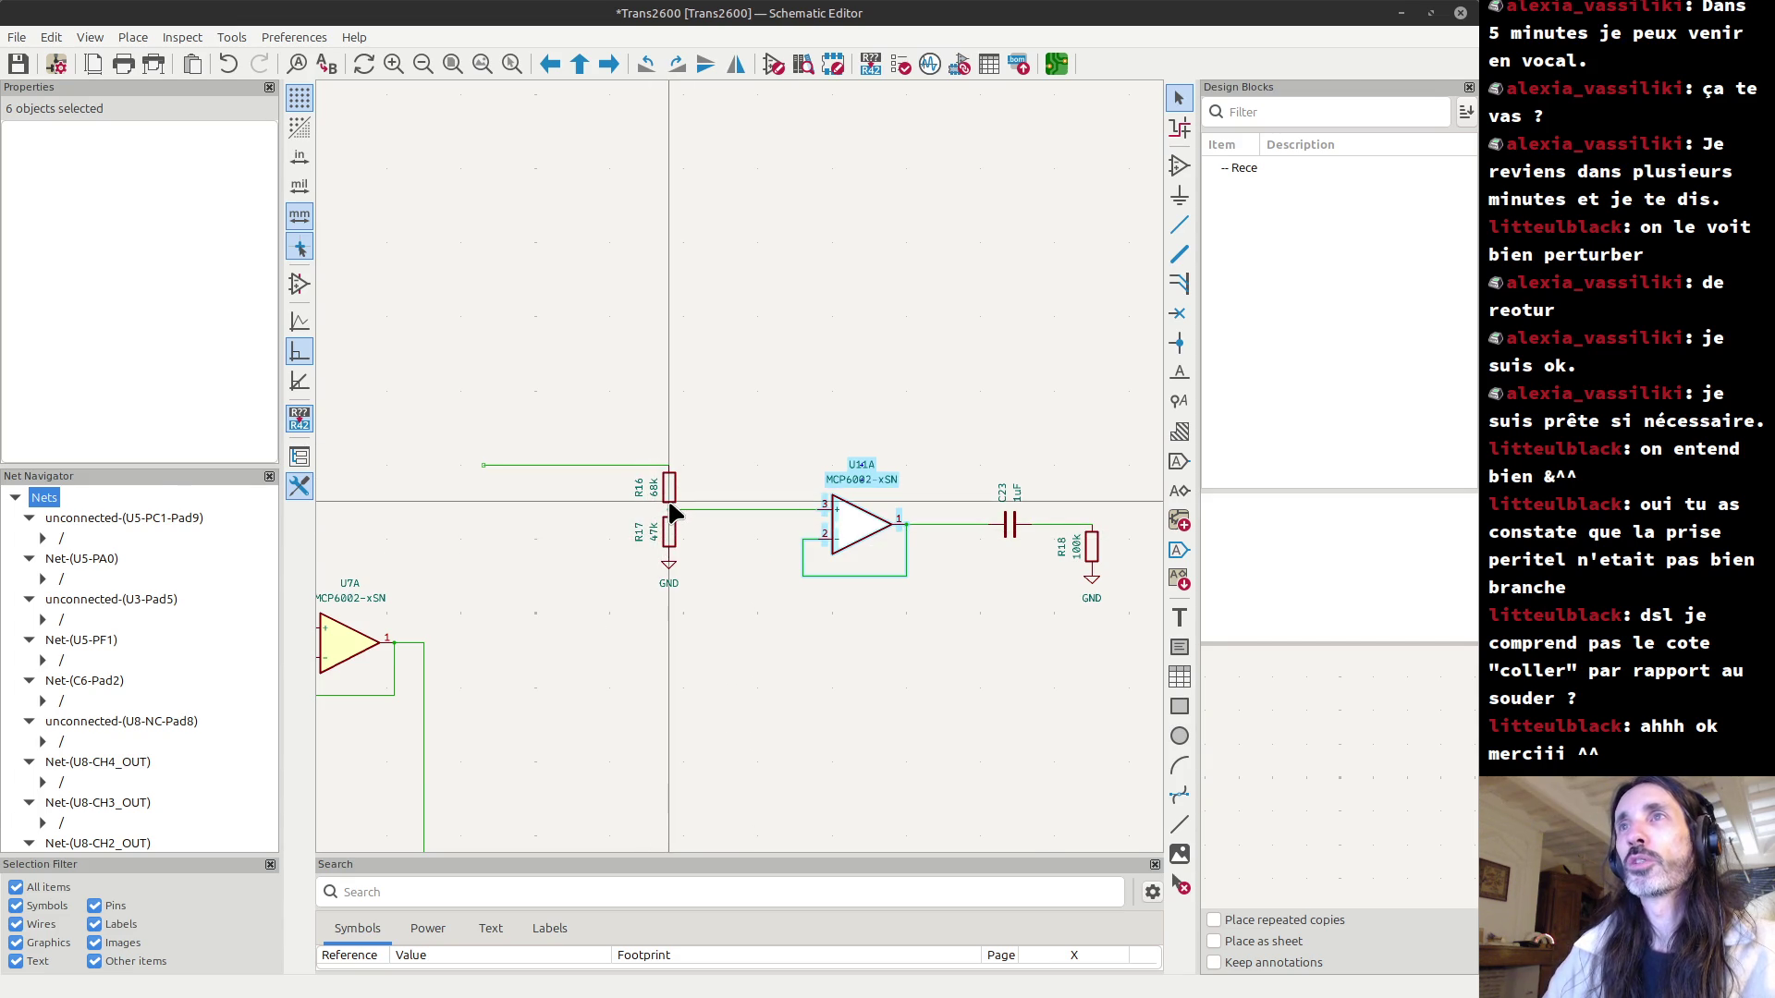
key("alt+Tab")
key("alt+Tab")
key("alt+Tab")
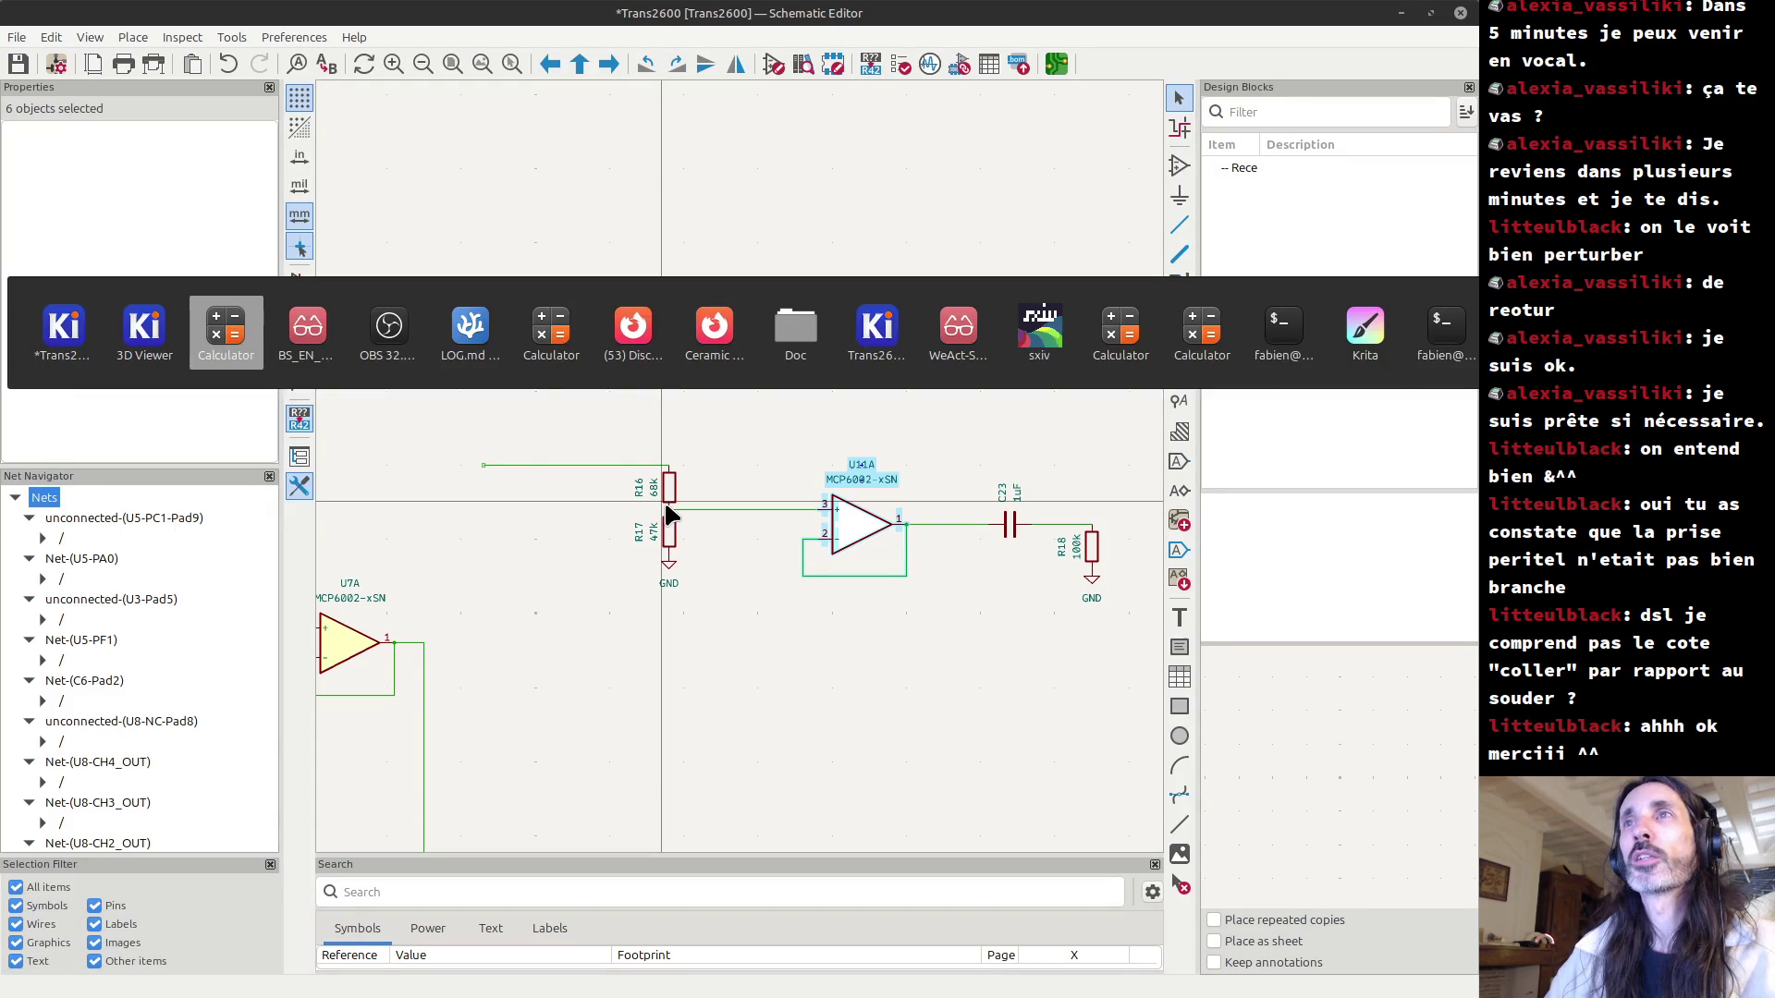
left_click(449, 331)
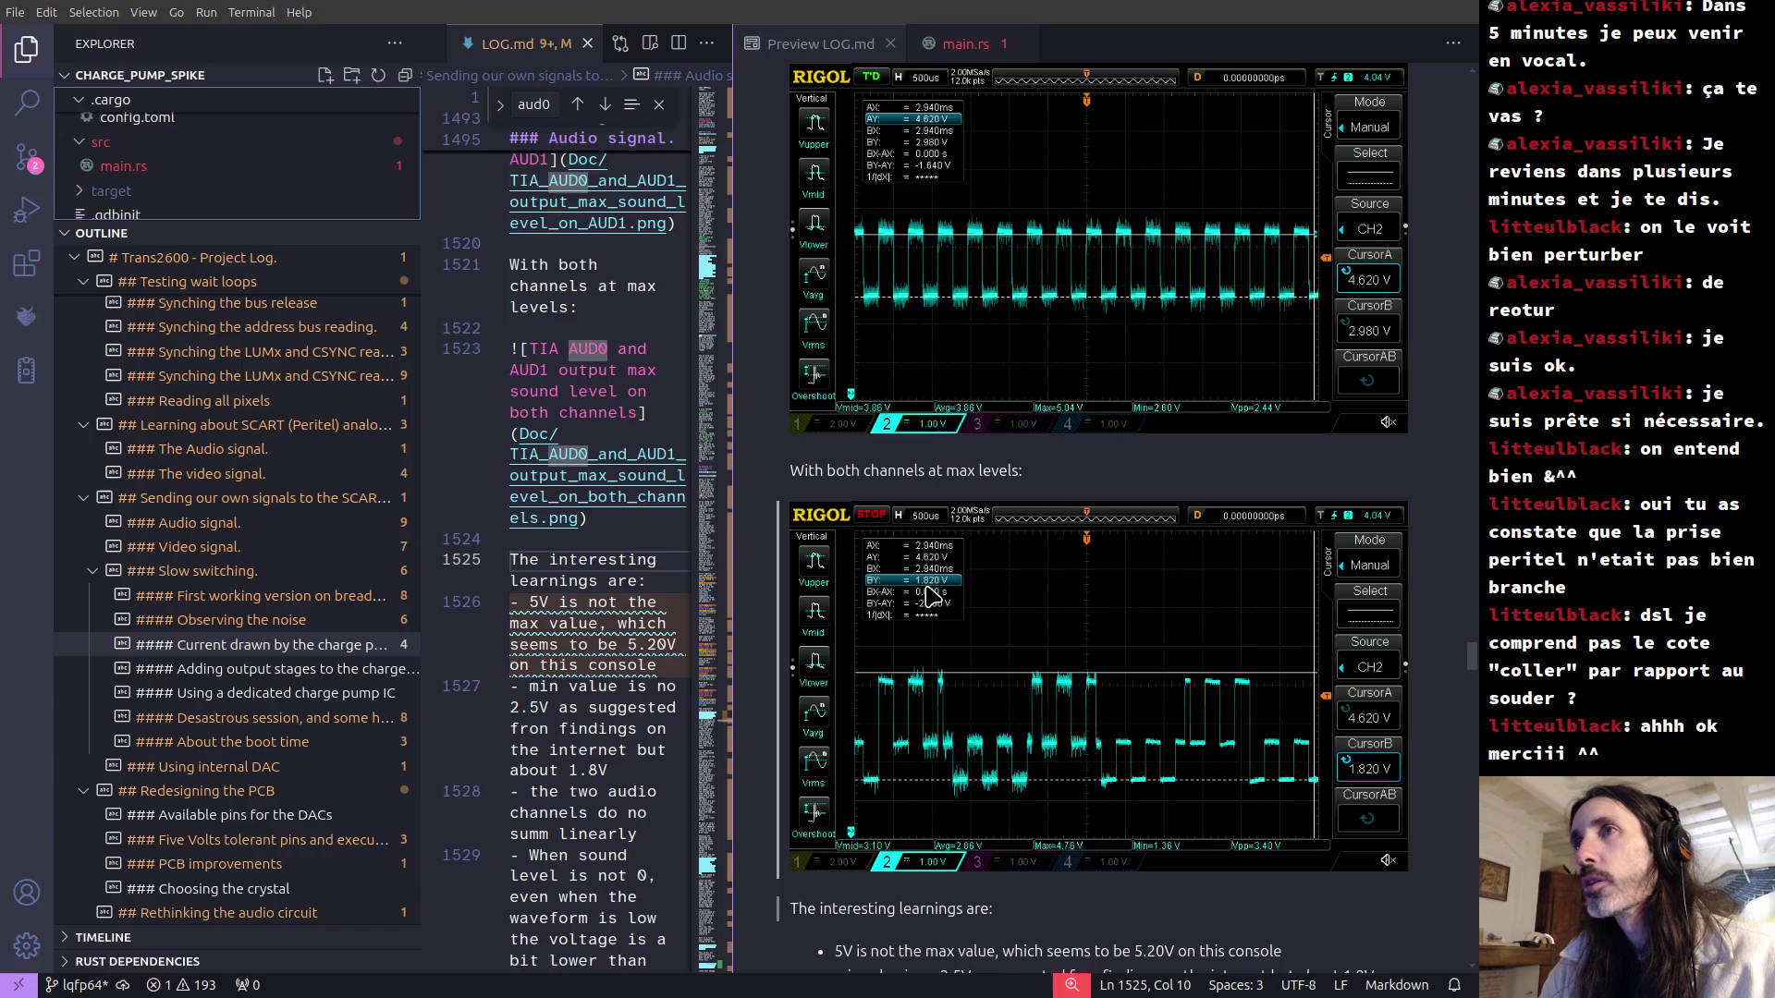
key("alt+Tab")
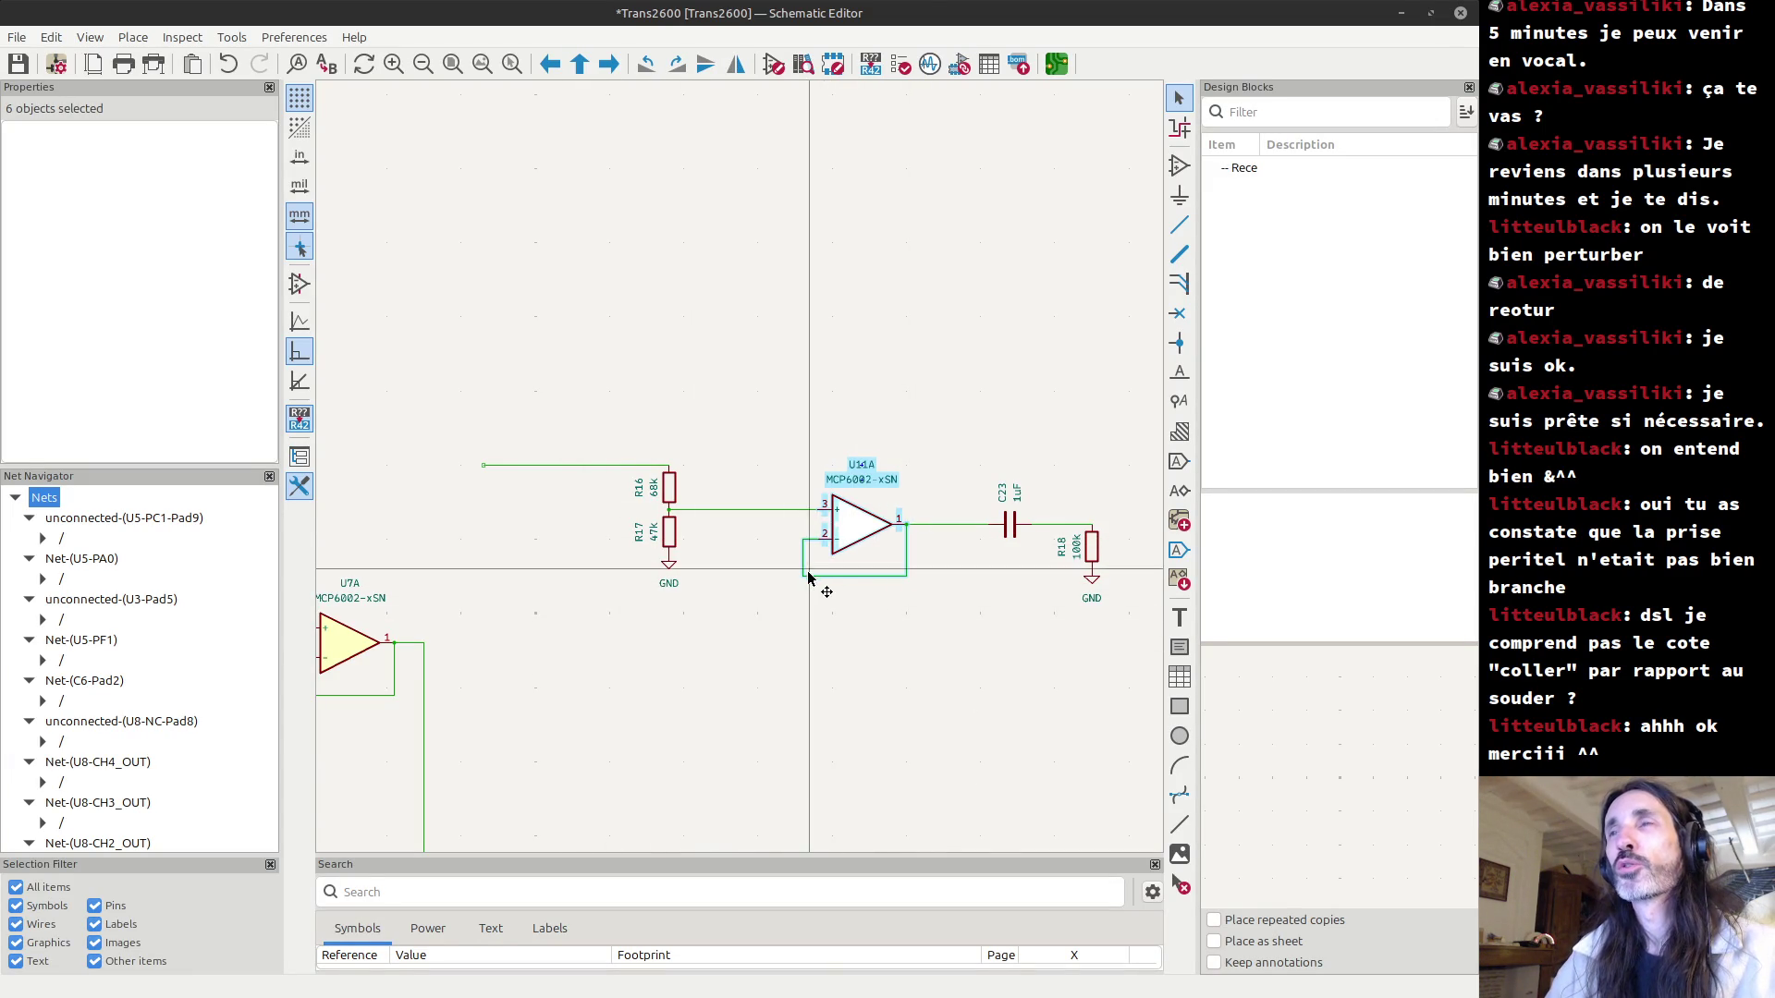
key("alt+Tab")
key("alt+Tab")
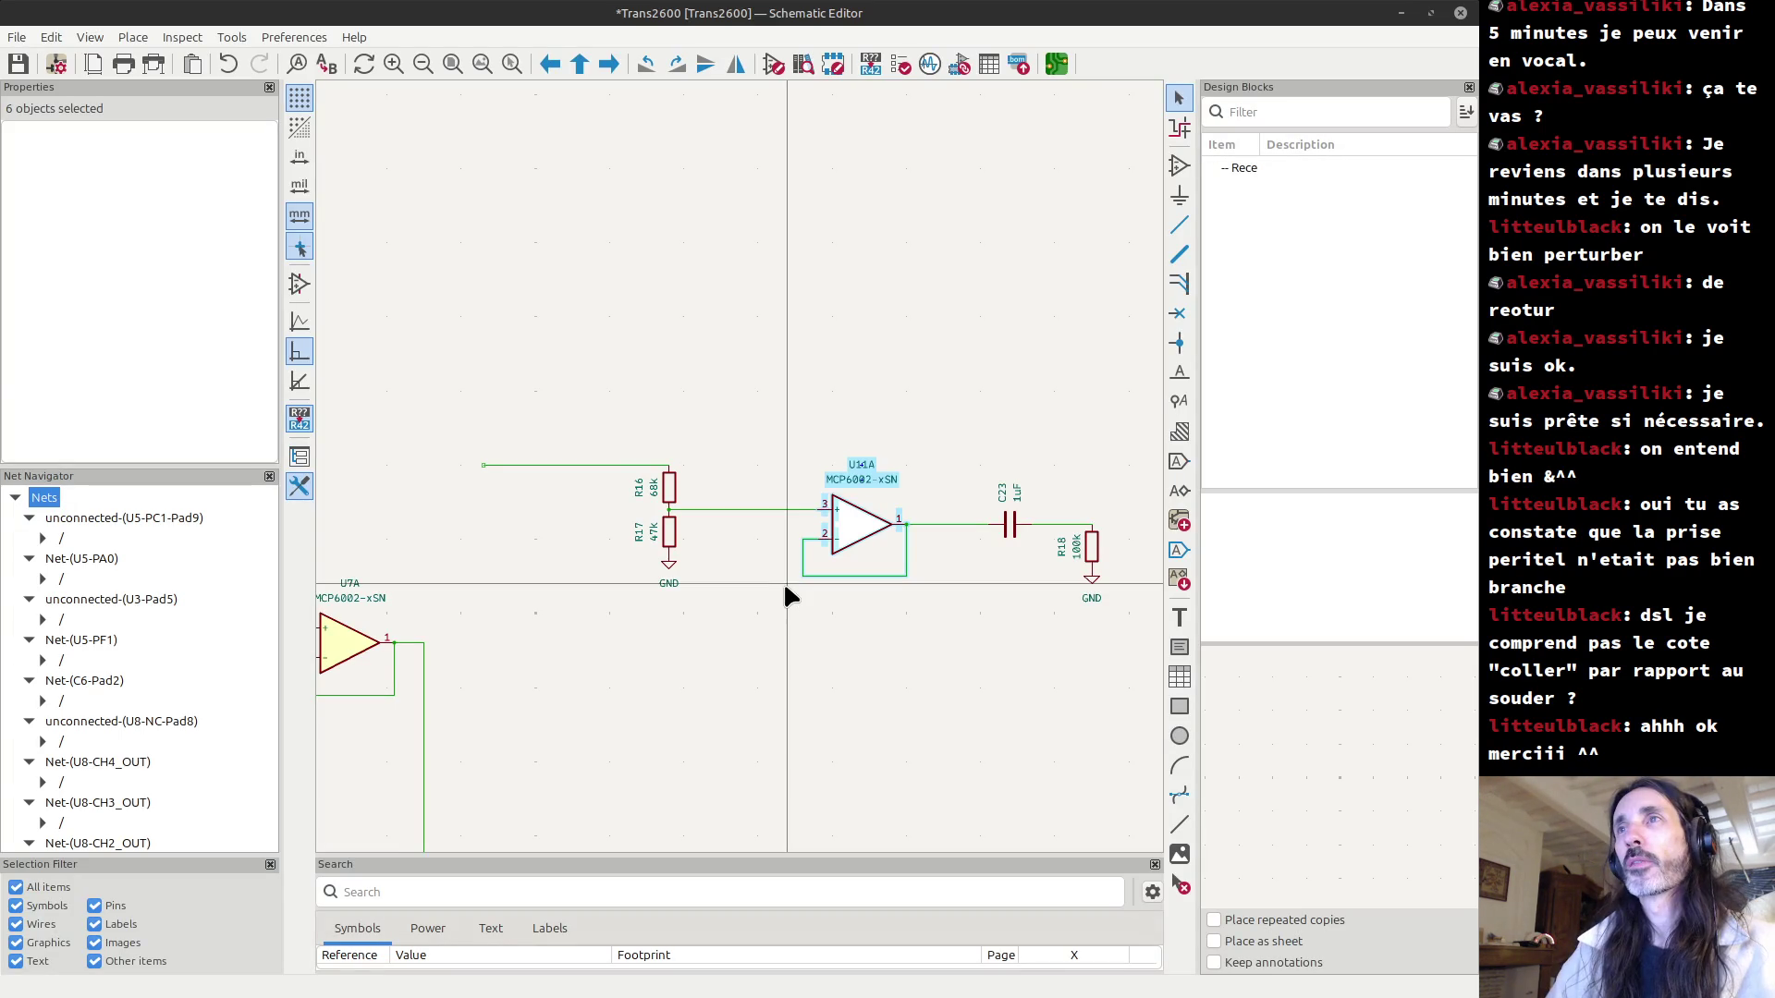
key("alt+Tab")
Replace 3,4 with 1,8 to compute 1,8×33÷80 = 0,7425, then close the calculator.
left_click(318, 335)
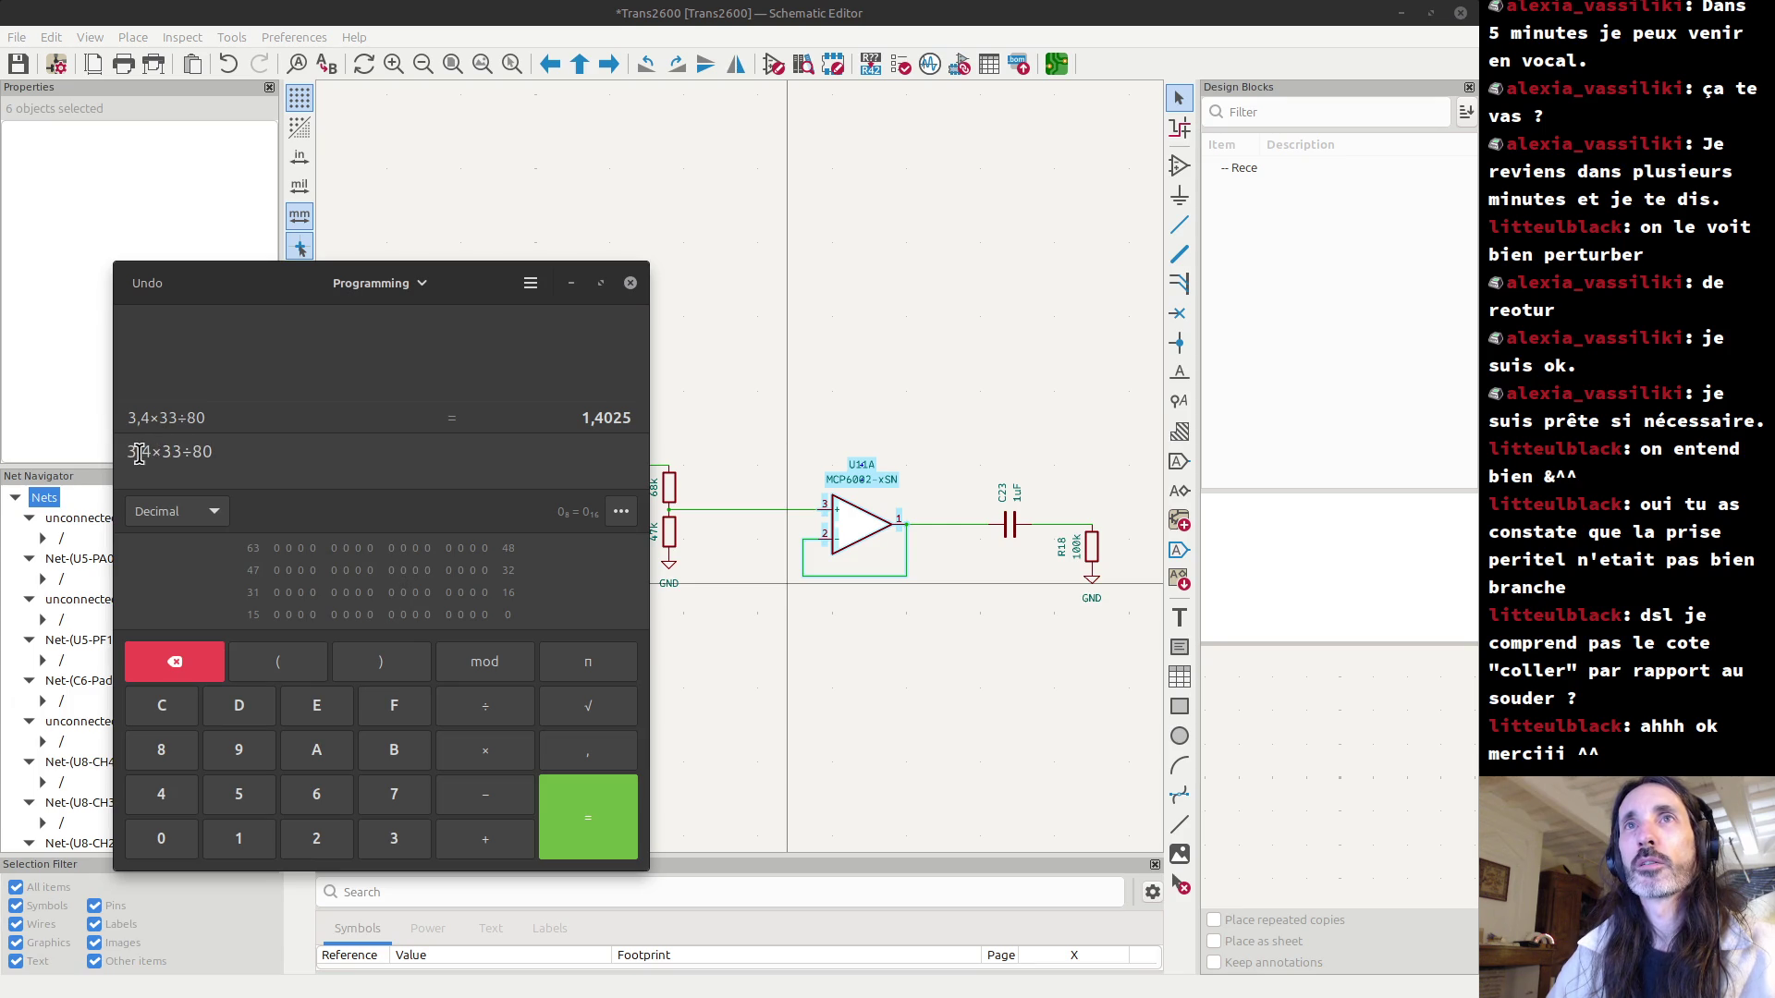
left_click_drag(151, 453, 103, 453)
type("1,8")
key("Return")
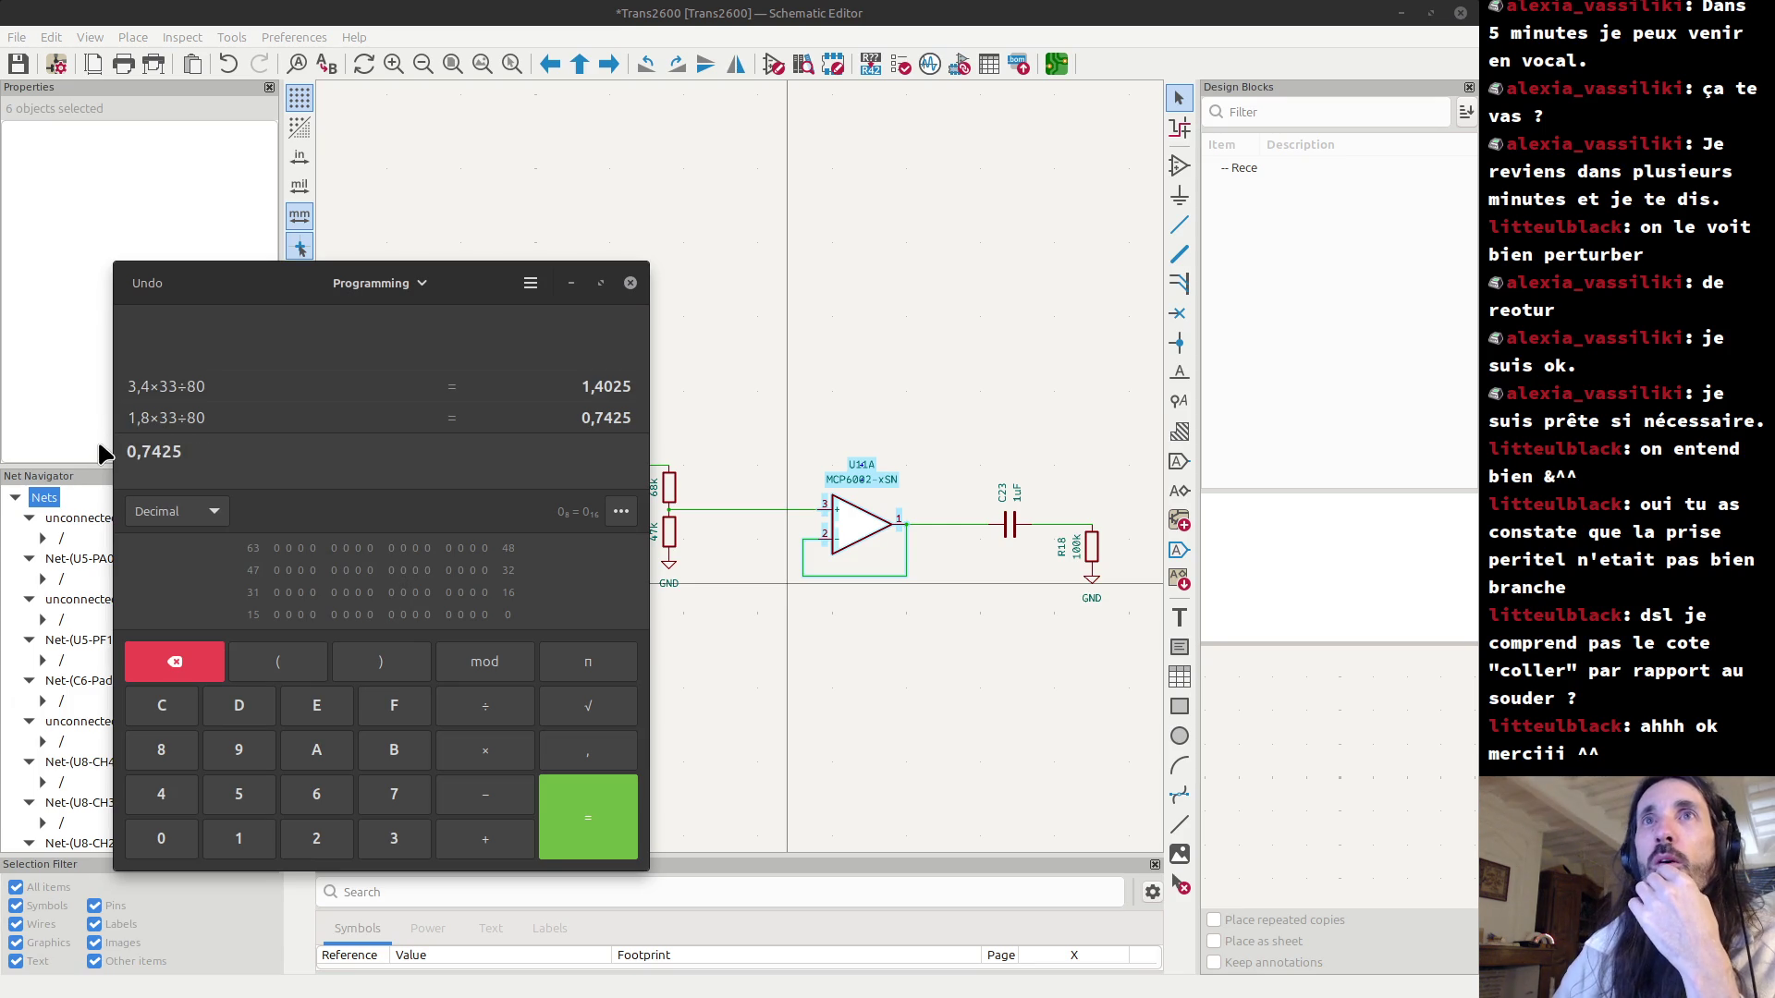
left_click_drag(196, 457, 143, 451)
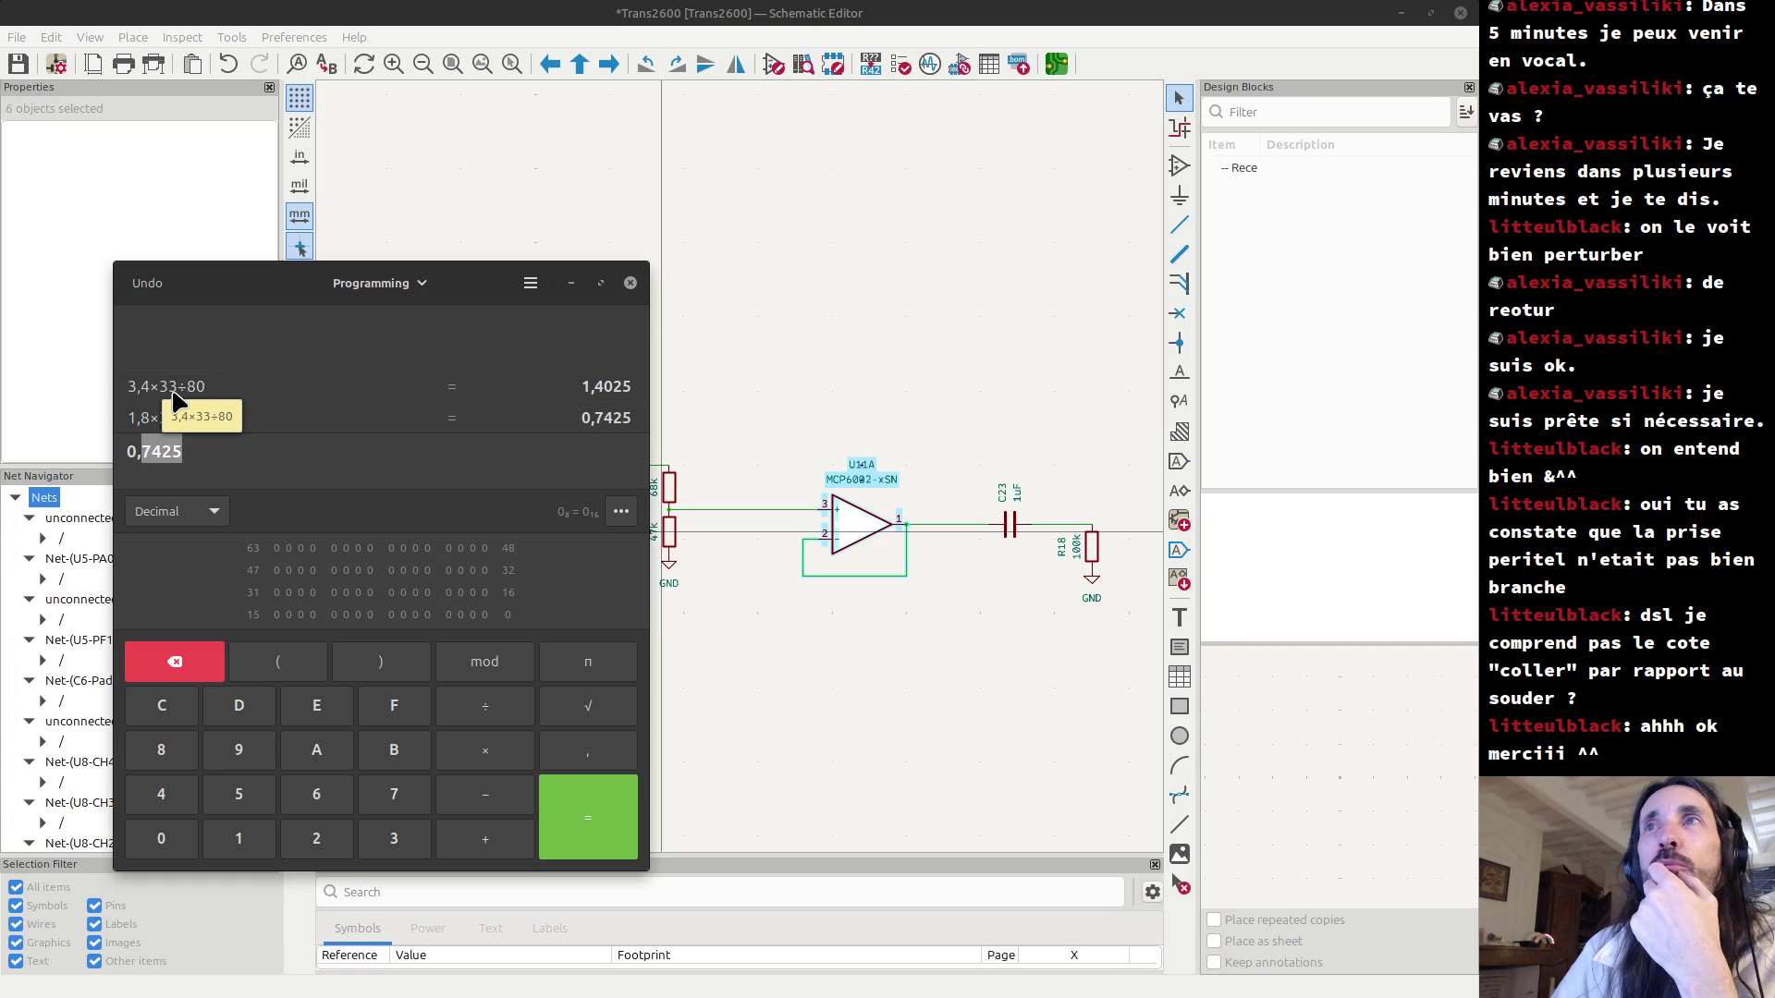
left_click(222, 450)
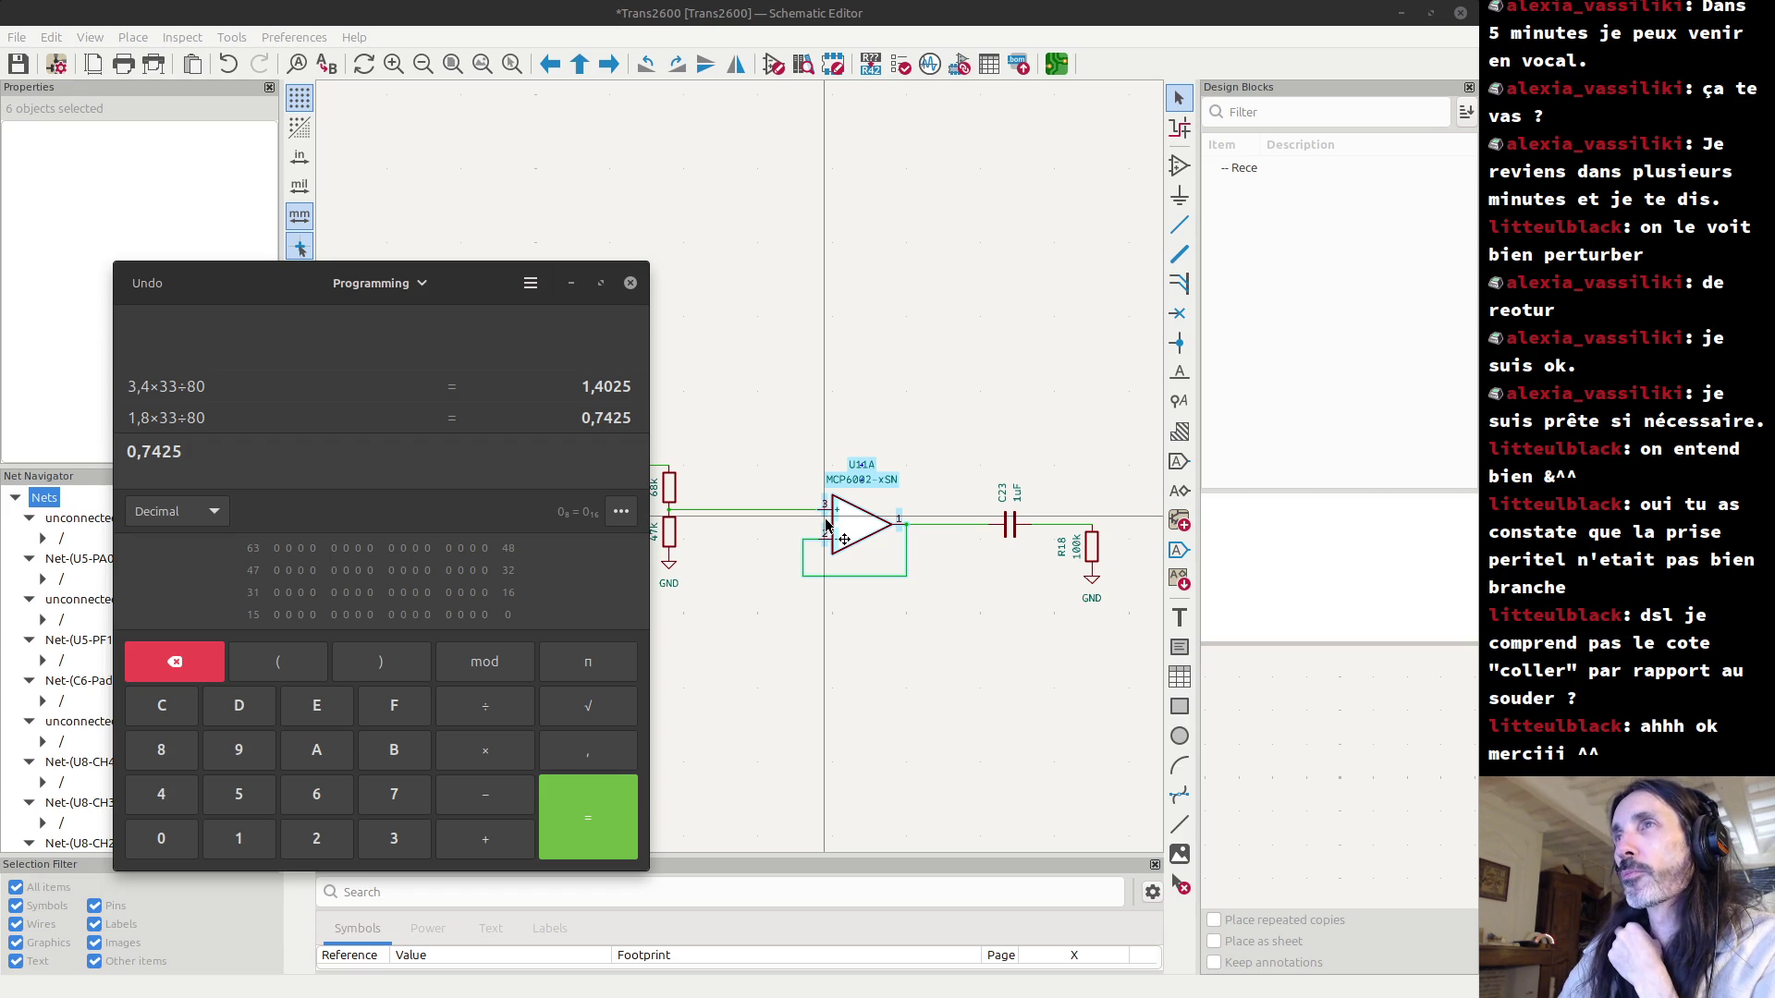
left_click(630, 284)
key("alt+Tab")
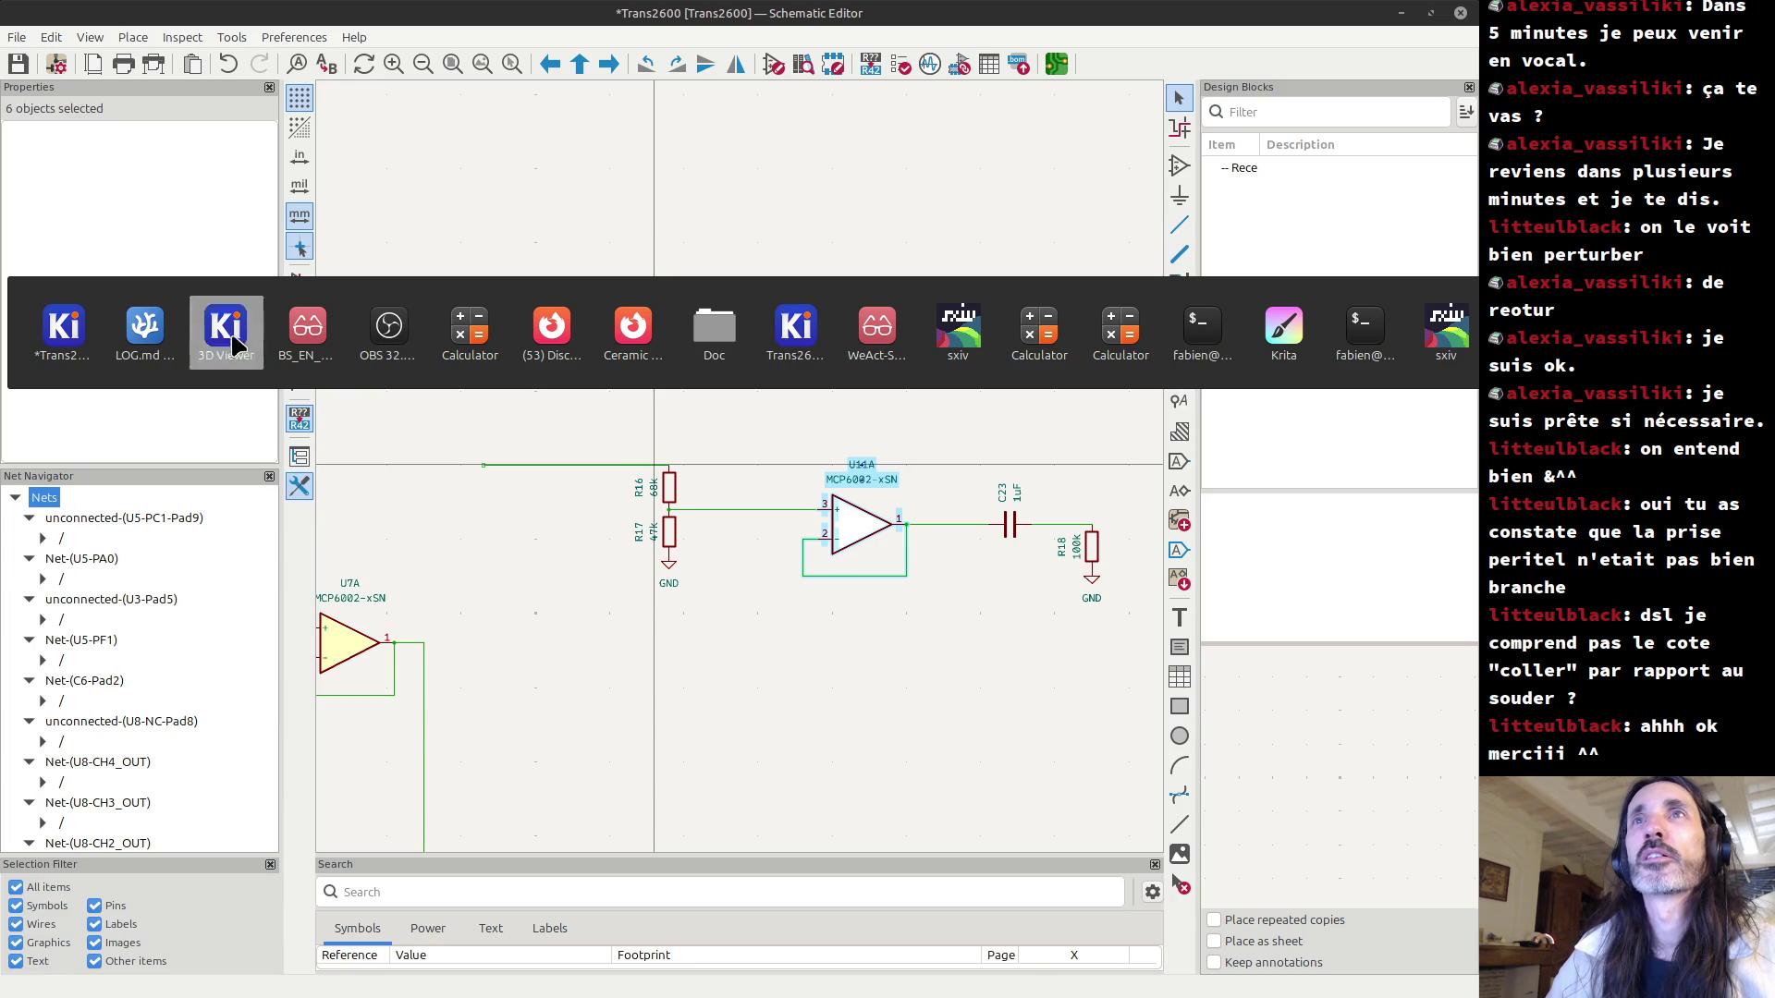
Pan and zoom the Trans2600 PCB layout around the U7, R7 and R10 area.
left_click(793, 329)
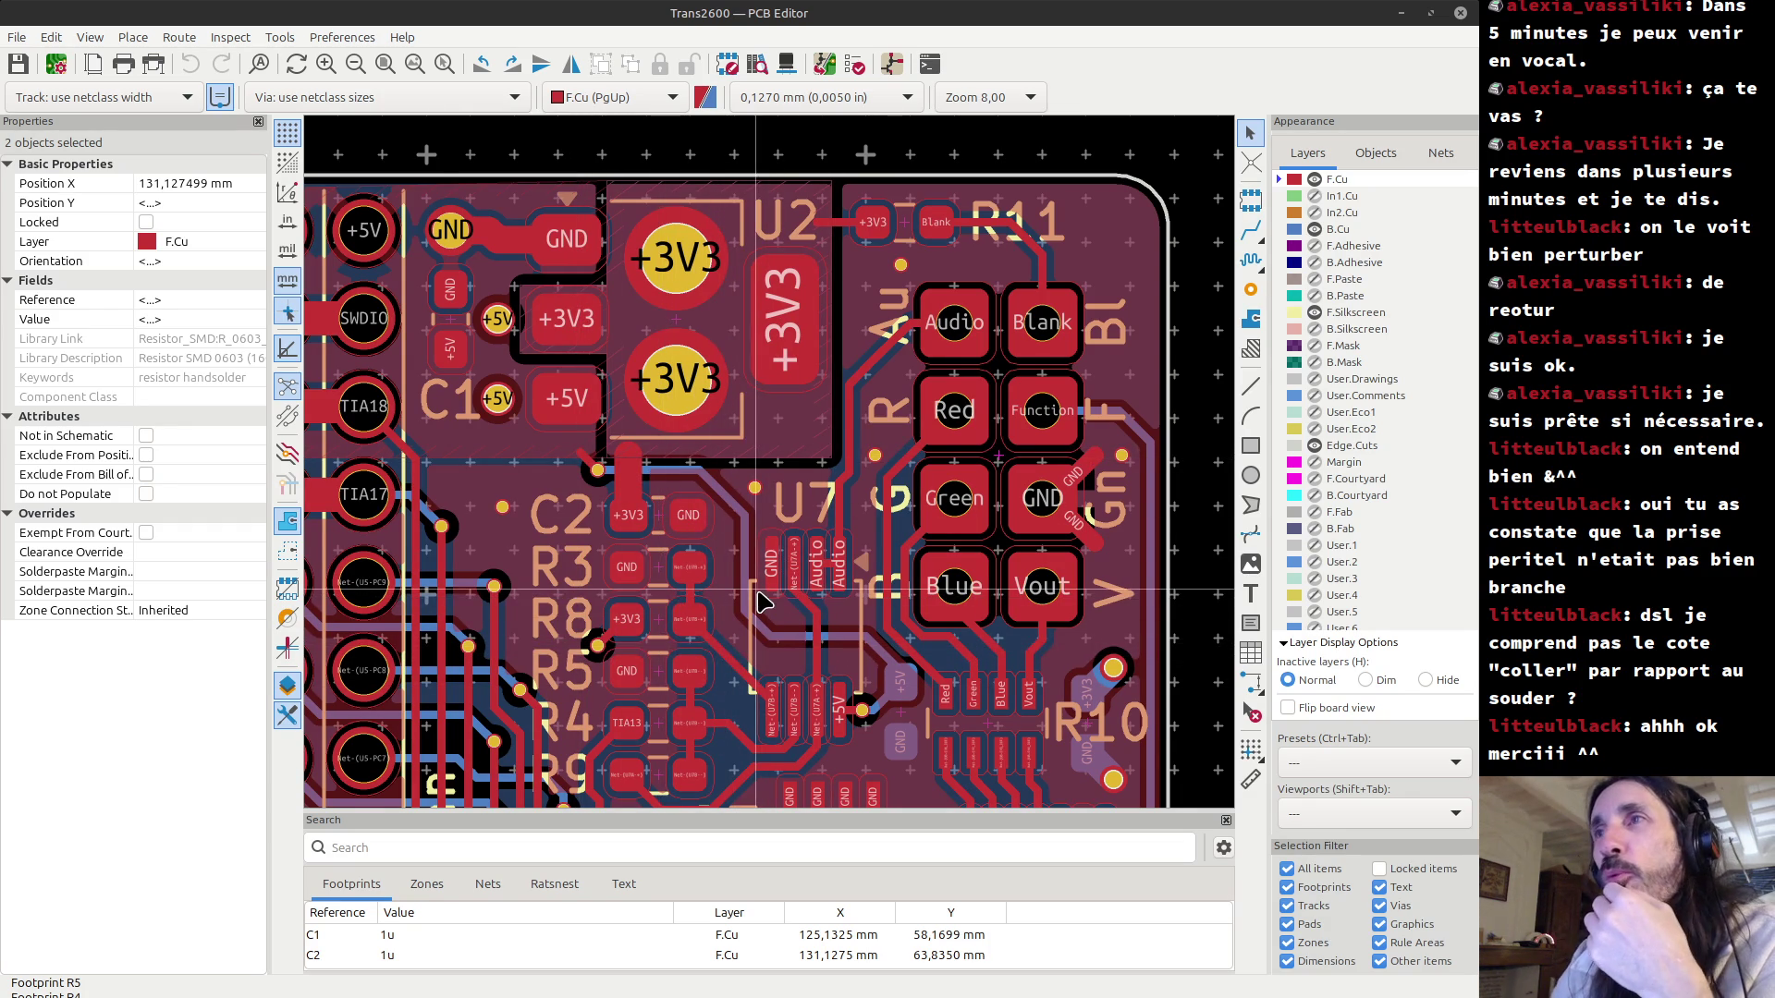
middle_click_drag(753, 664, 689, 568)
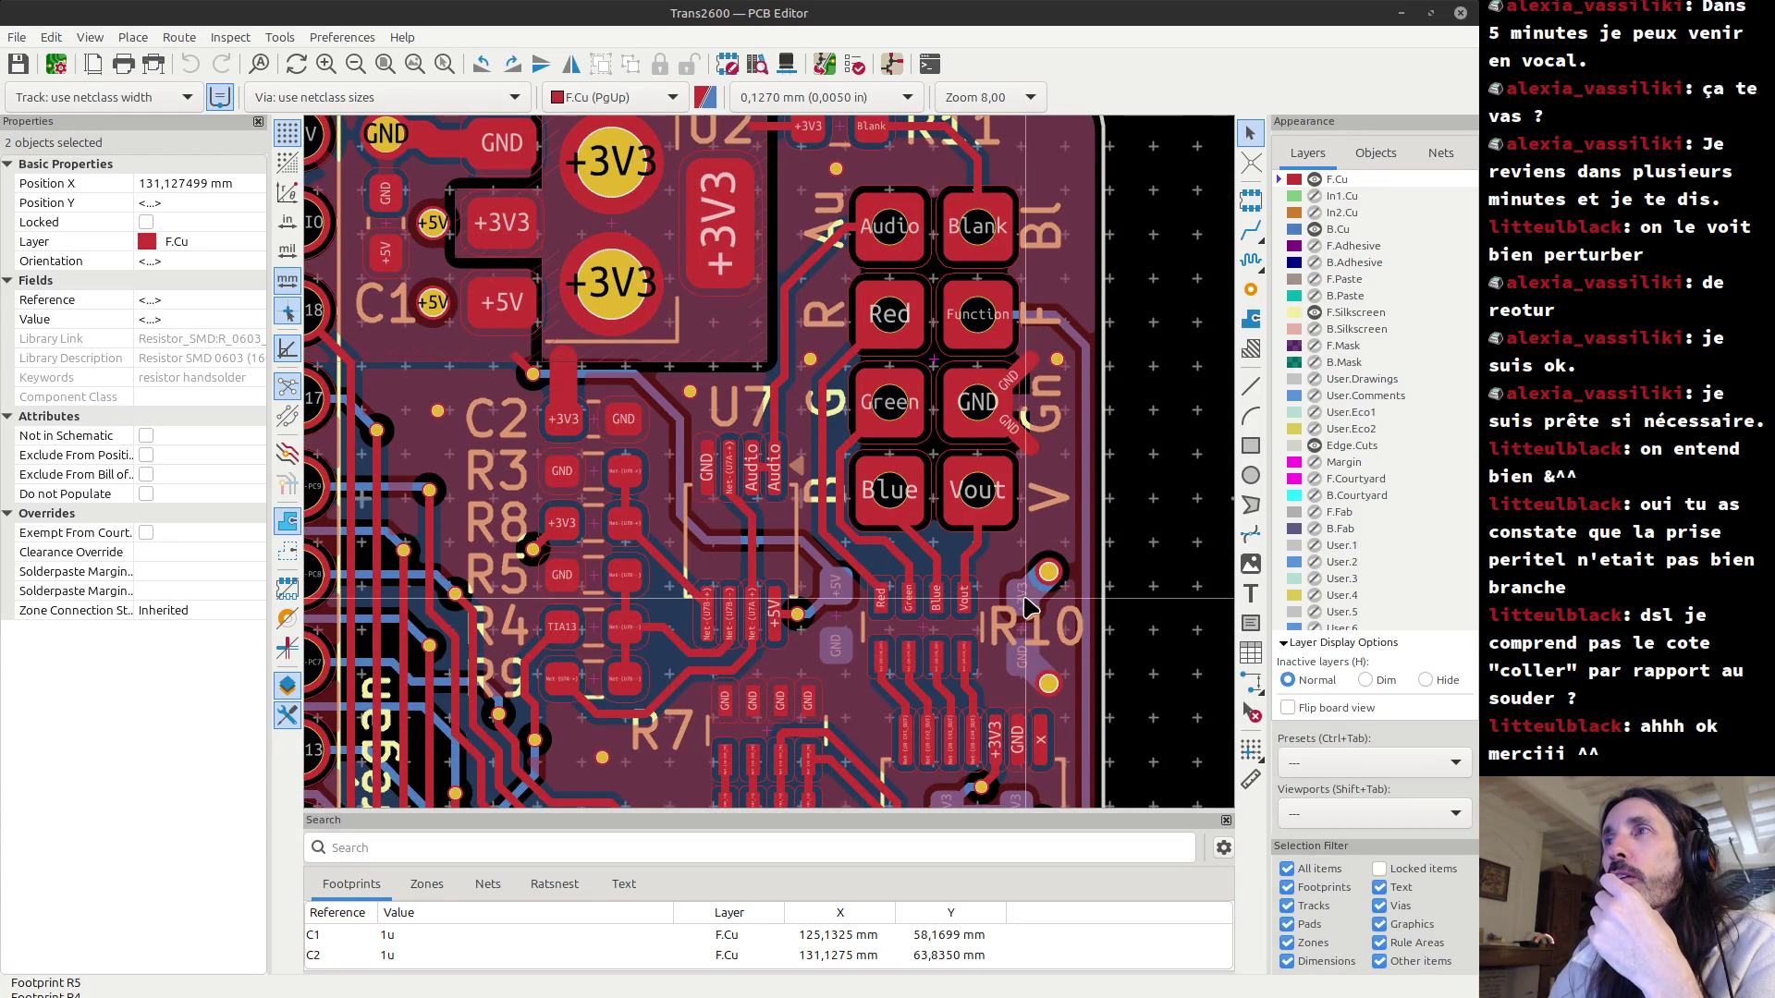
scroll(818, 502, "down", 2)
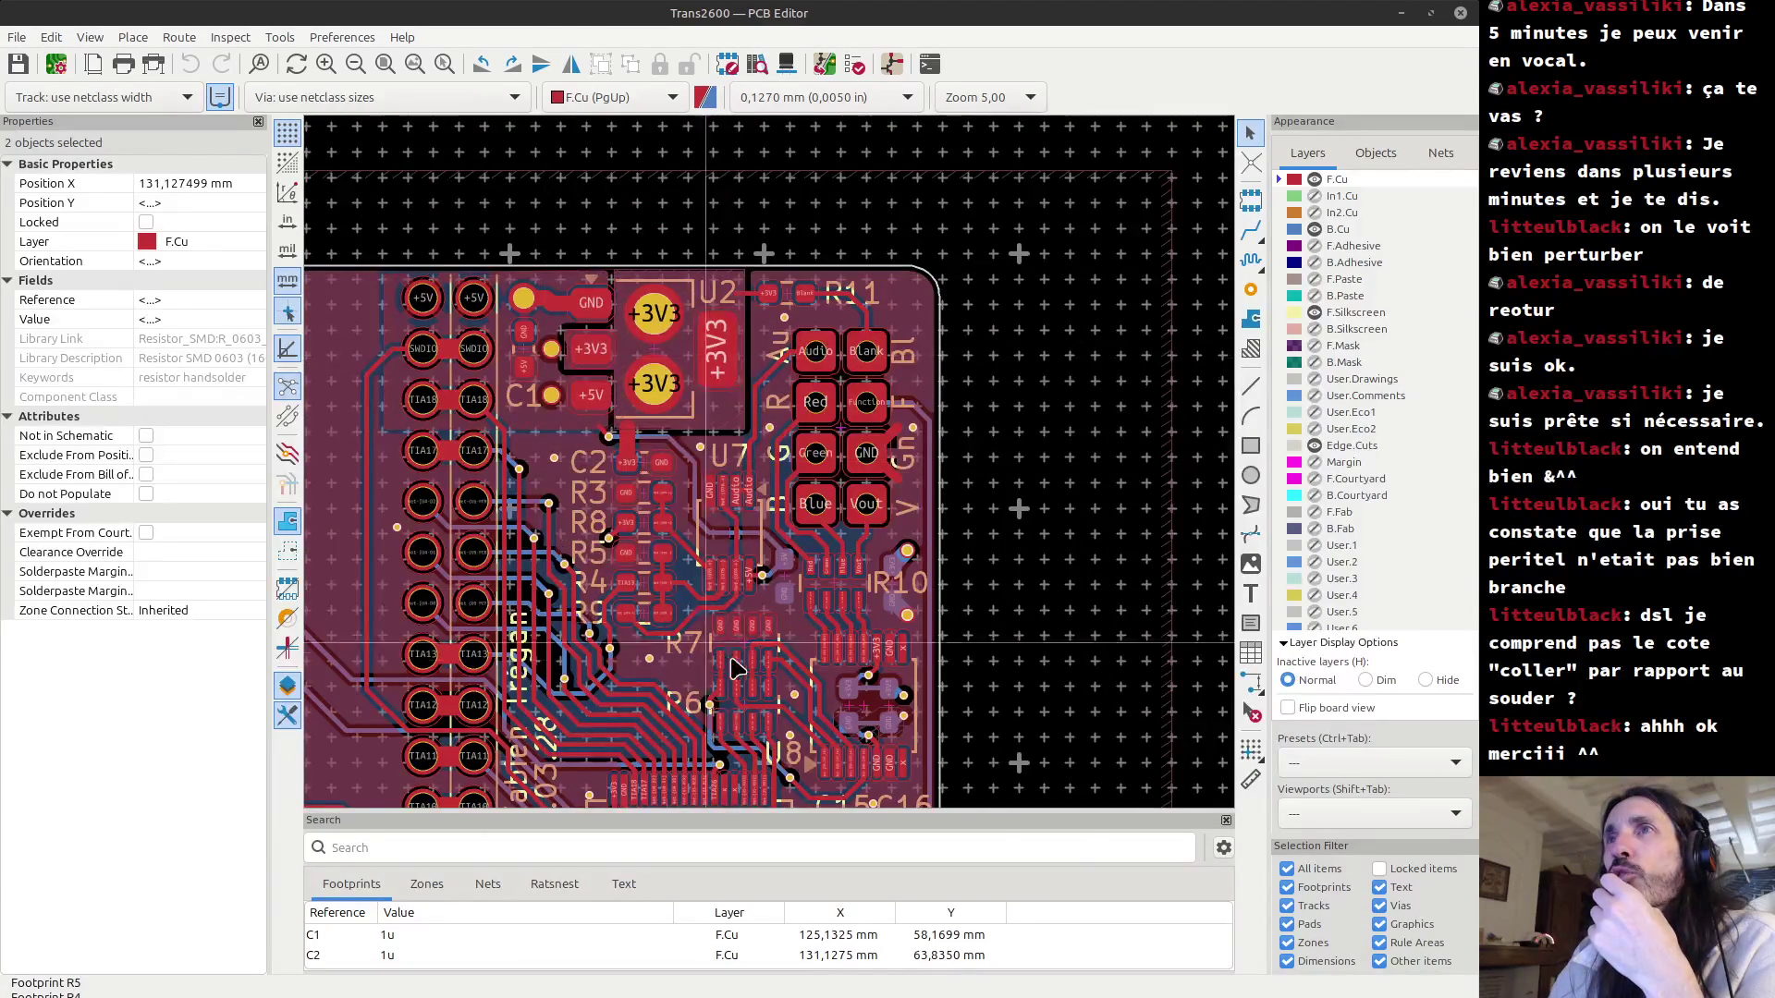
scroll(859, 534, "up", 2)
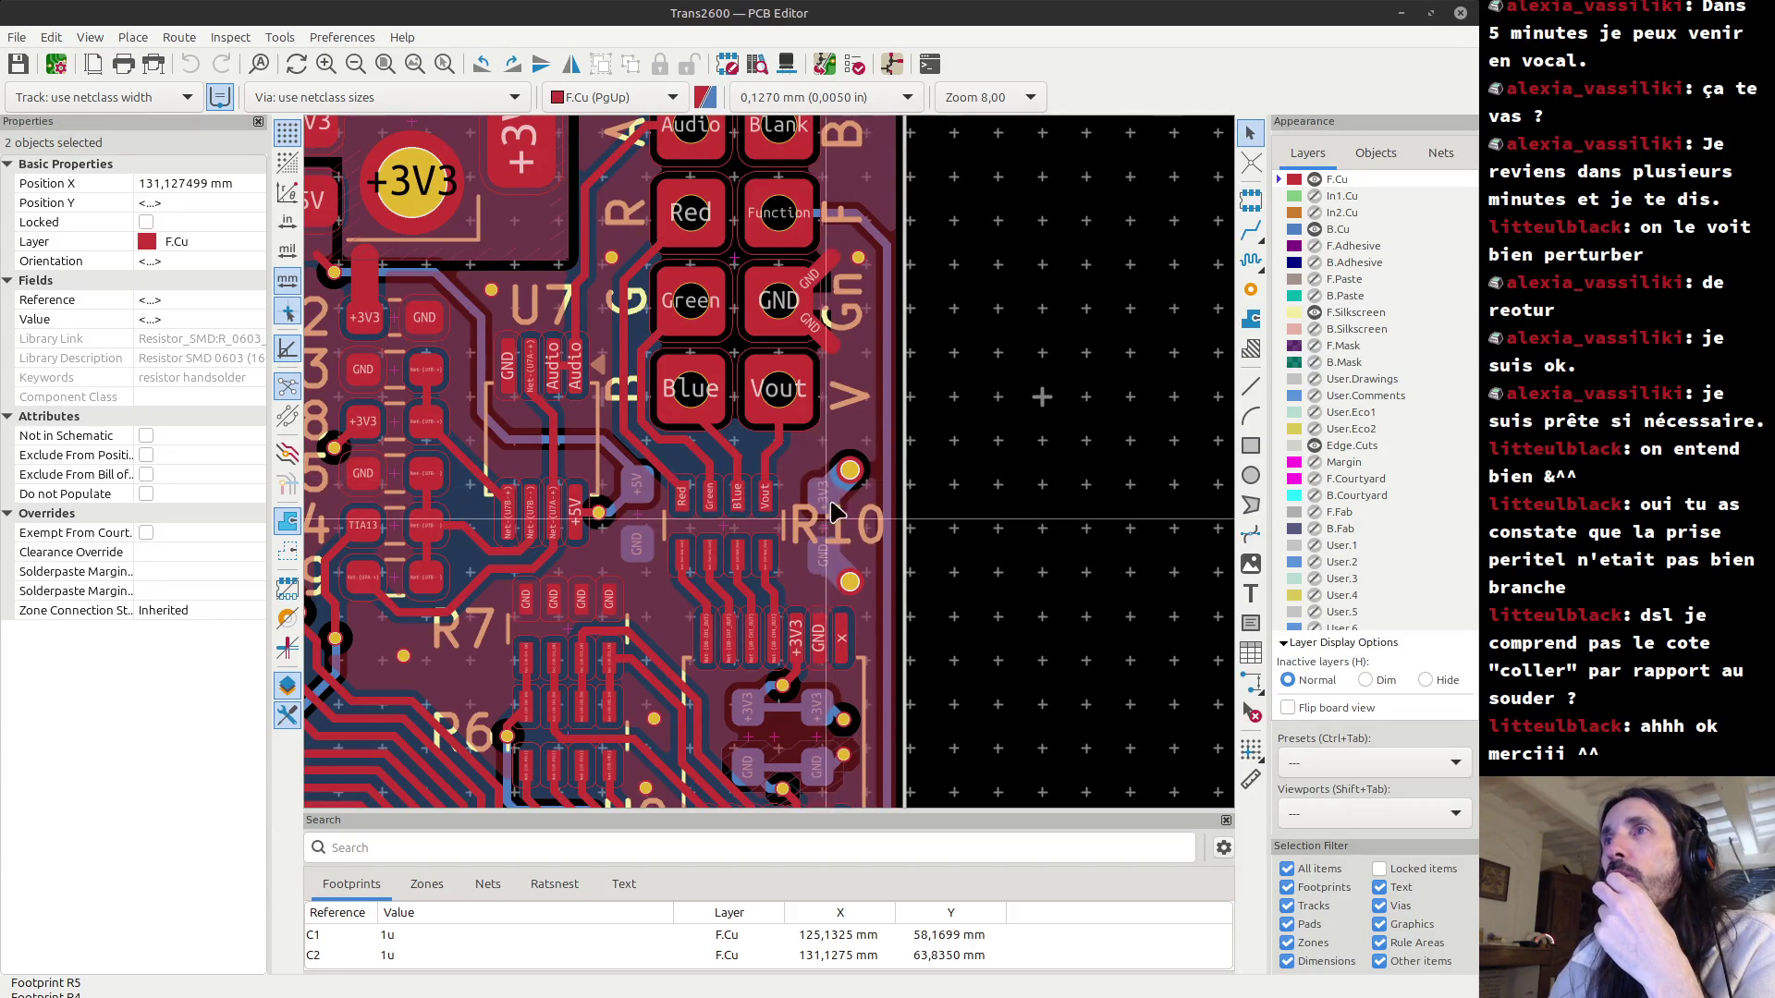
scroll(703, 499, "down", 2)
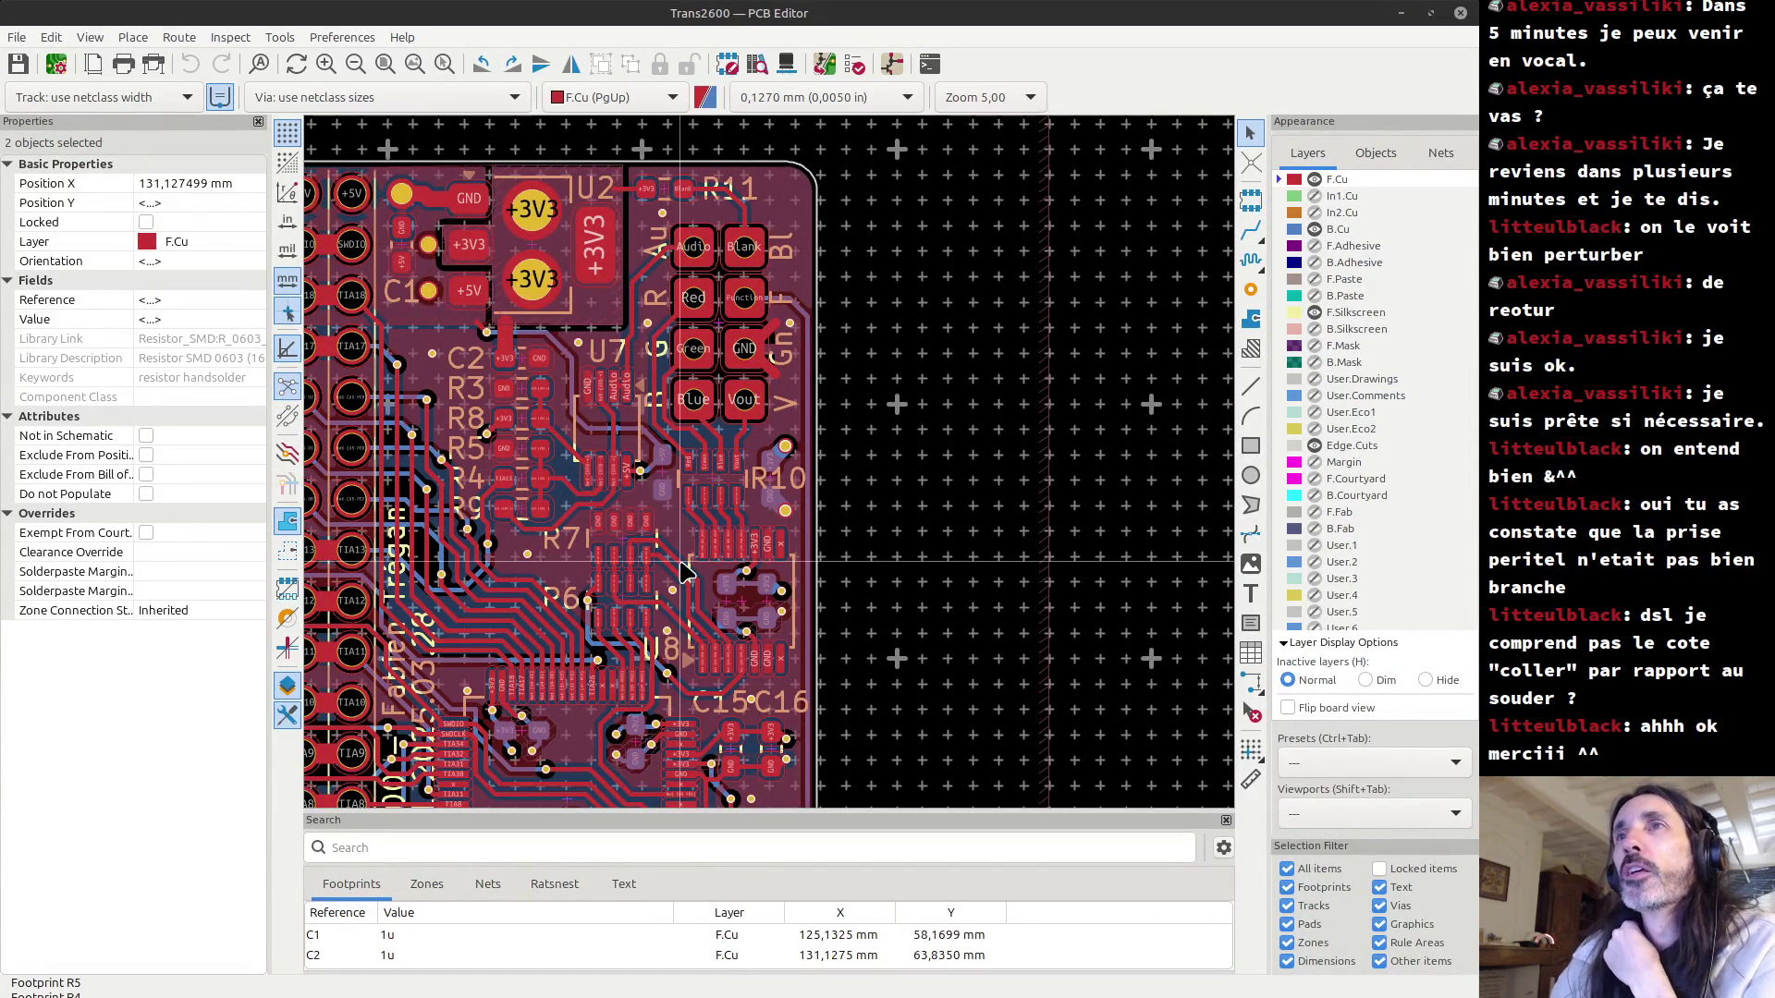
scroll(685, 573, "up", 2)
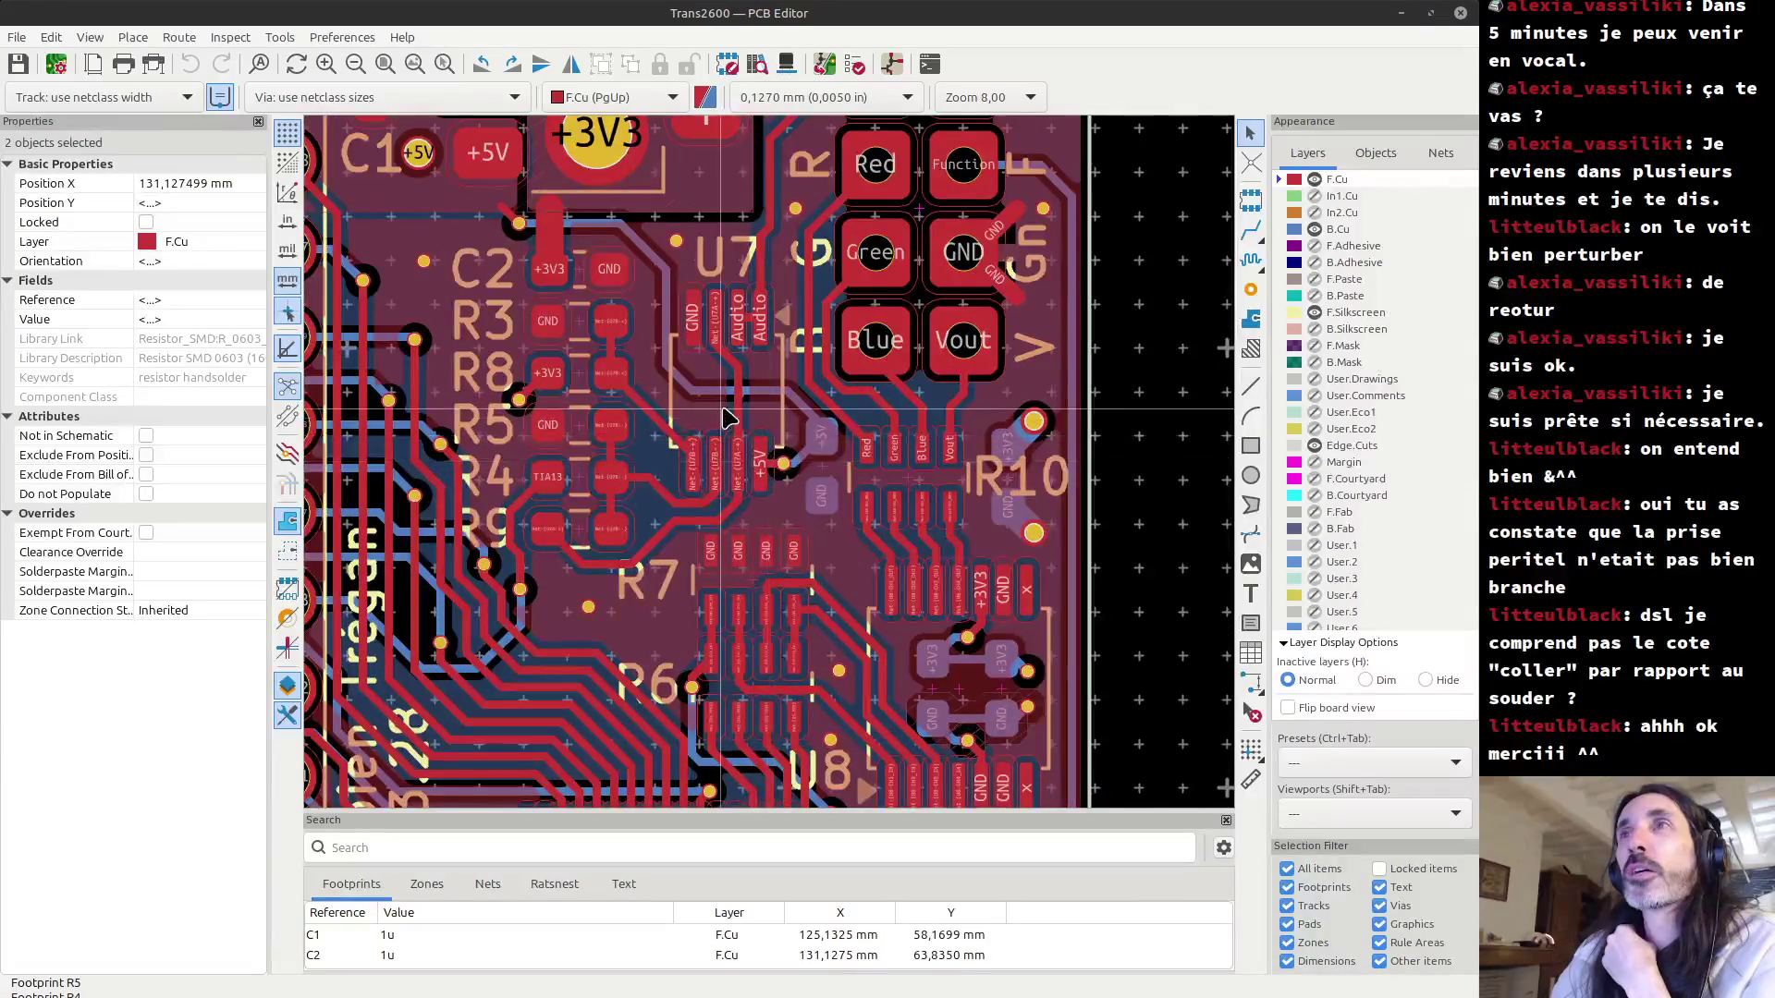
scroll(725, 418, "up", 2)
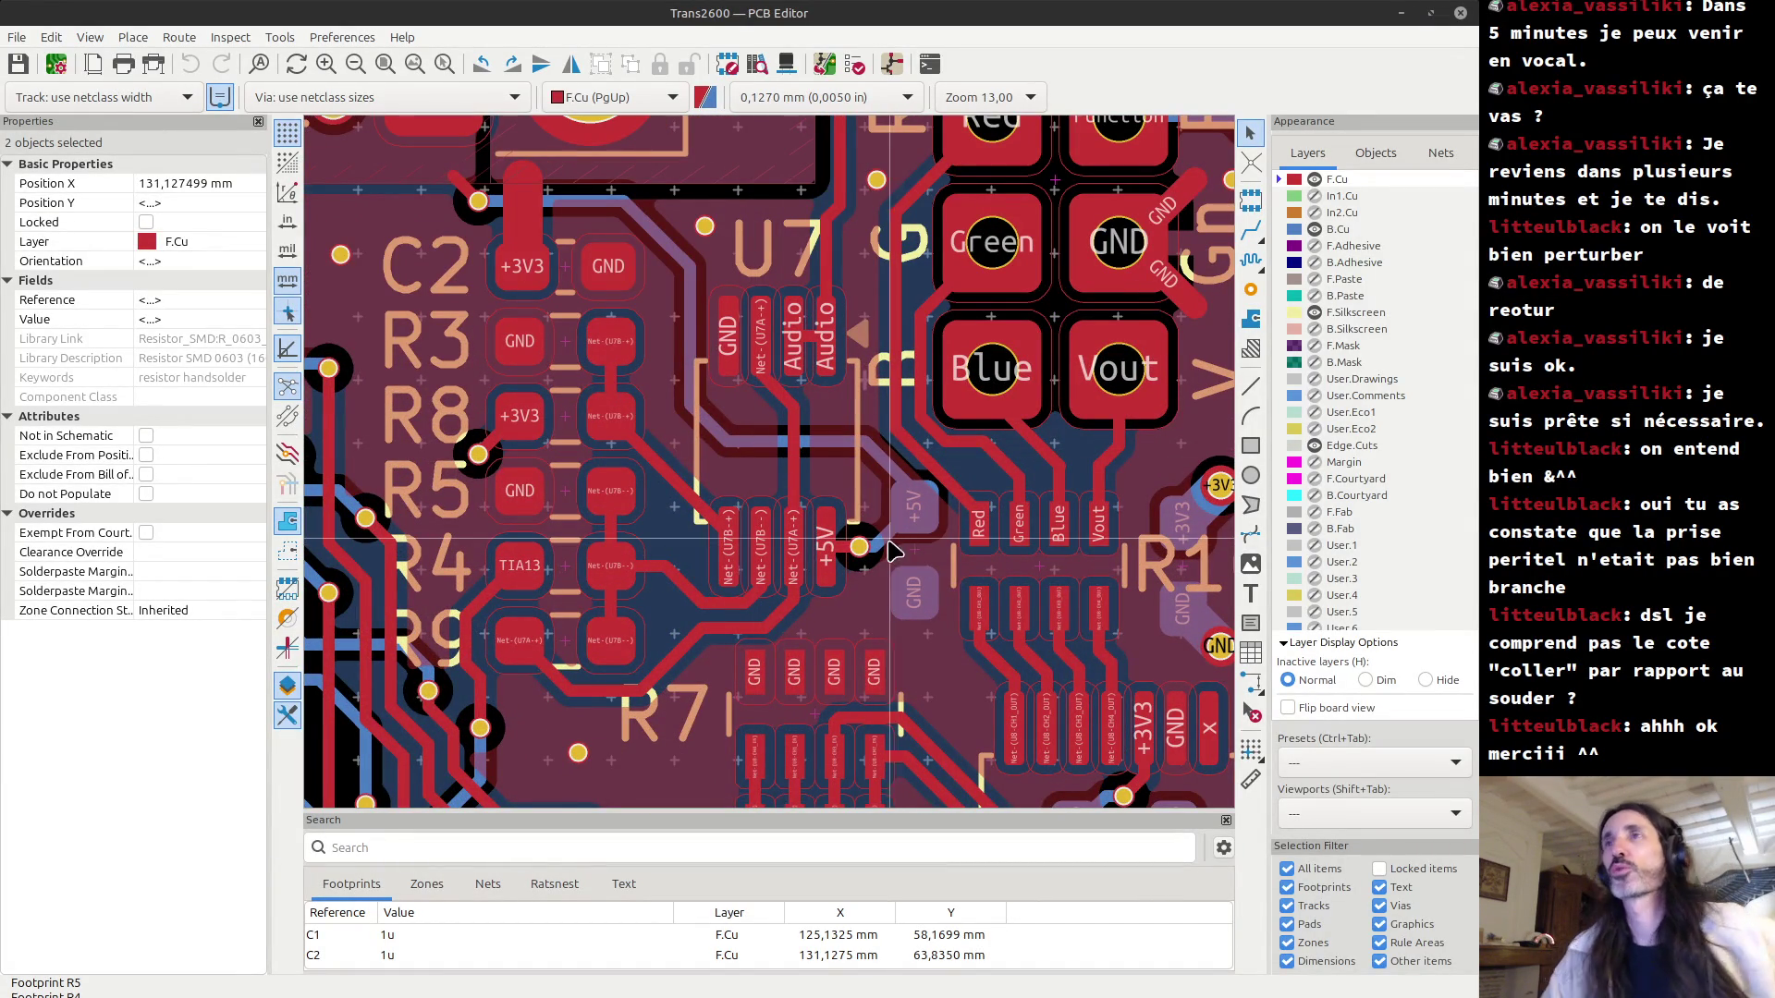
scroll(905, 499, "down", 2)
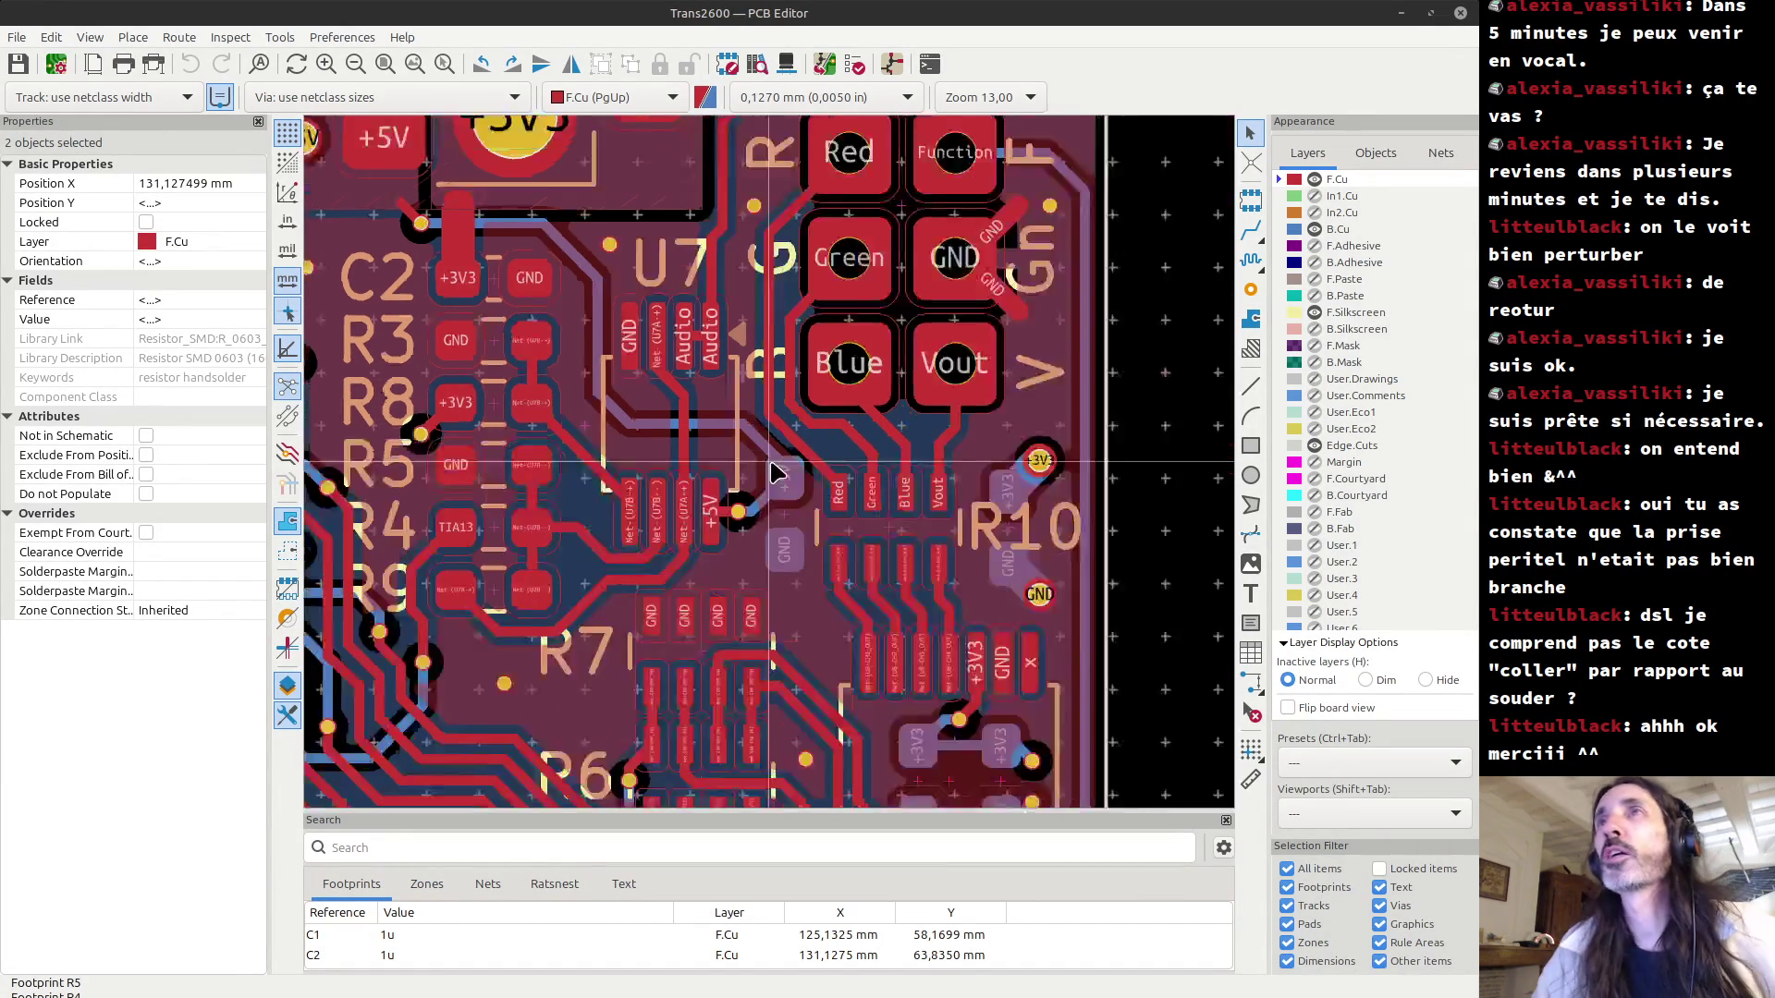
scroll(775, 473, "down", 1)
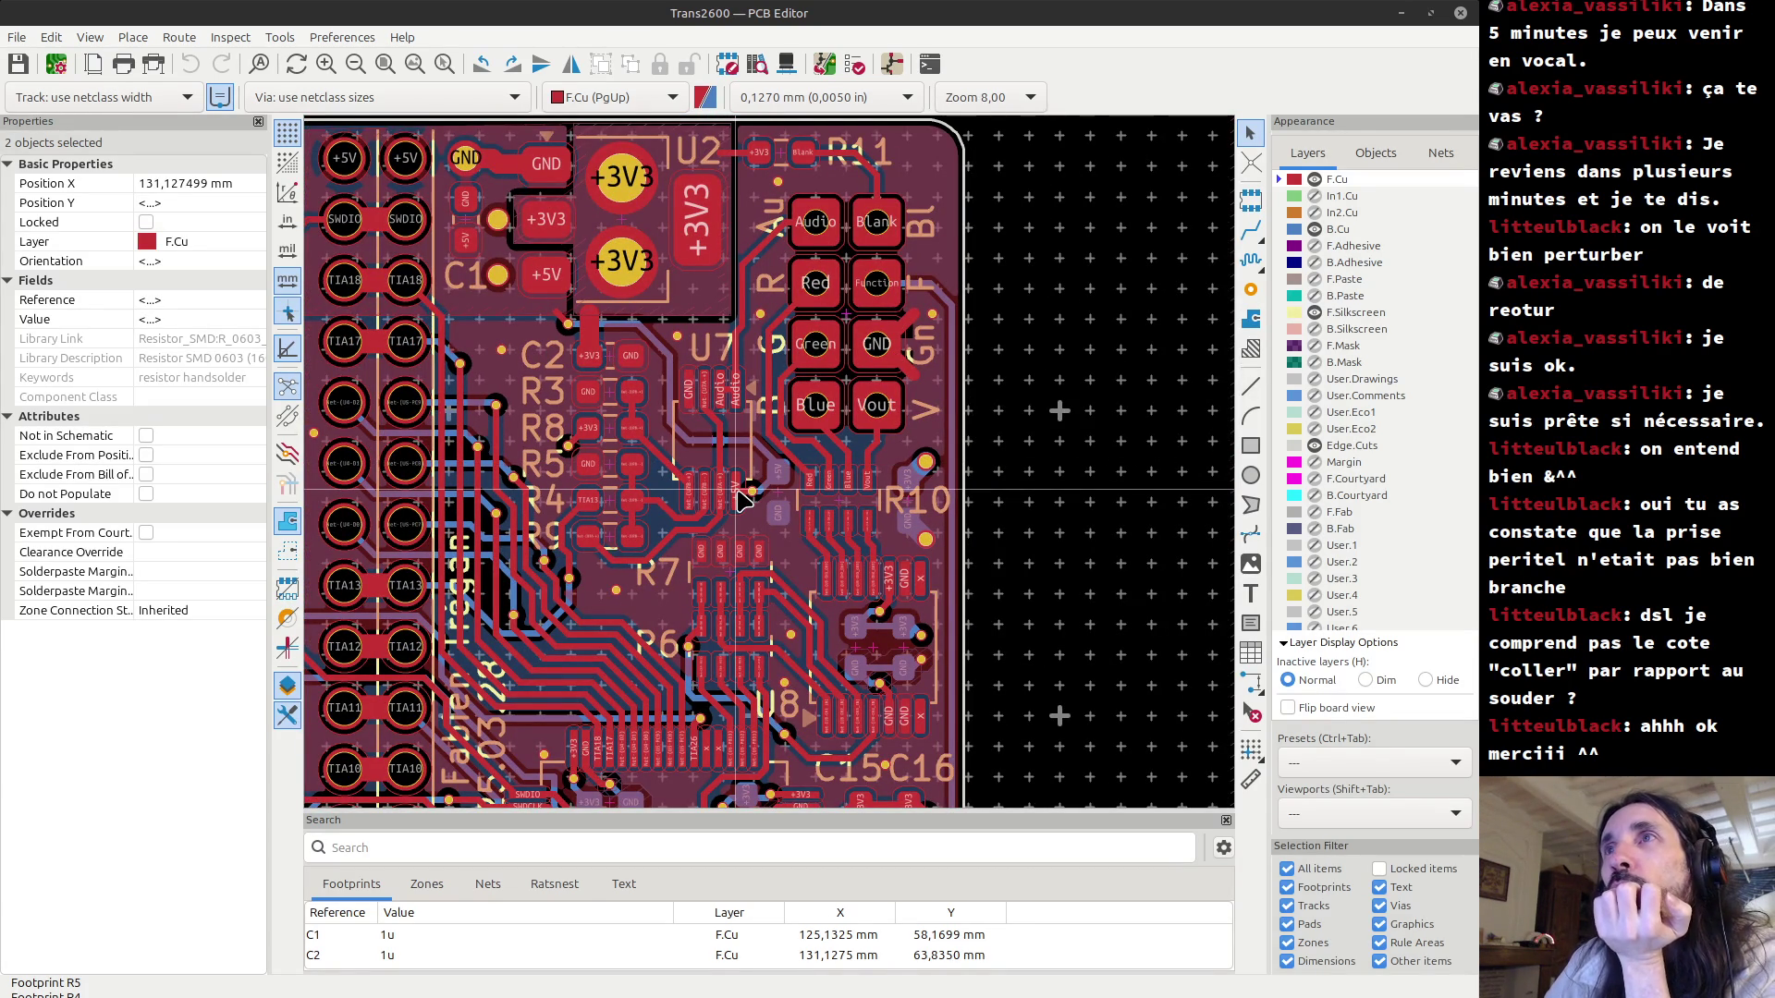
Switch to the LCSC Ceramic Capacitors page in Firefox.
key("alt+Tab")
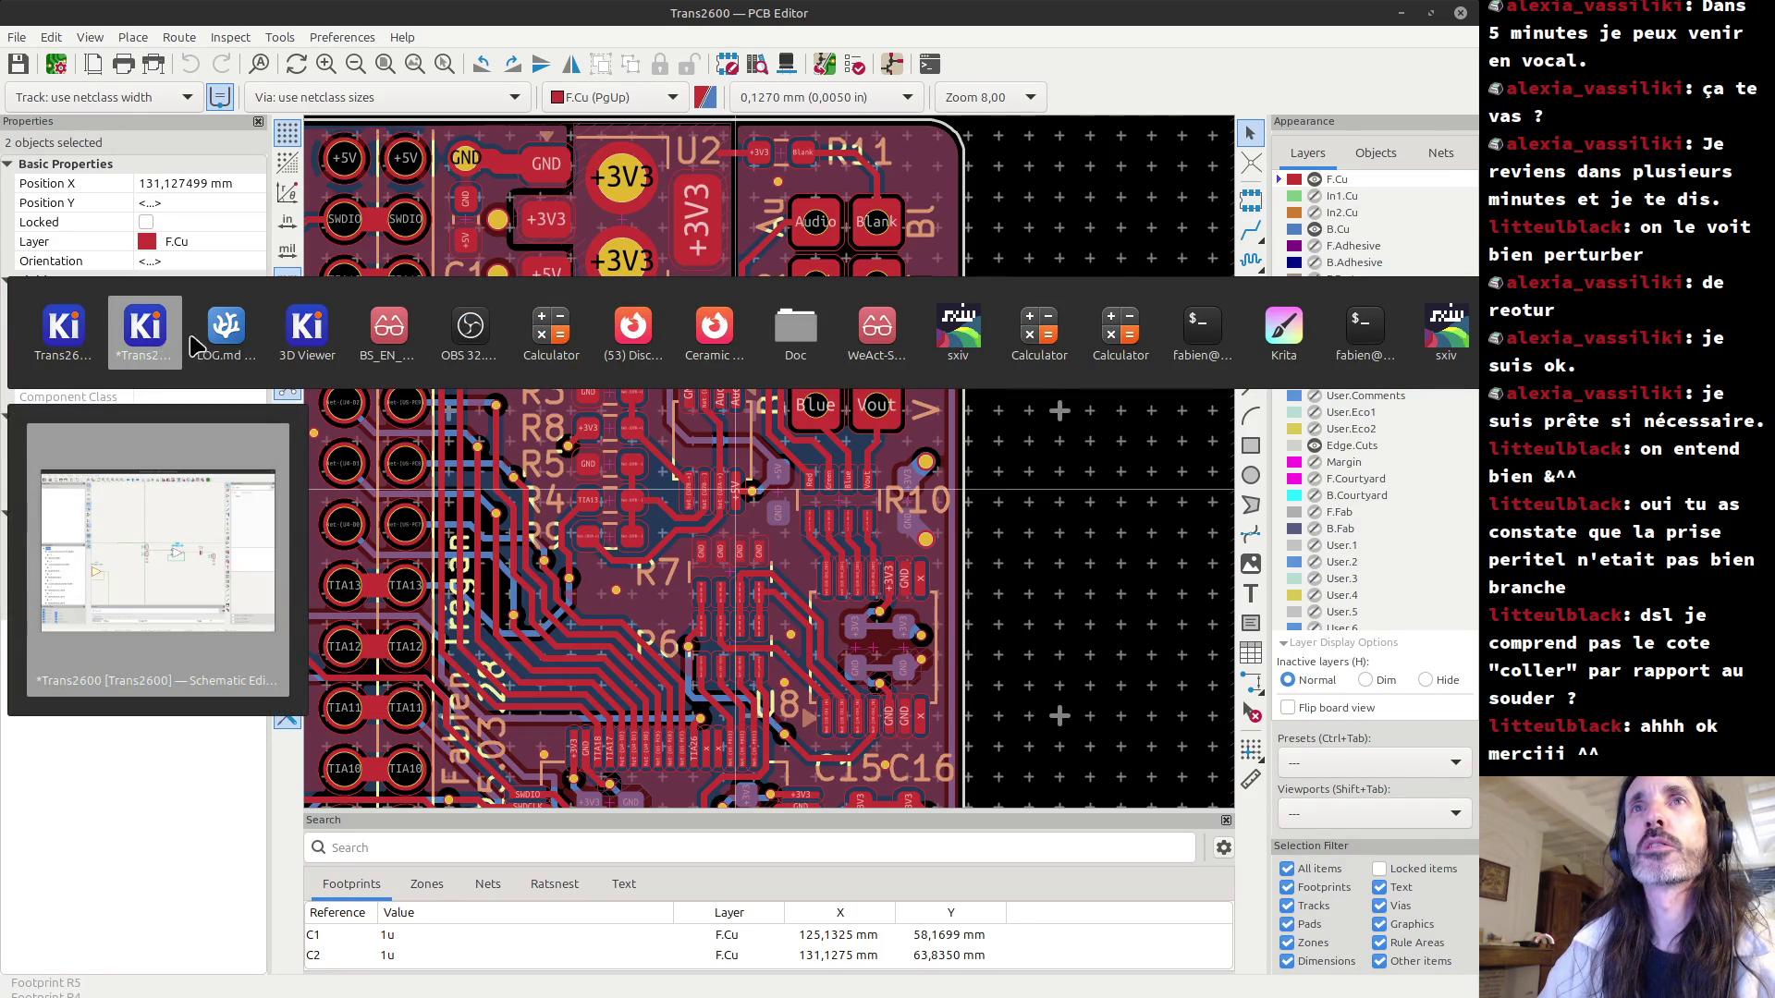
left_click(633, 349)
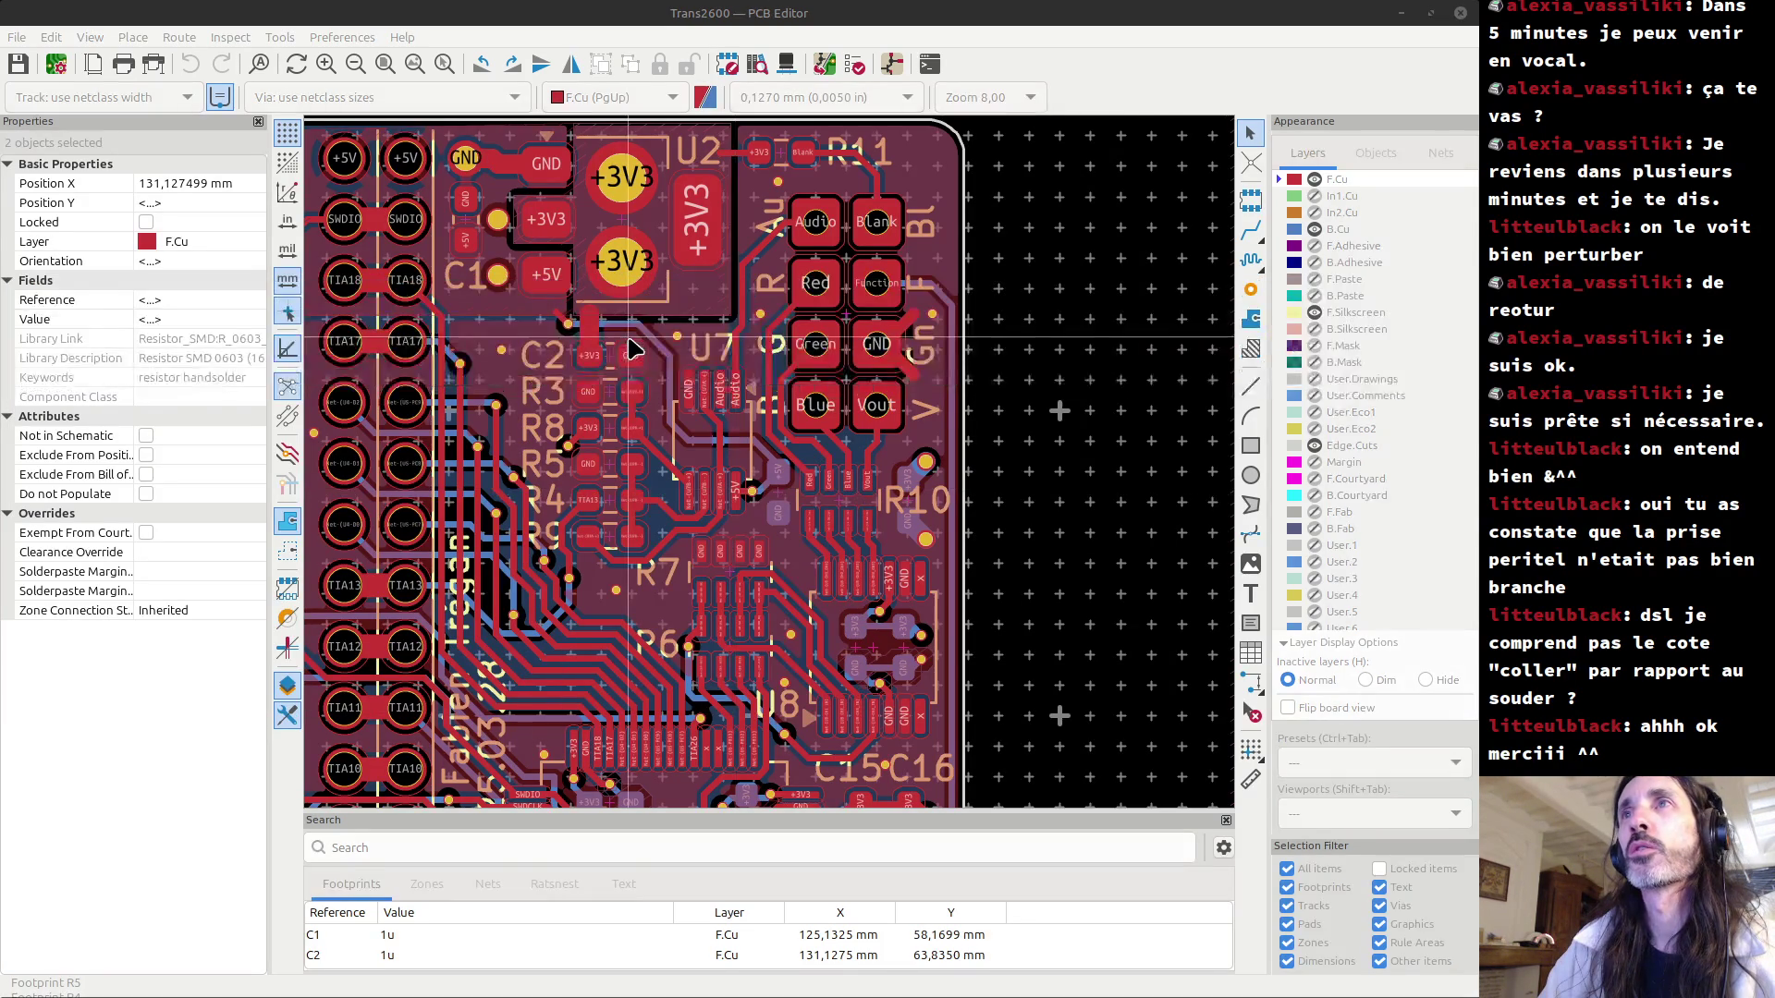
key("alt+Tab")
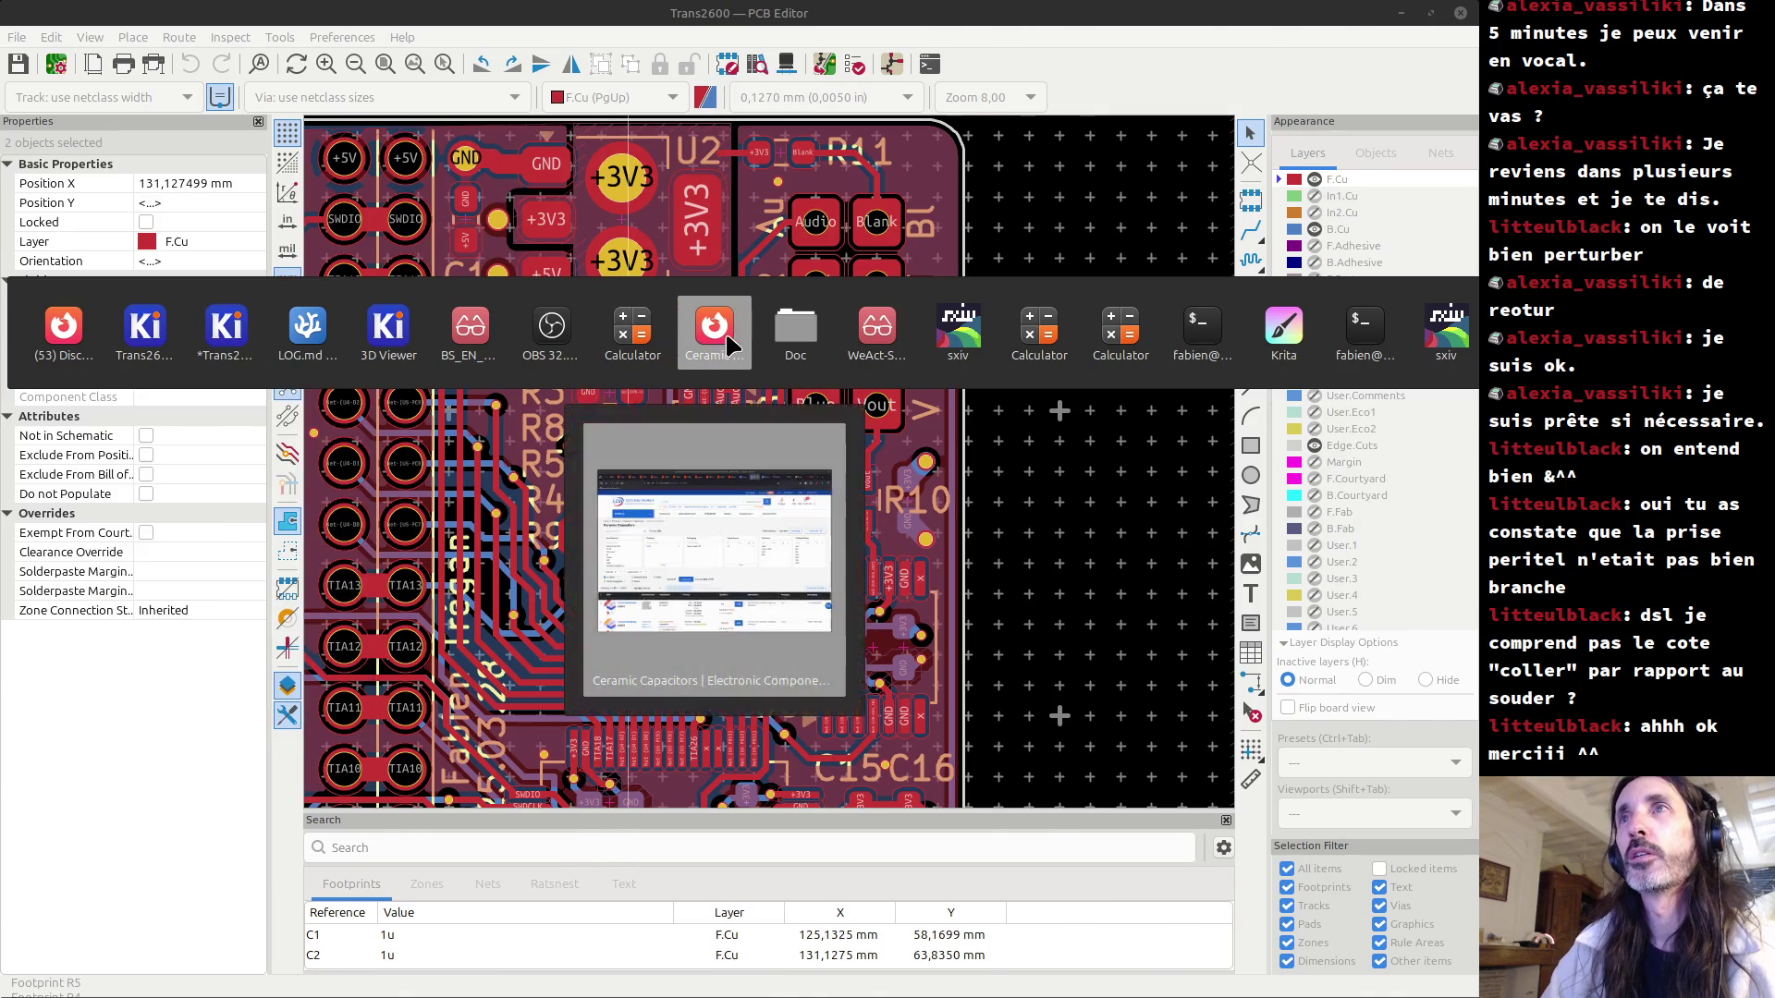
Search LCSC for mcp6001 and open the MCP6001T-I/OT datasheet PDF.
left_click(727, 340)
left_click(618, 174)
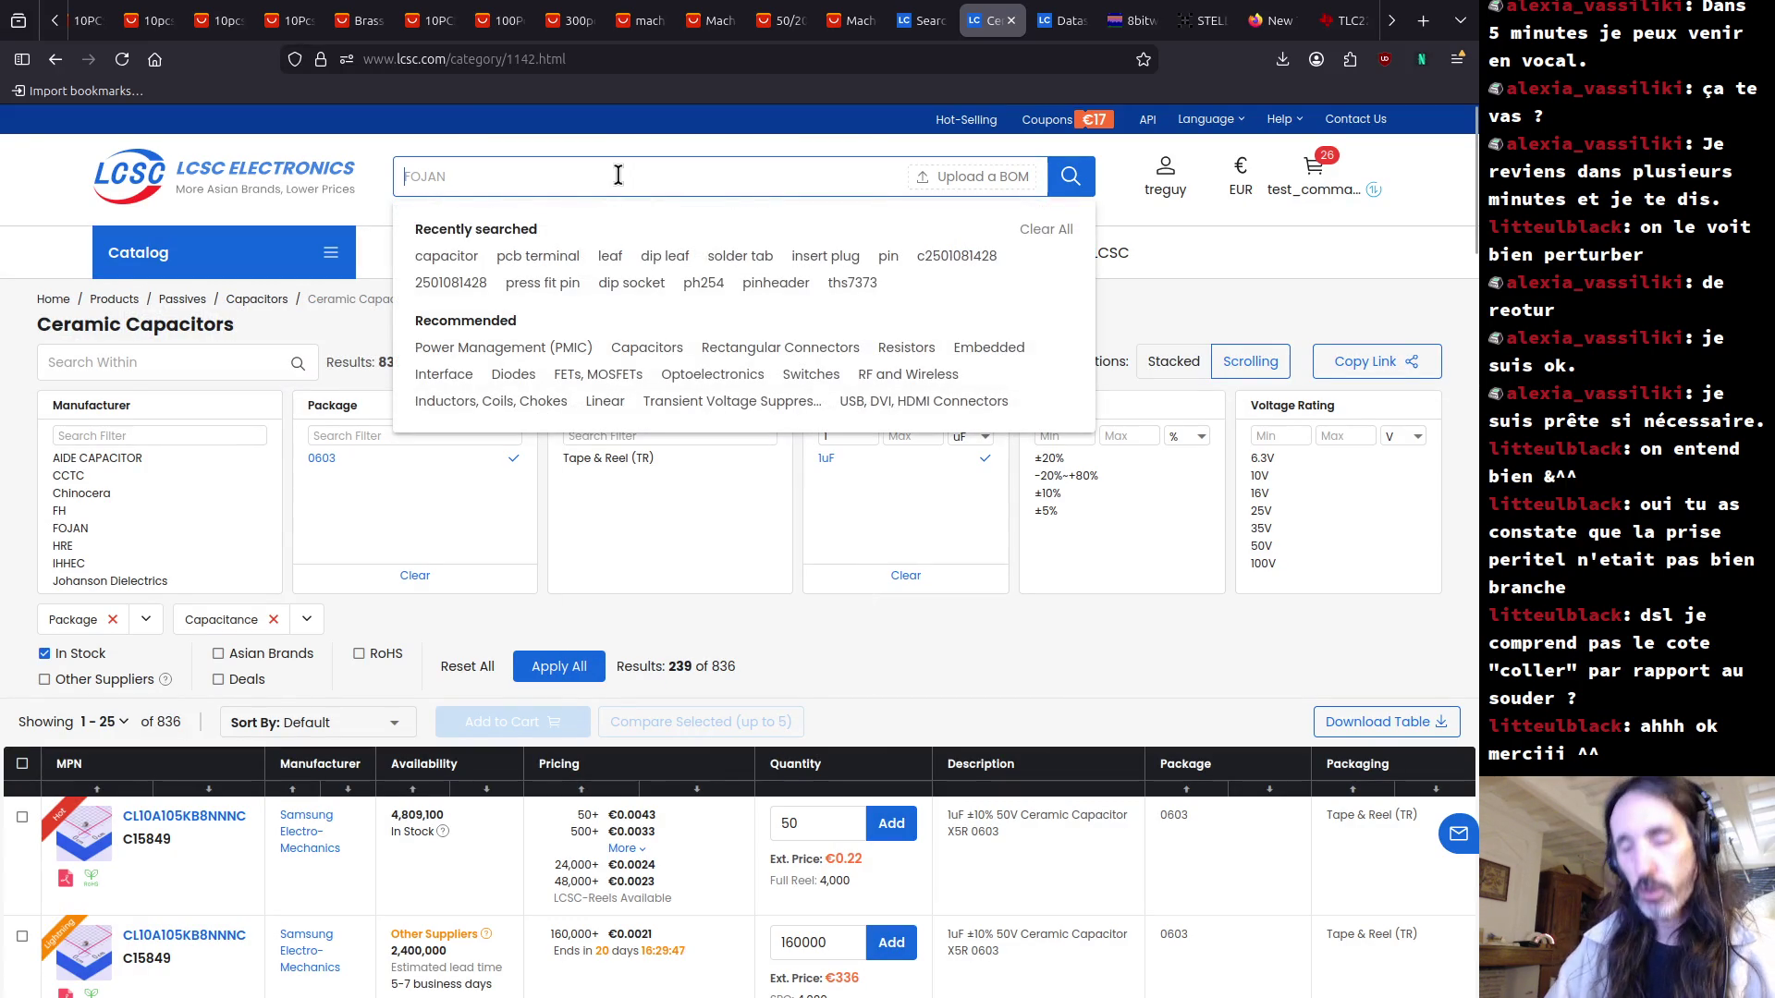
type("mcp")
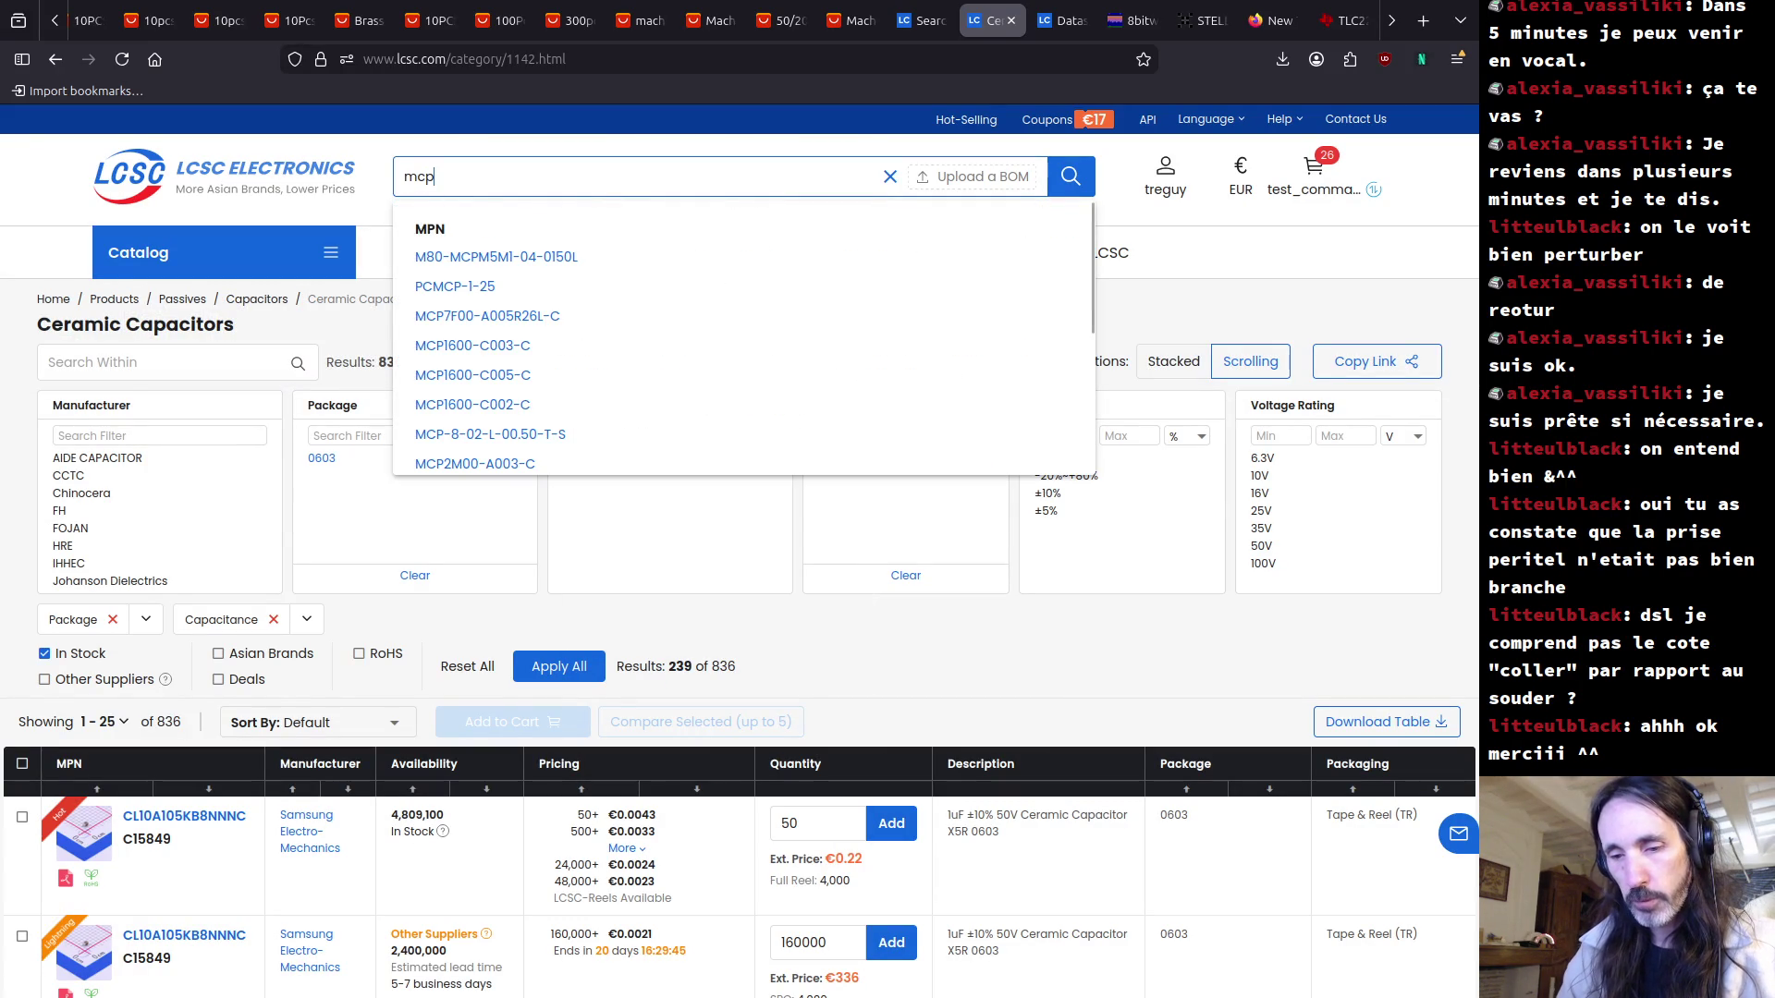
type("6001")
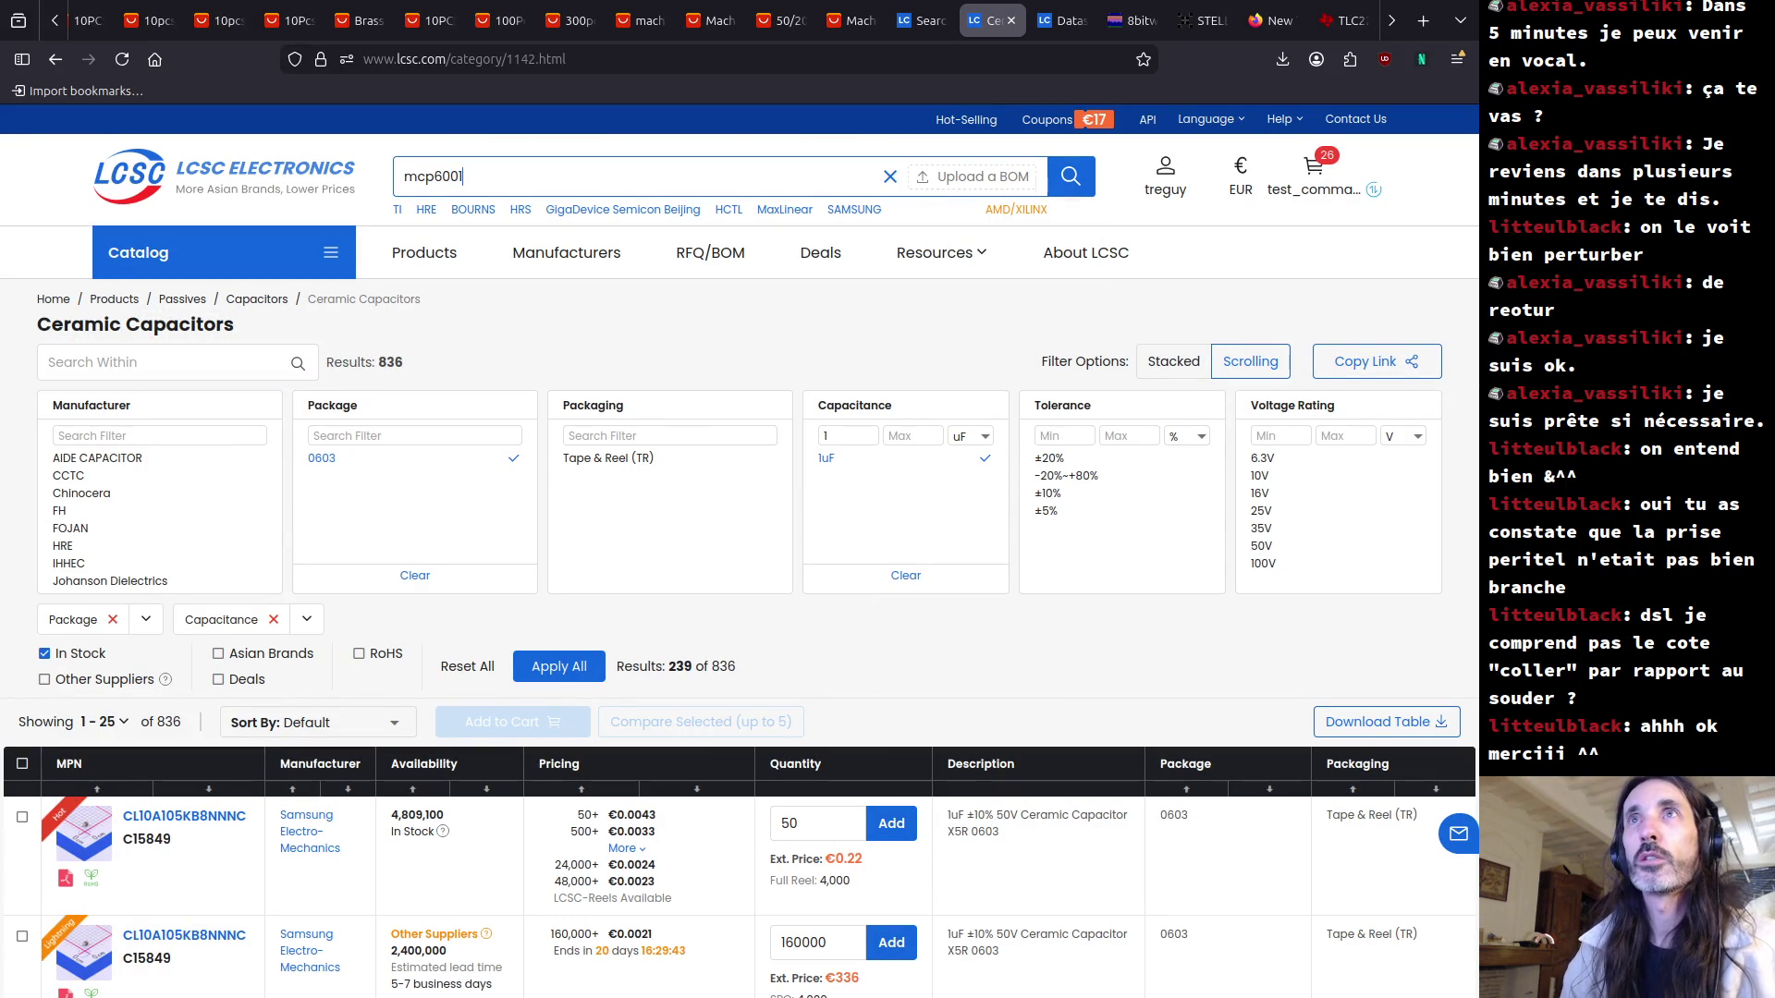
key("Return")
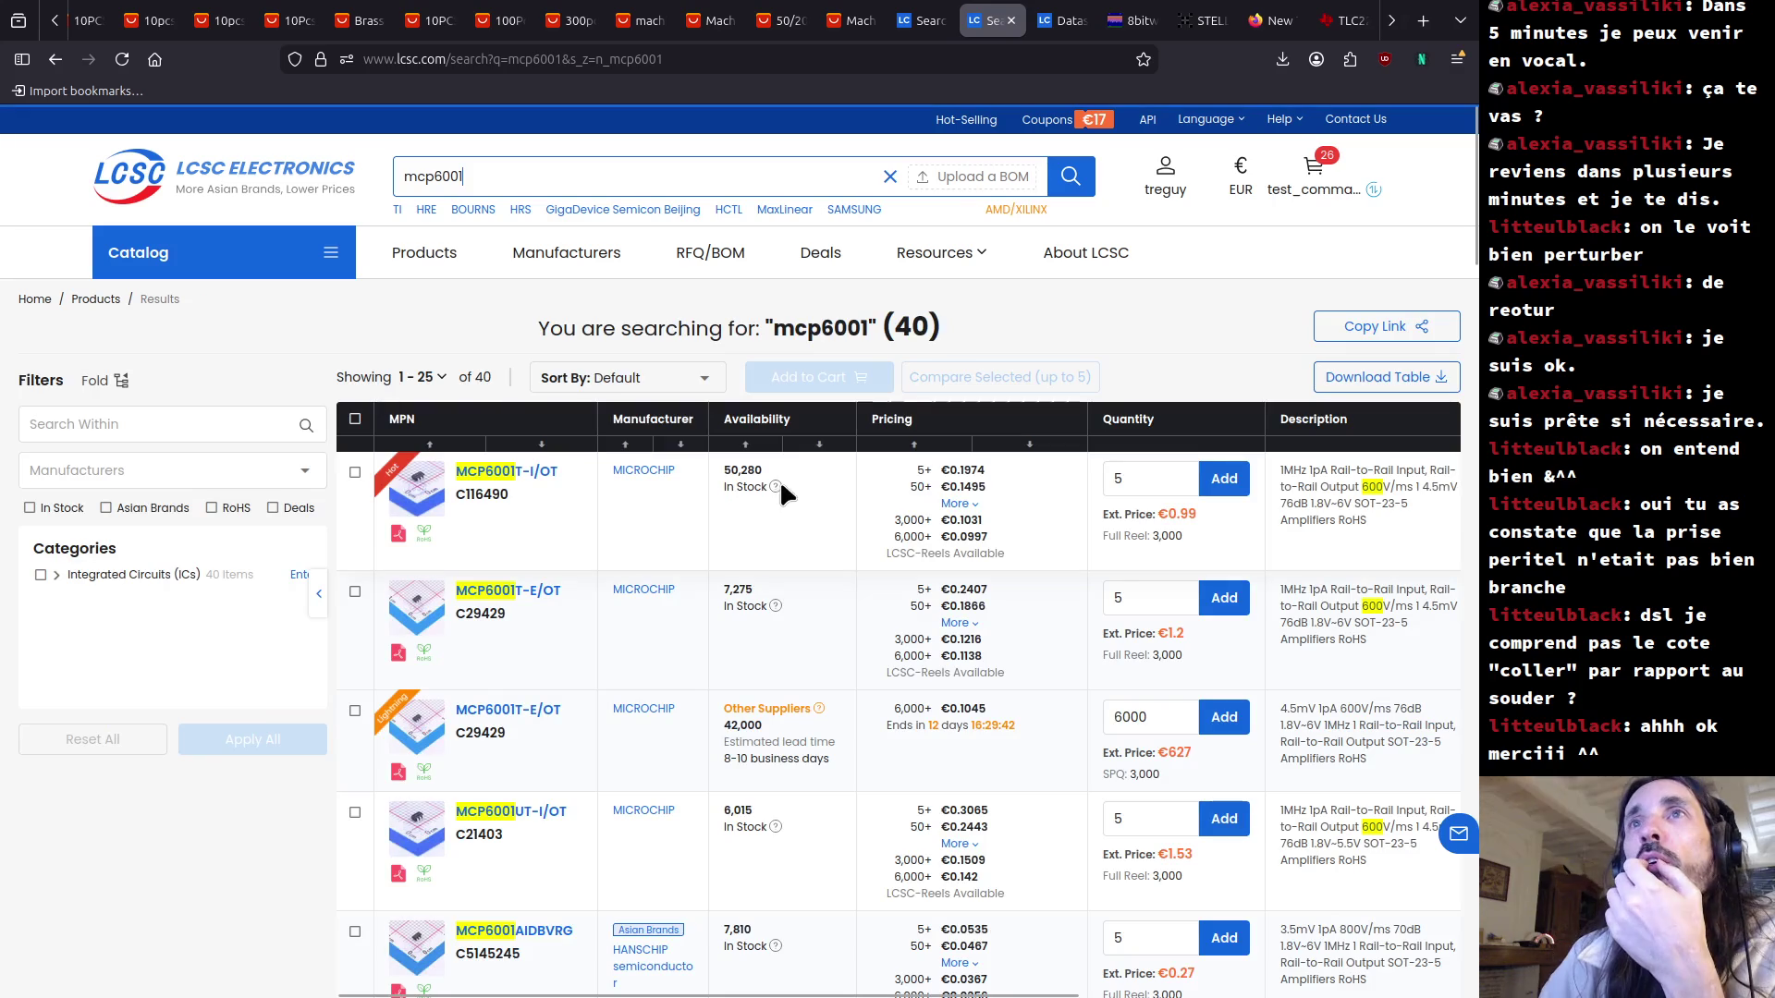
left_click(398, 536)
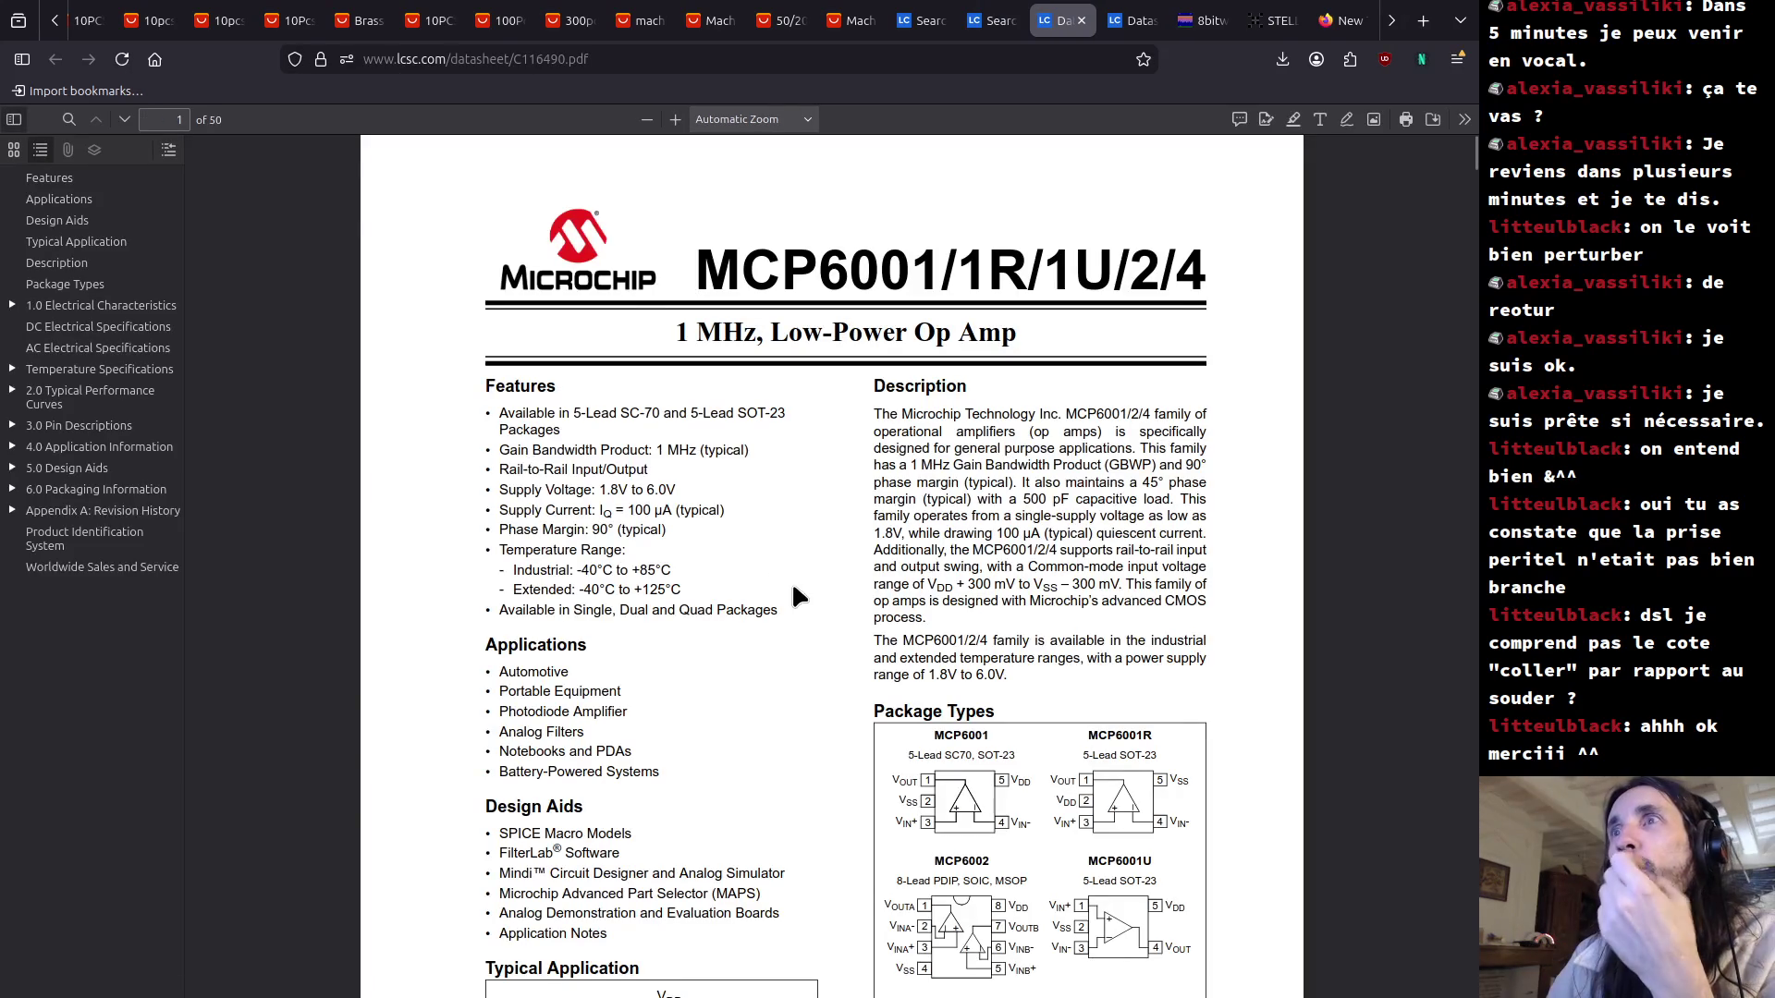
Highlight the 1 MHz bandwidth, 1.8V to 6.0V supply range and common-mode input range.
scroll(794, 587, "down", 3)
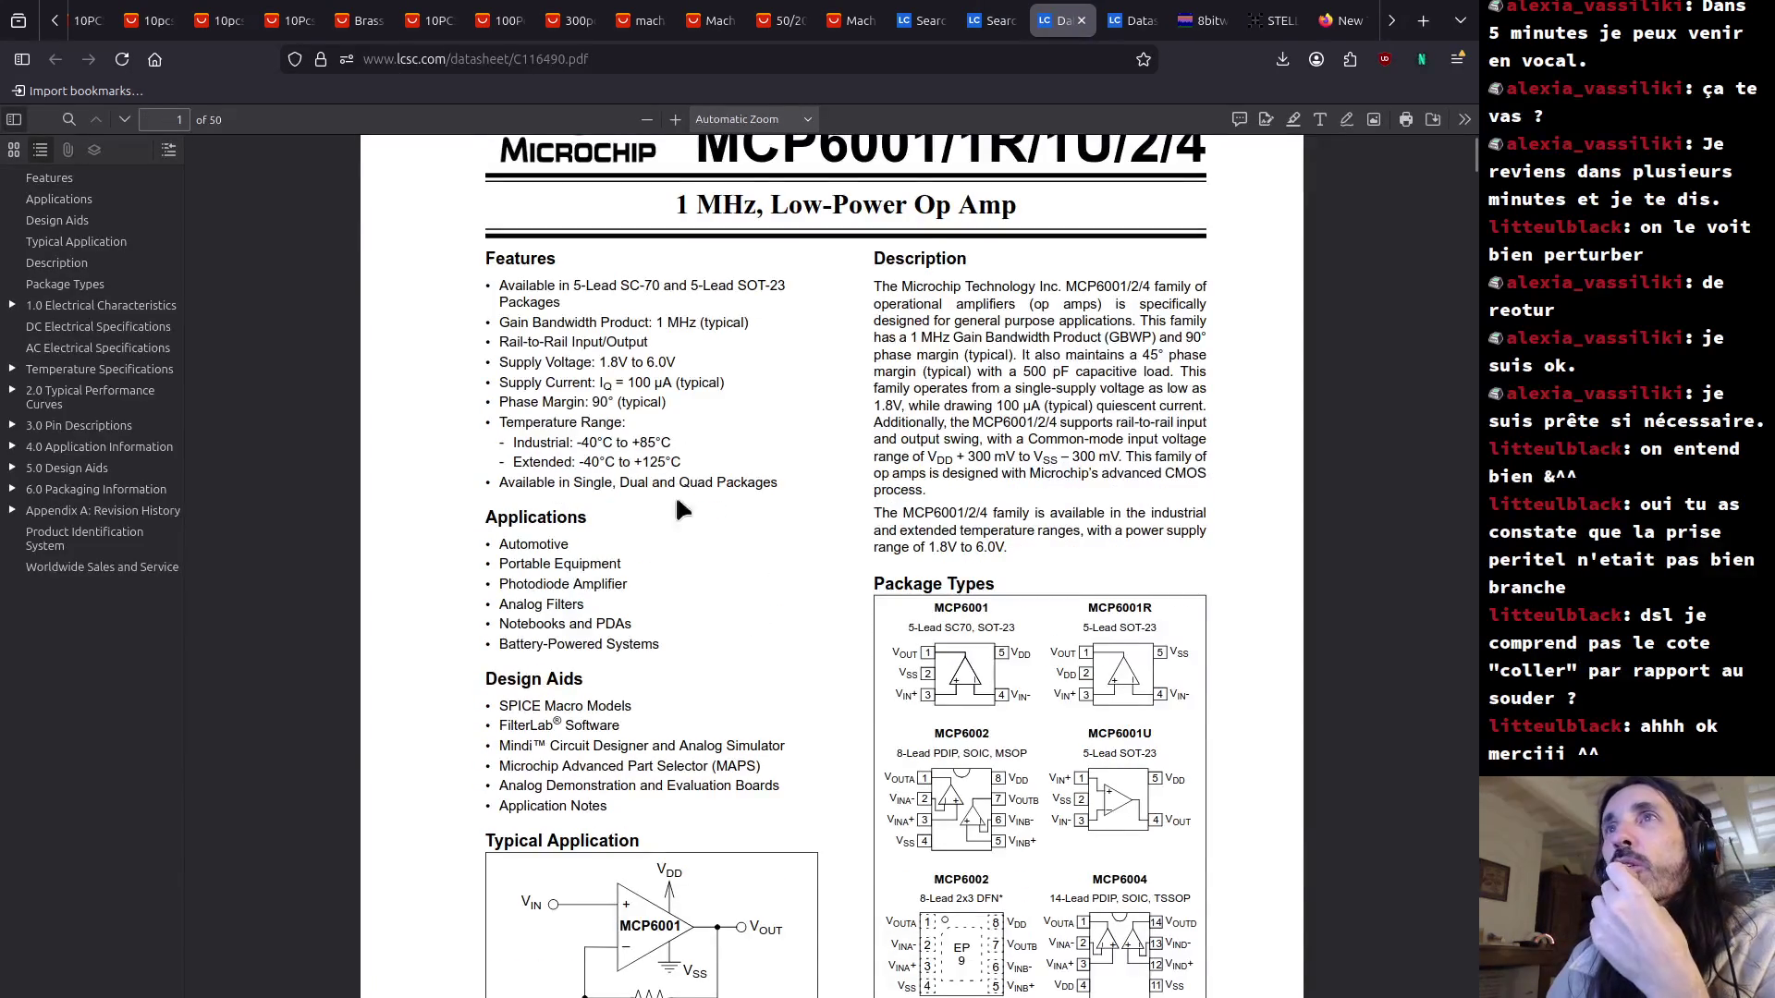
left_click_drag(519, 318, 747, 333)
left_click(758, 317)
left_click_drag(752, 319, 658, 323)
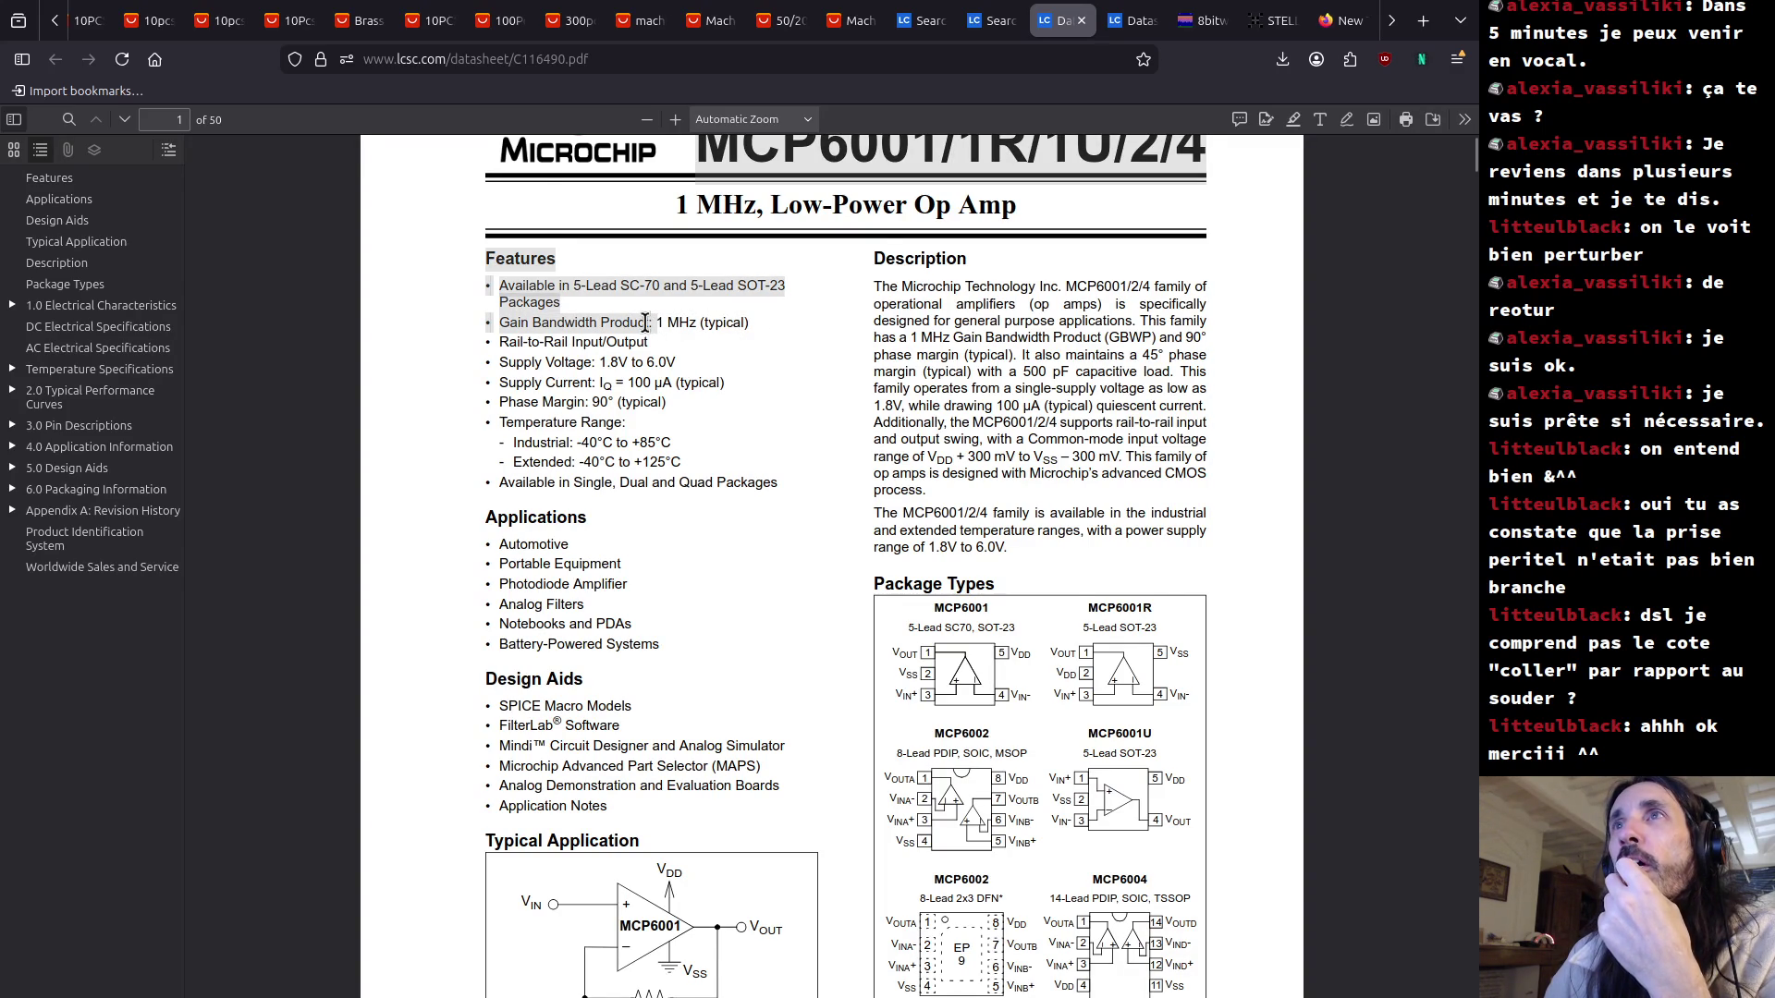
left_click(543, 327)
left_click_drag(529, 325, 676, 321)
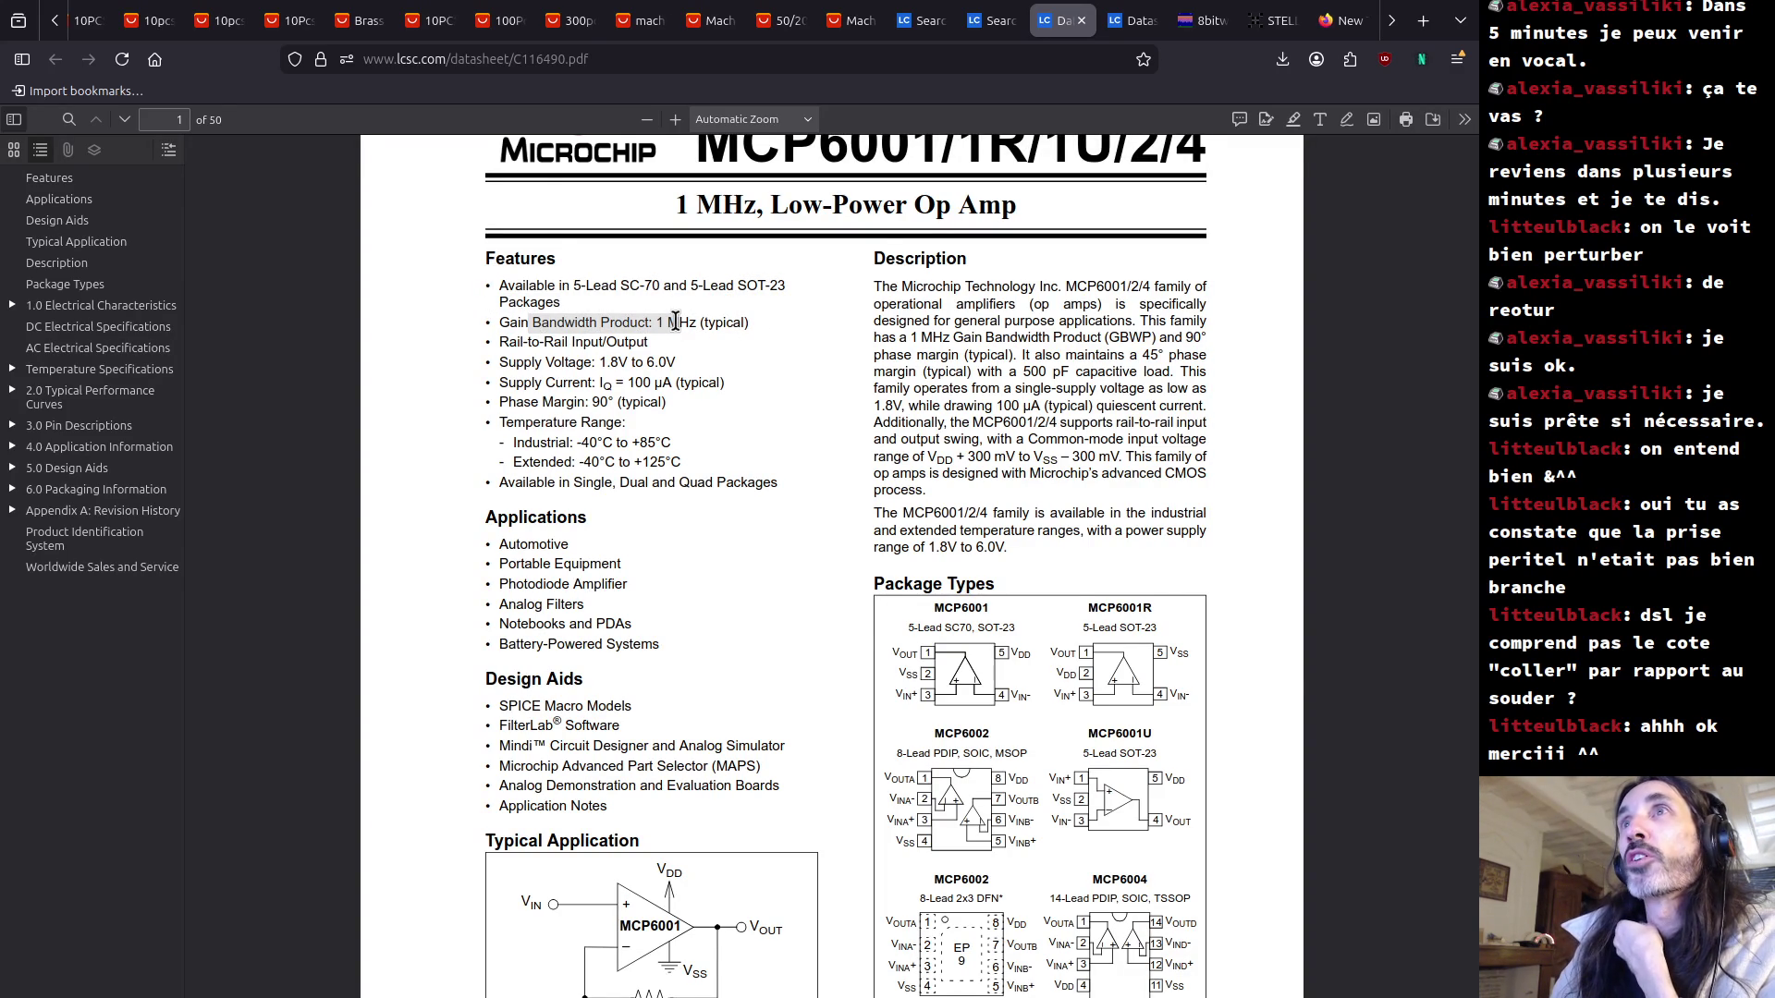
left_click(659, 323)
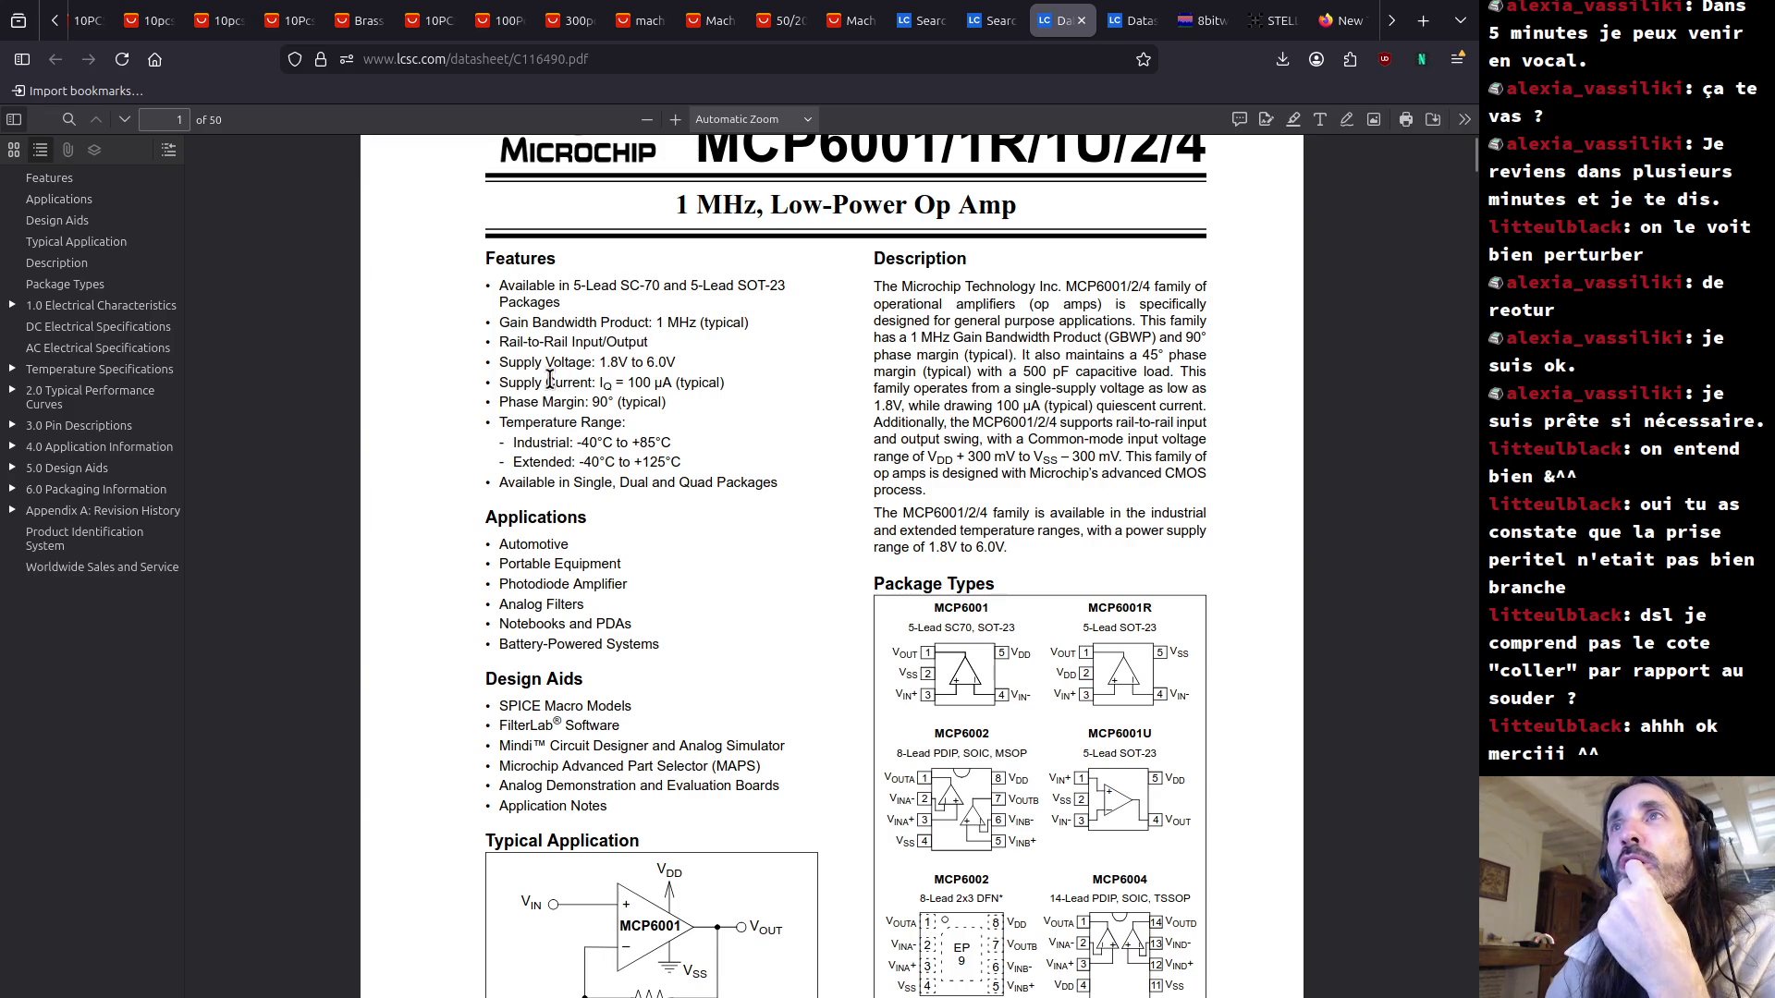
left_click_drag(500, 362, 687, 371)
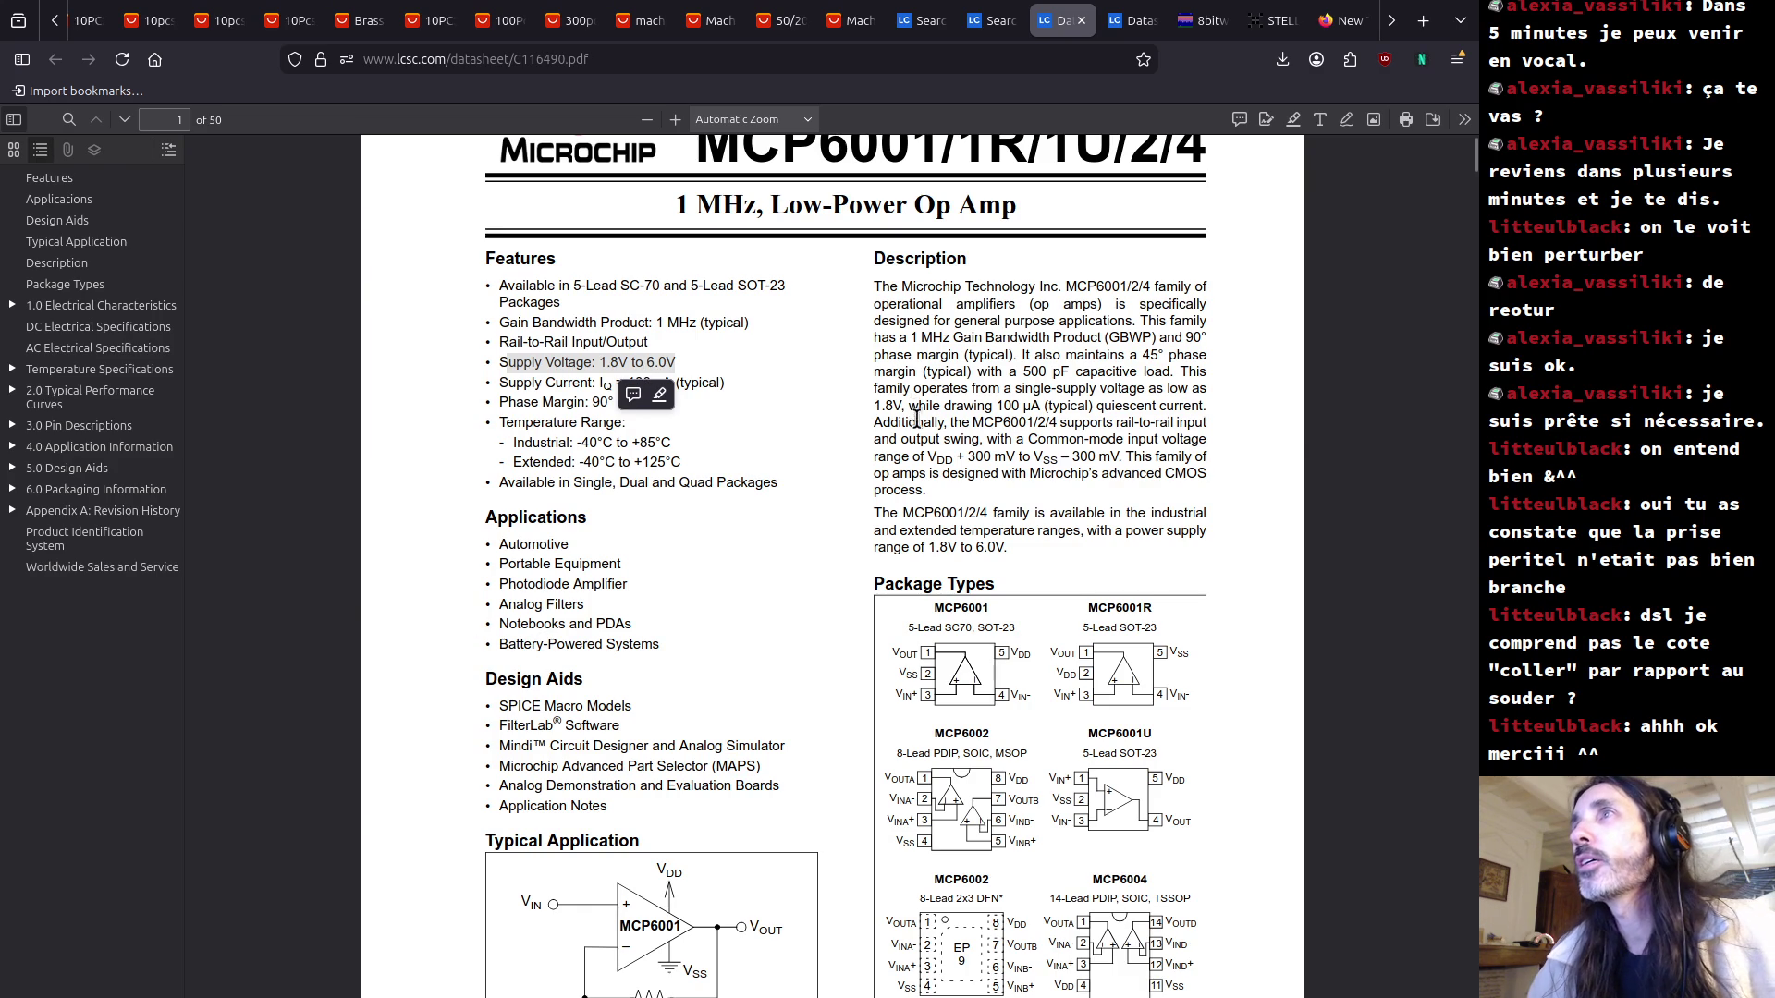
mouse_move(1017, 438)
left_mouse_down()
mouse_move(1192, 440)
mouse_move(1032, 497)
mouse_move(945, 469)
mouse_move(1113, 453)
left_mouse_up()
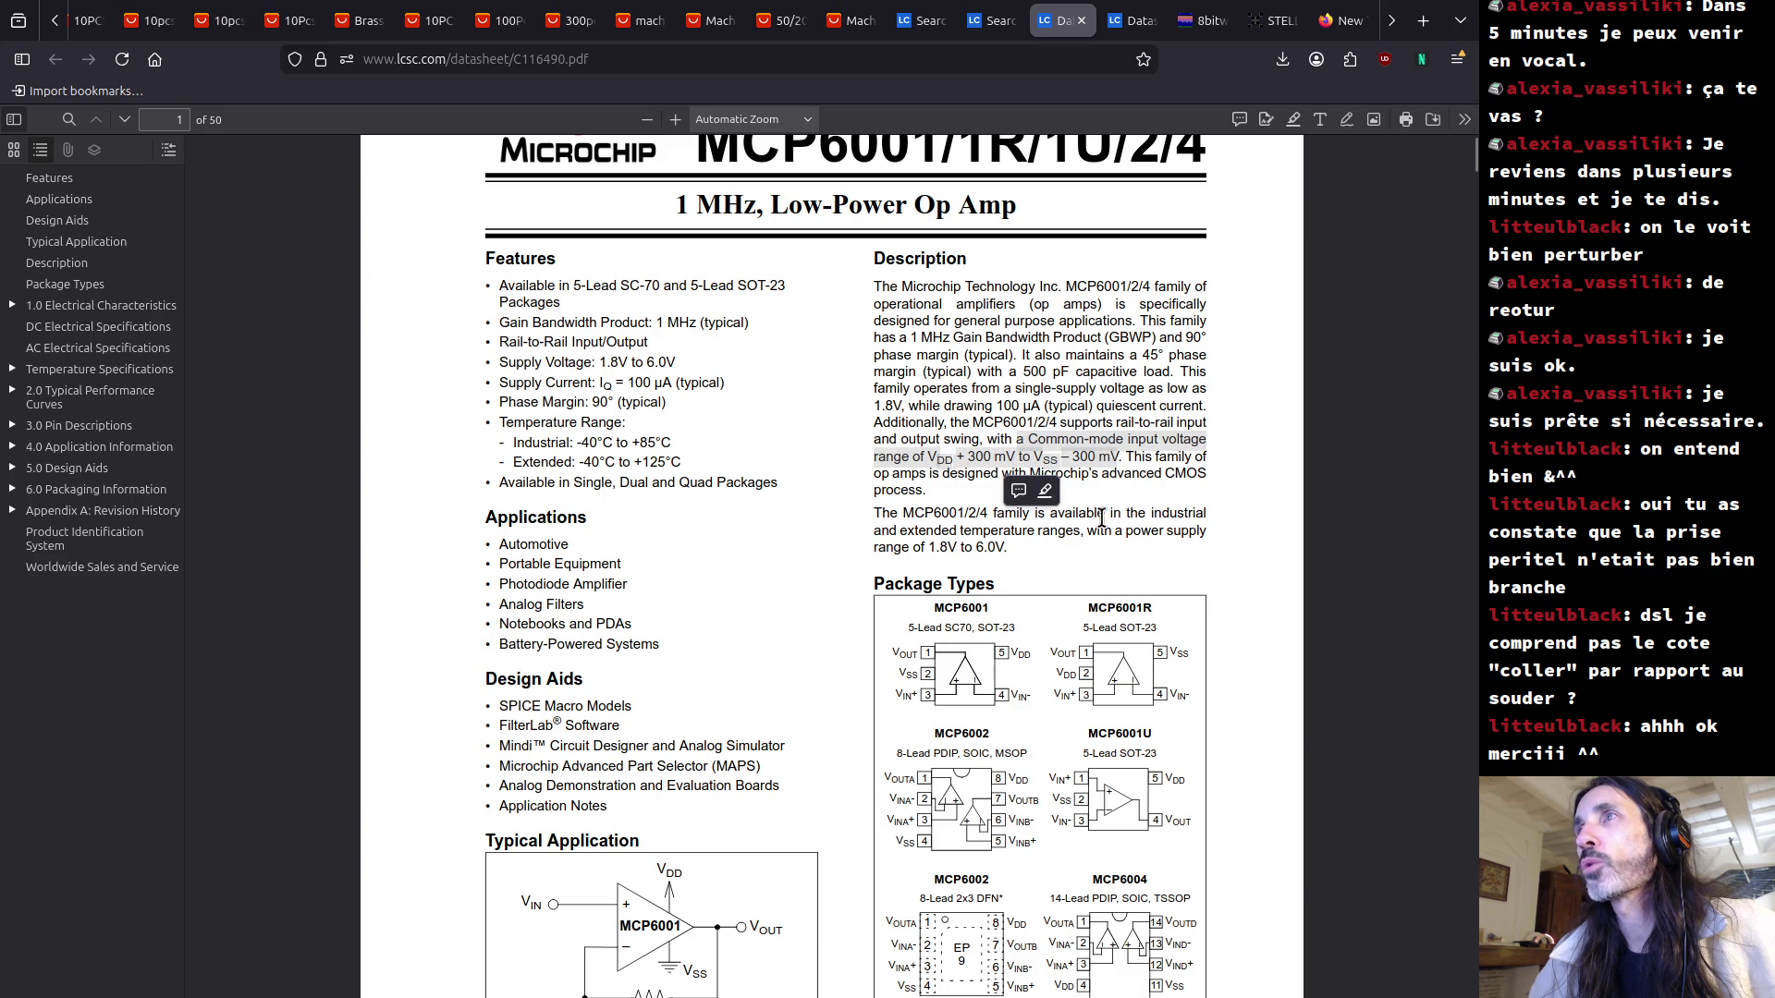
left_click(1122, 452)
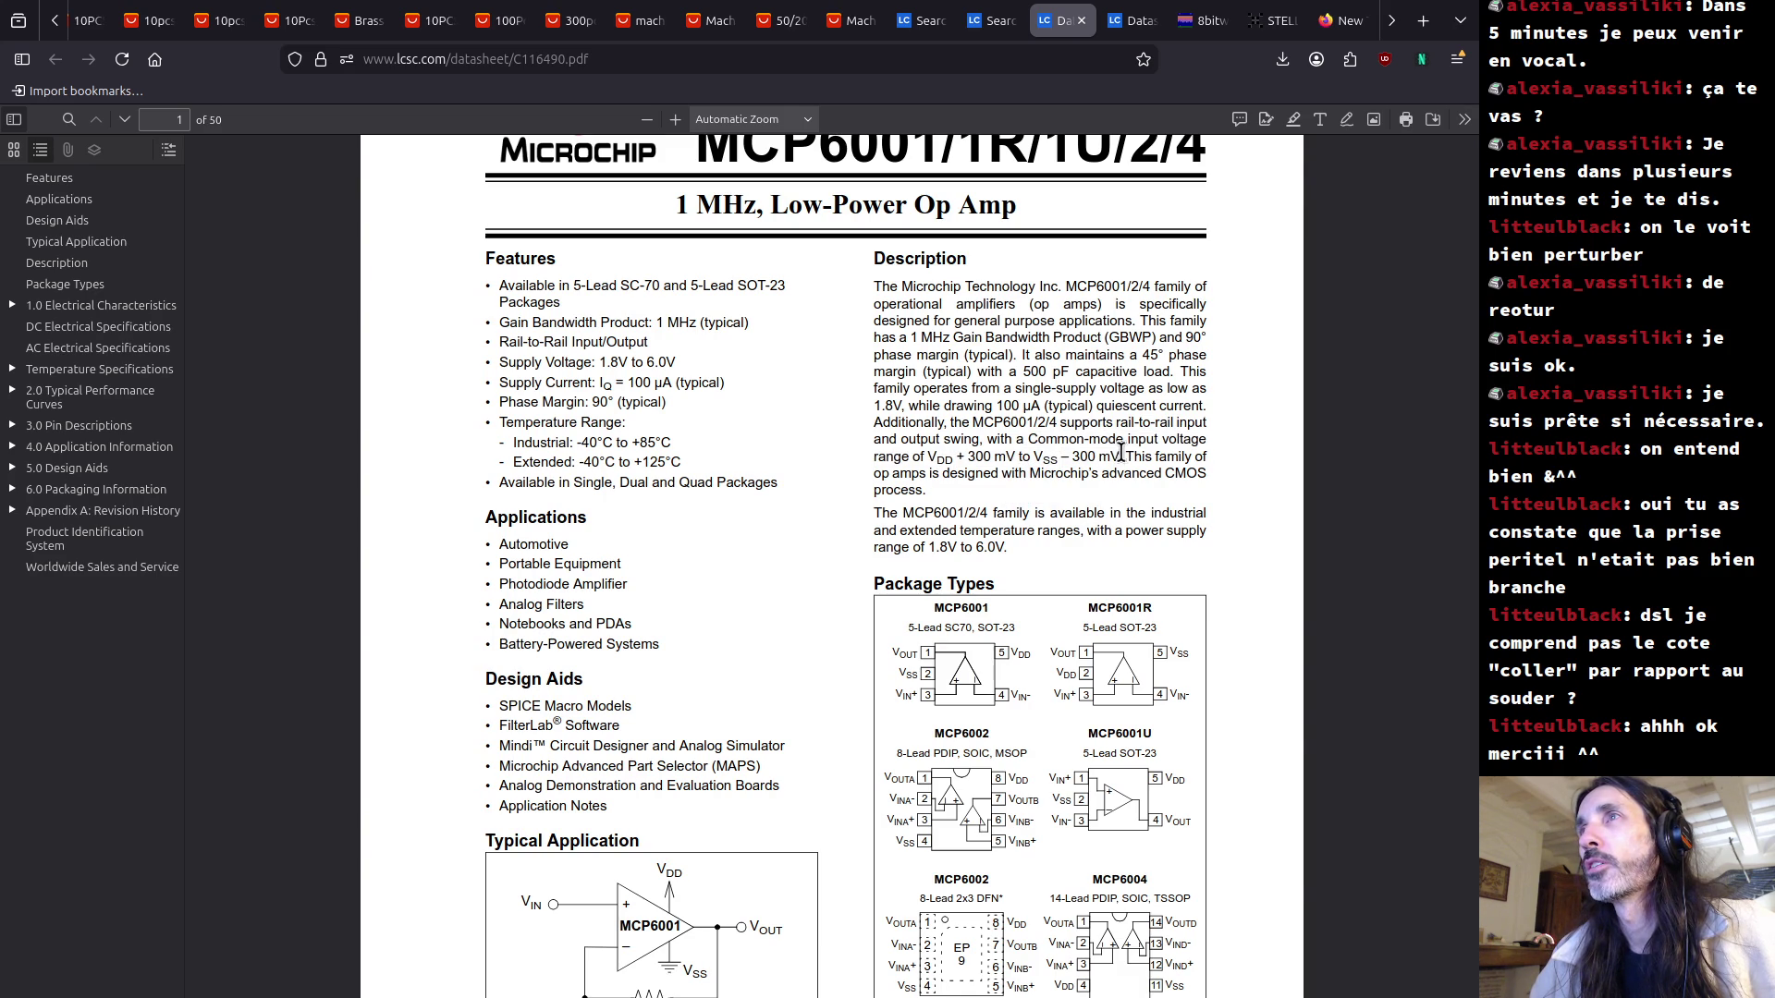
Scroll through the DC/AC specification tables, then search the datasheet for 'rail'.
scroll(1035, 490, "down", 3)
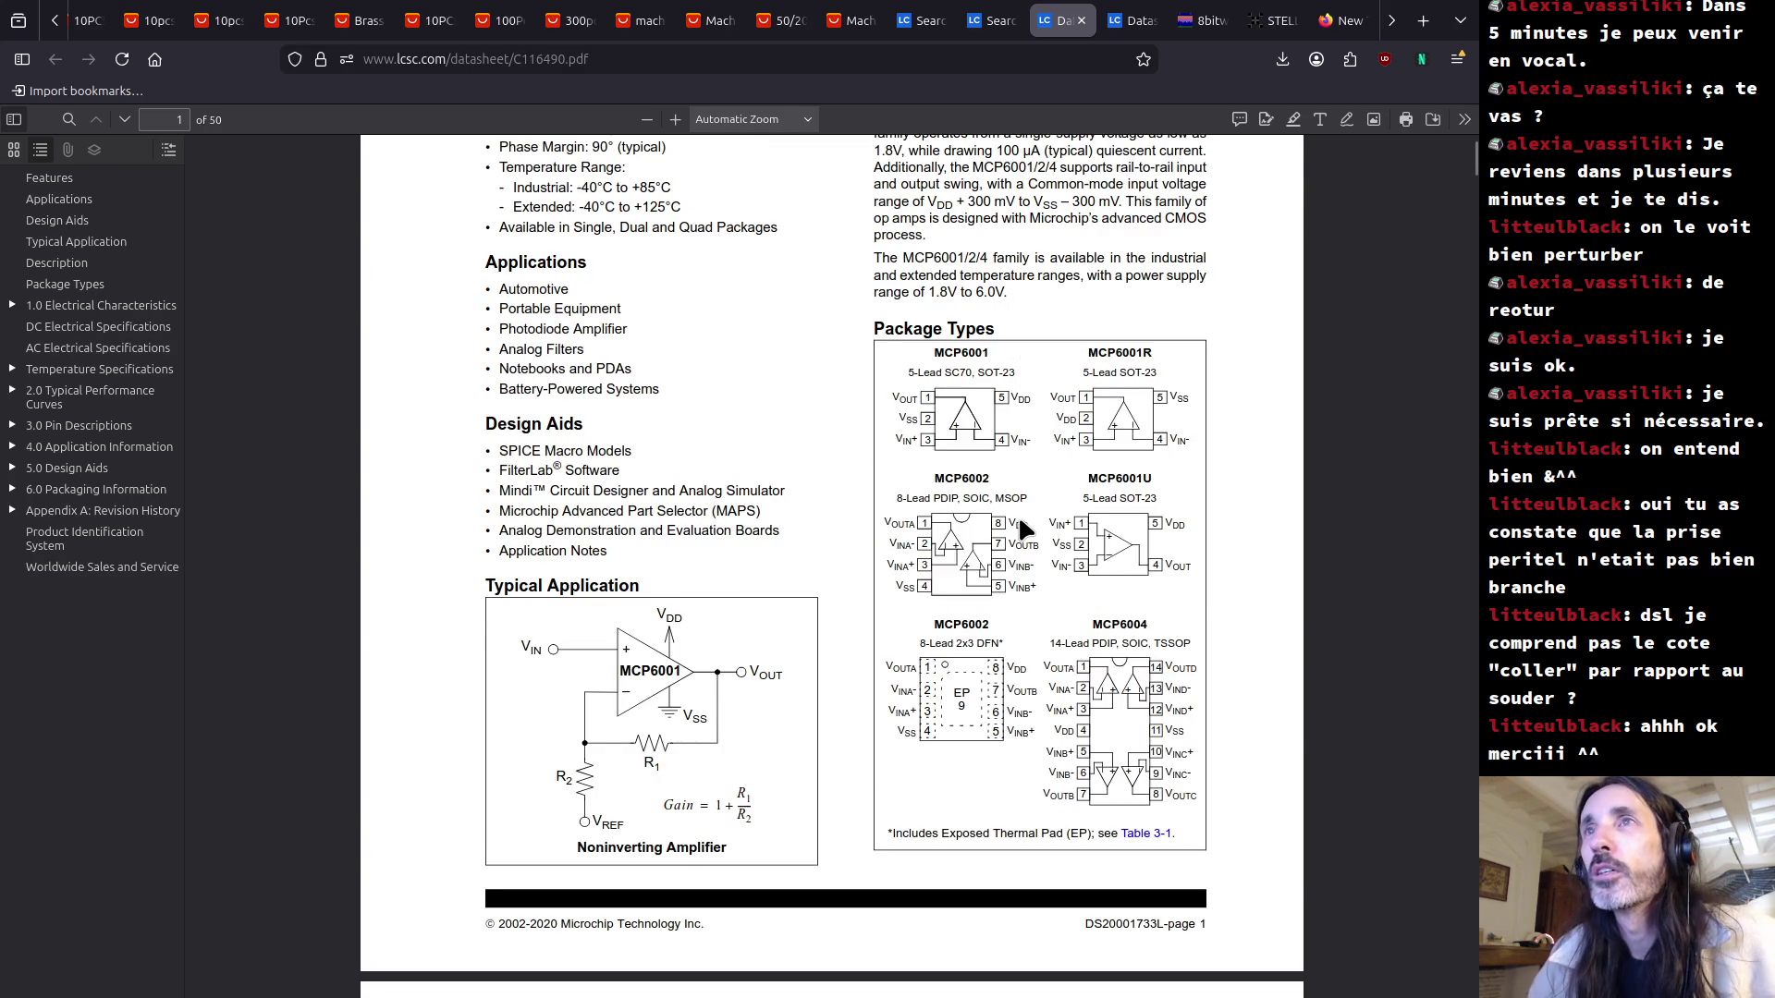
scroll(1020, 523, "down", 20)
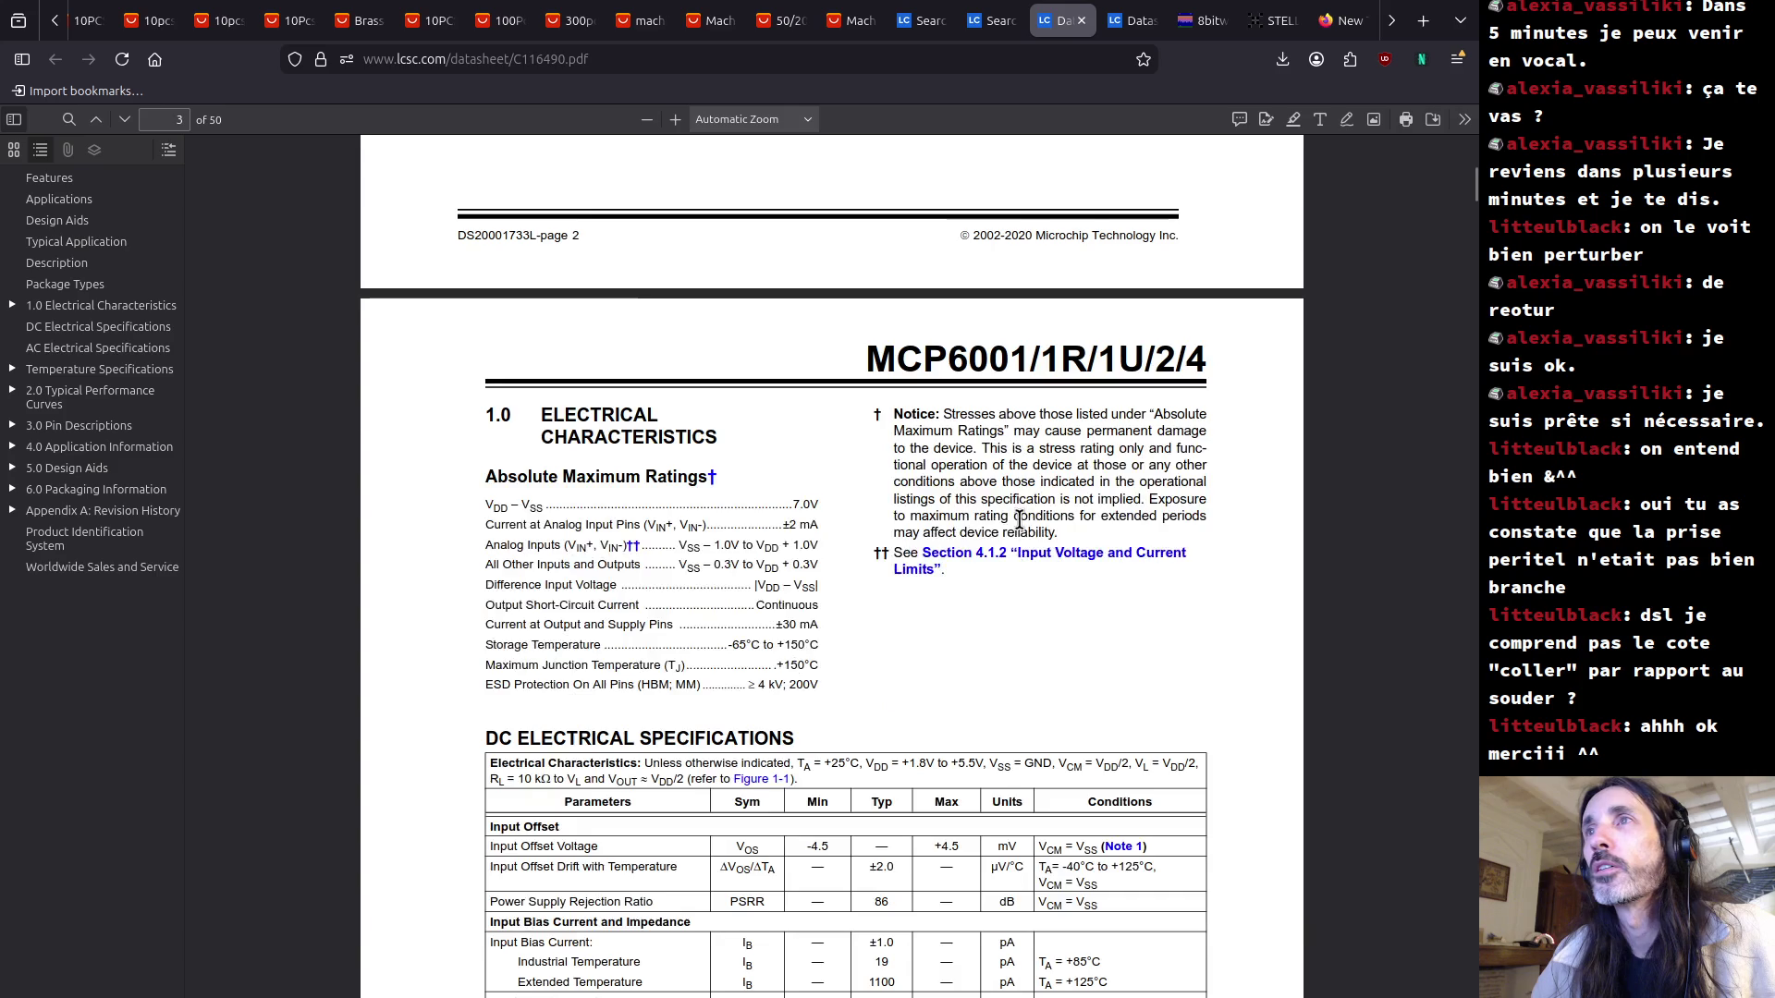
scroll(1018, 519, "down", 6)
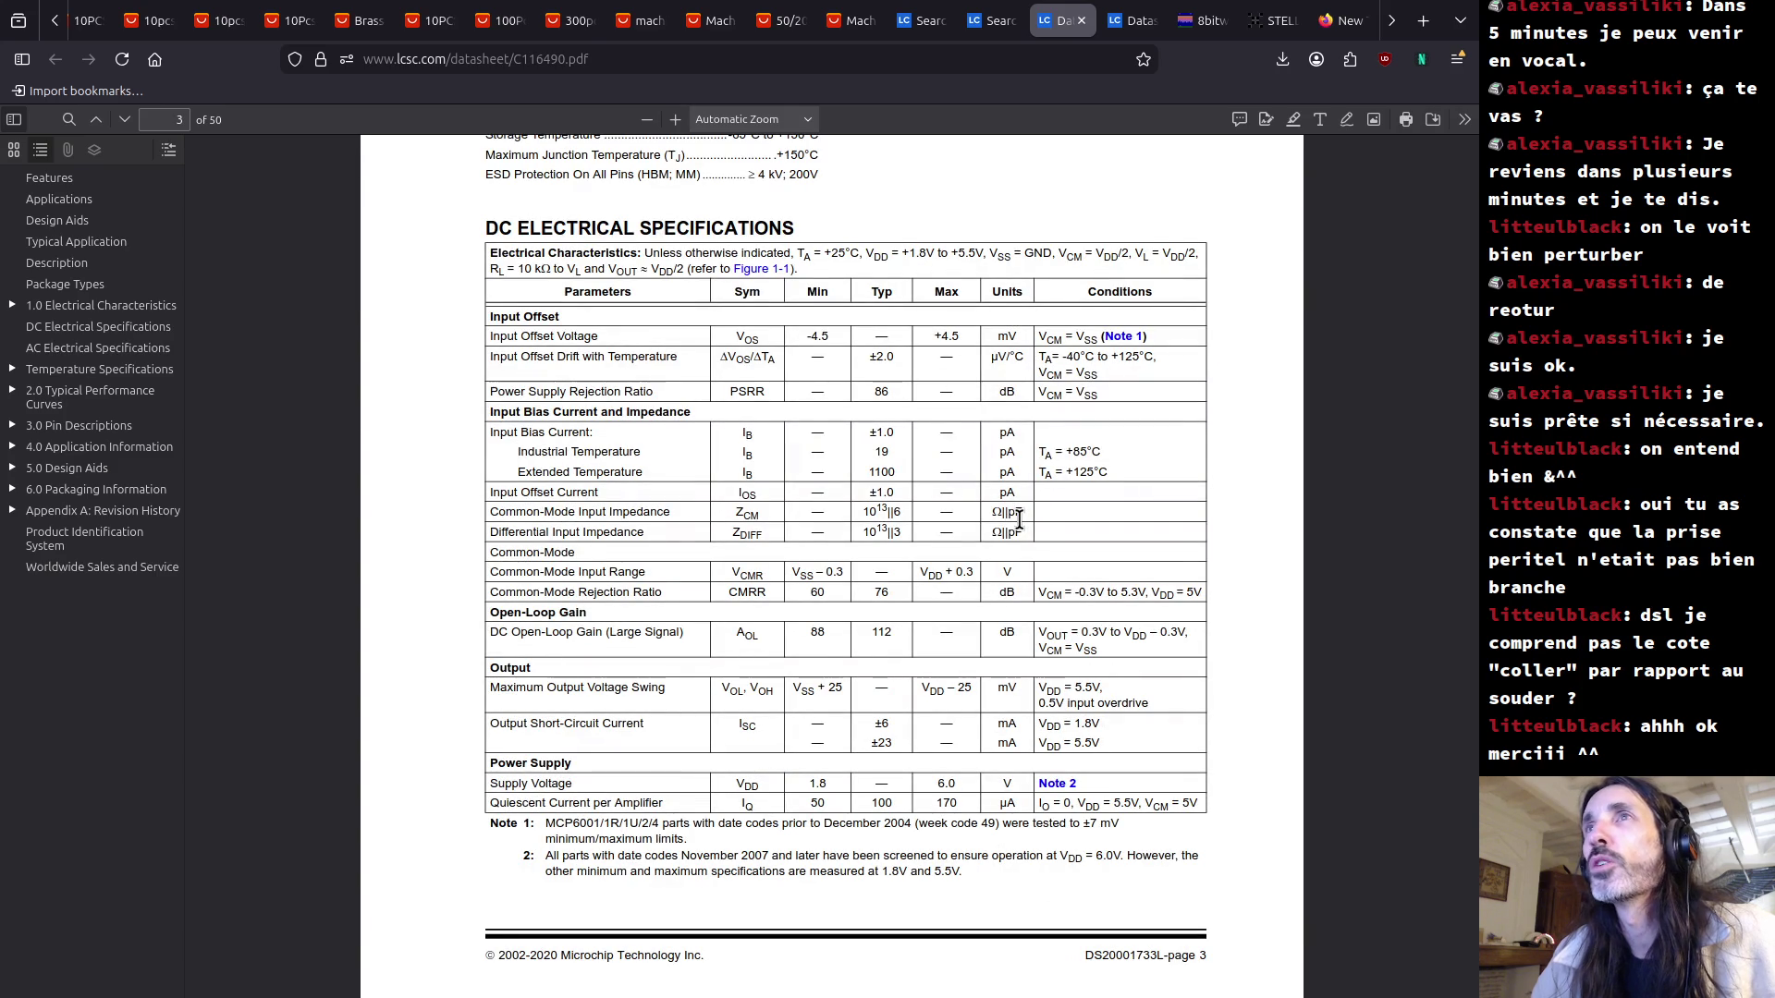
scroll(1019, 519, "down", 15)
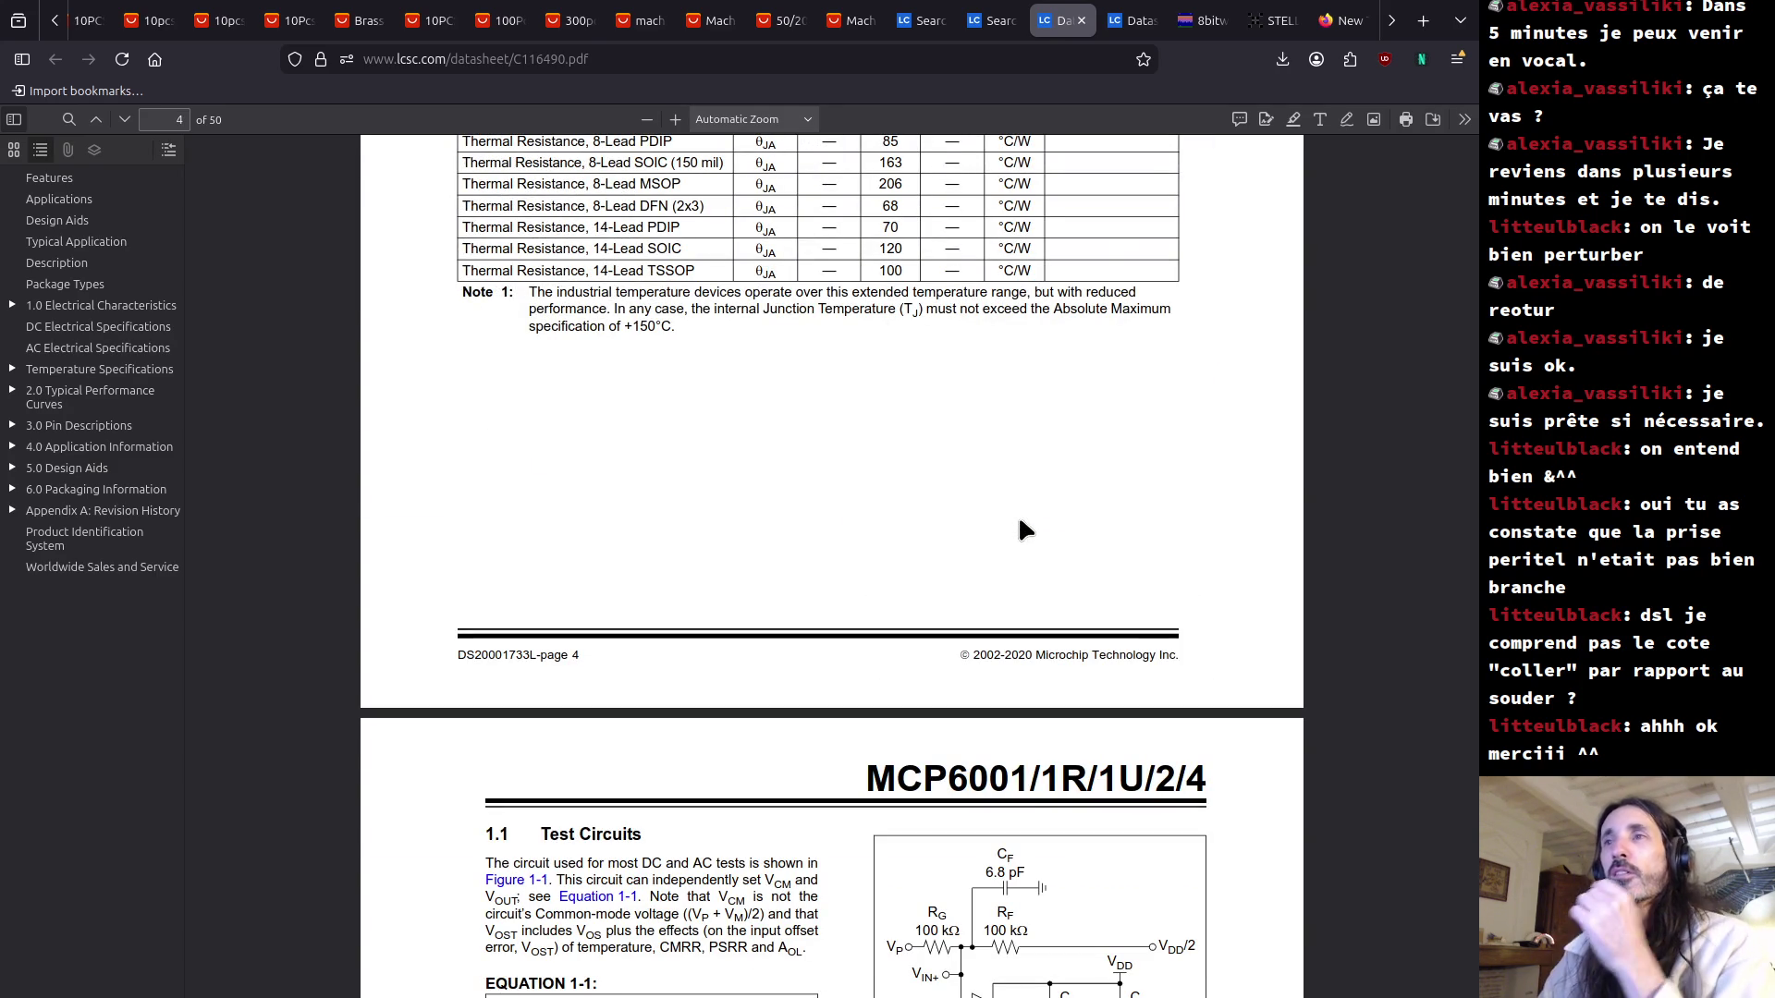
scroll(1018, 523, "up", 5)
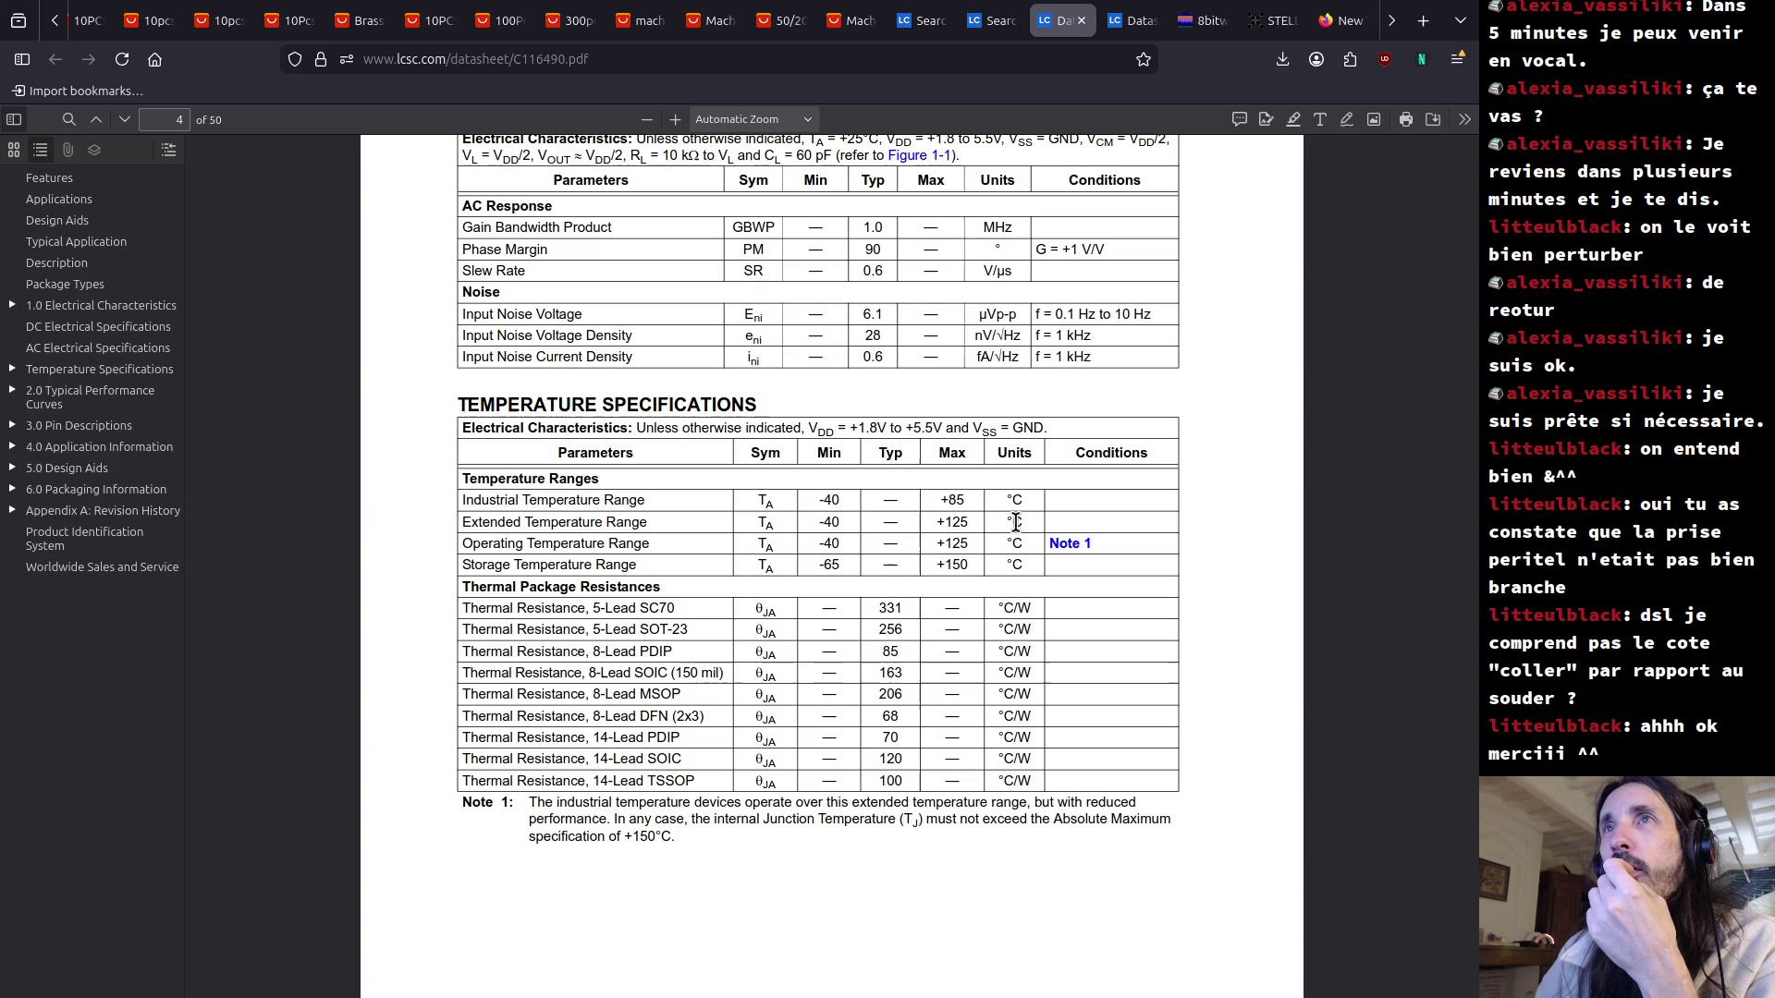
scroll(1016, 523, "up", 1)
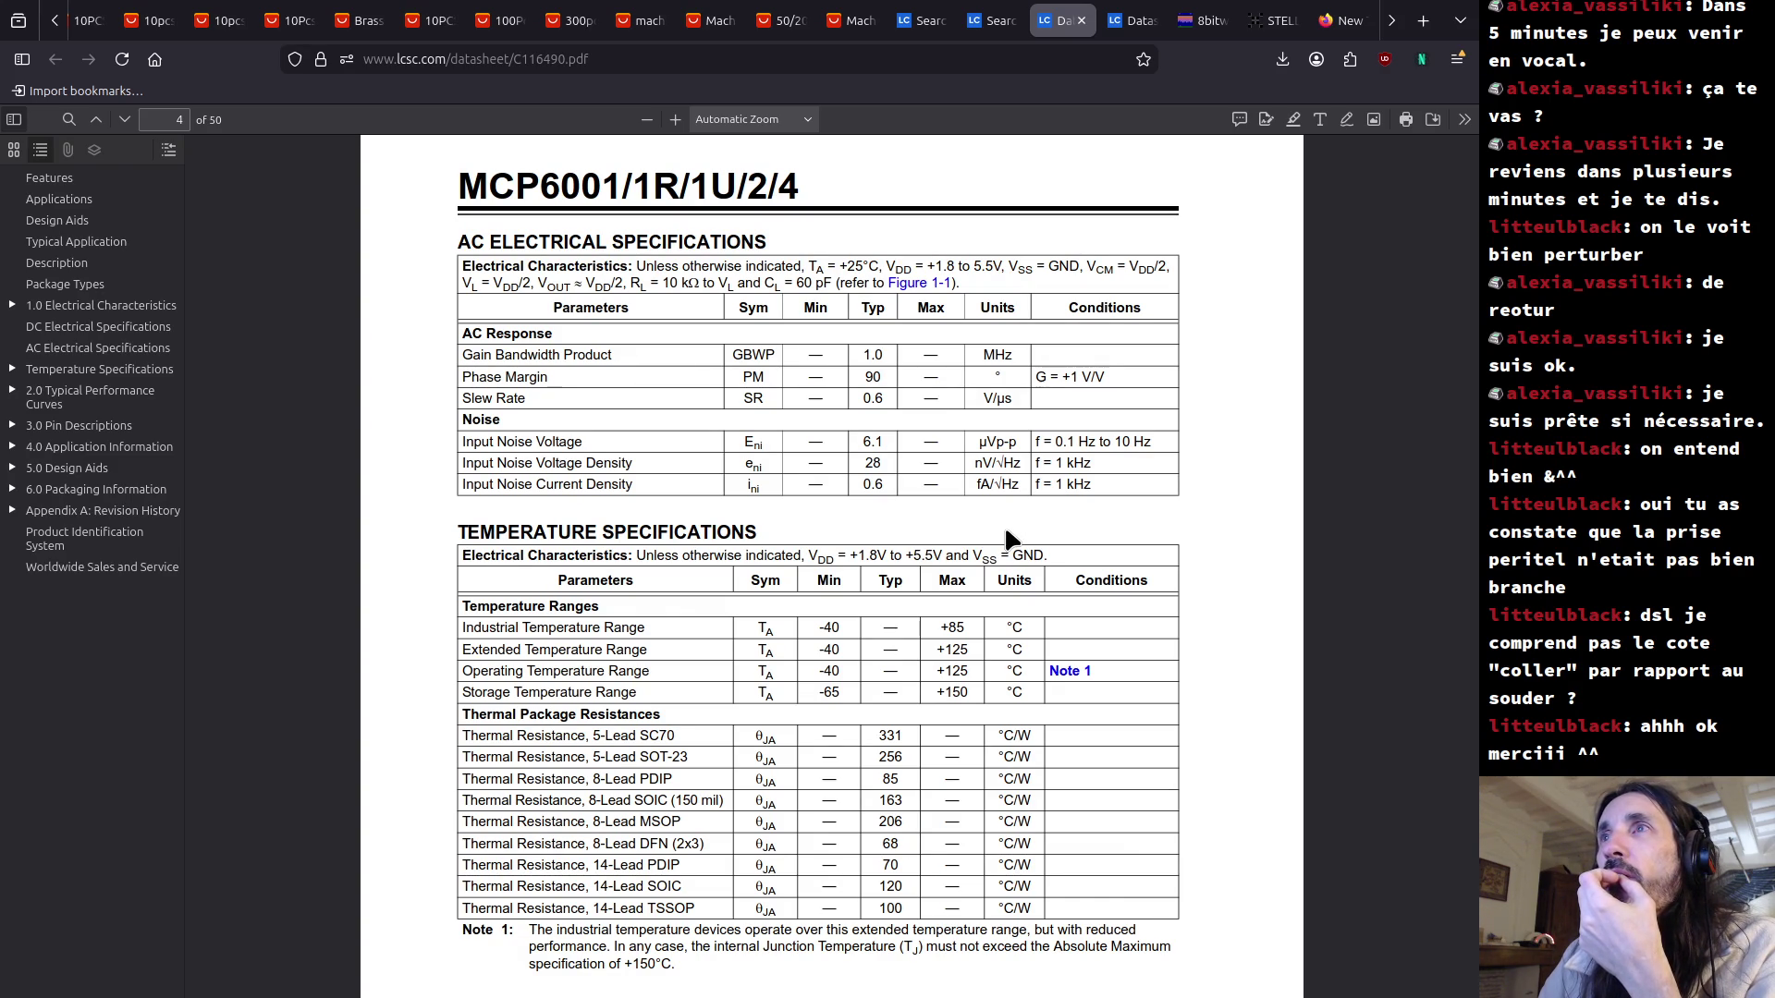
scroll(1008, 537, "up", 10)
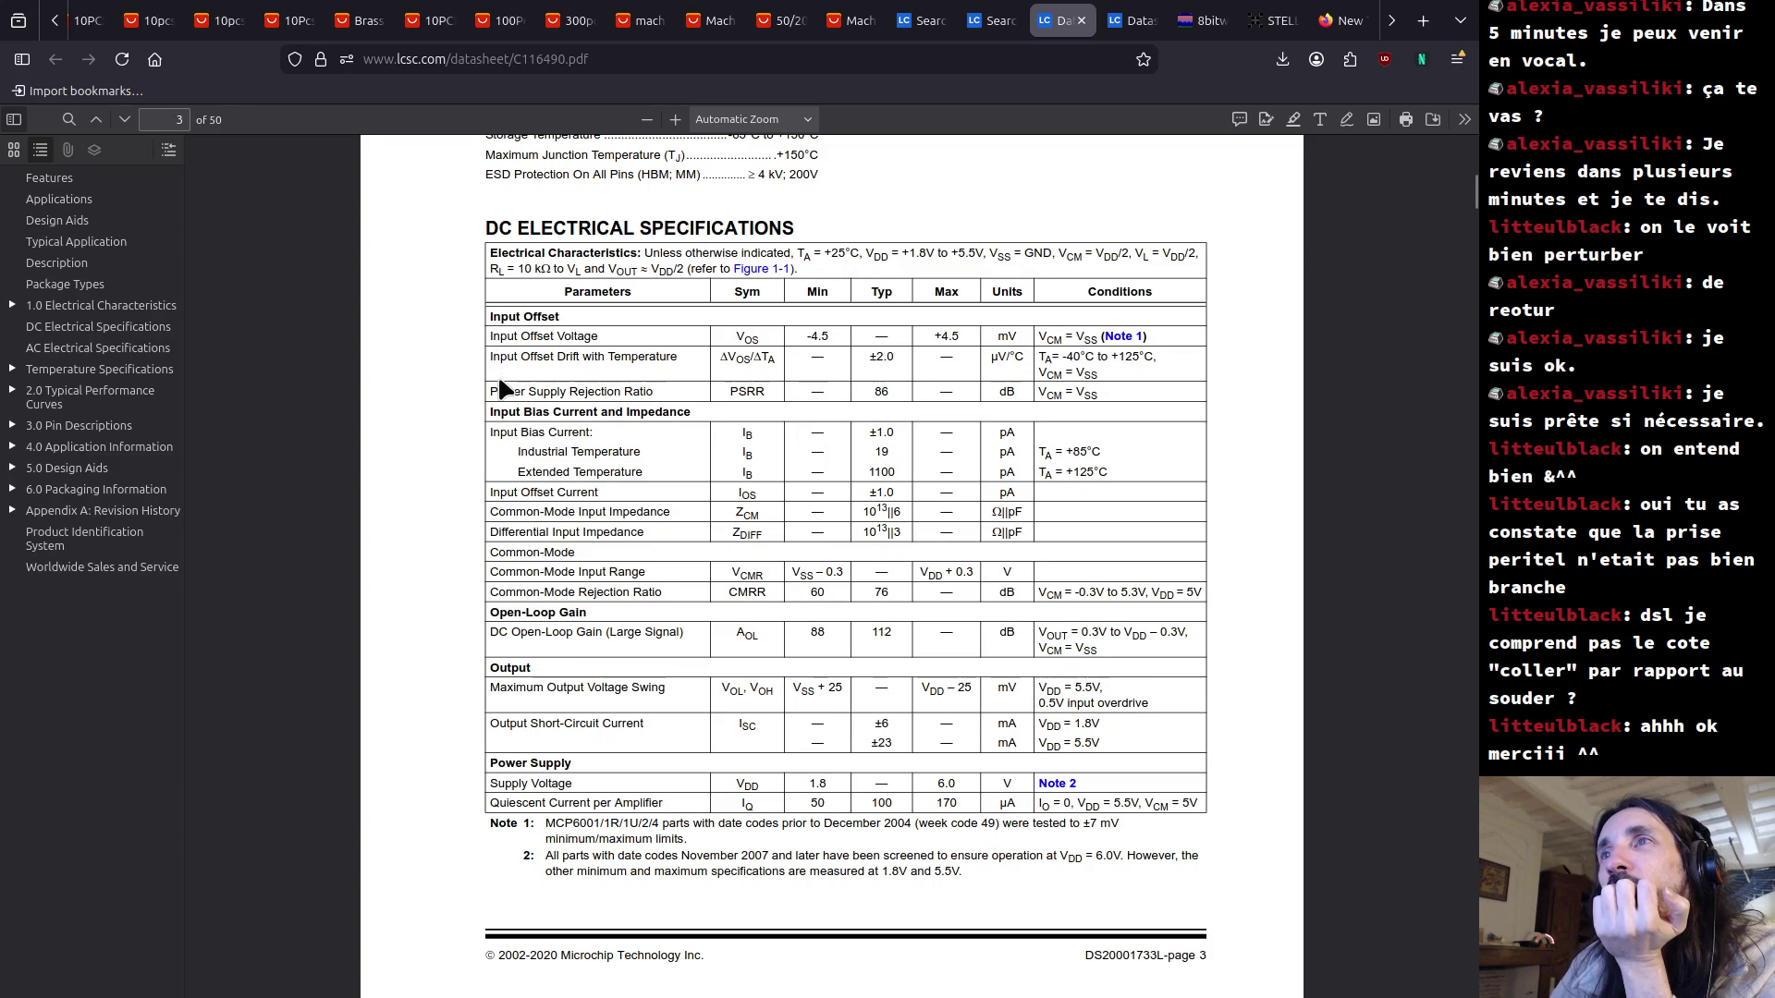
scroll(526, 234, "up", 3)
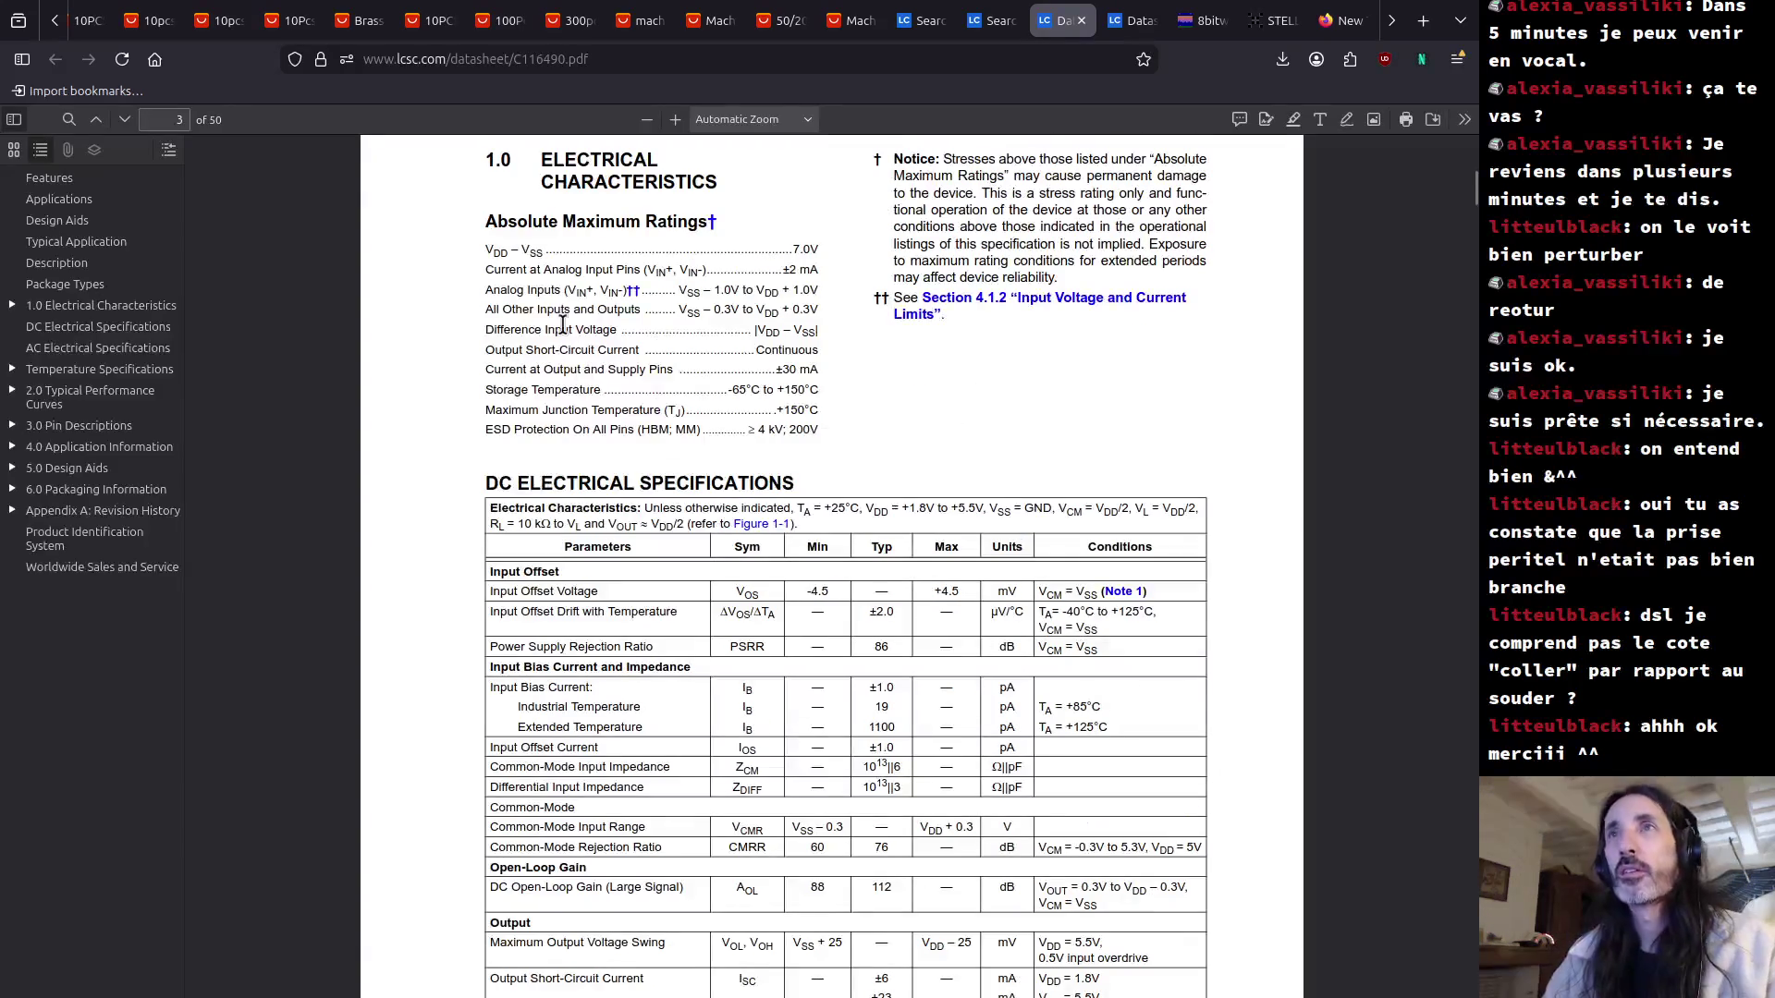
key("ctrl+f")
type("rail")
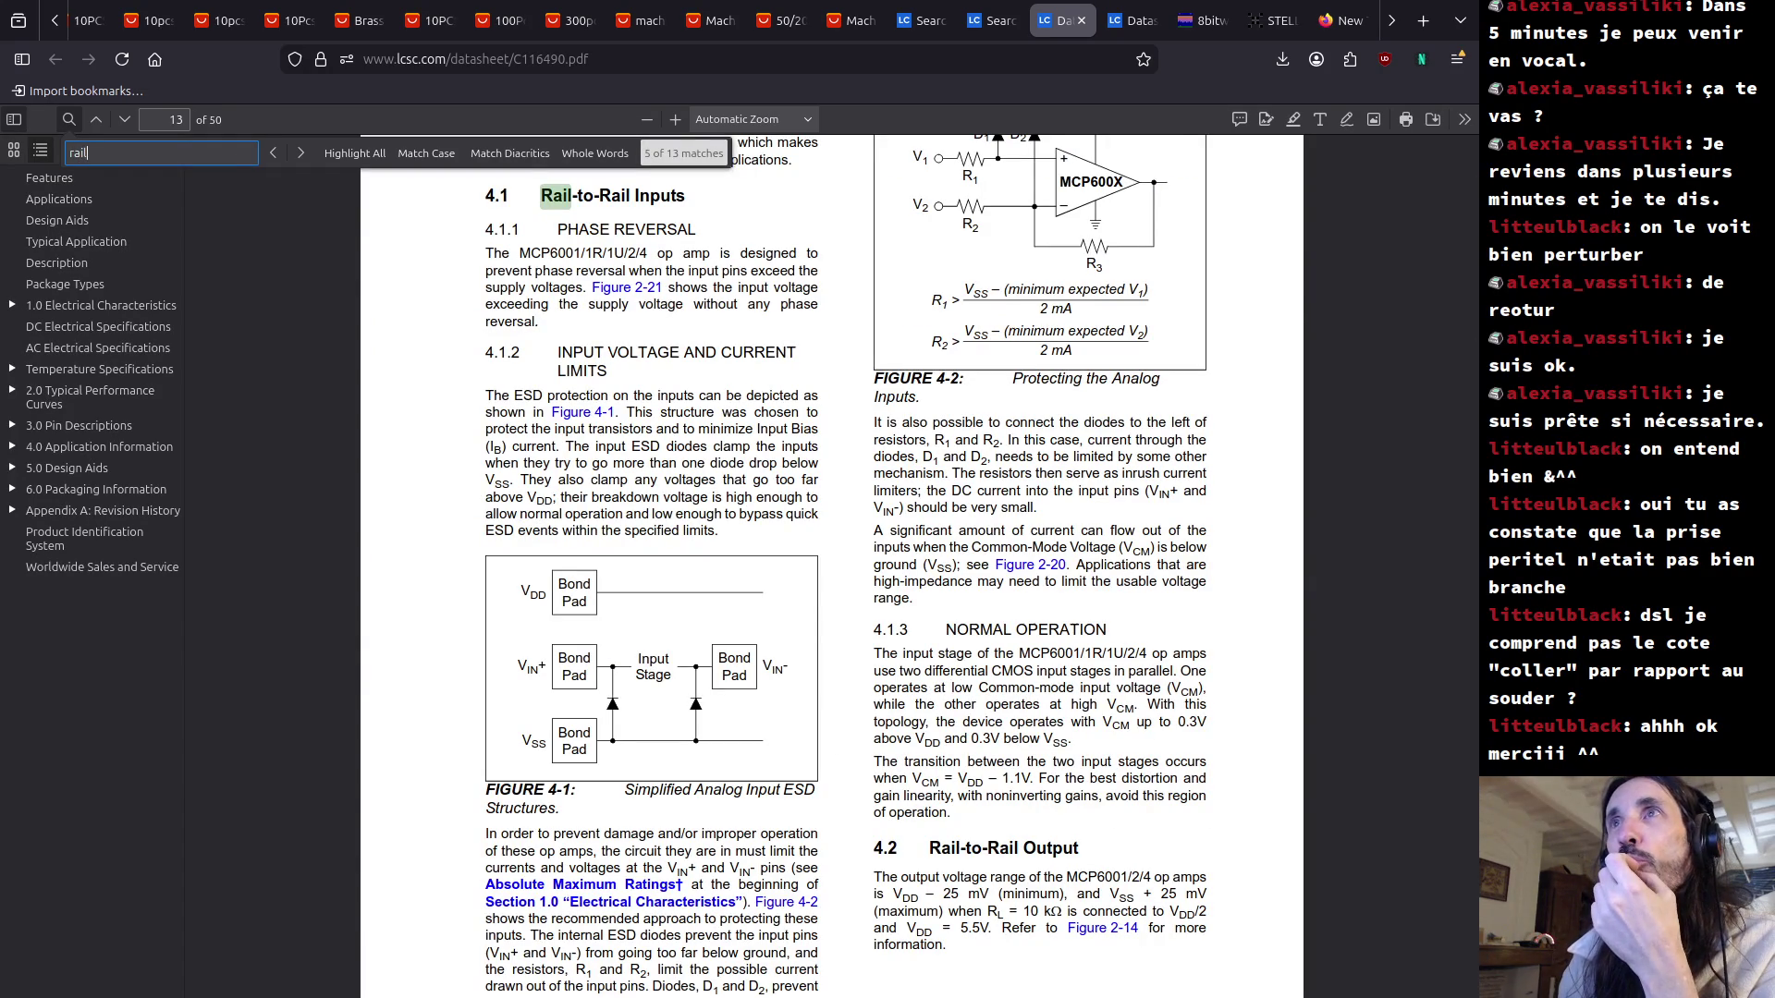
Jump to the Rail-to-Rail Output match, then search from the top for 'swing'.
key("Return")
key("Return")
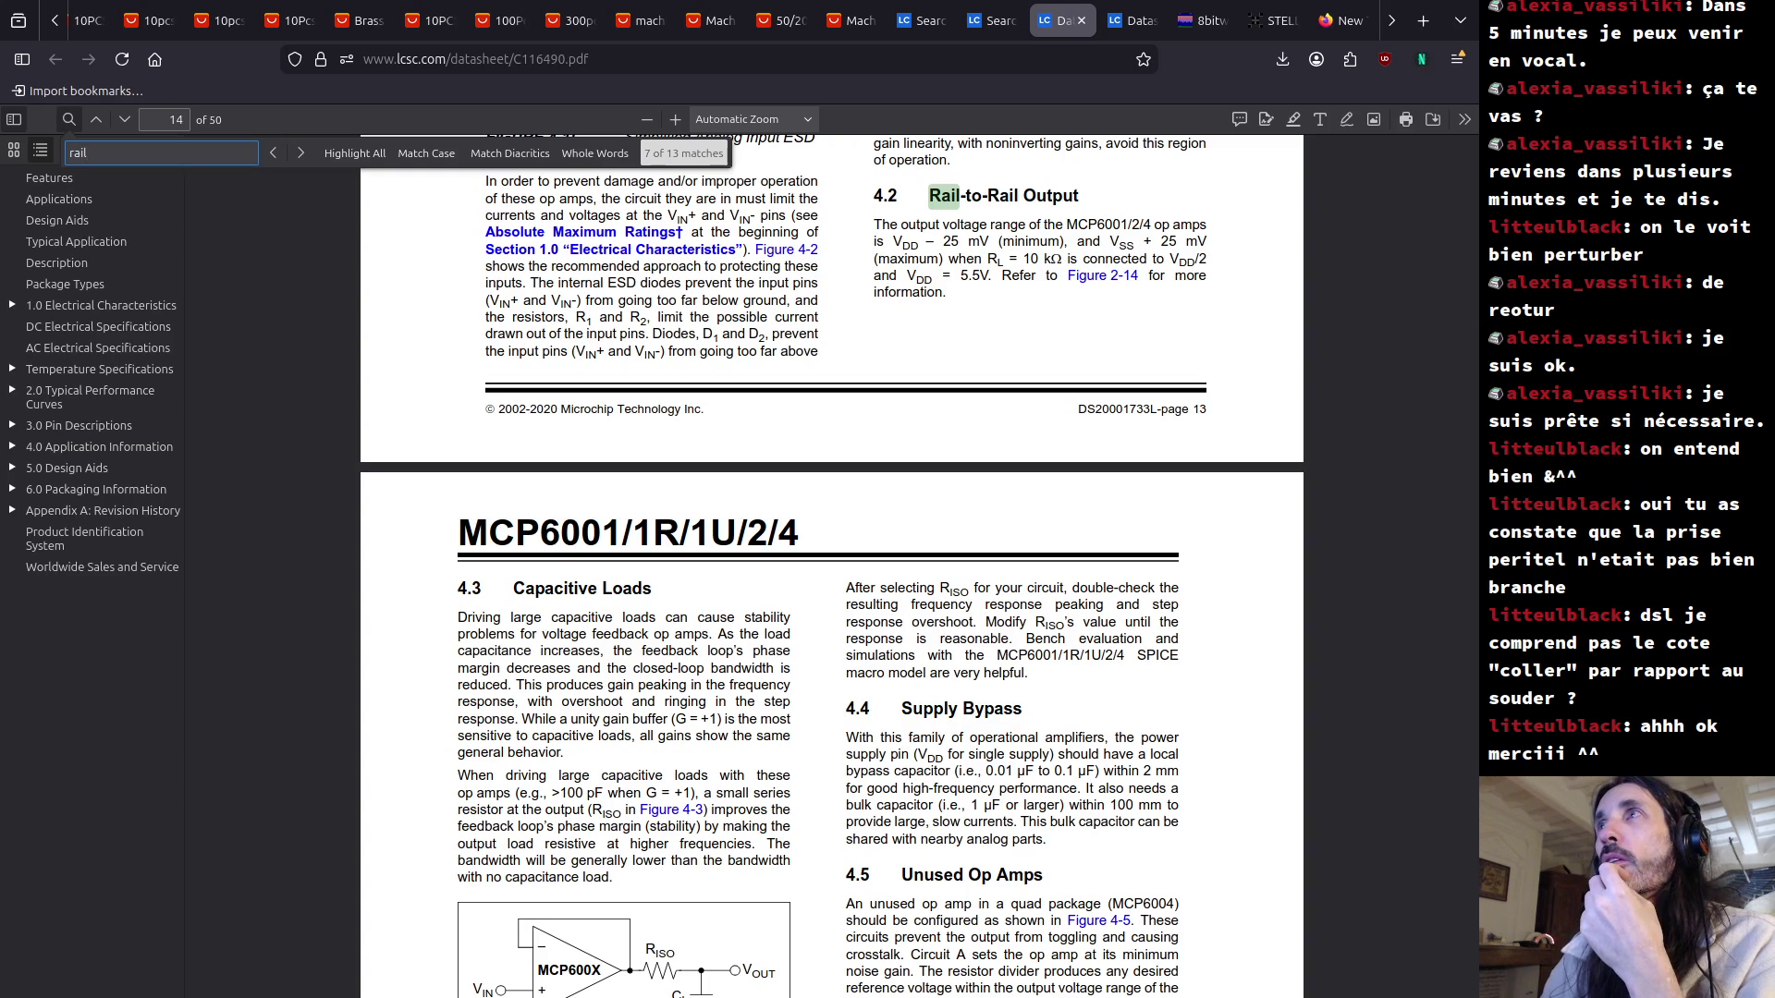
left_click(741, 653)
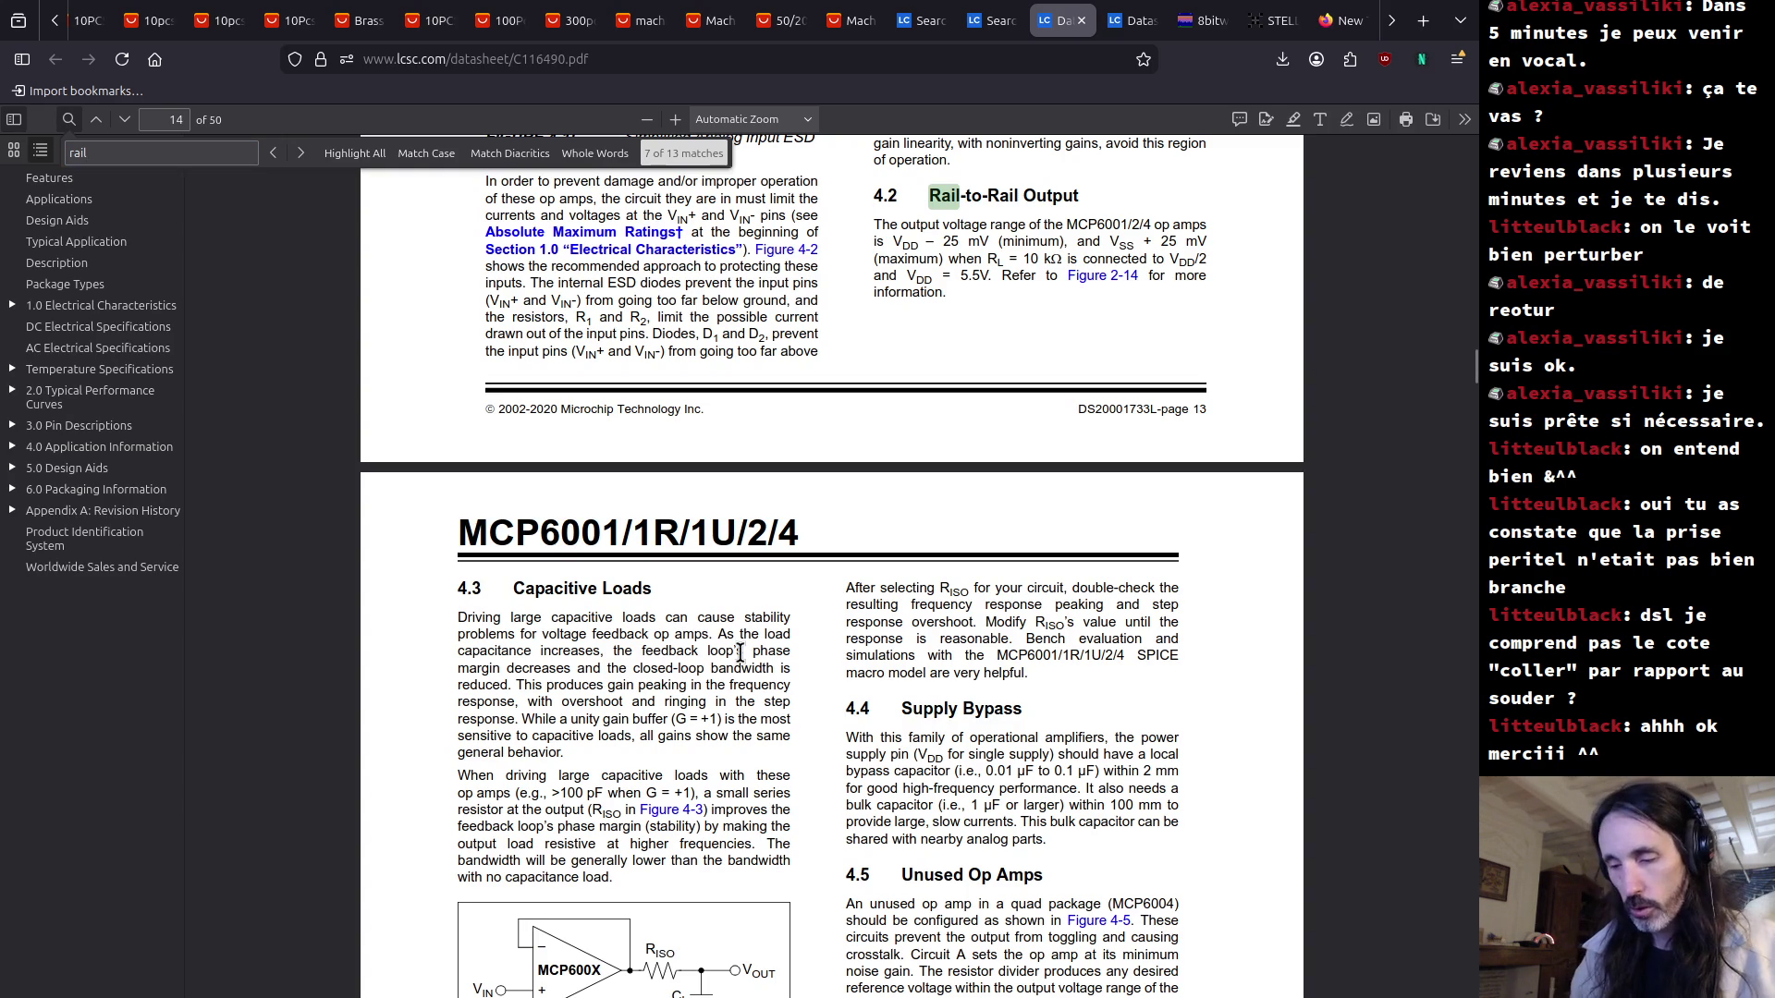
key("Home")
key("ctrl+f")
type("swing")
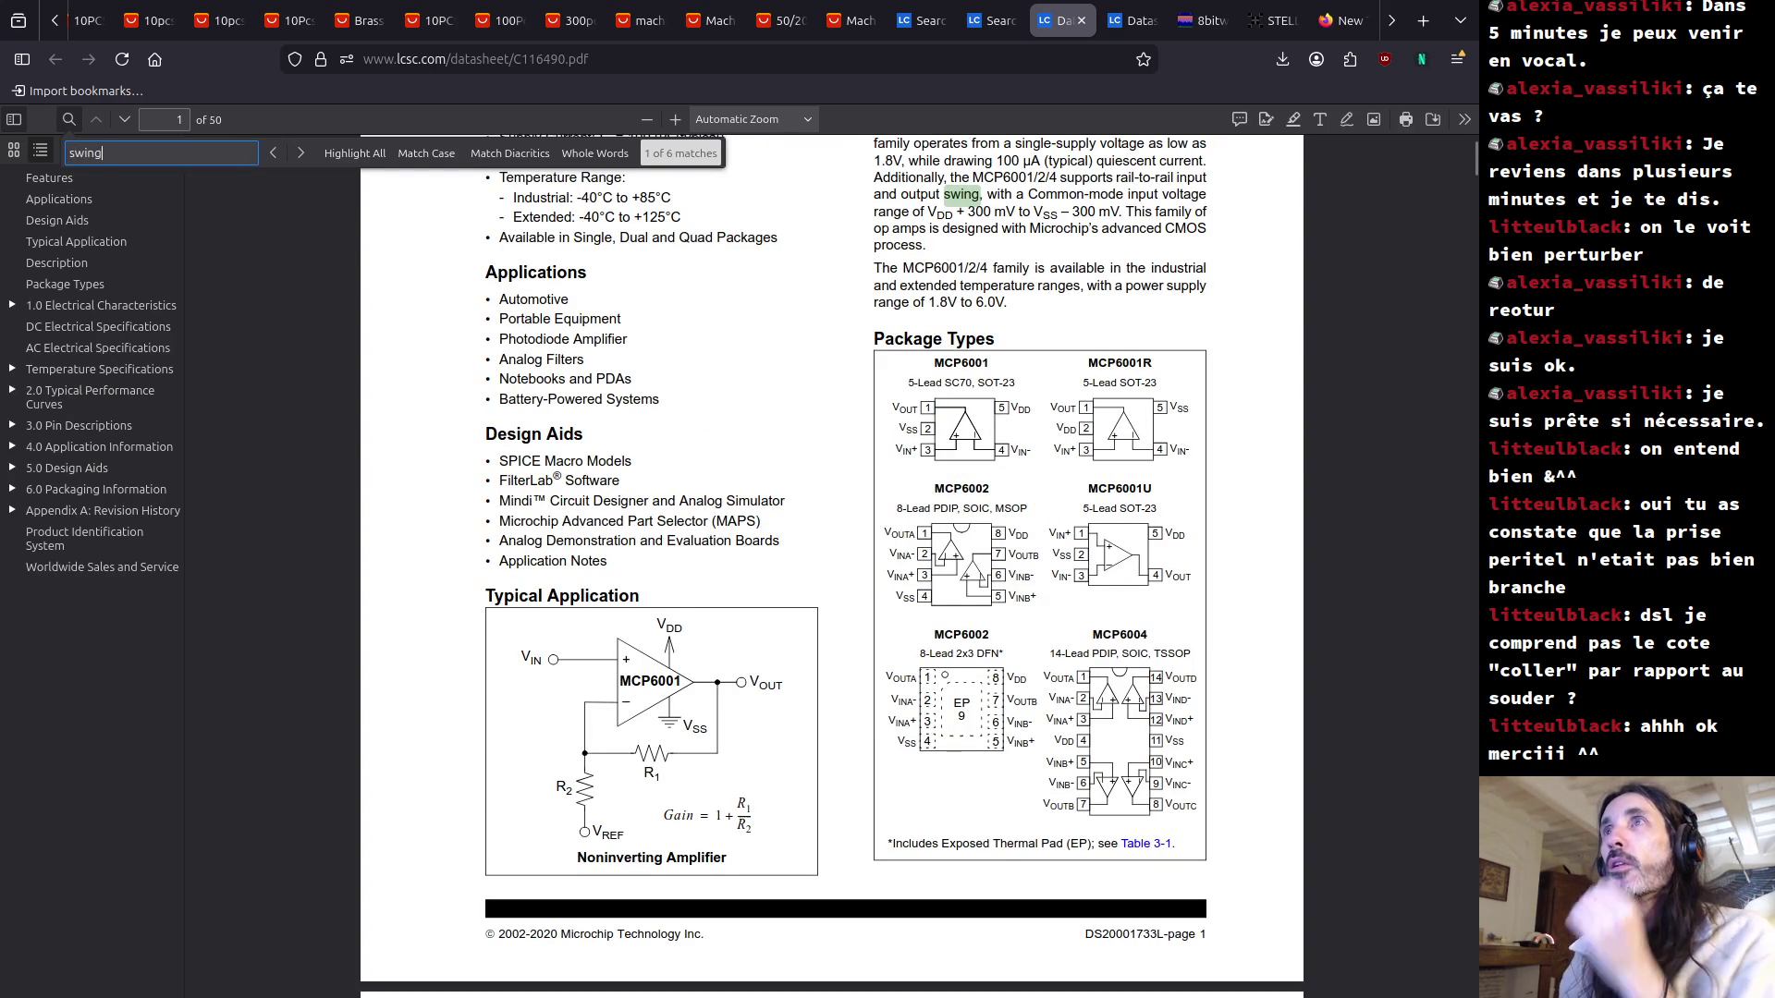
key("Return")
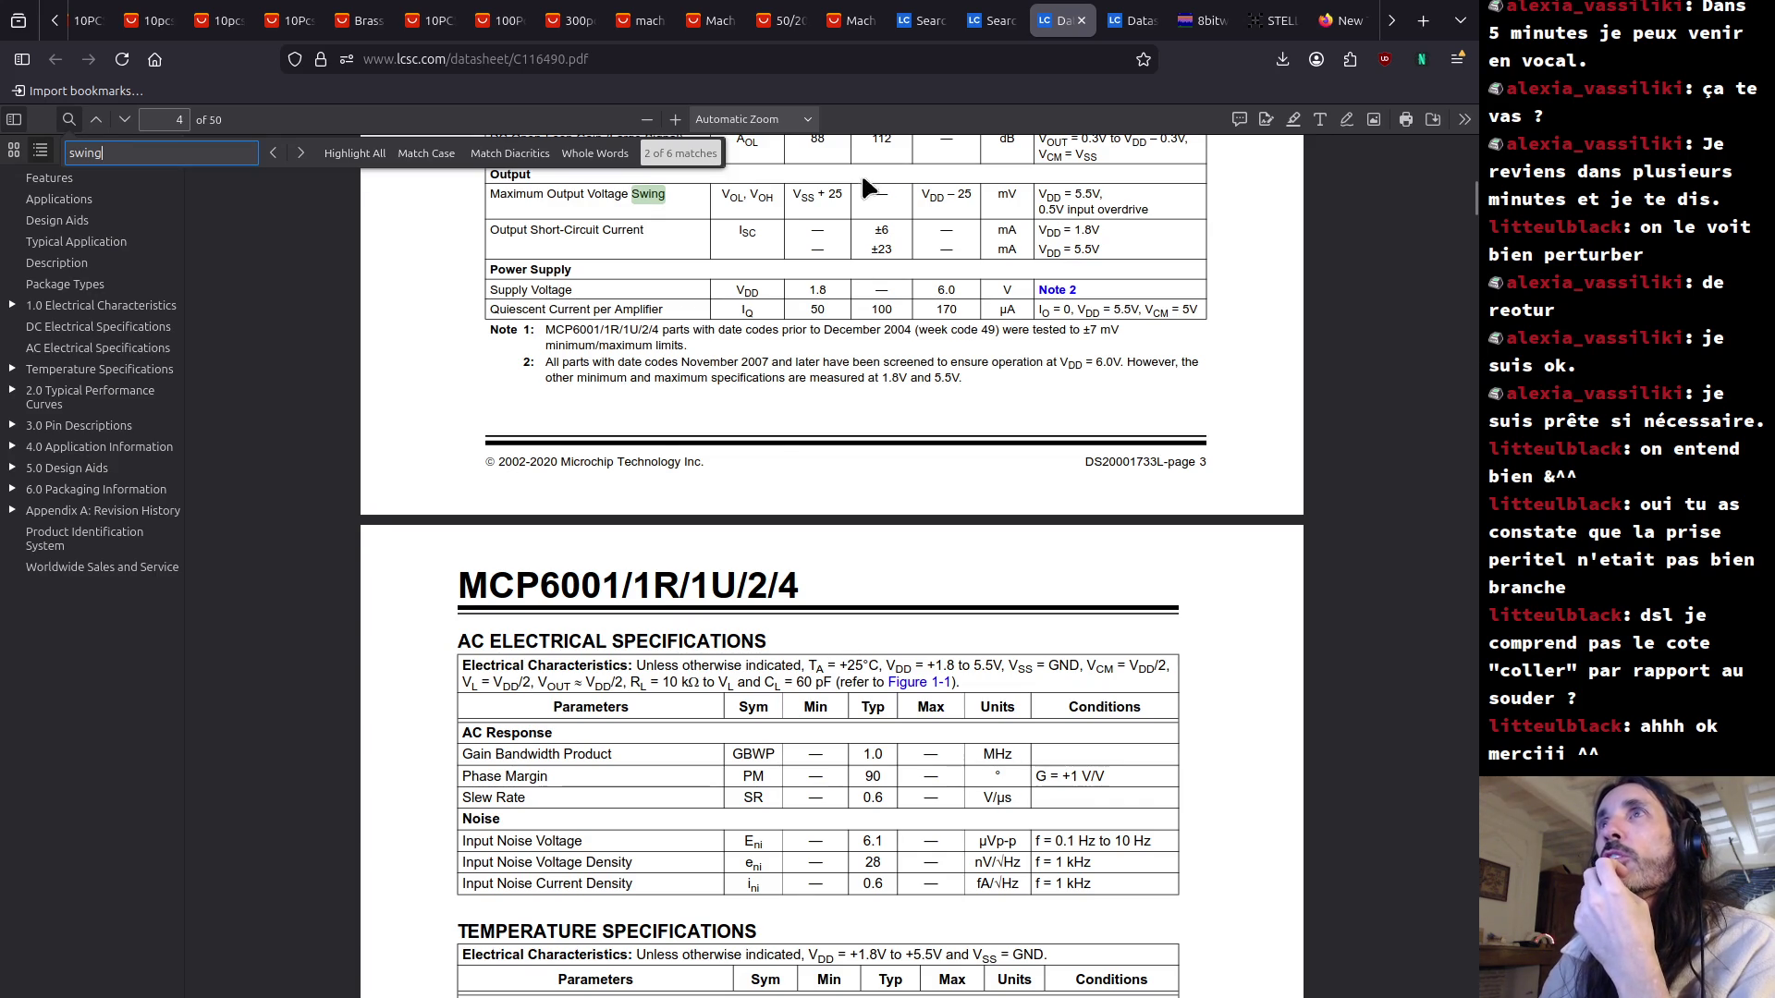
Highlight the VSS + 25 mV output swing value and the Input Offset Voltage minimum.
triple_click(930, 203)
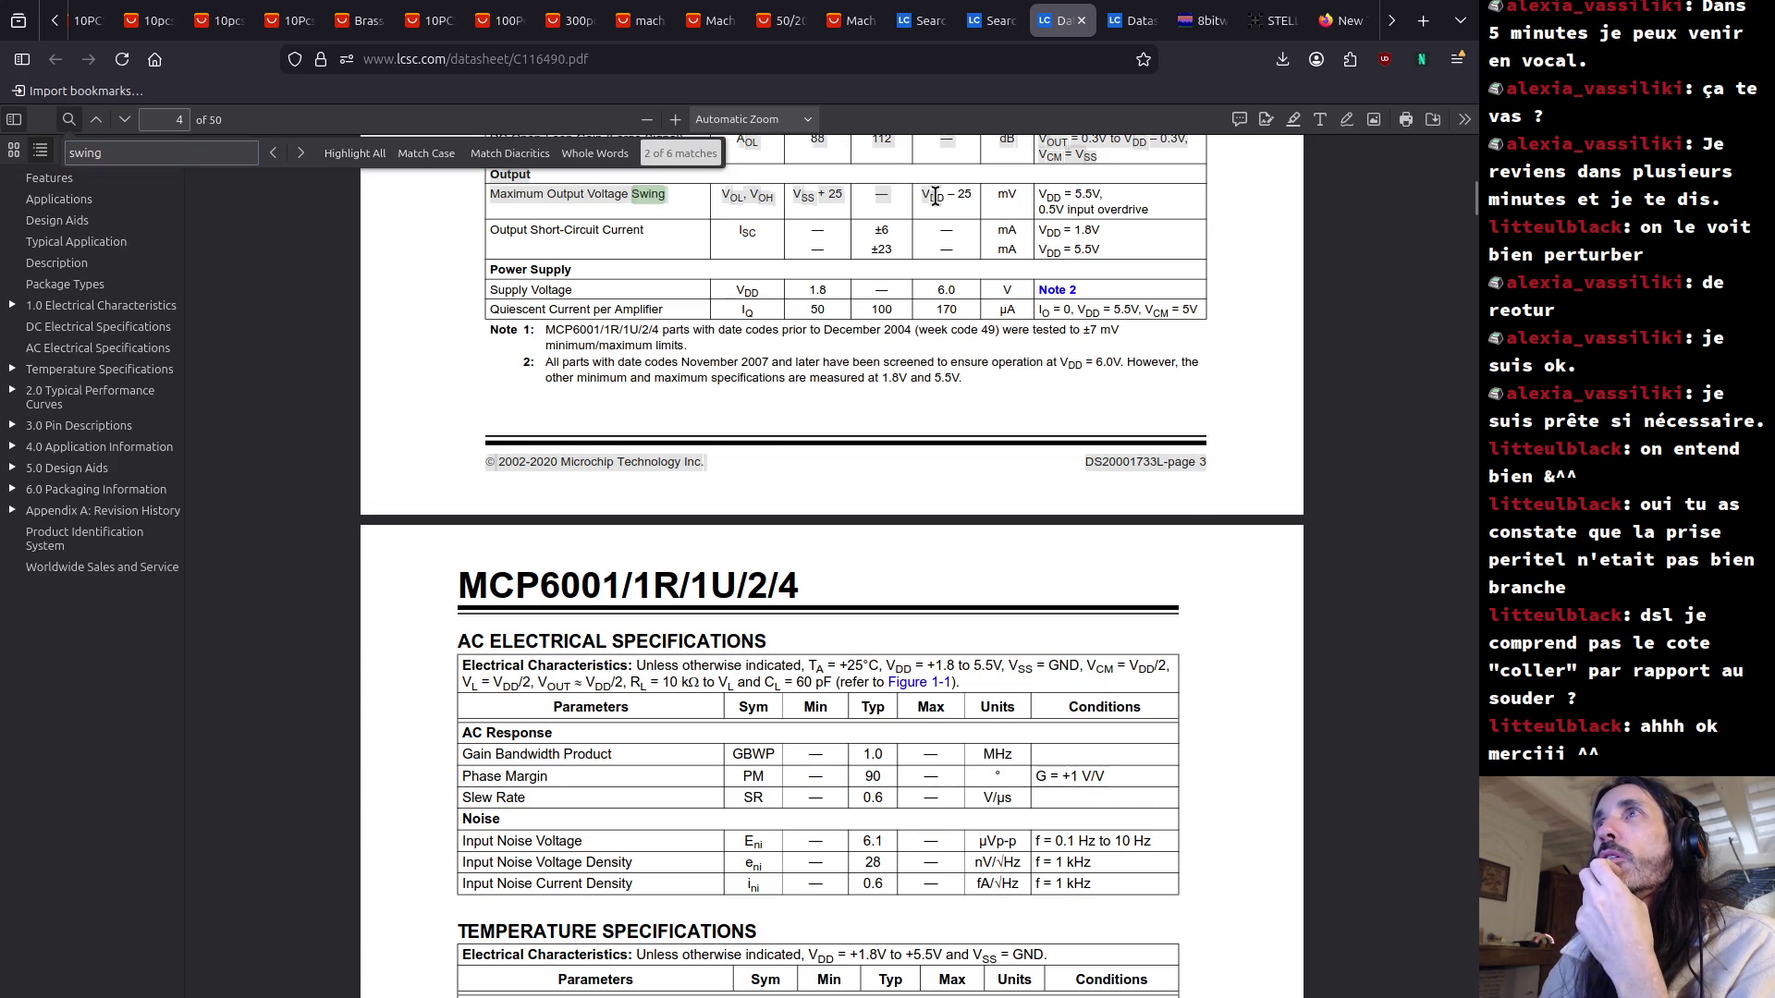
left_click(958, 192)
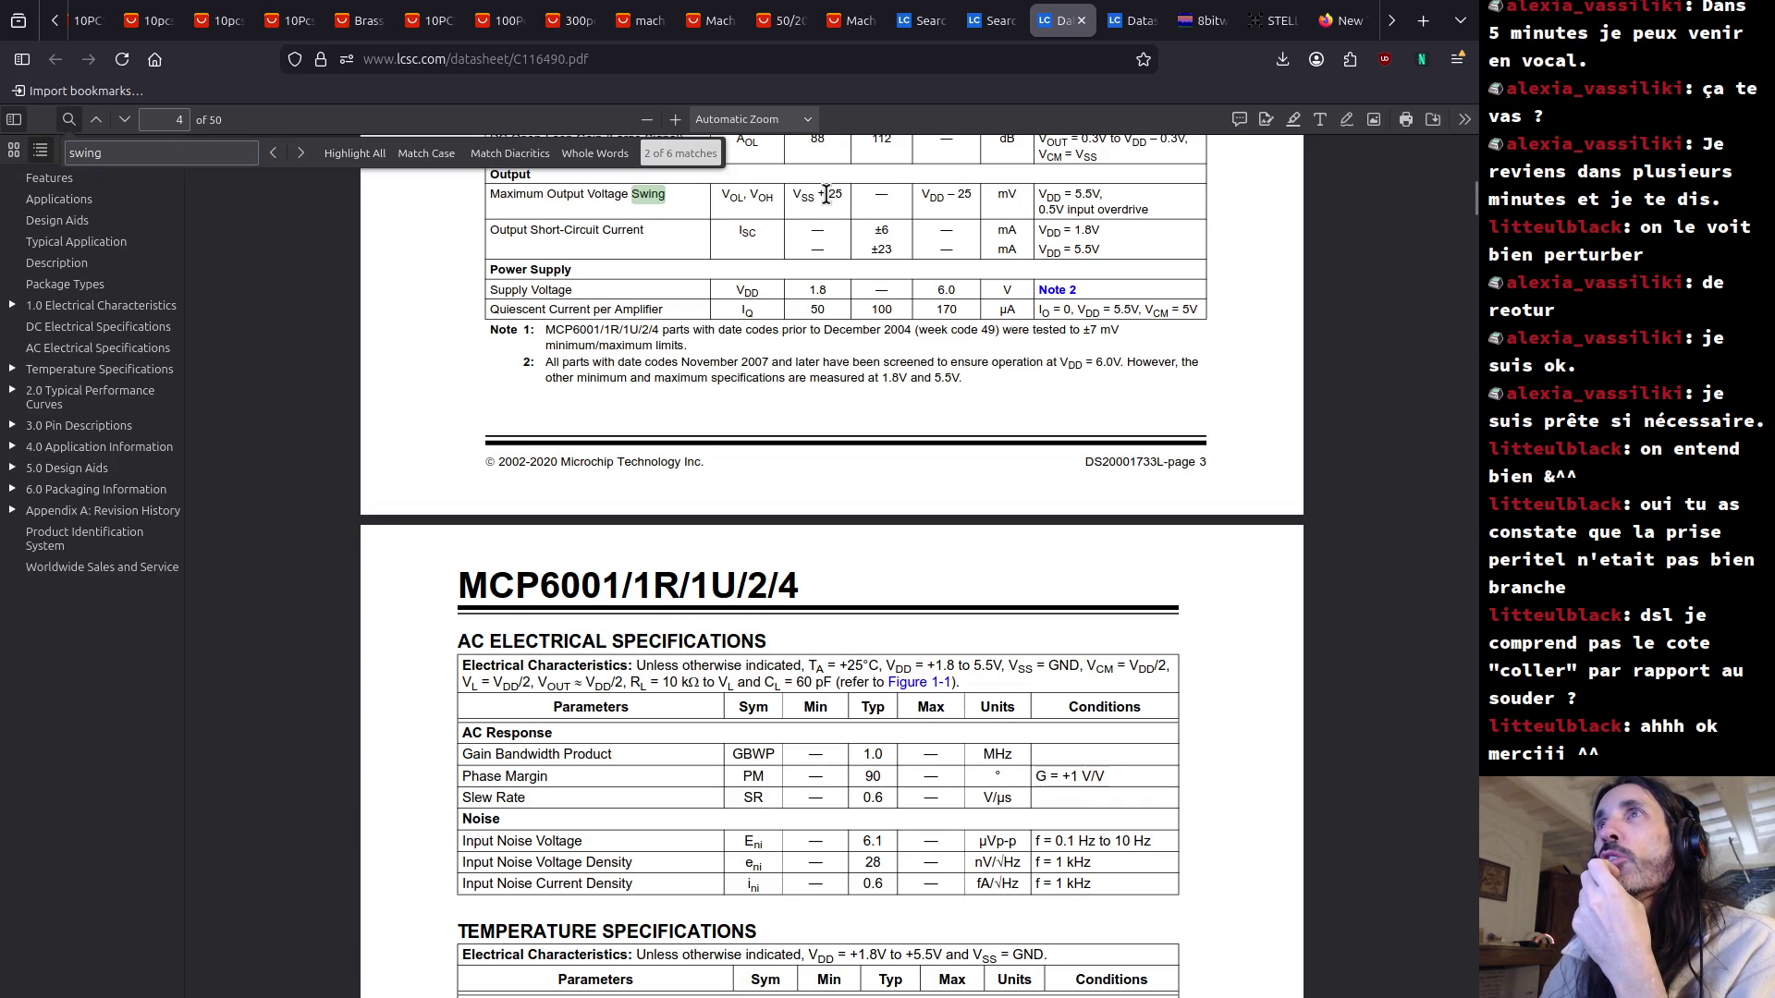
left_click_drag(840, 191, 843, 191)
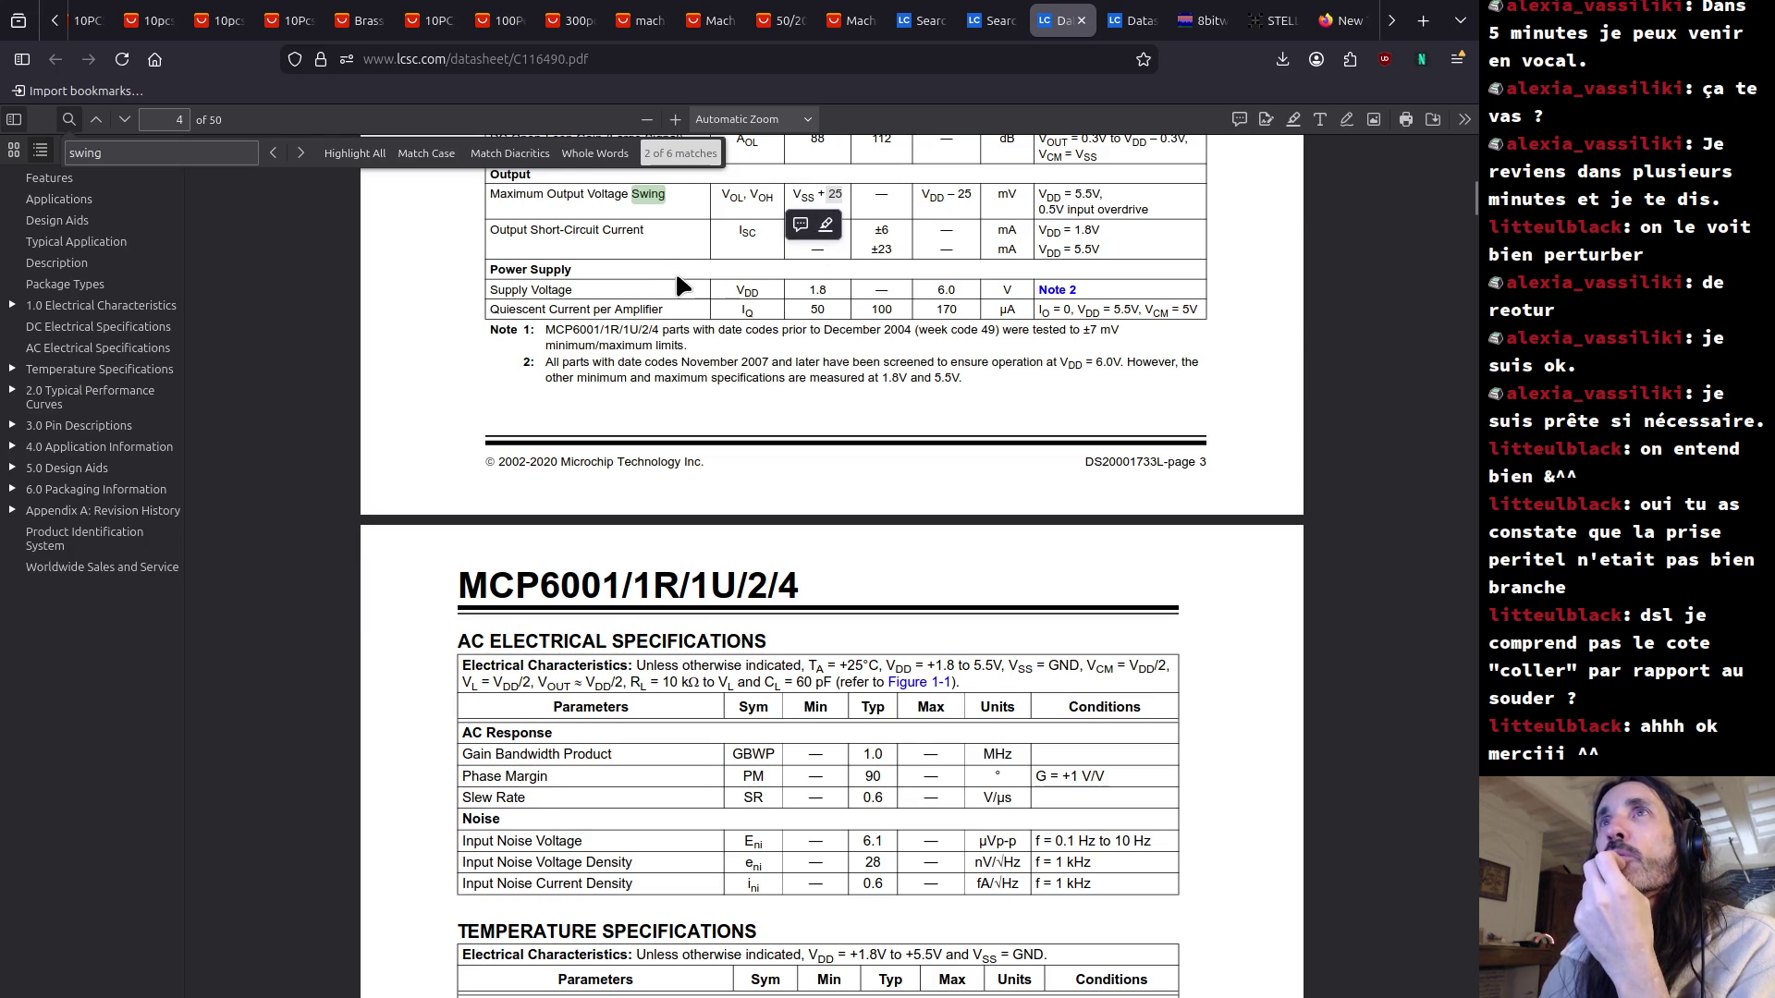
left_click(698, 238)
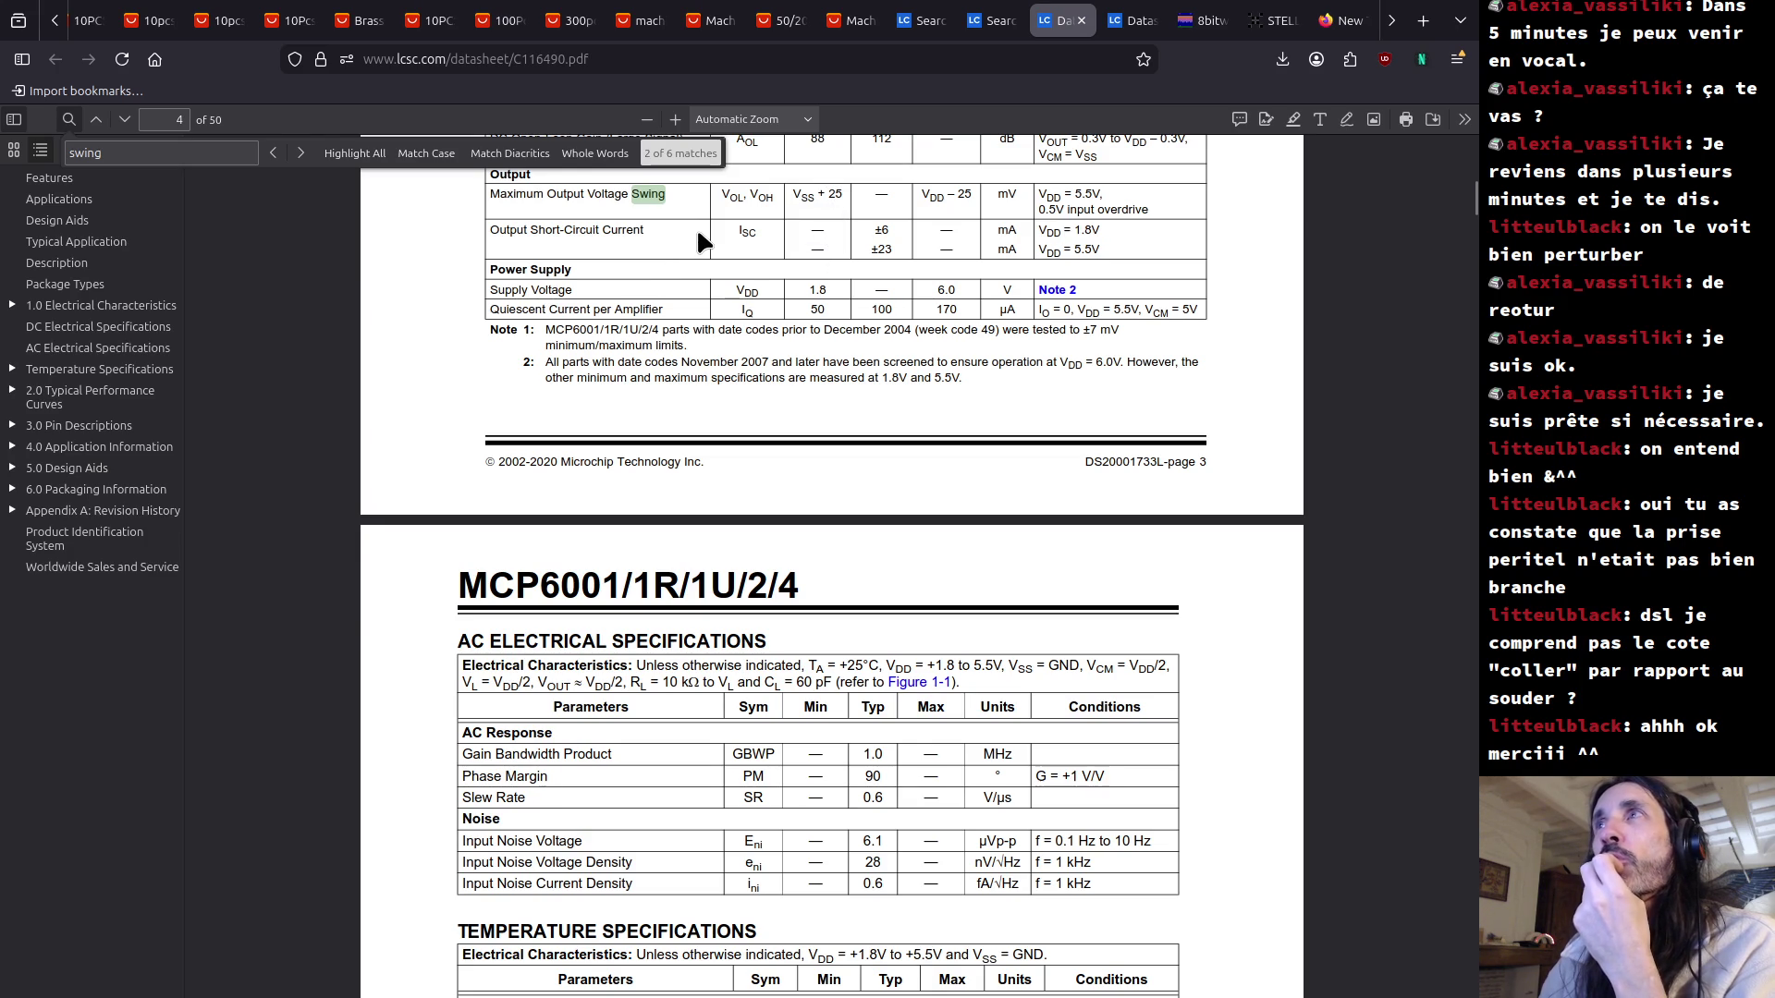
scroll(698, 236, "up", 2)
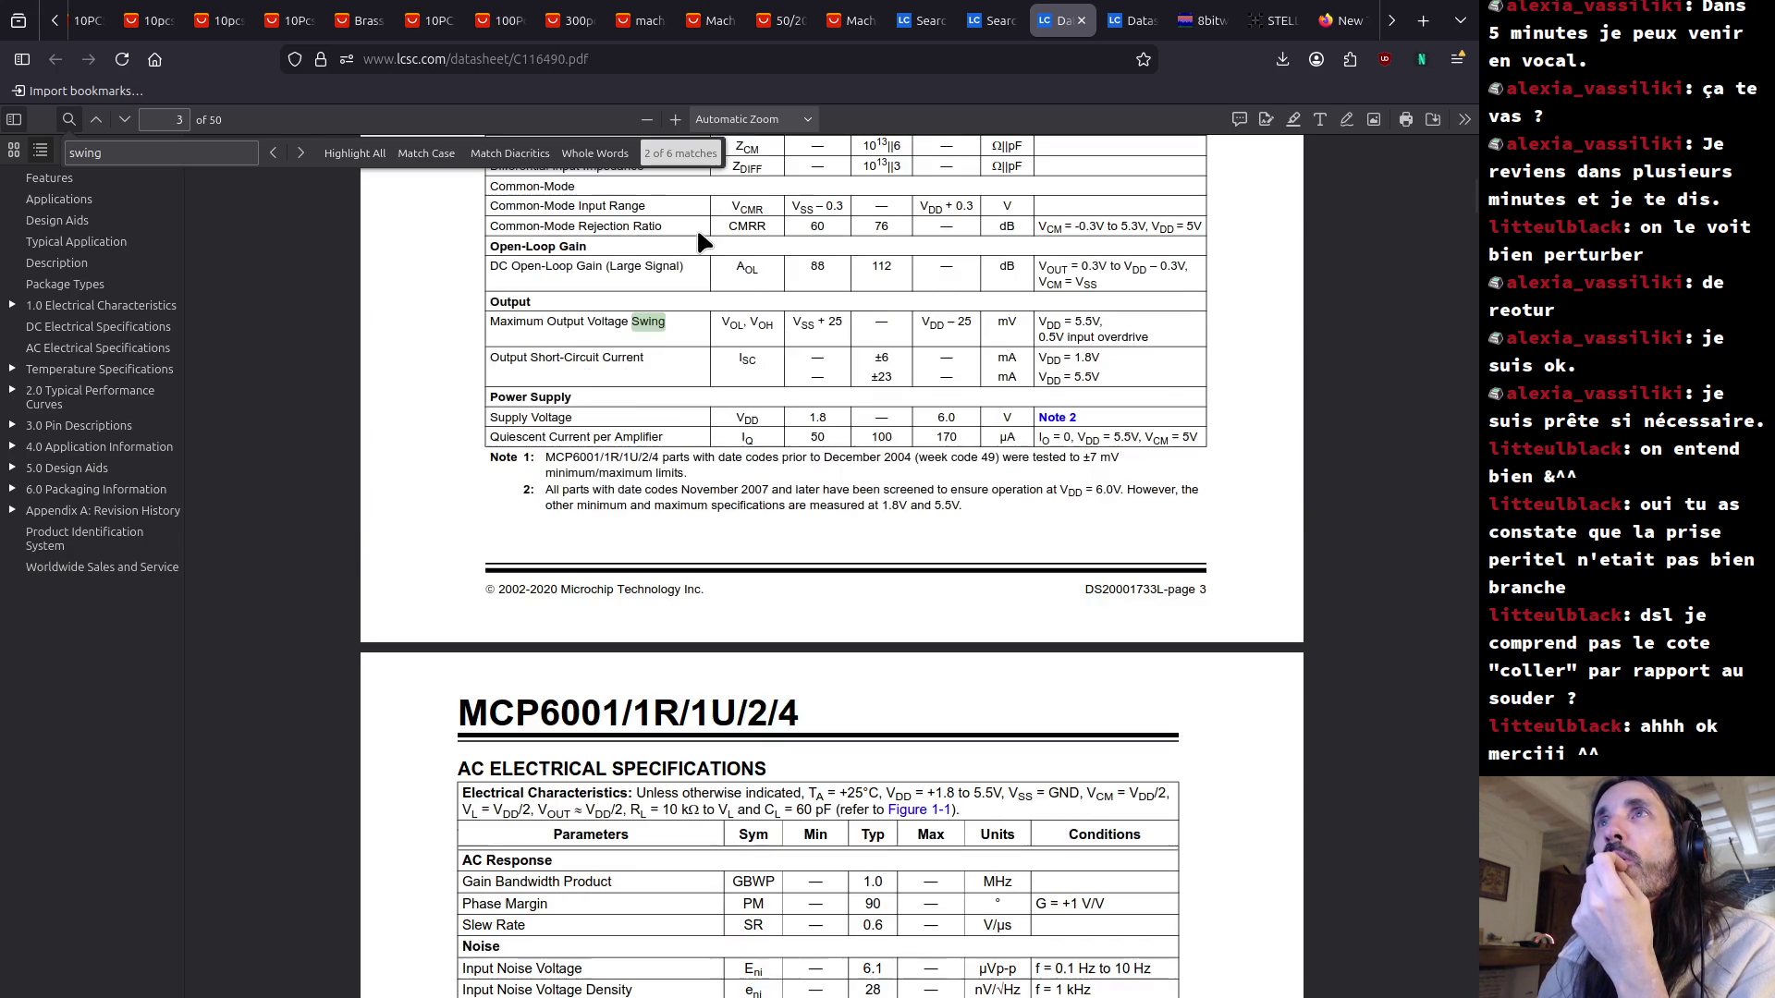
scroll(701, 250, "up", 3)
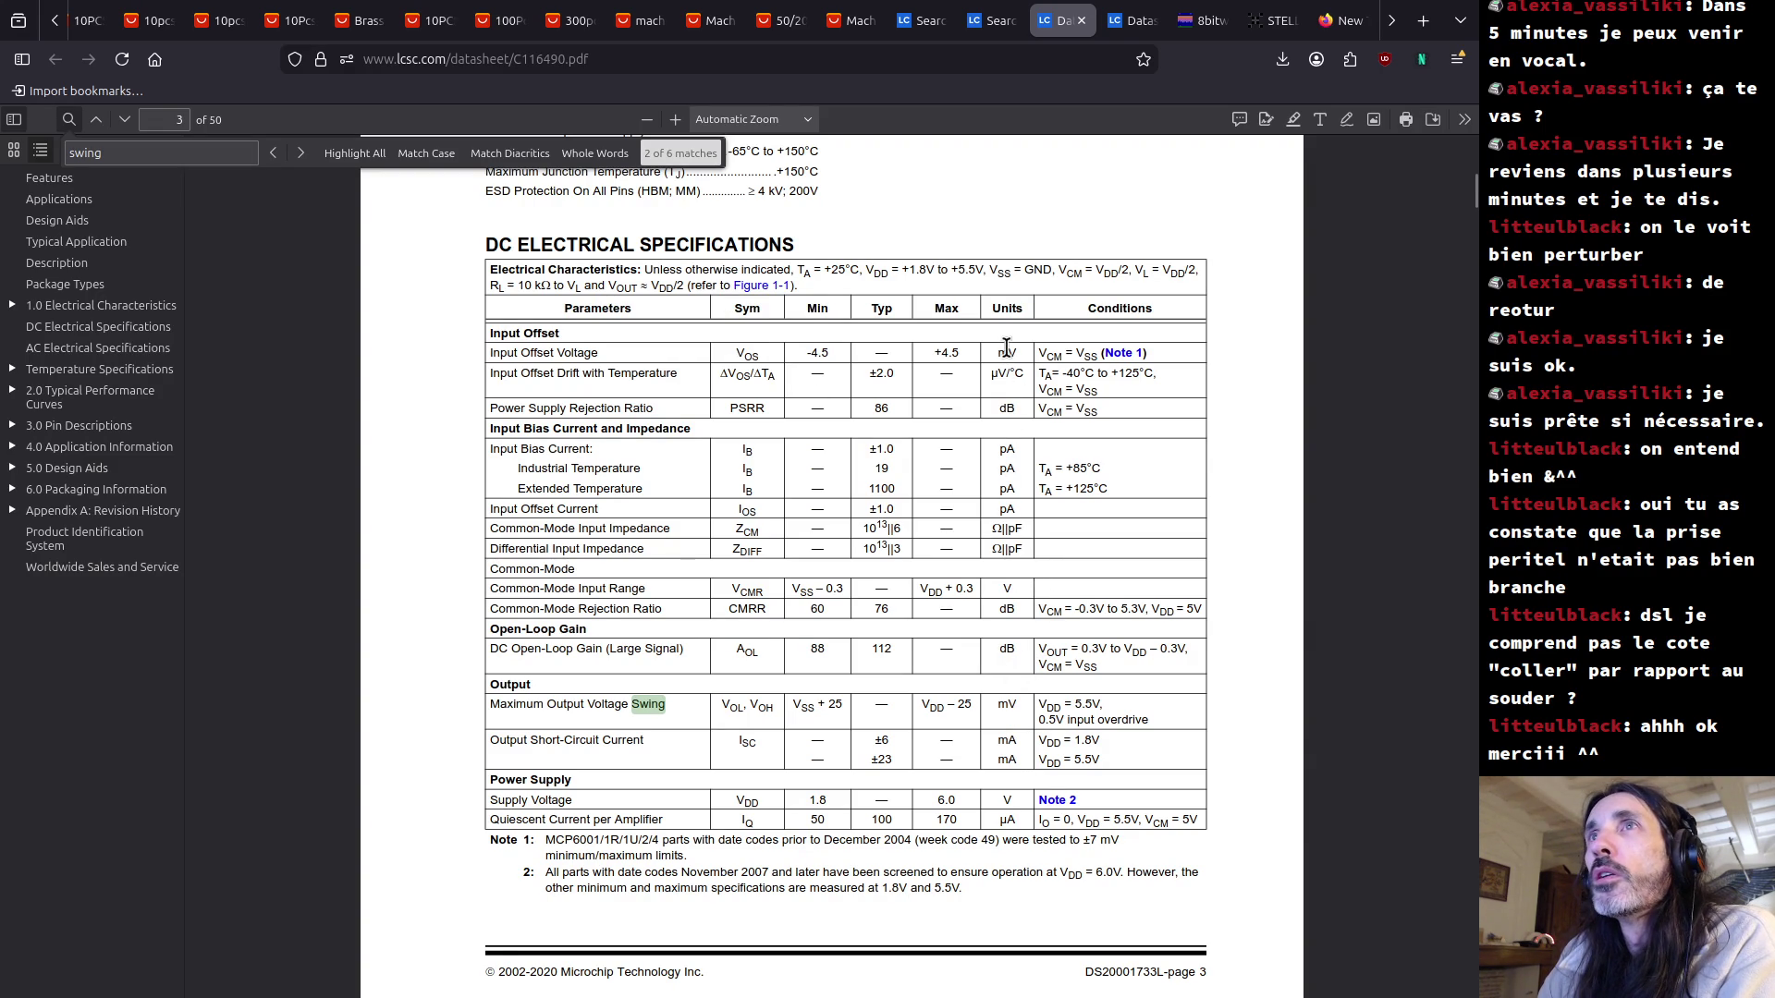
mouse_move(513, 352)
left_mouse_down()
mouse_move(963, 341)
mouse_move(970, 365)
left_mouse_up()
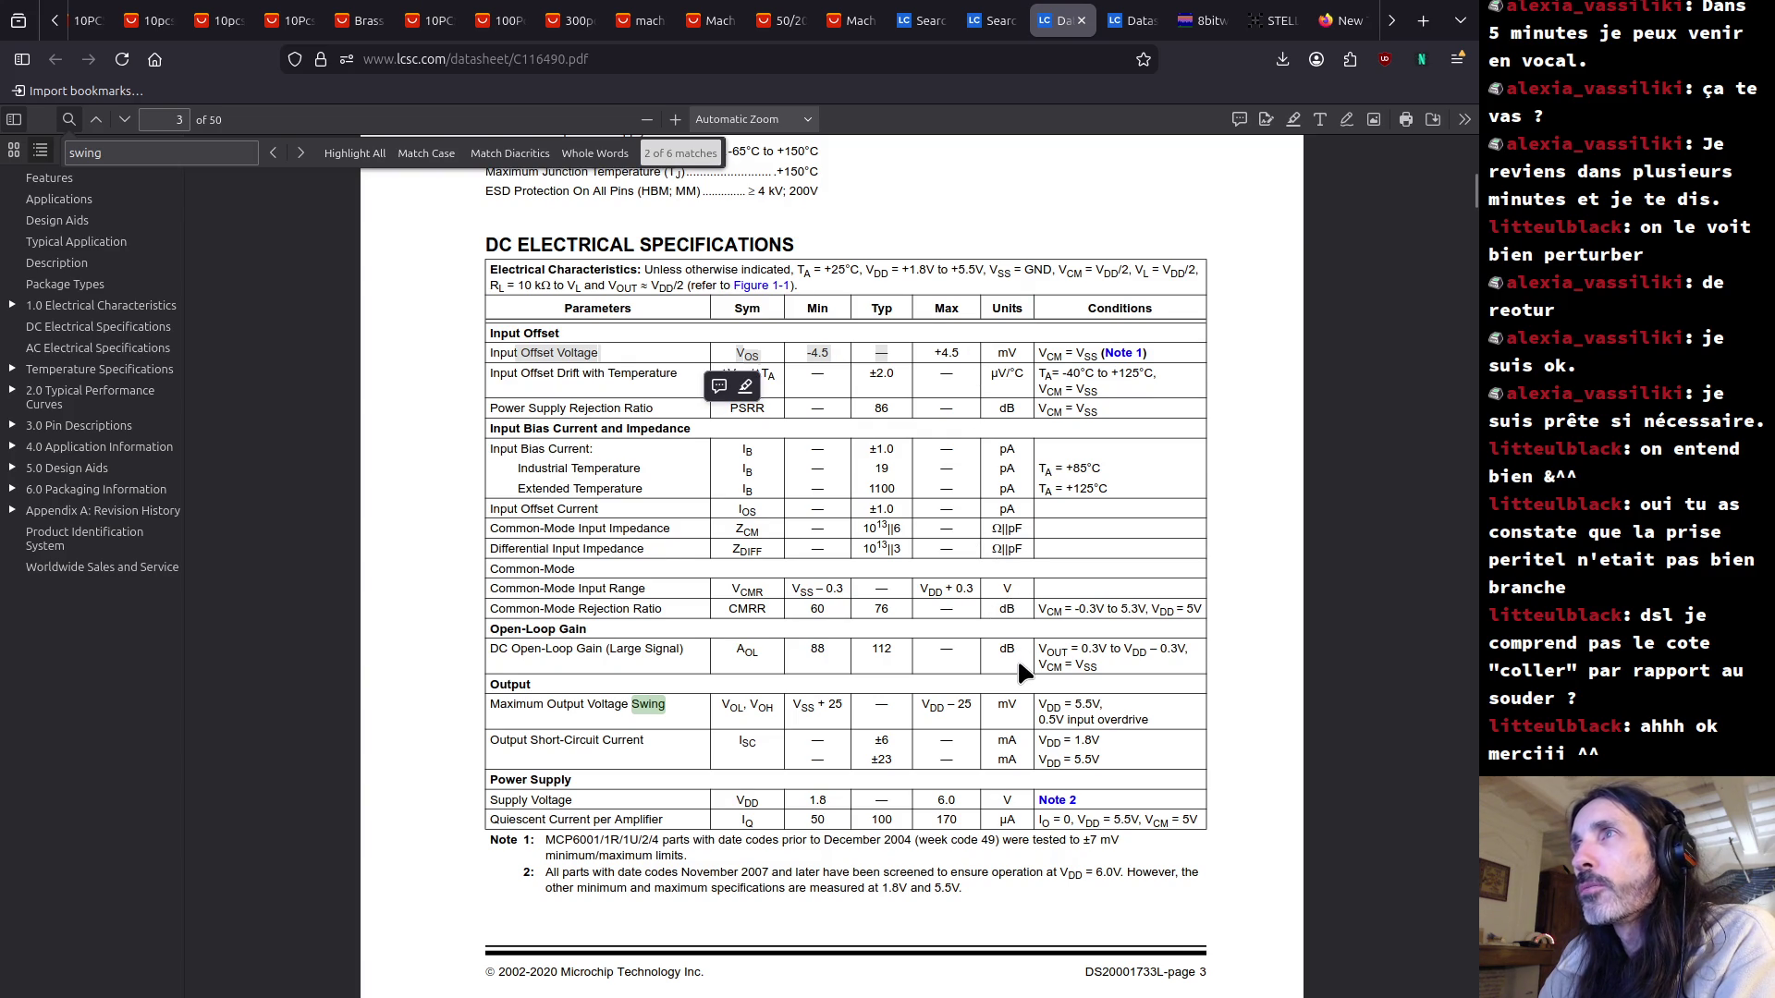
scroll(1017, 657, "down", 1)
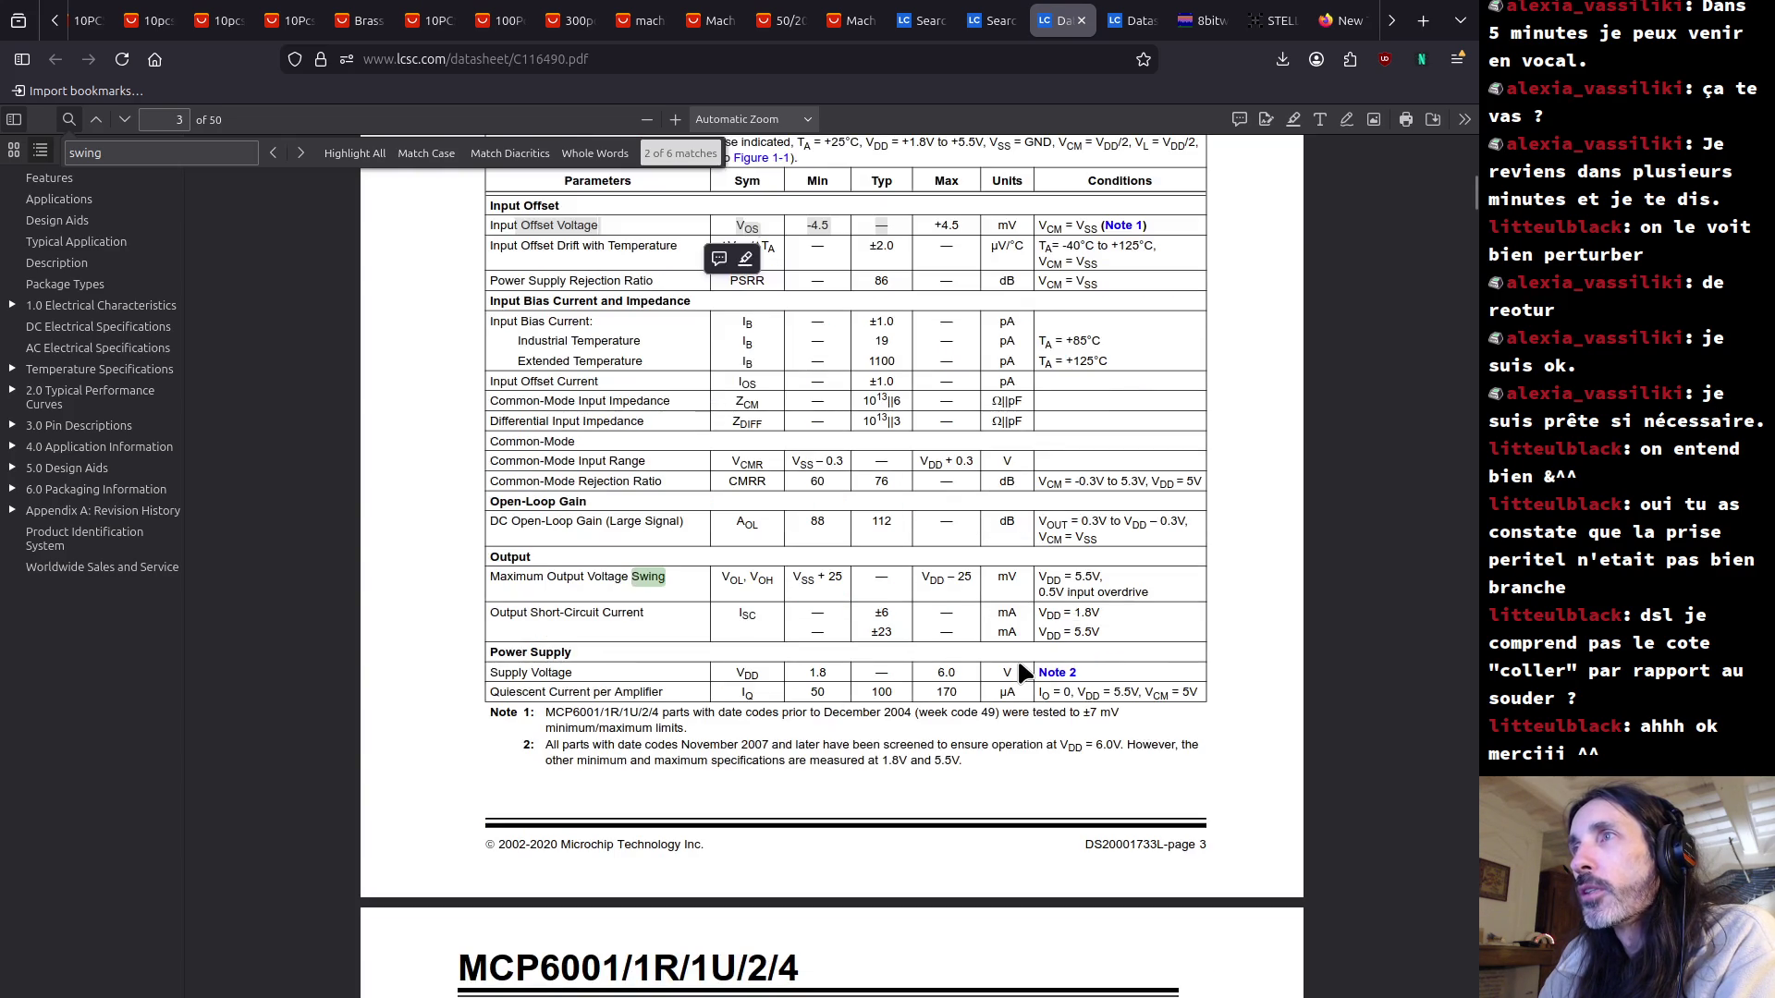
Scroll through the MCP6001 test circuit and performance curves on pages 4–10 to section 3.0 Pin Descriptions.
scroll(1017, 657, "down", 3)
scroll(1017, 657, "down", 10)
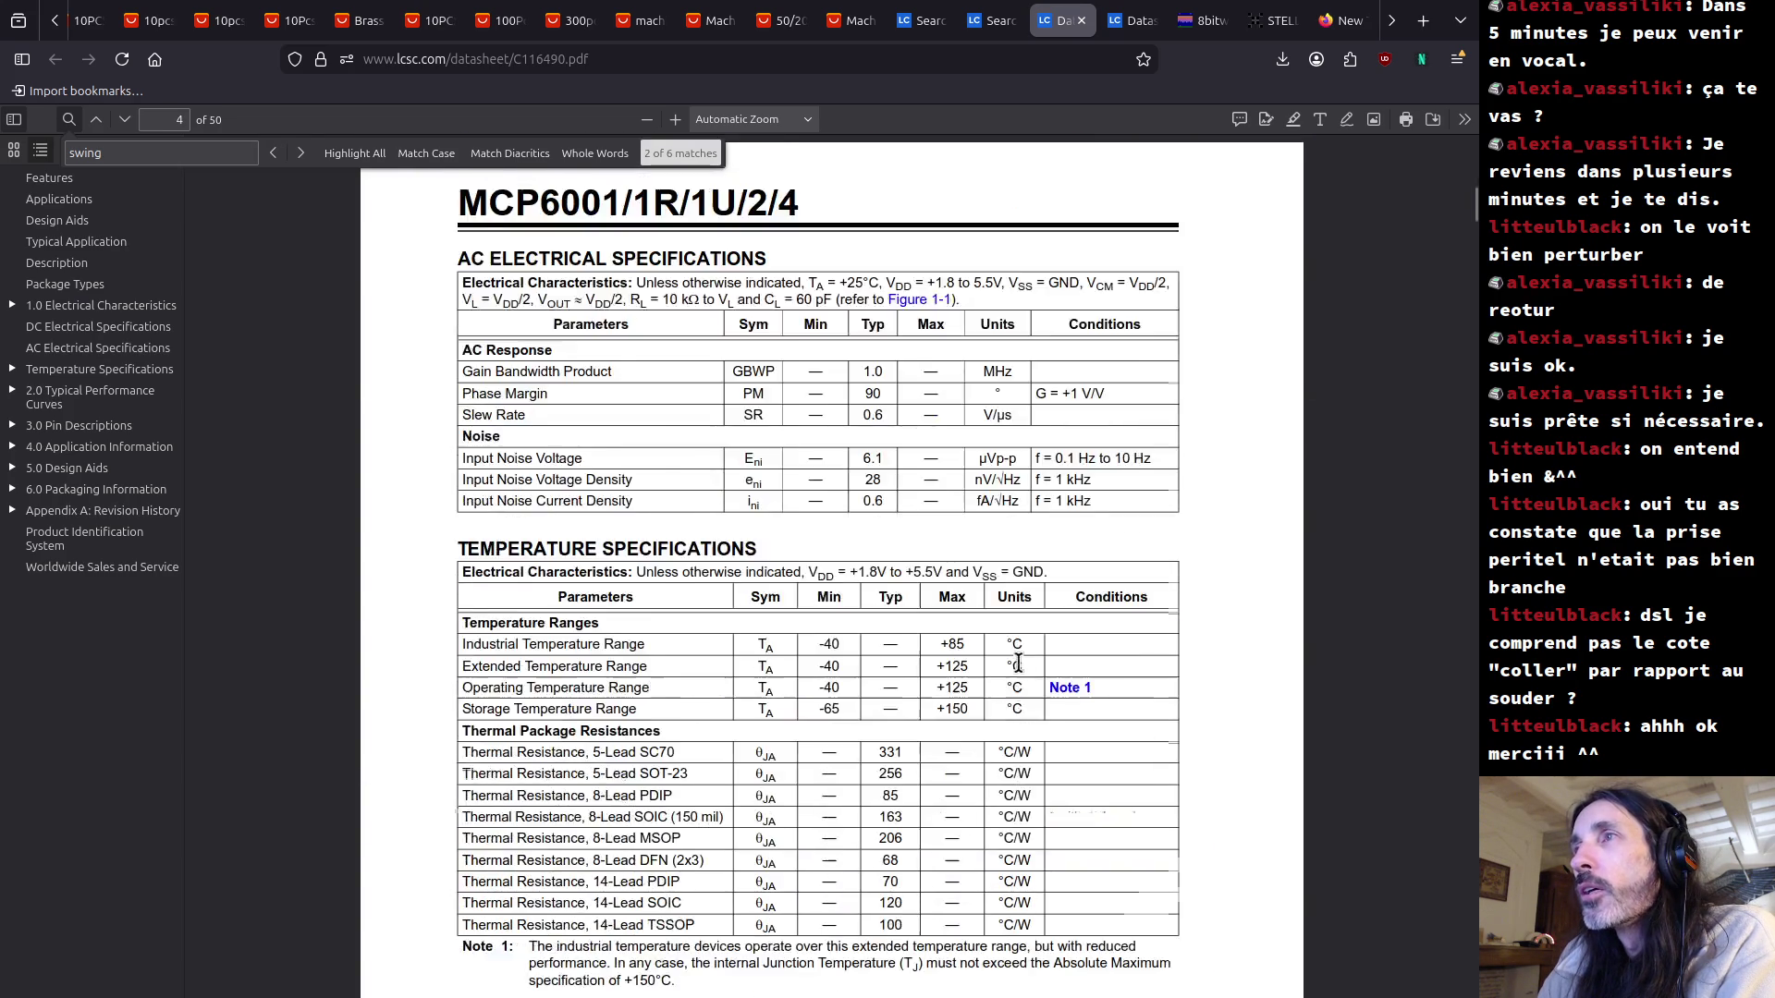
scroll(1019, 666, "down", 5)
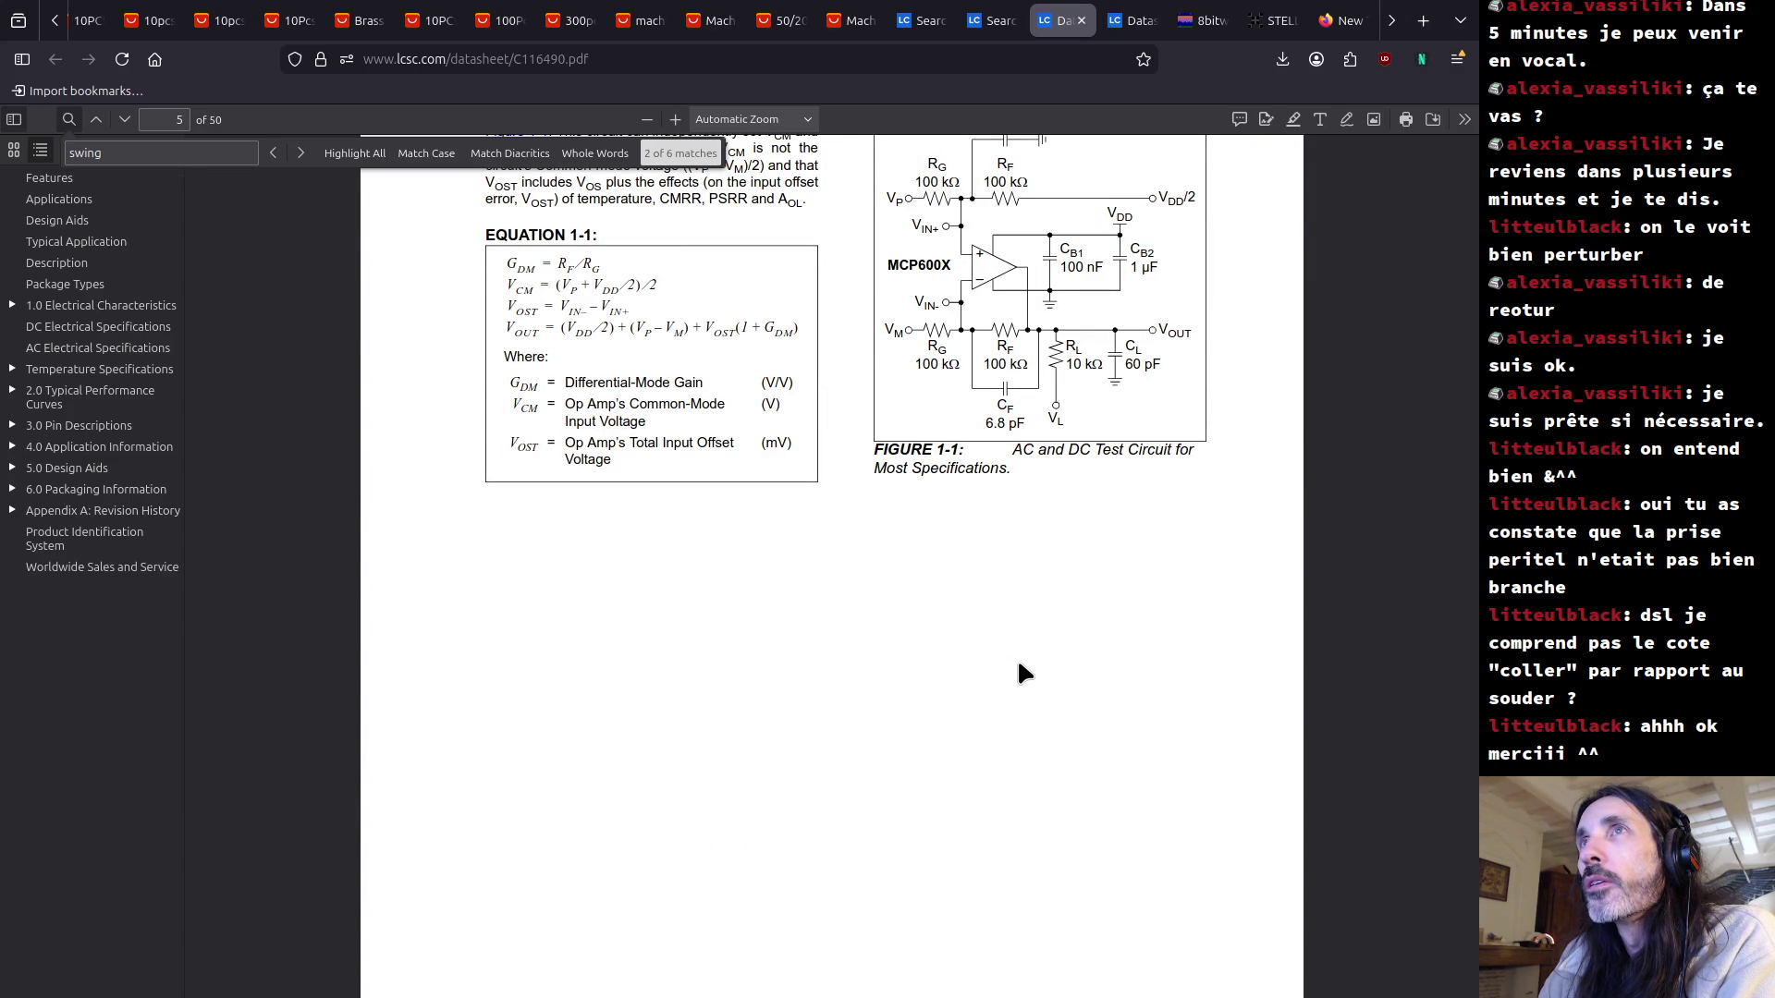
scroll(1019, 666, "up", 3)
scroll(1017, 658, "down", 20)
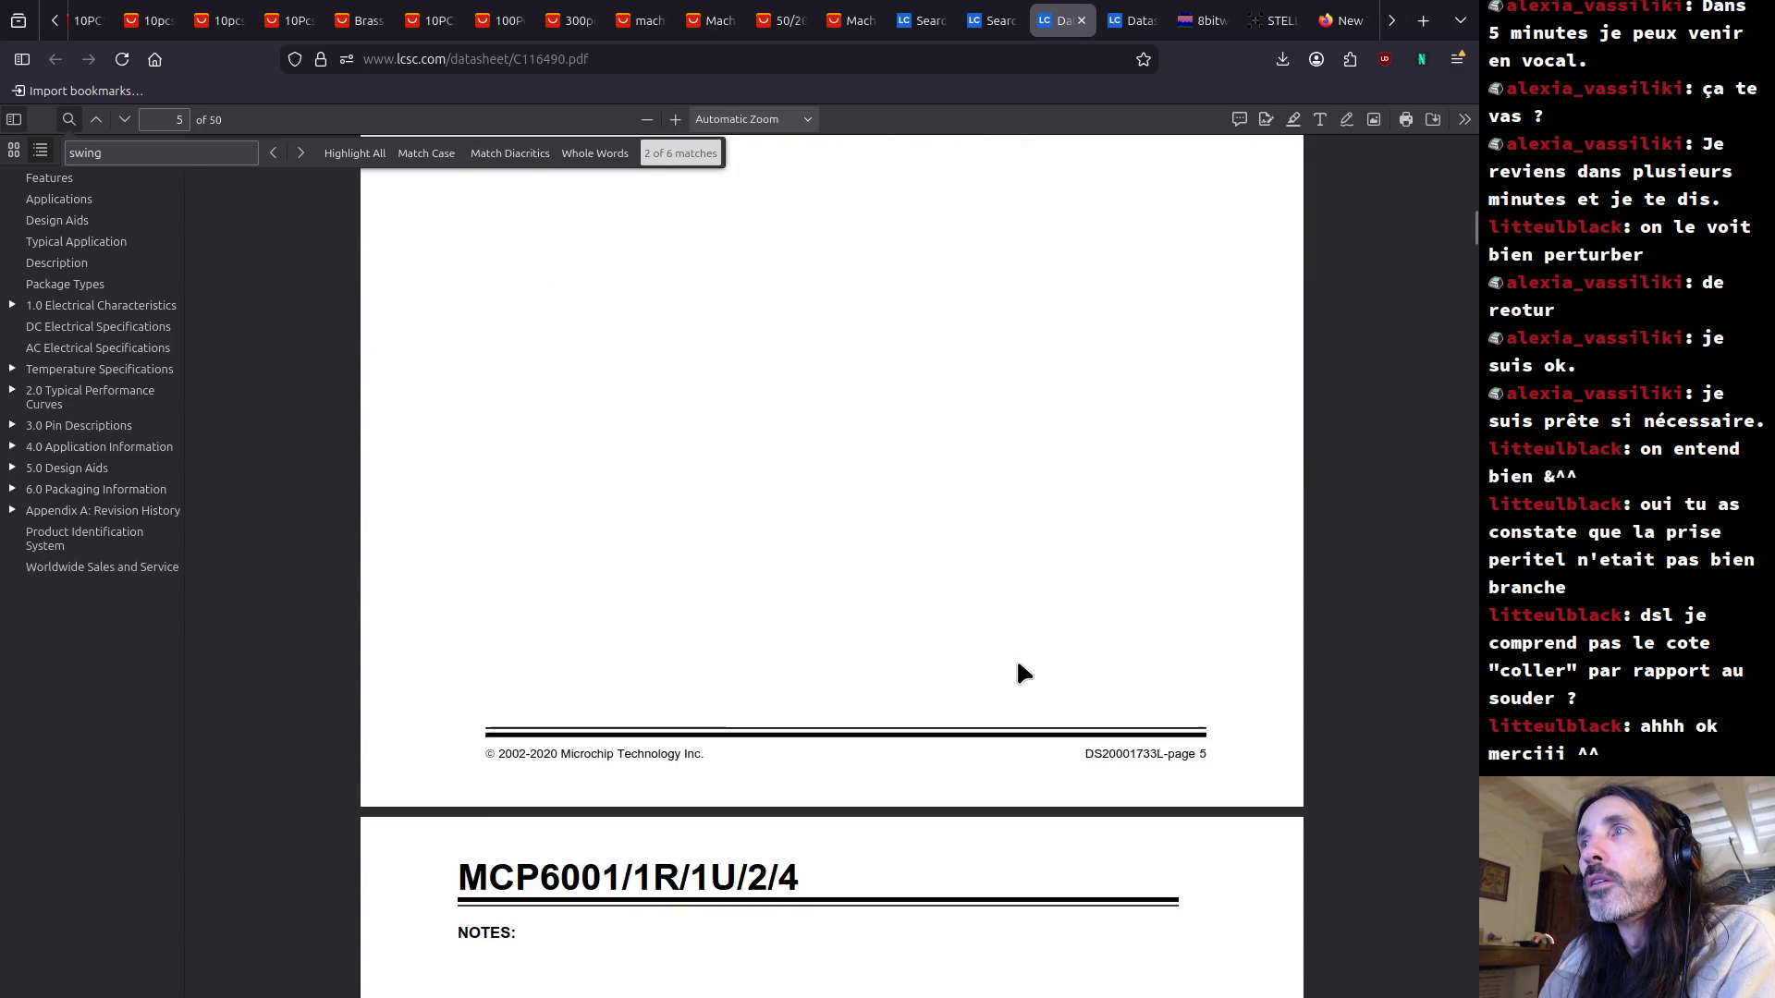
scroll(1017, 662, "down", 6)
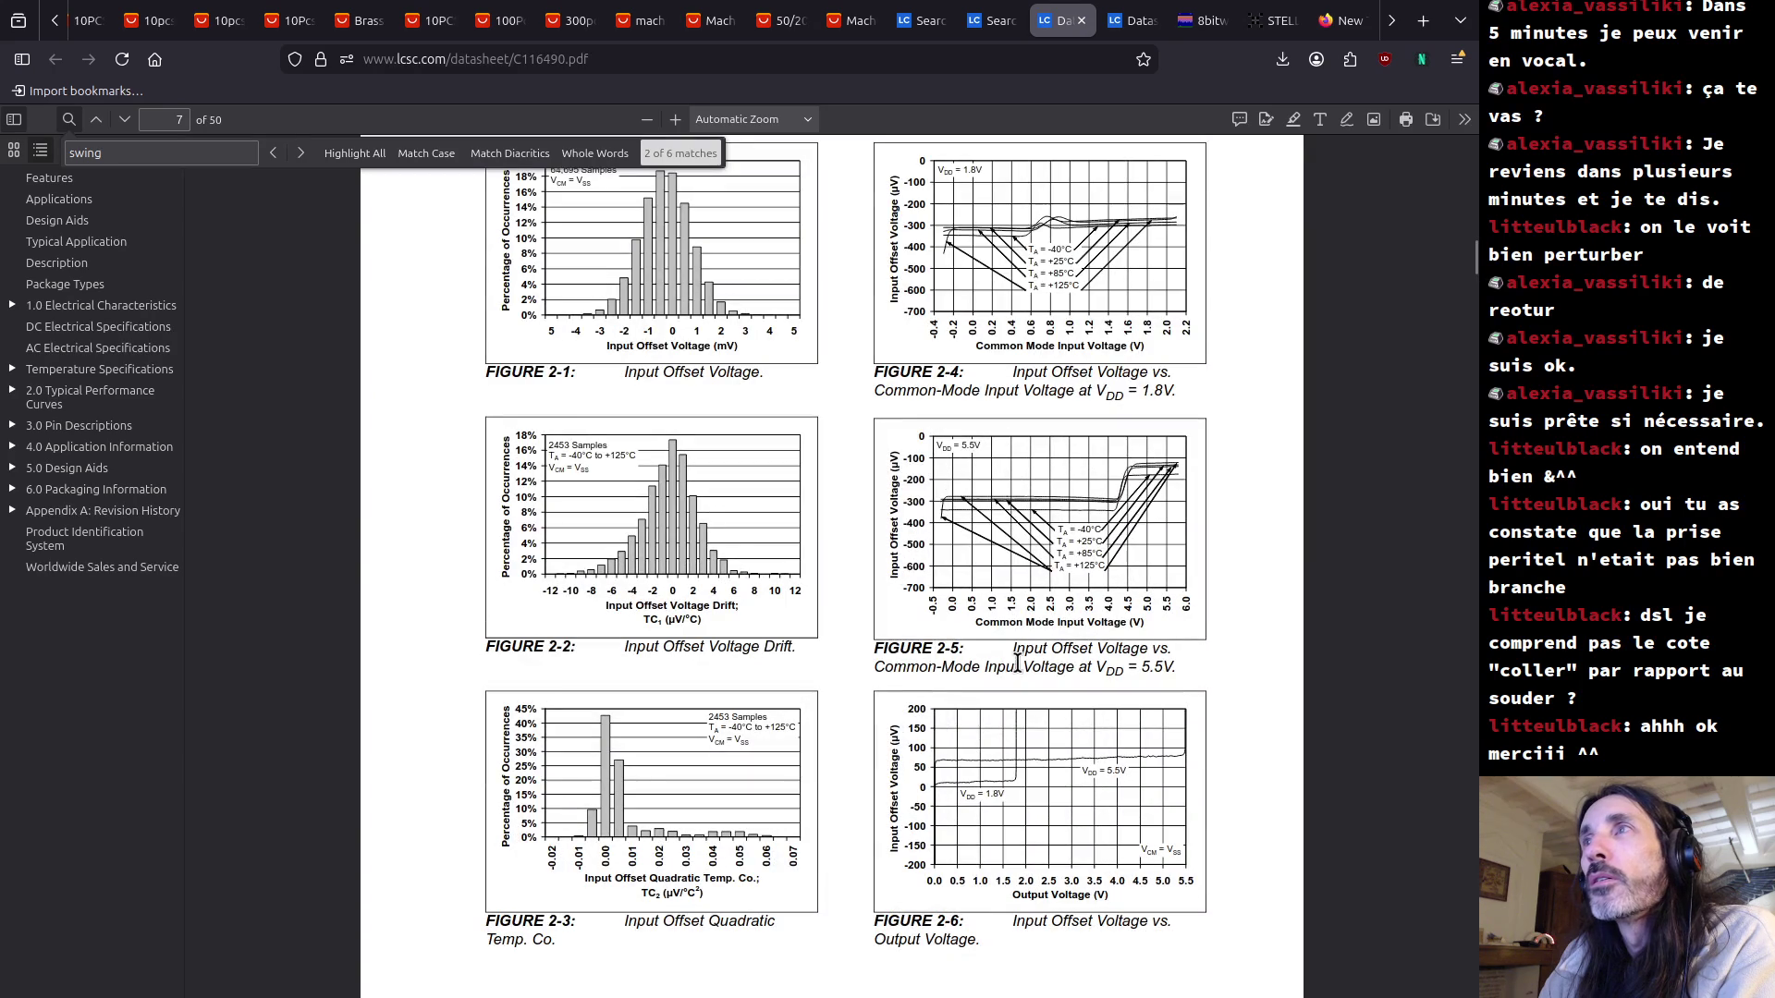
scroll(1024, 672, "down", 4)
scroll(1017, 664, "down", 2)
scroll(1017, 665, "down", 7)
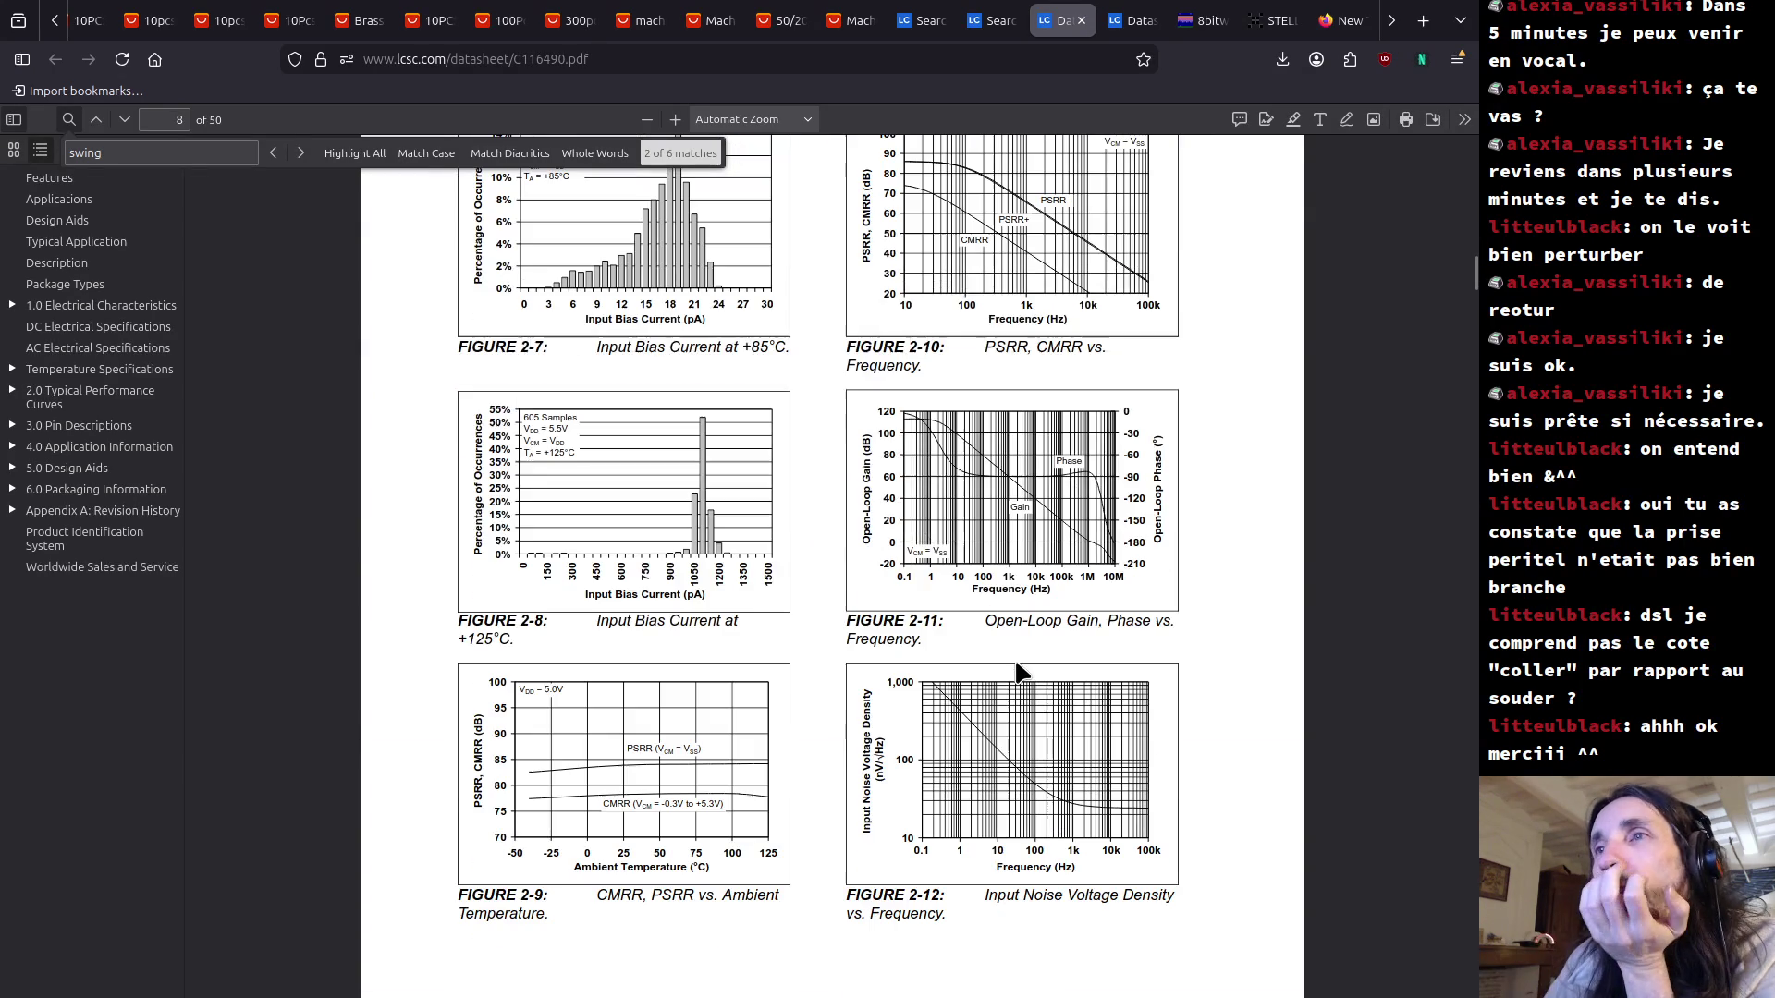
scroll(1015, 667, "down", 10)
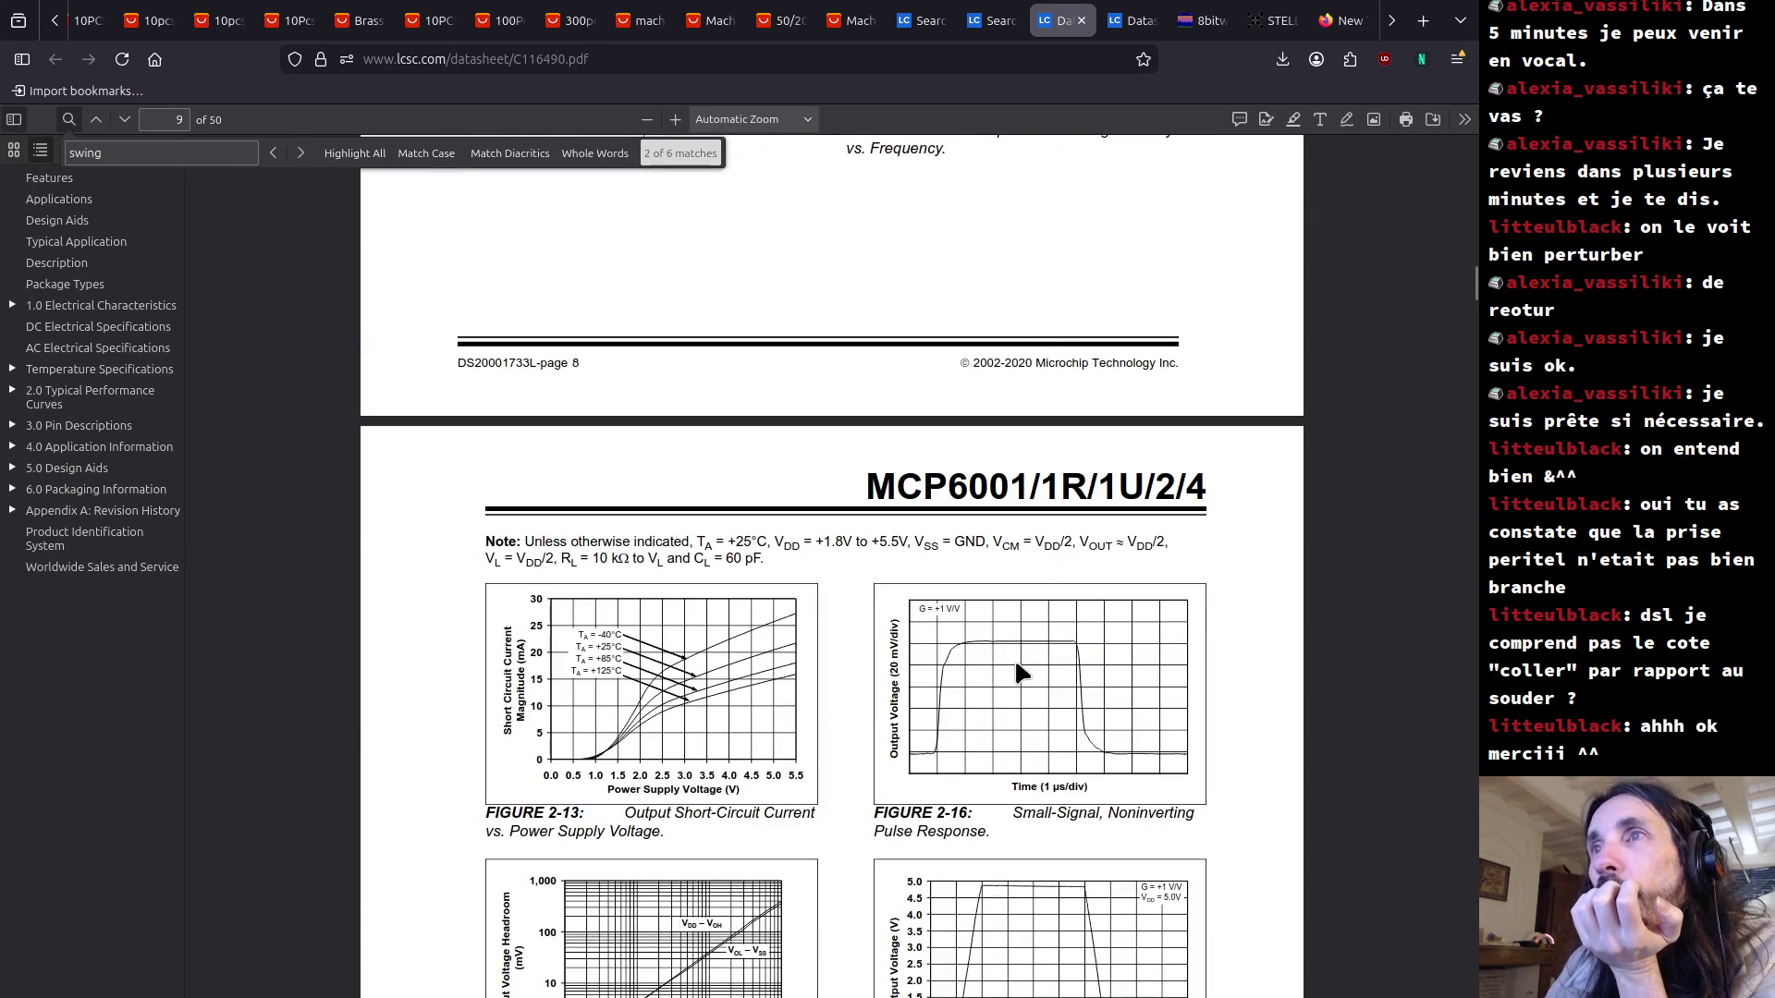
scroll(1015, 667, "down", 6)
scroll(1014, 657, "down", 3)
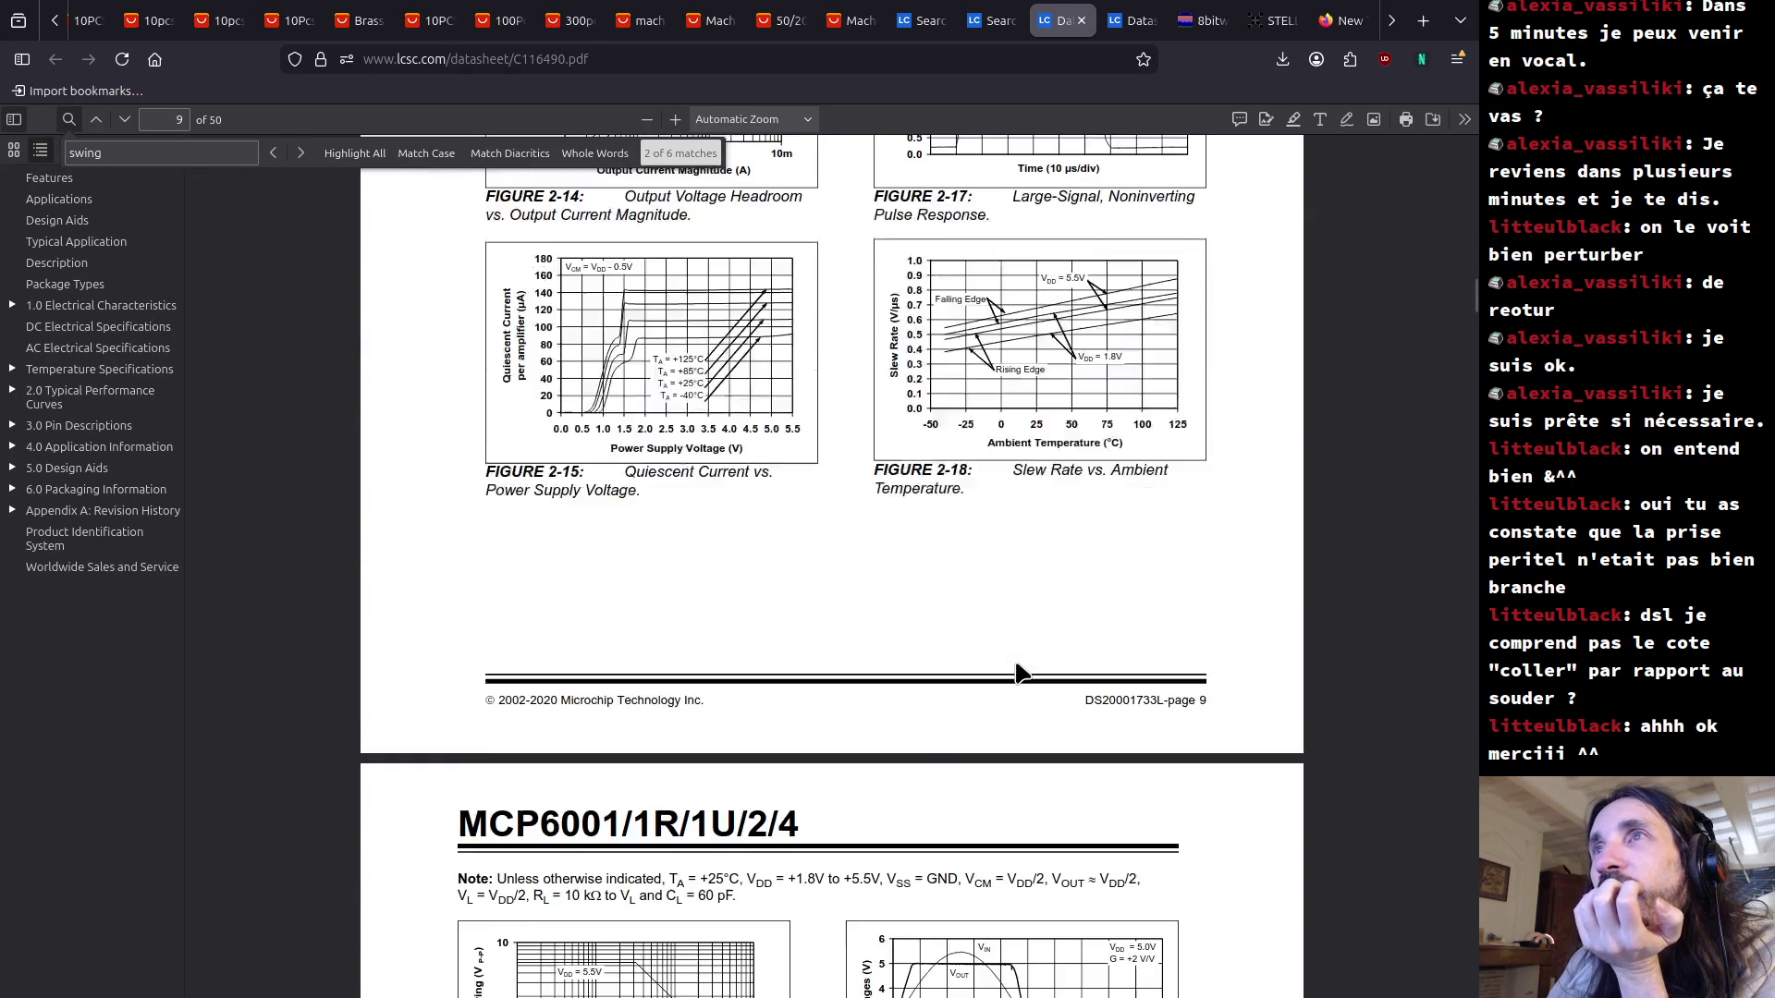
scroll(1014, 657, "down", 8)
scroll(1013, 658, "down", 9)
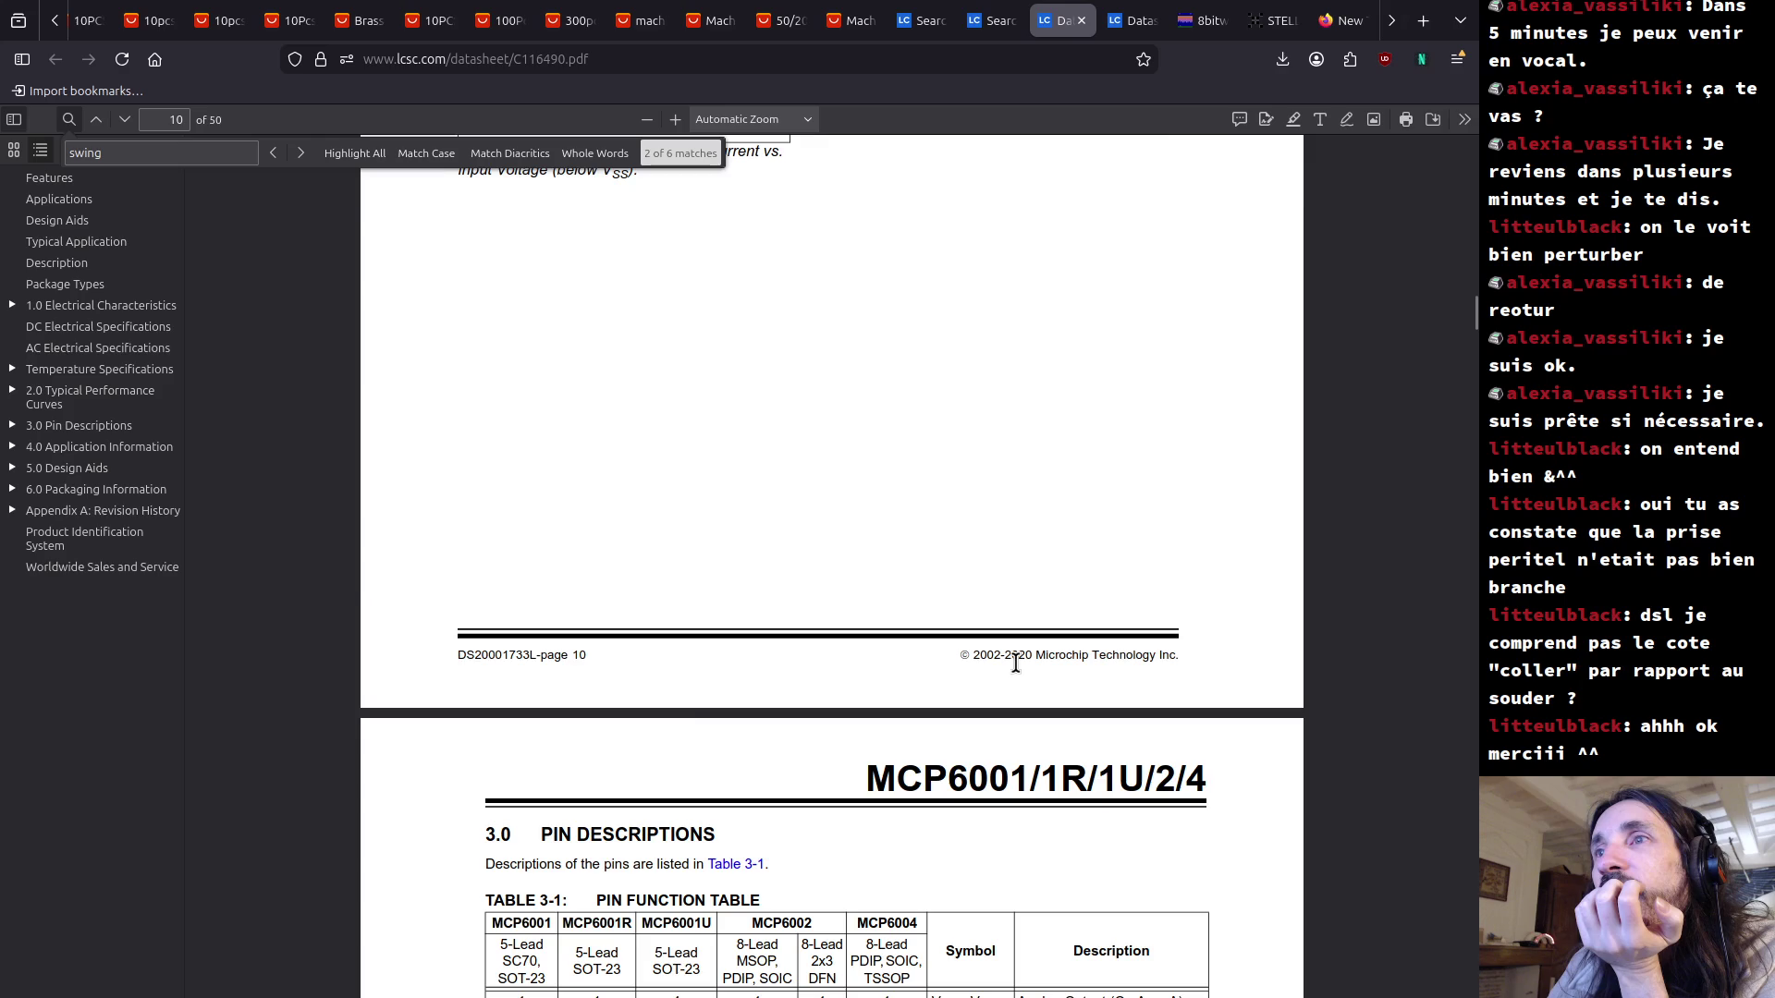
scroll(1015, 664, "down", 7)
Search the datasheet for 'mV' and briefly highlight the 25 mV figure in section 4.2.
key("ctrl+f")
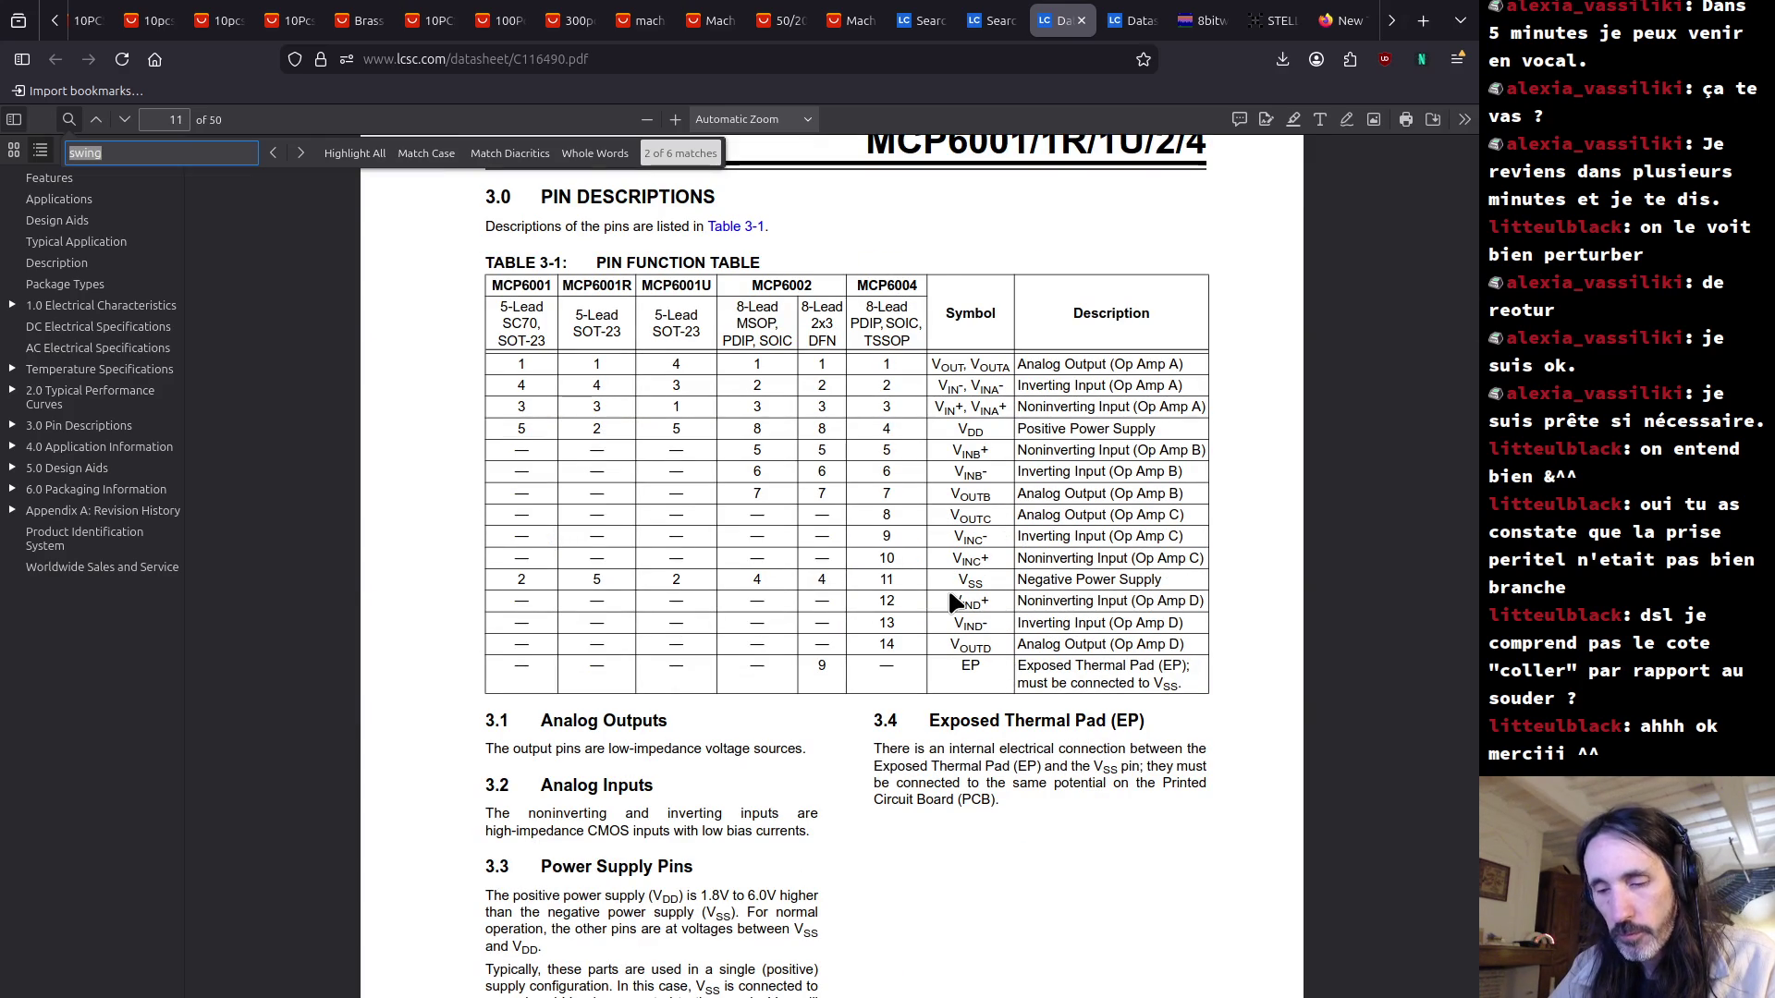
type("mV")
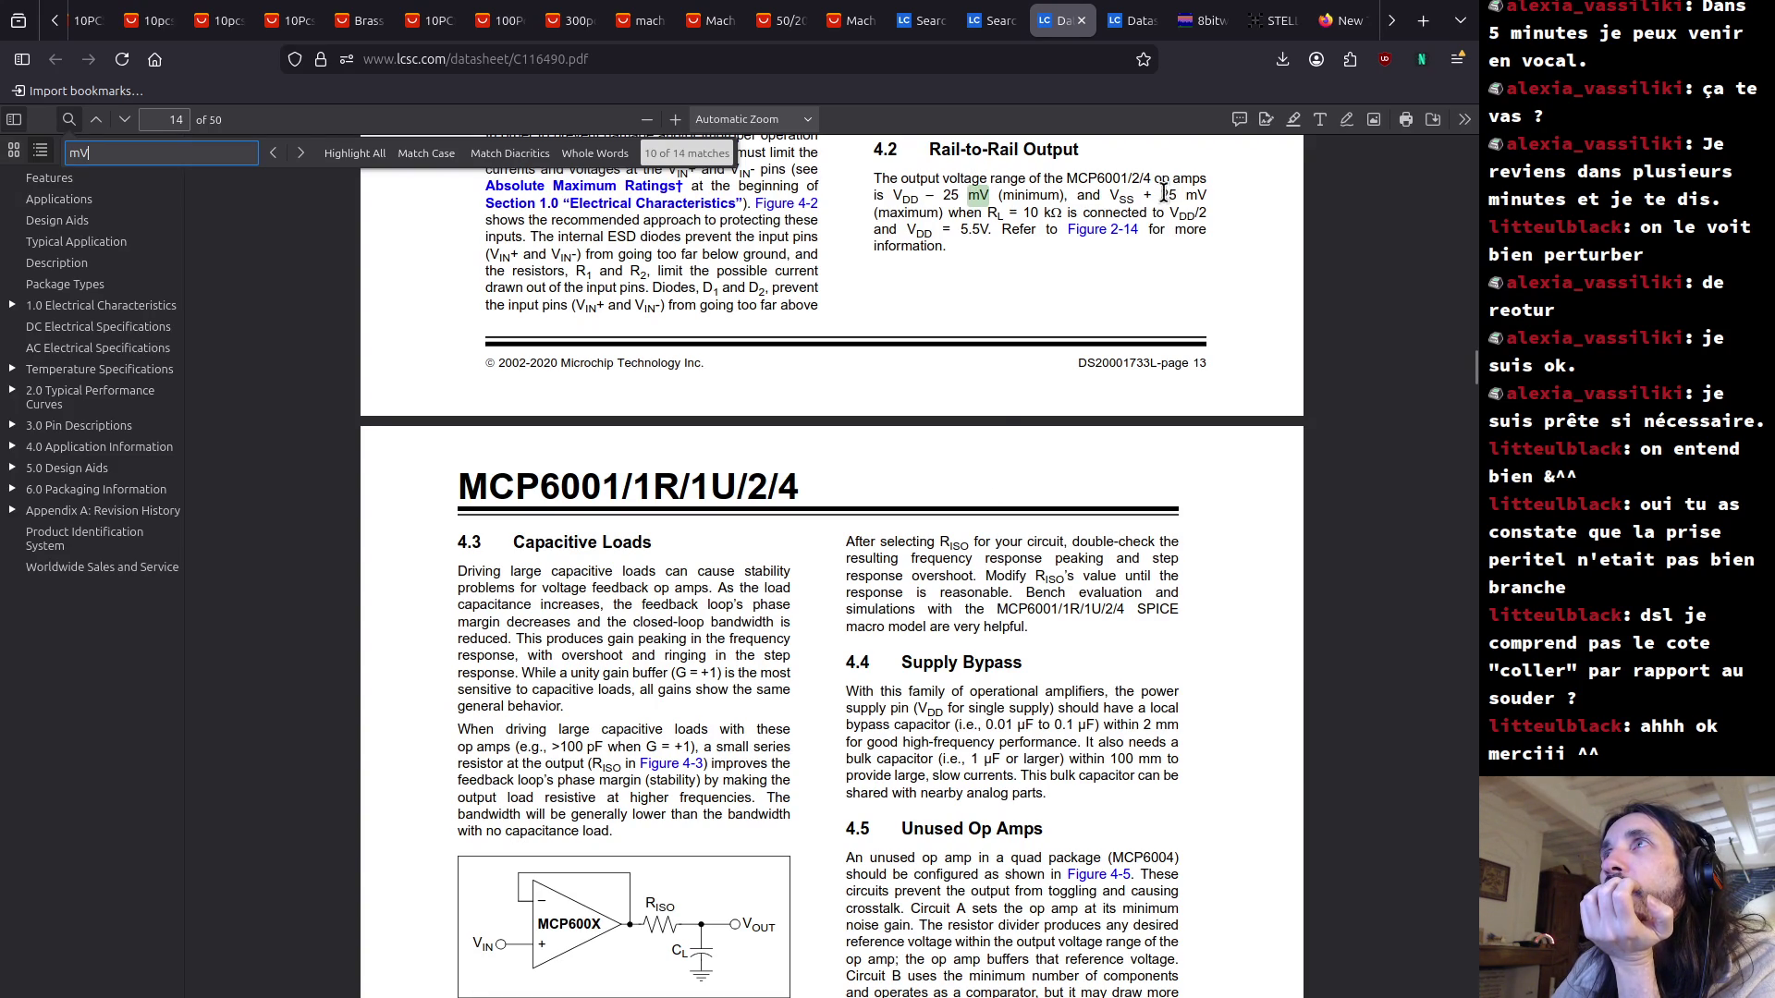
left_click_drag(1206, 196, 1110, 196)
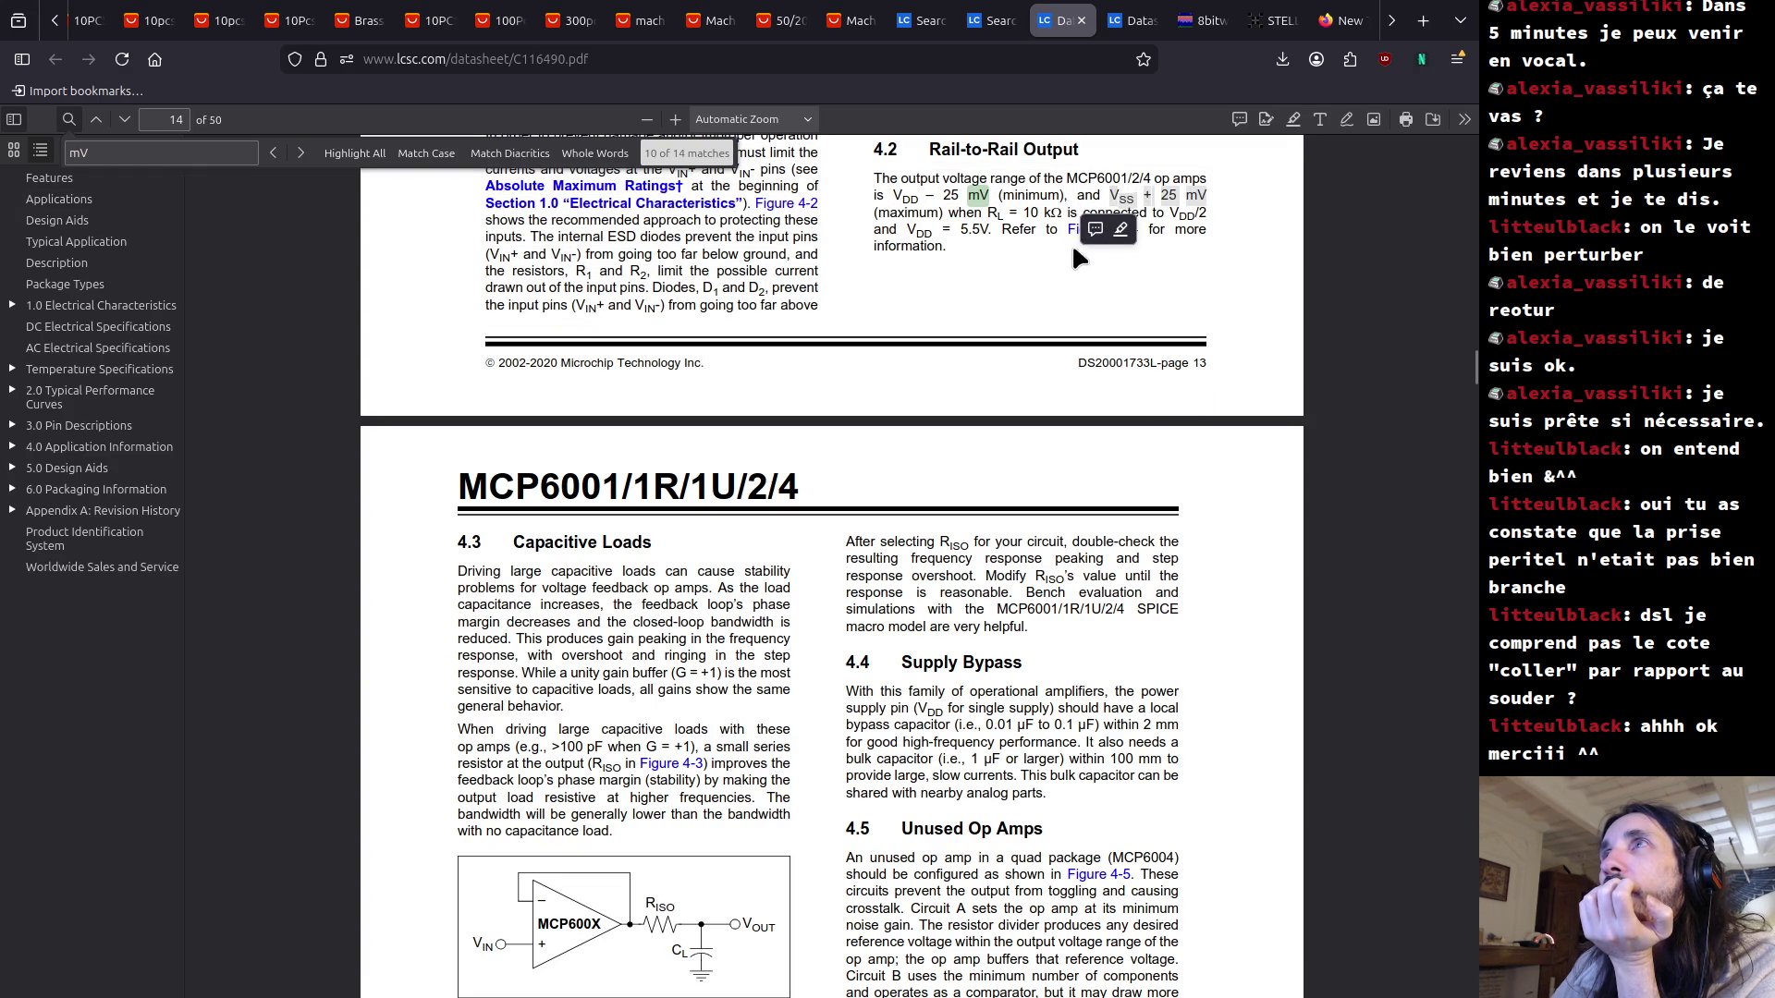
left_click(990, 255)
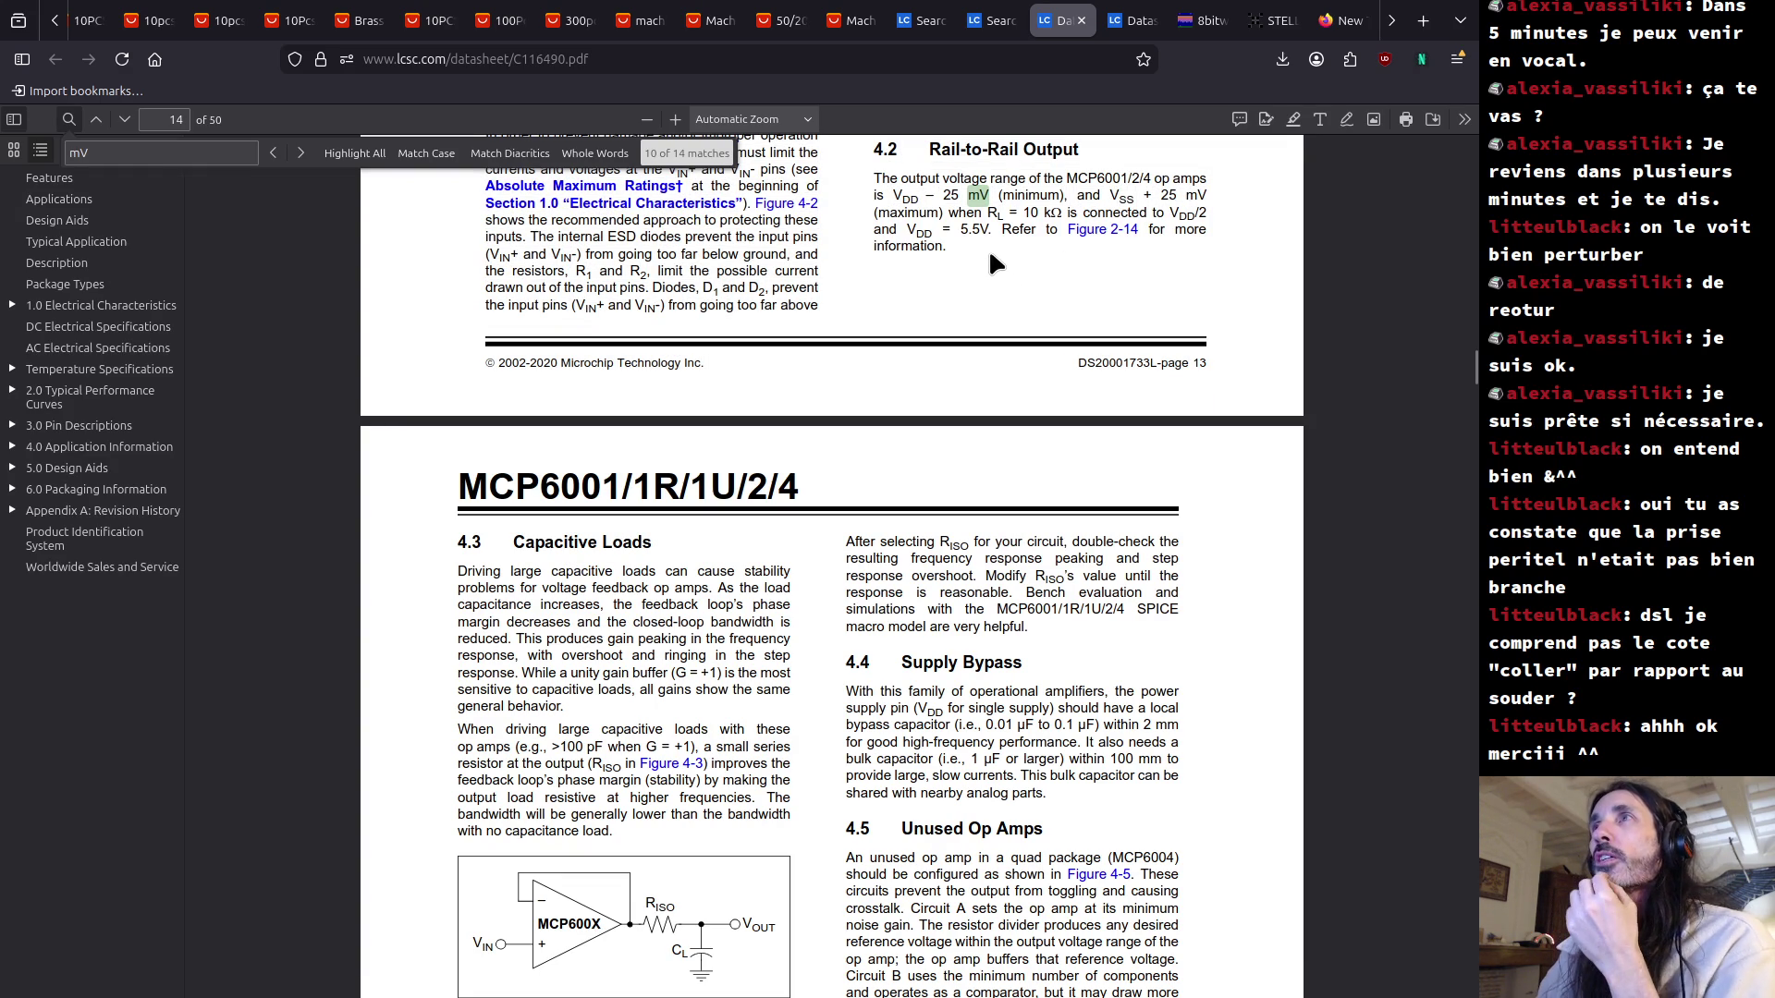
scroll(988, 259, "up", 5)
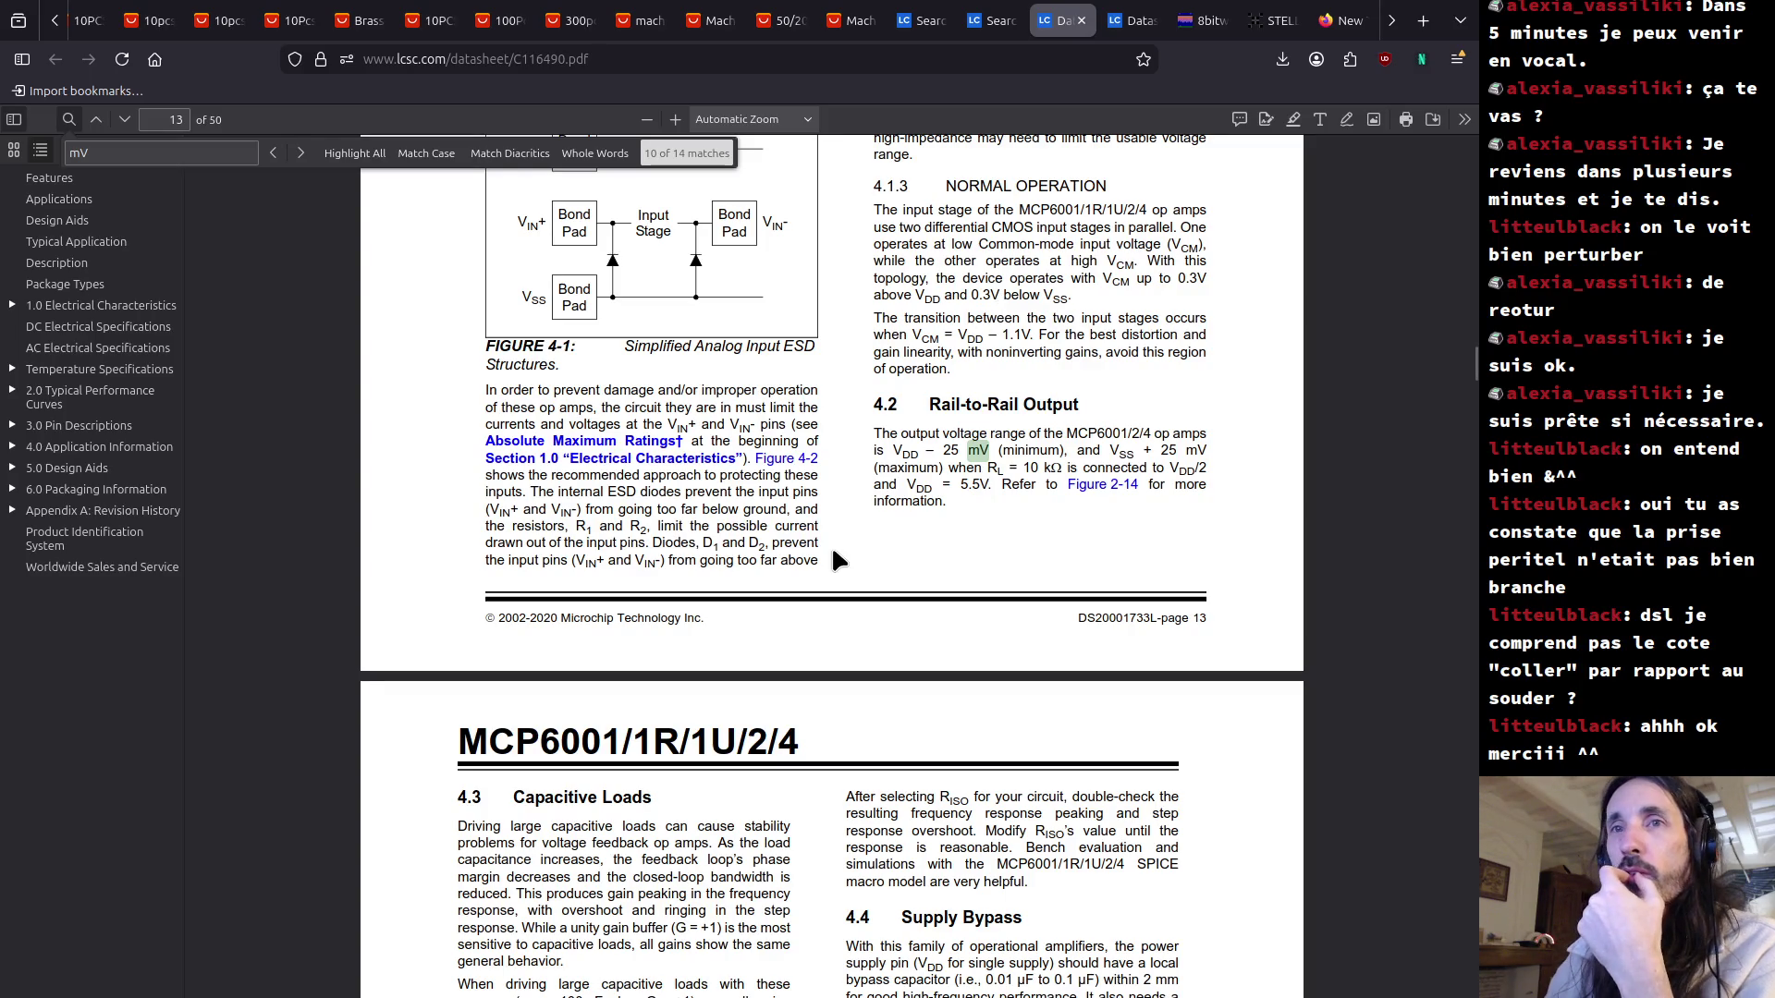
scroll(830, 546, "down", 12)
scroll(967, 407, "up", 7)
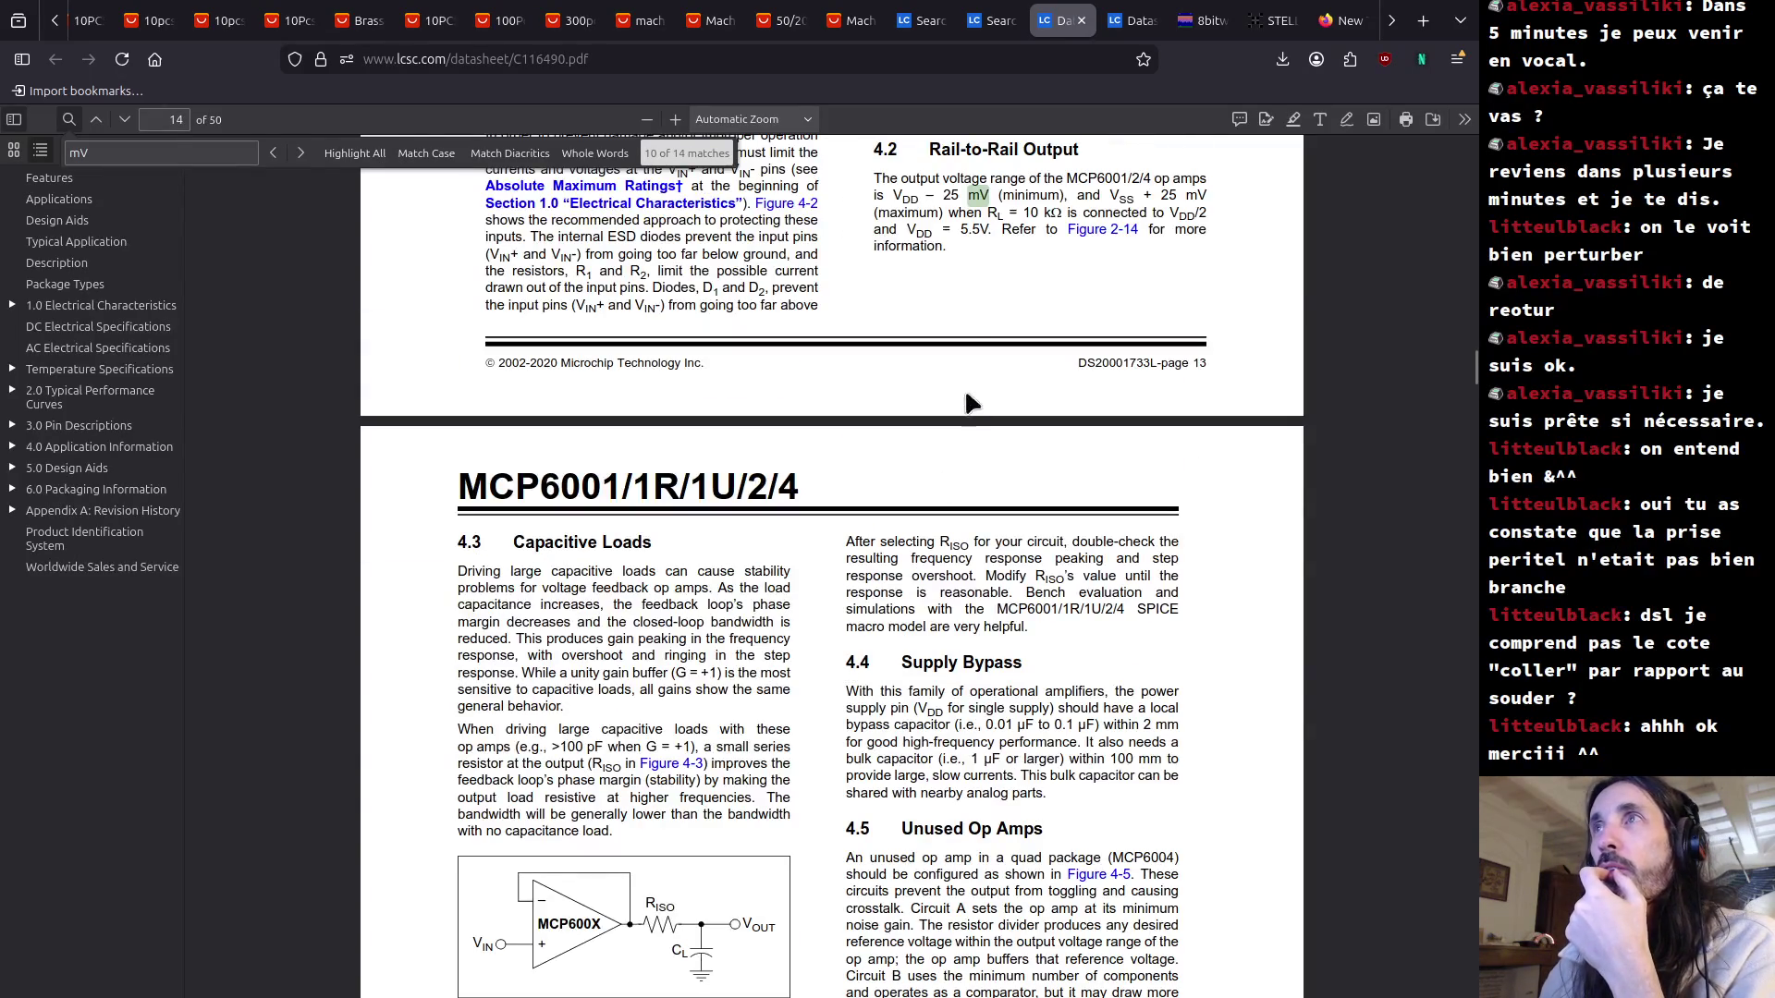
Re-enter 'mv' and step through the matches, wrapping around, to match 7 of 14 on page 7.
key("ctrl+f")
type("mv")
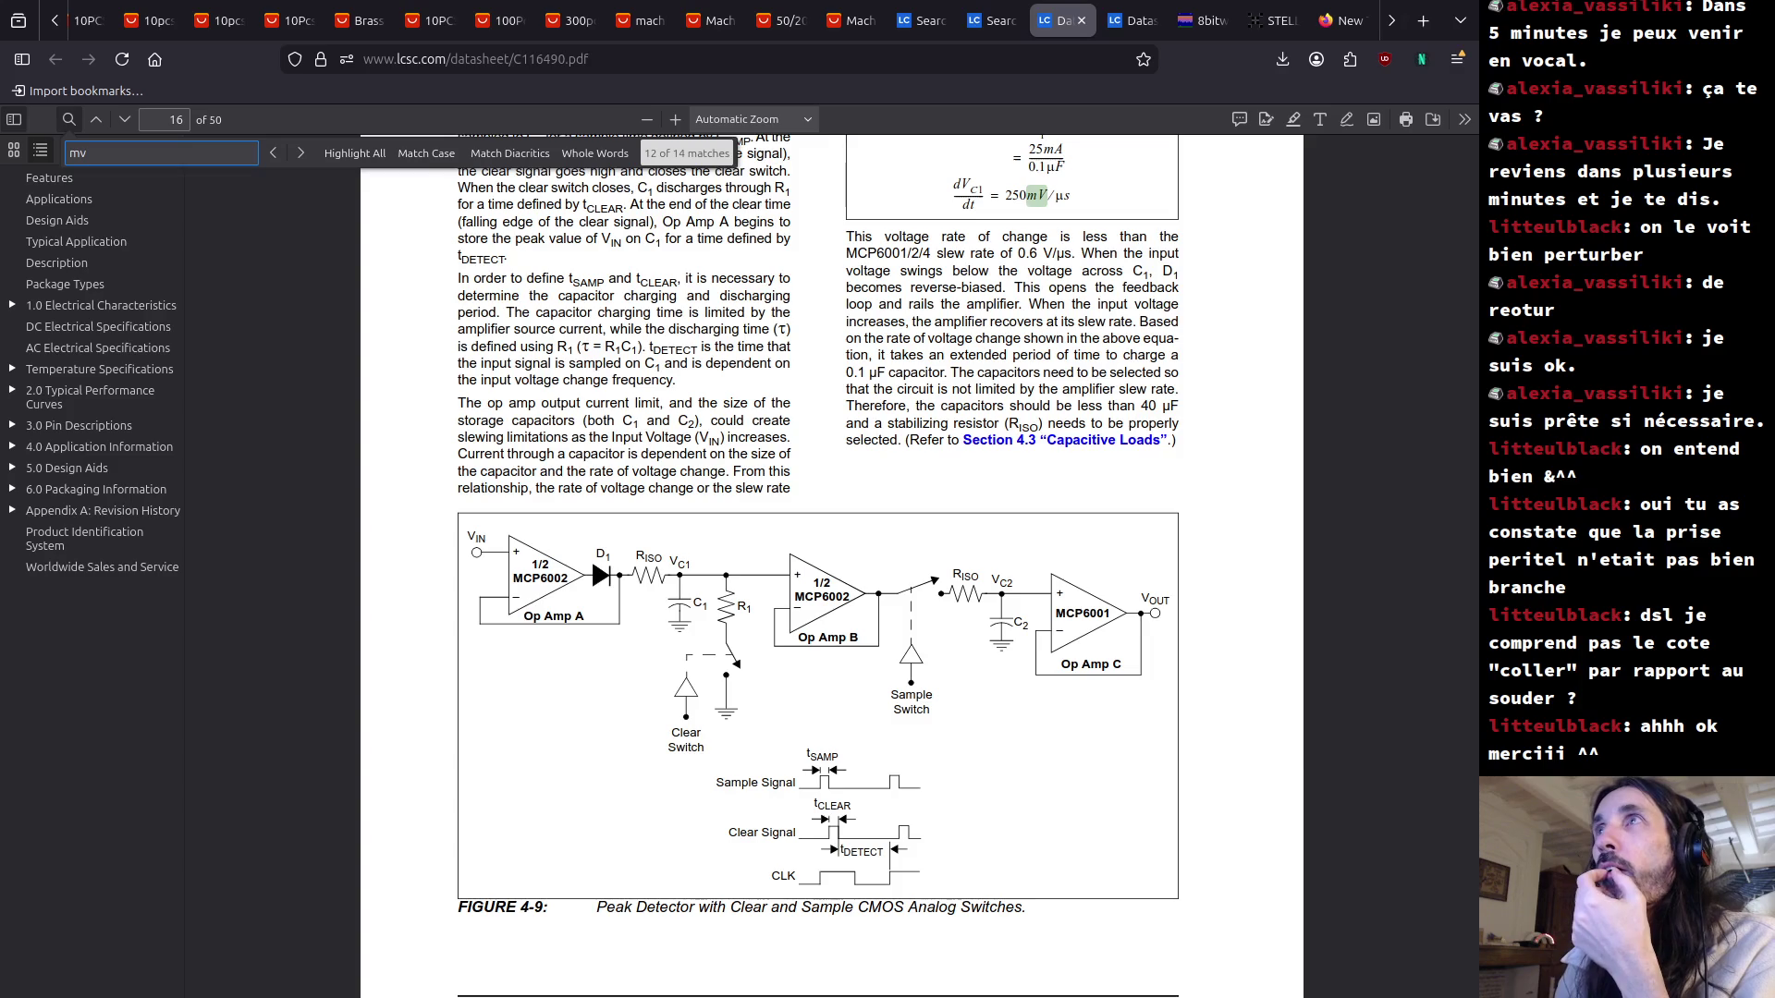
key("Return")
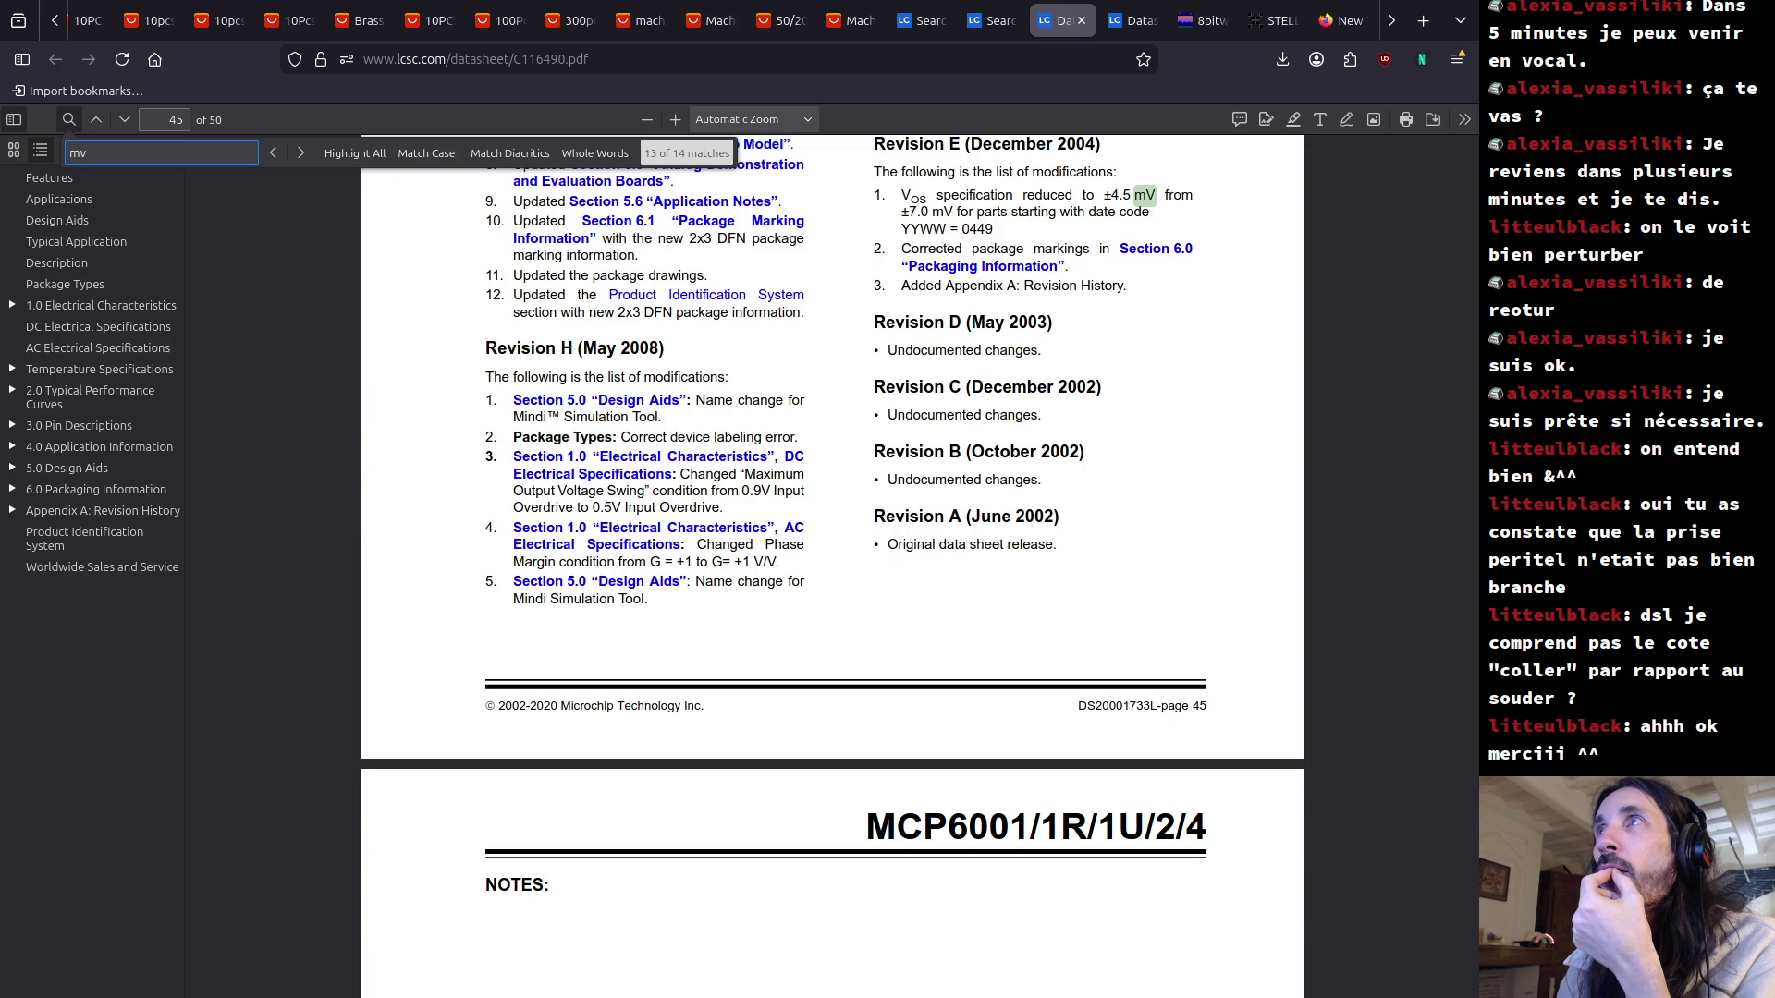
key("Return")
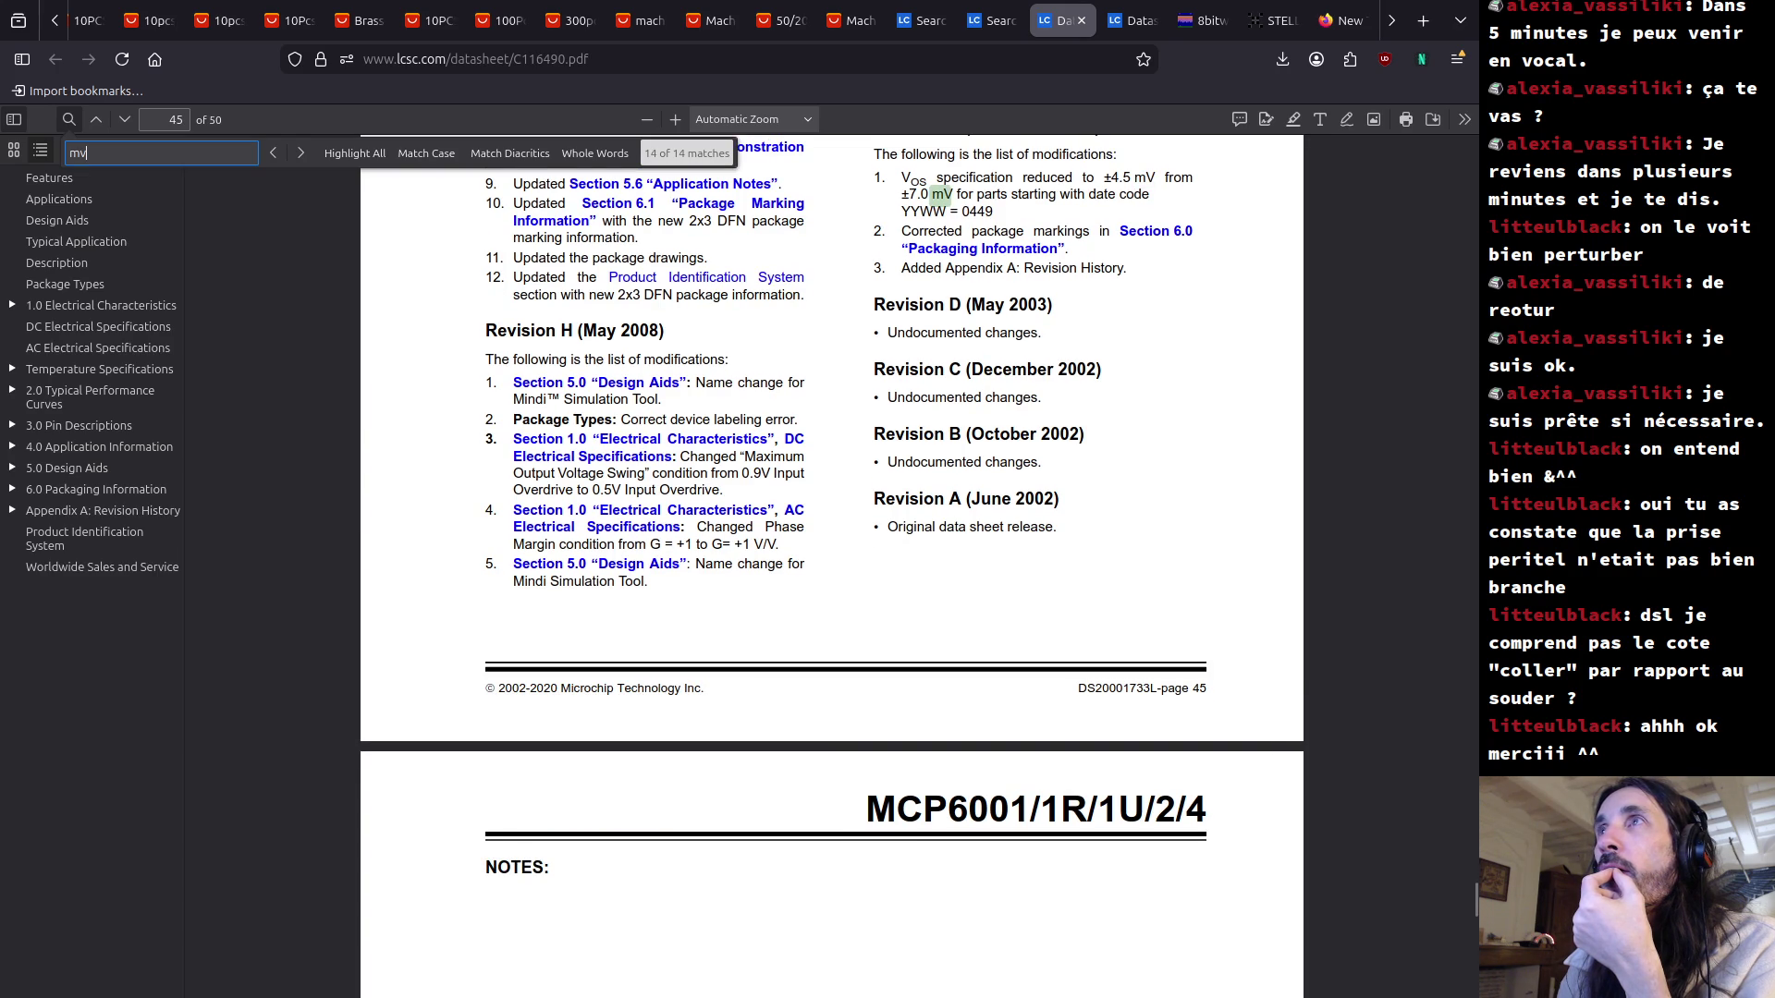
key("Return")
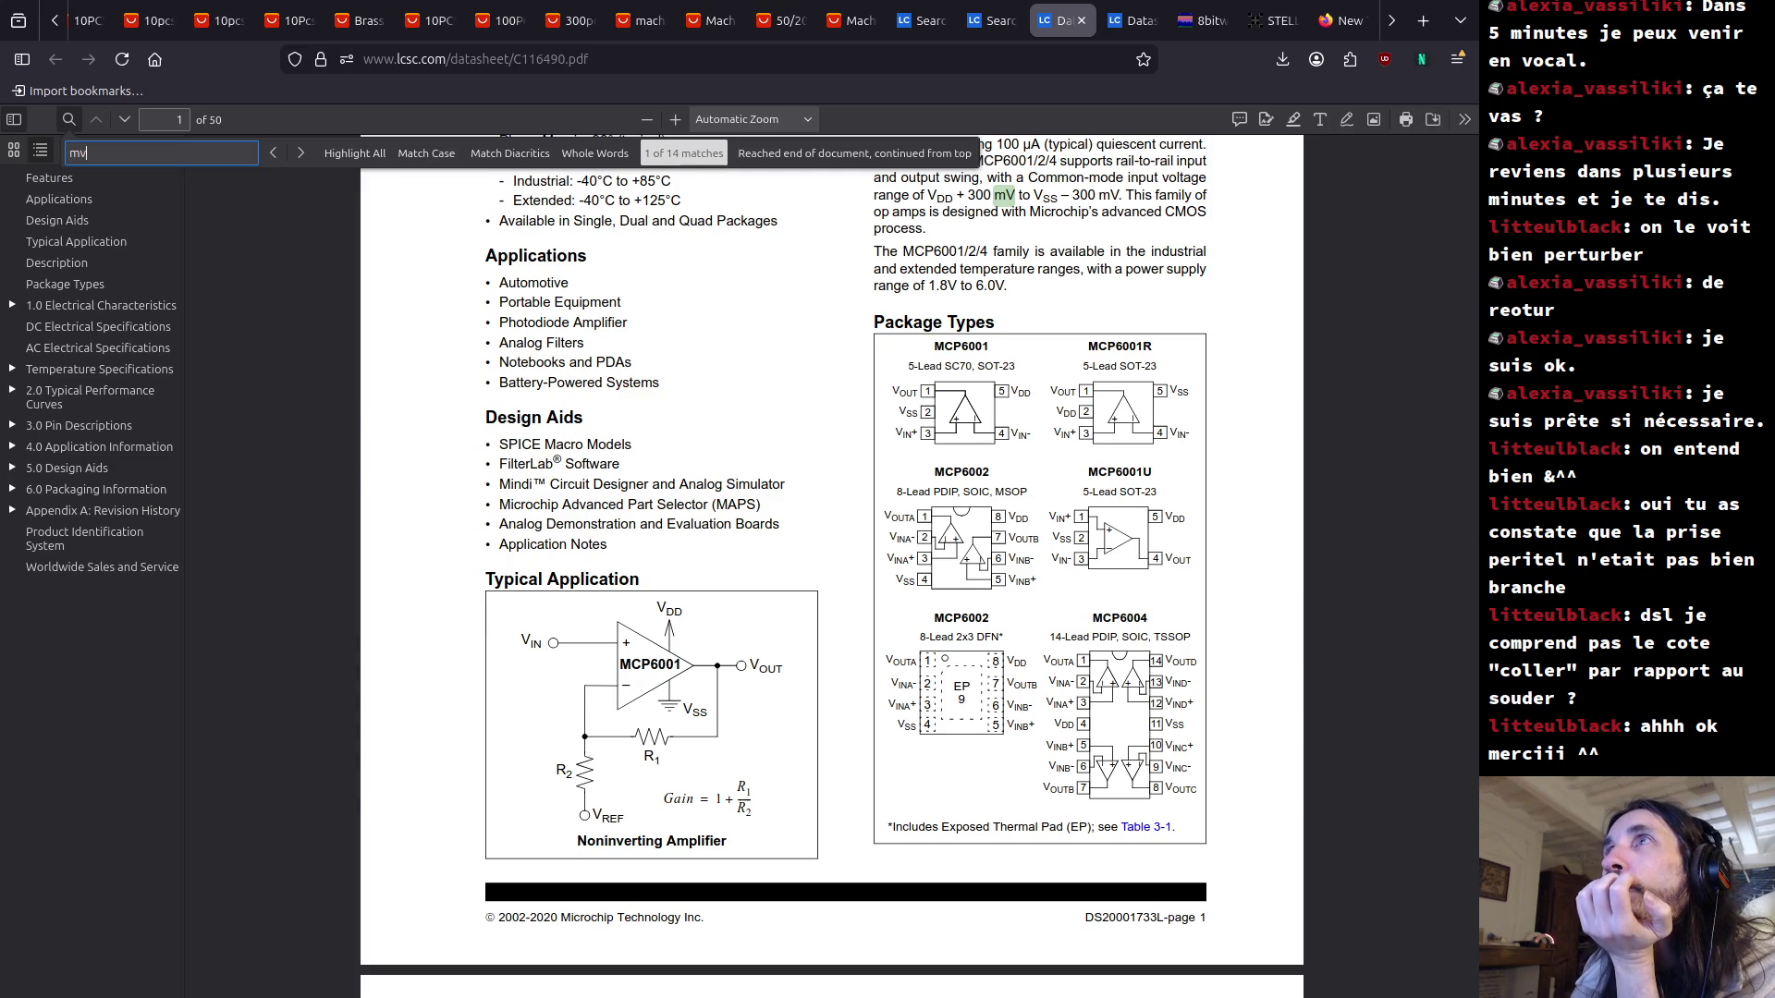
key("Return")
key("Return")
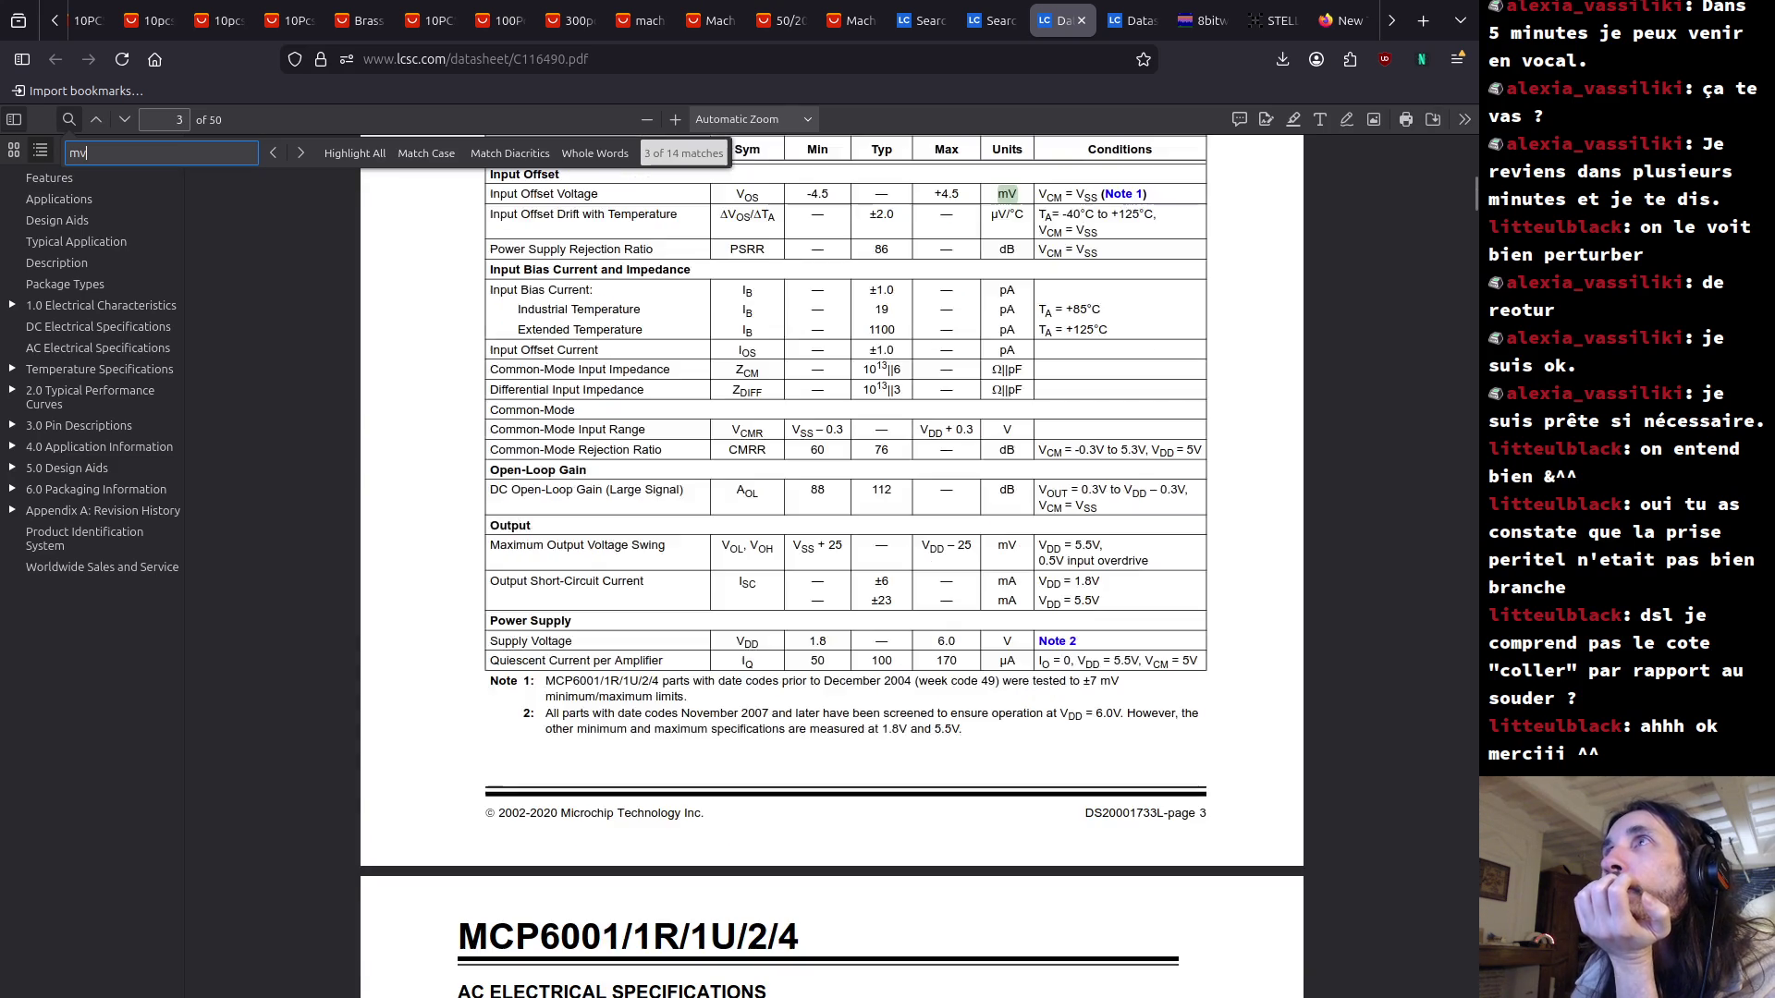
key("Return")
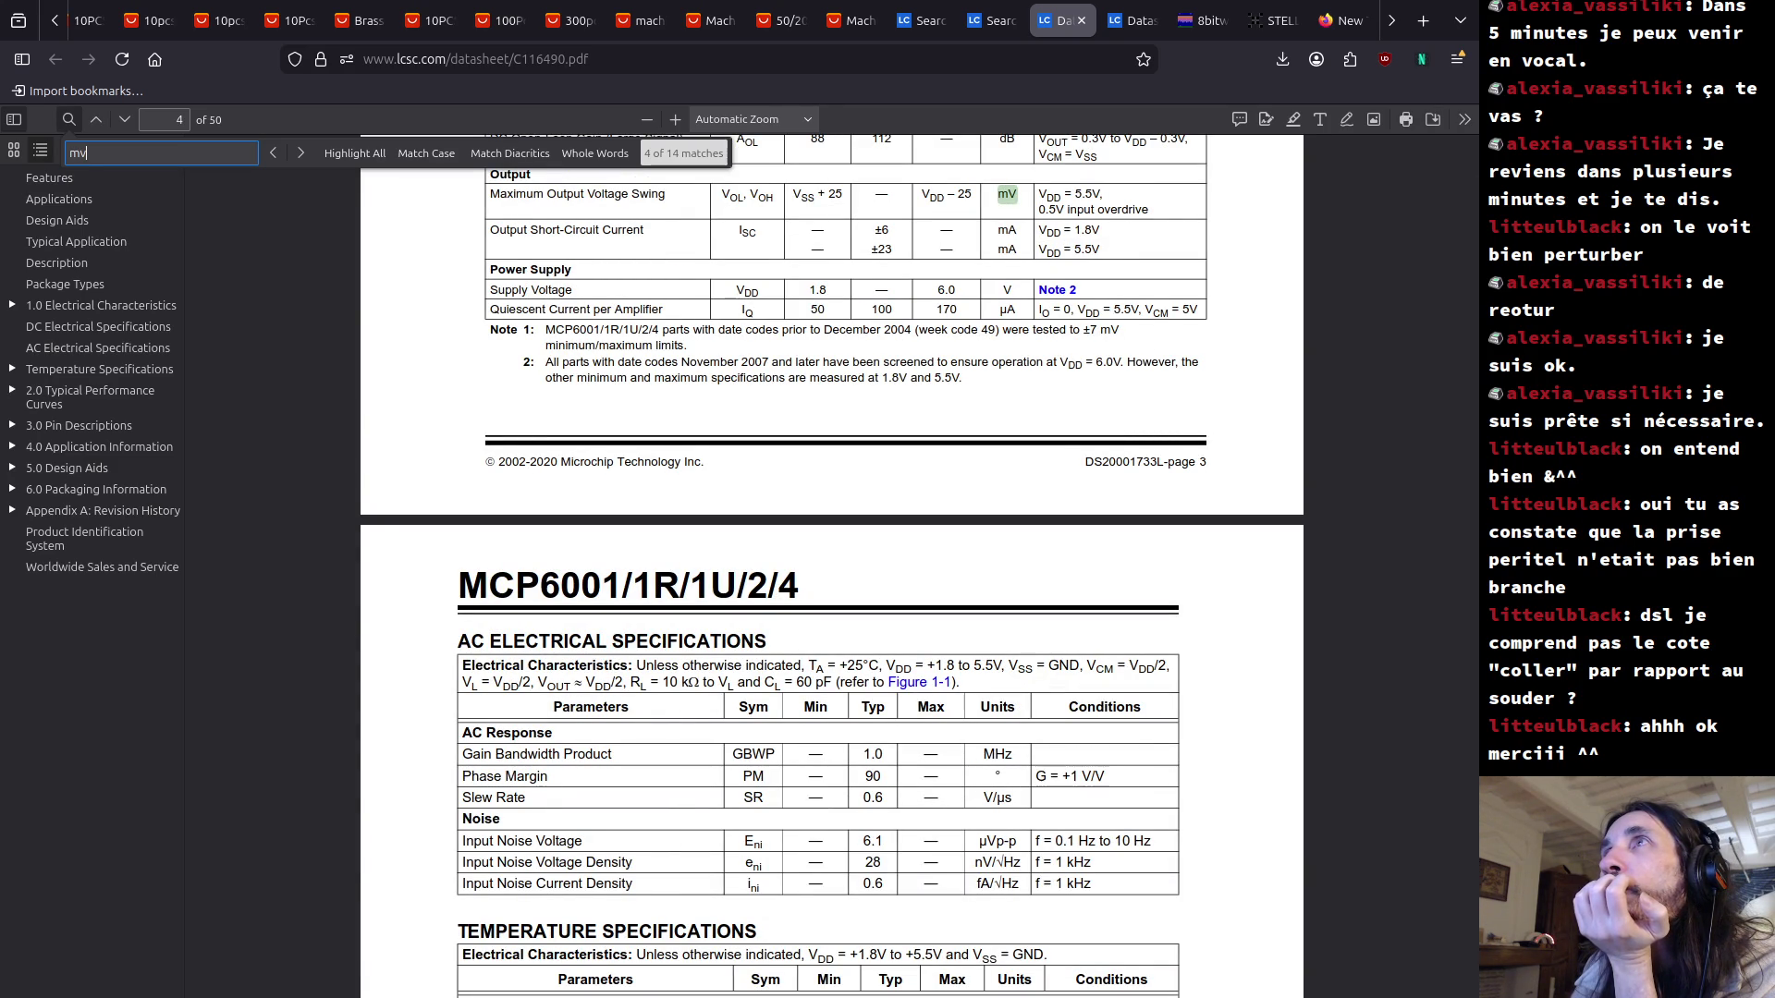
key("Return")
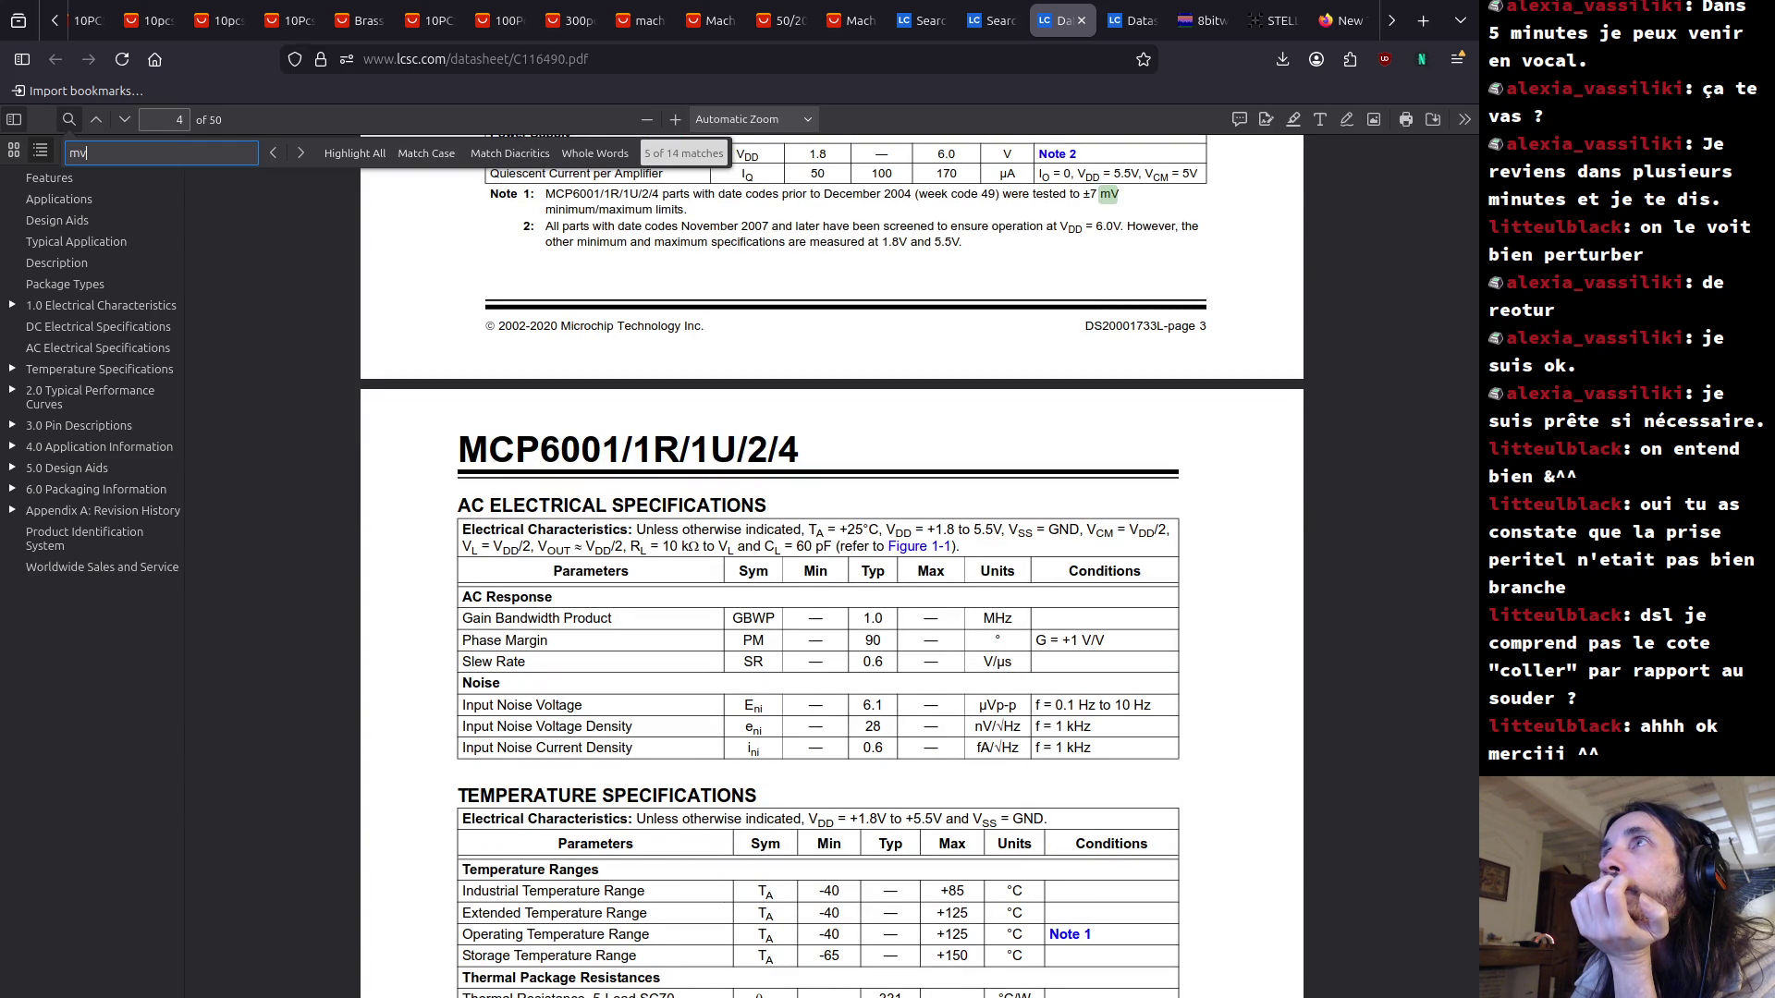
key("Return")
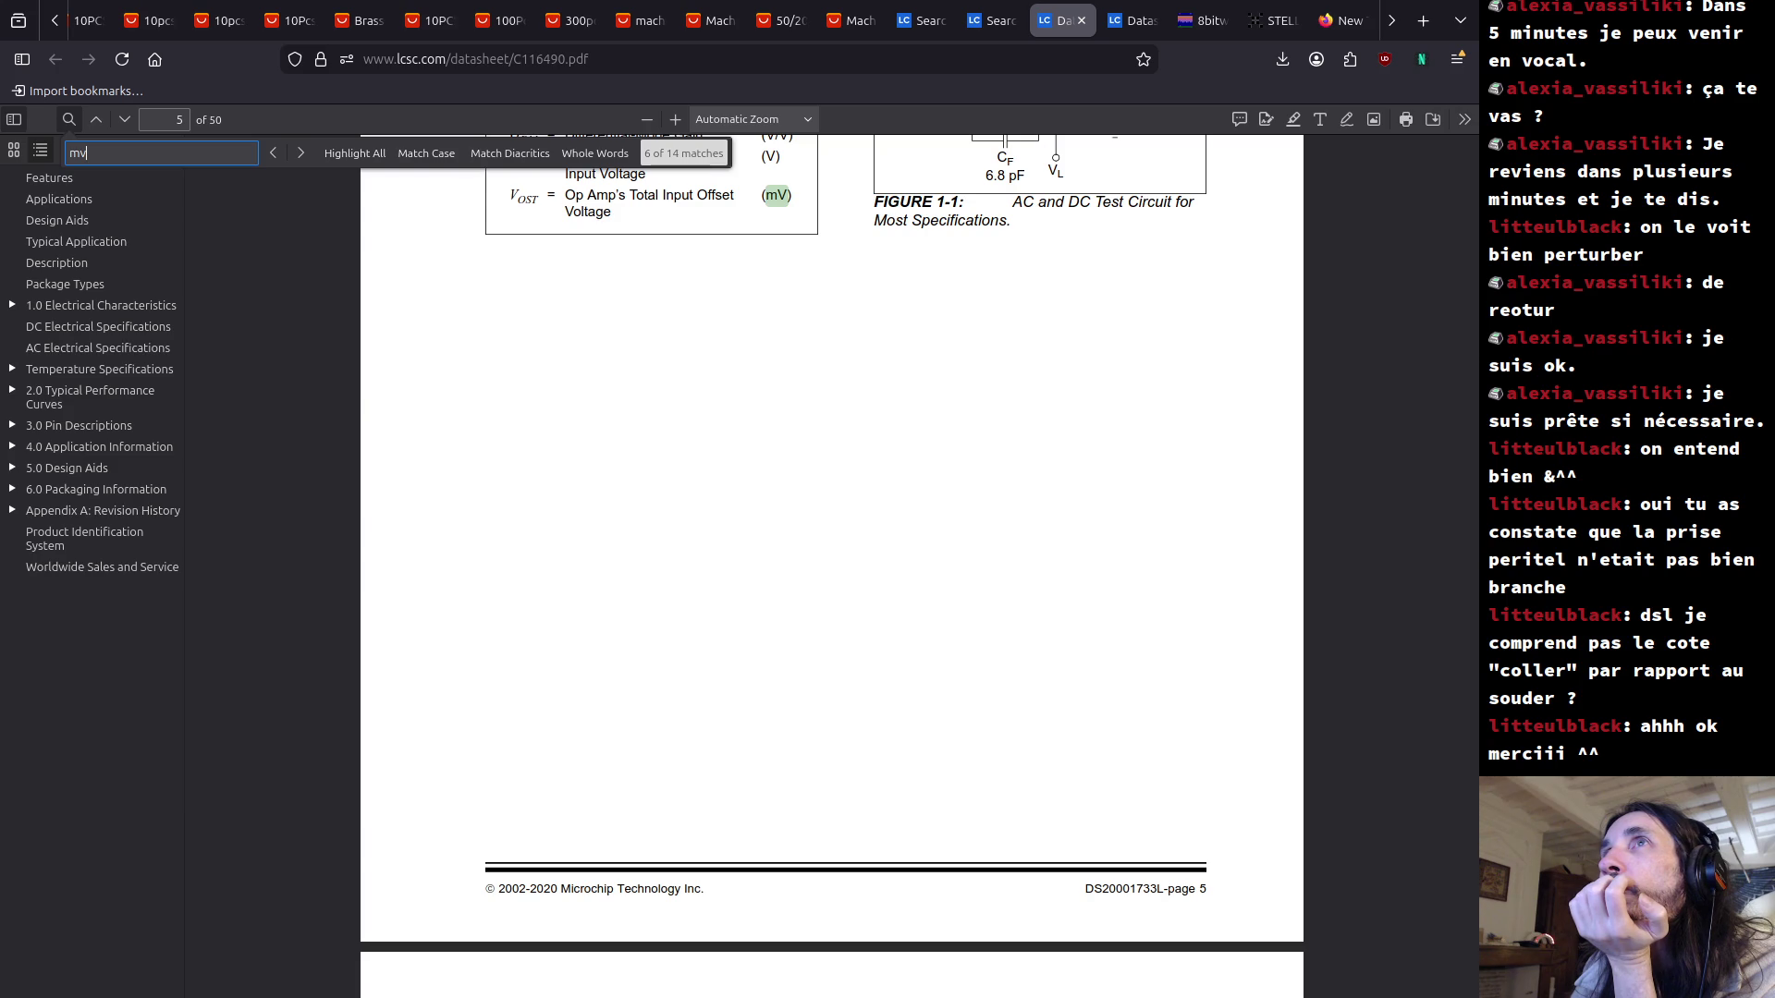
key("Return")
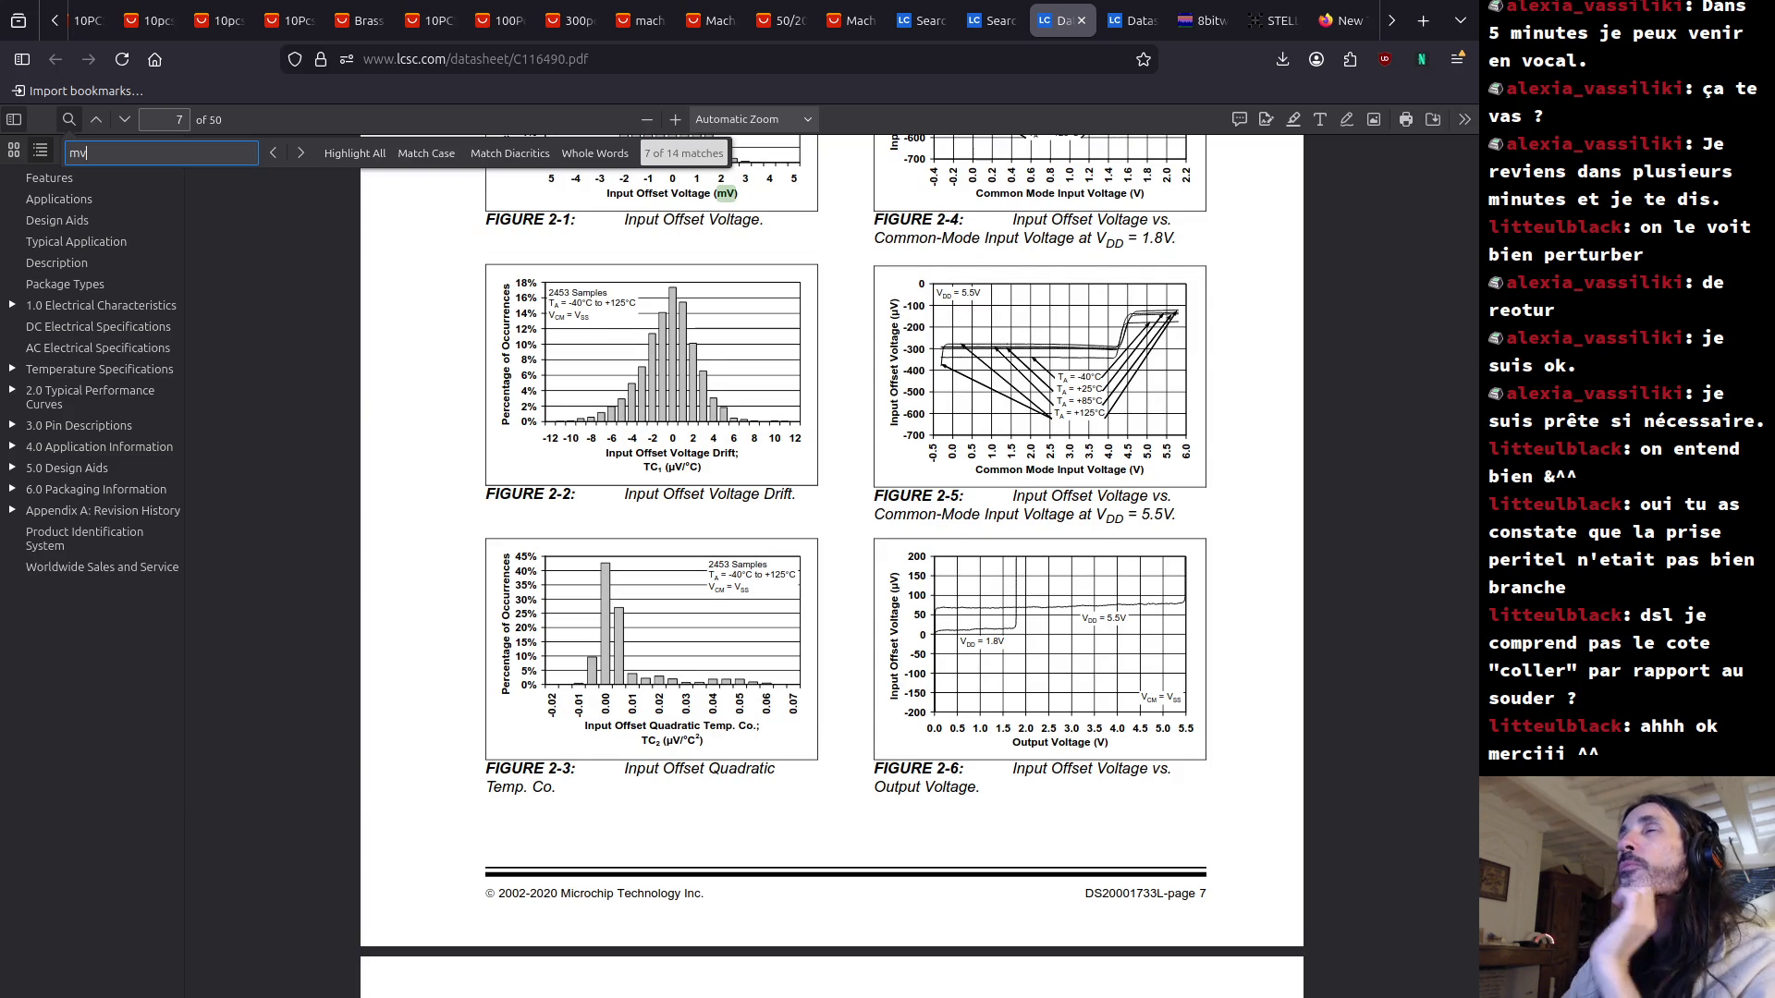
scroll(1017, 518, "up", 4)
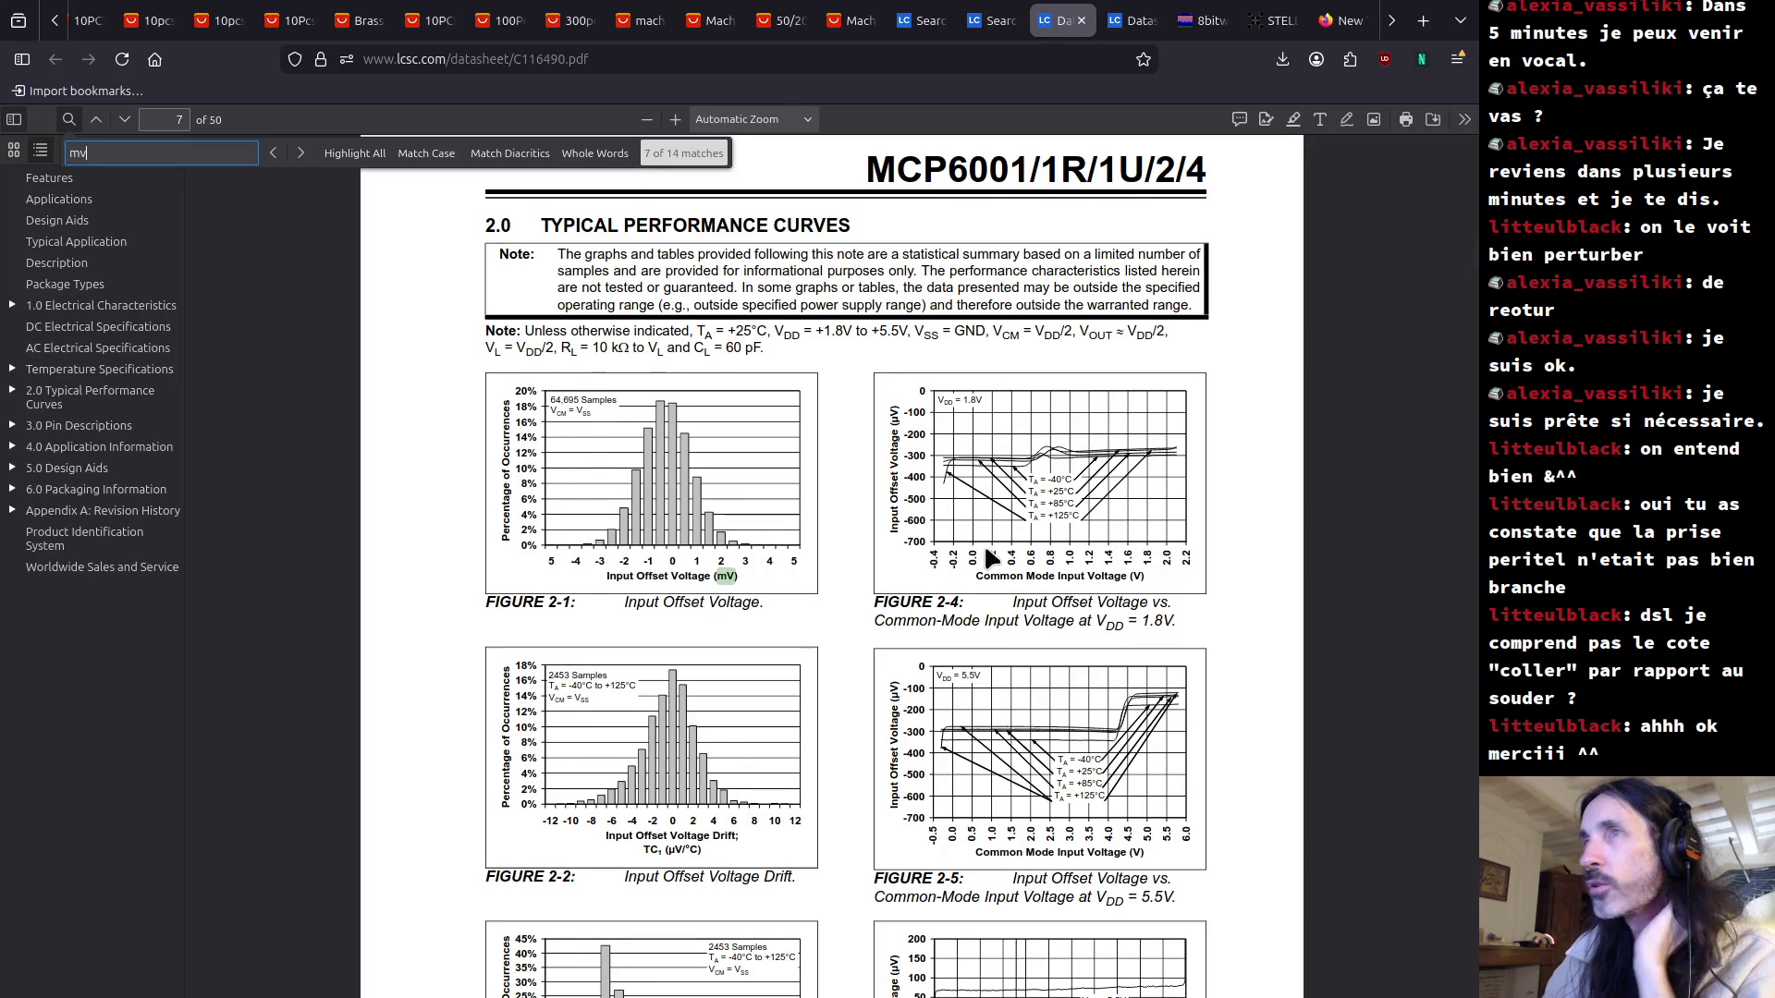
Advance the mV search to match 10 of 14, section 4.2's VDD − 25 mV statement.
key("Return")
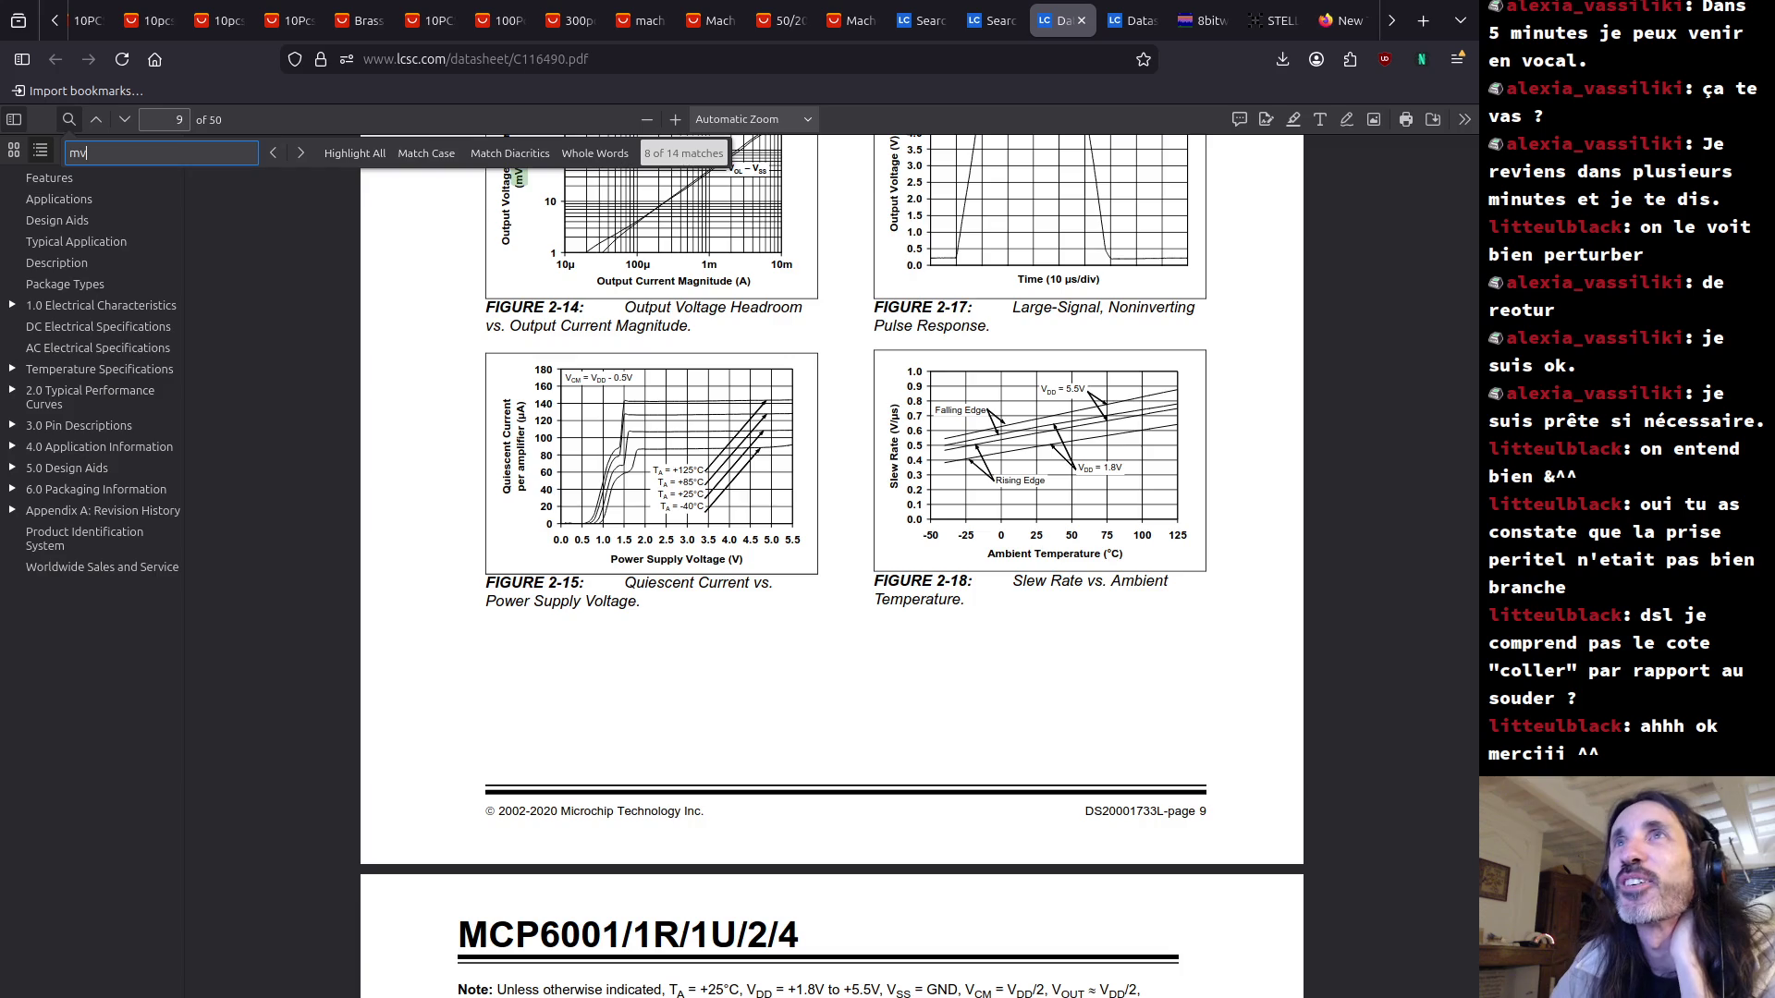
scroll(886, 623, "up", 3)
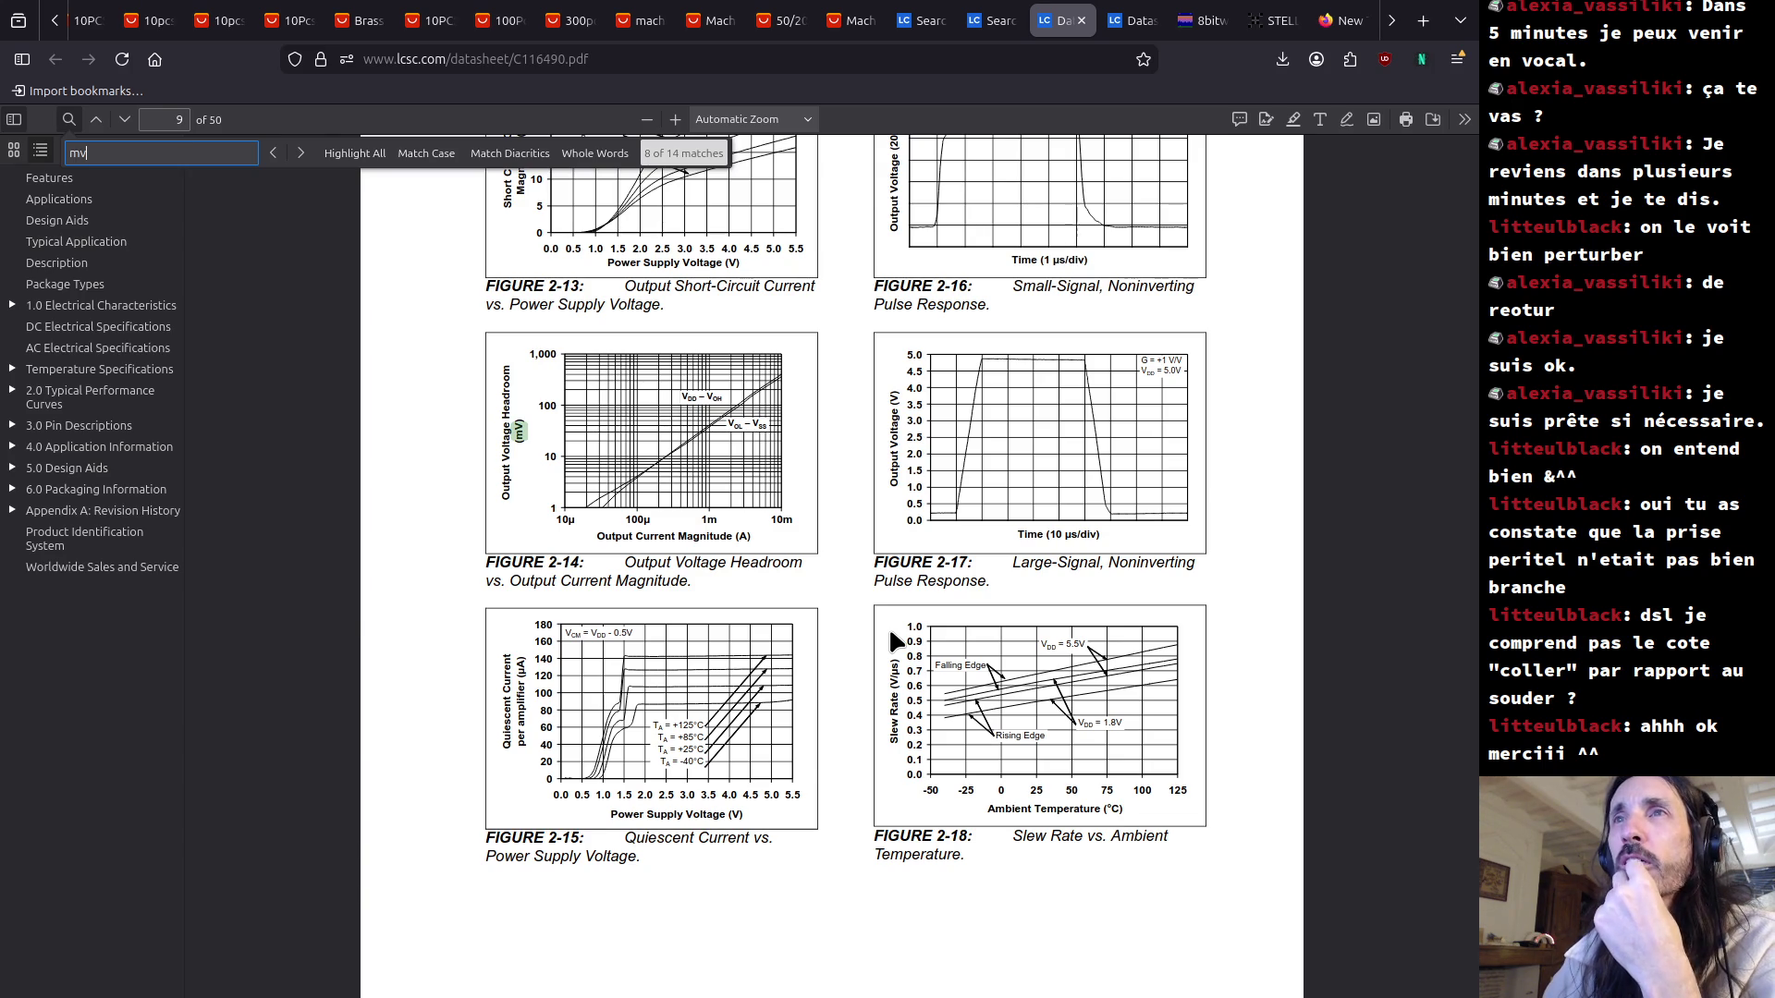
key("Return")
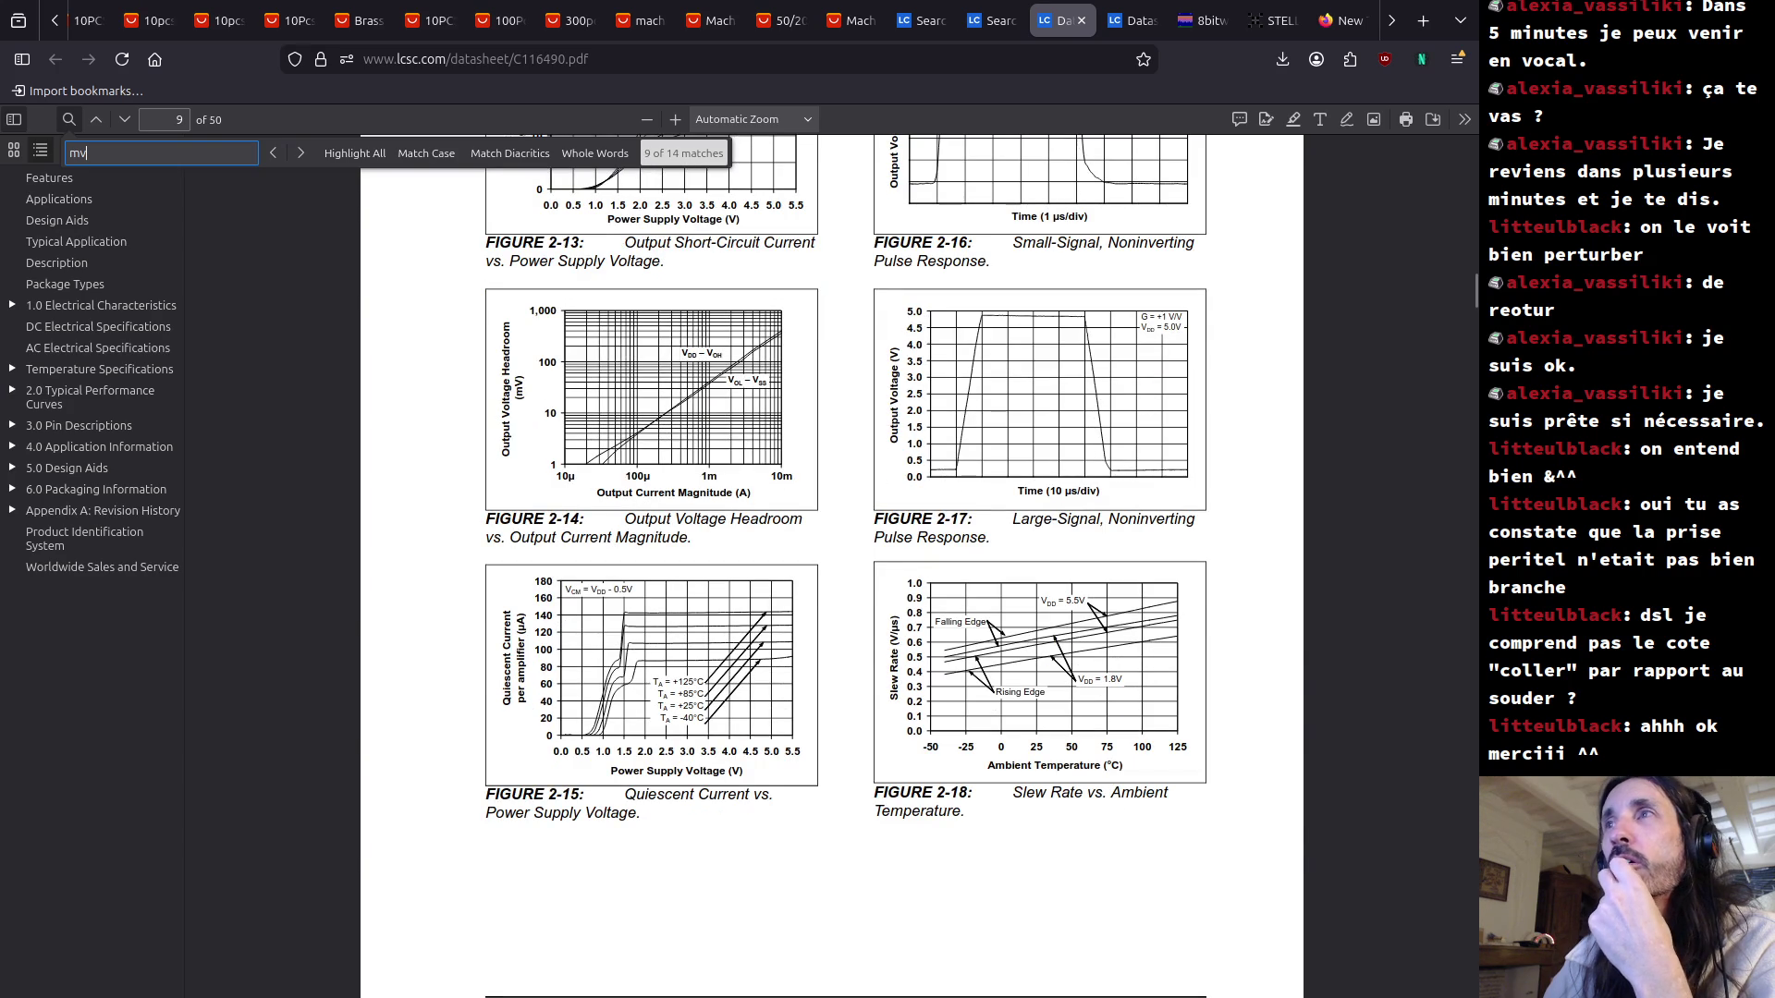
key("Return")
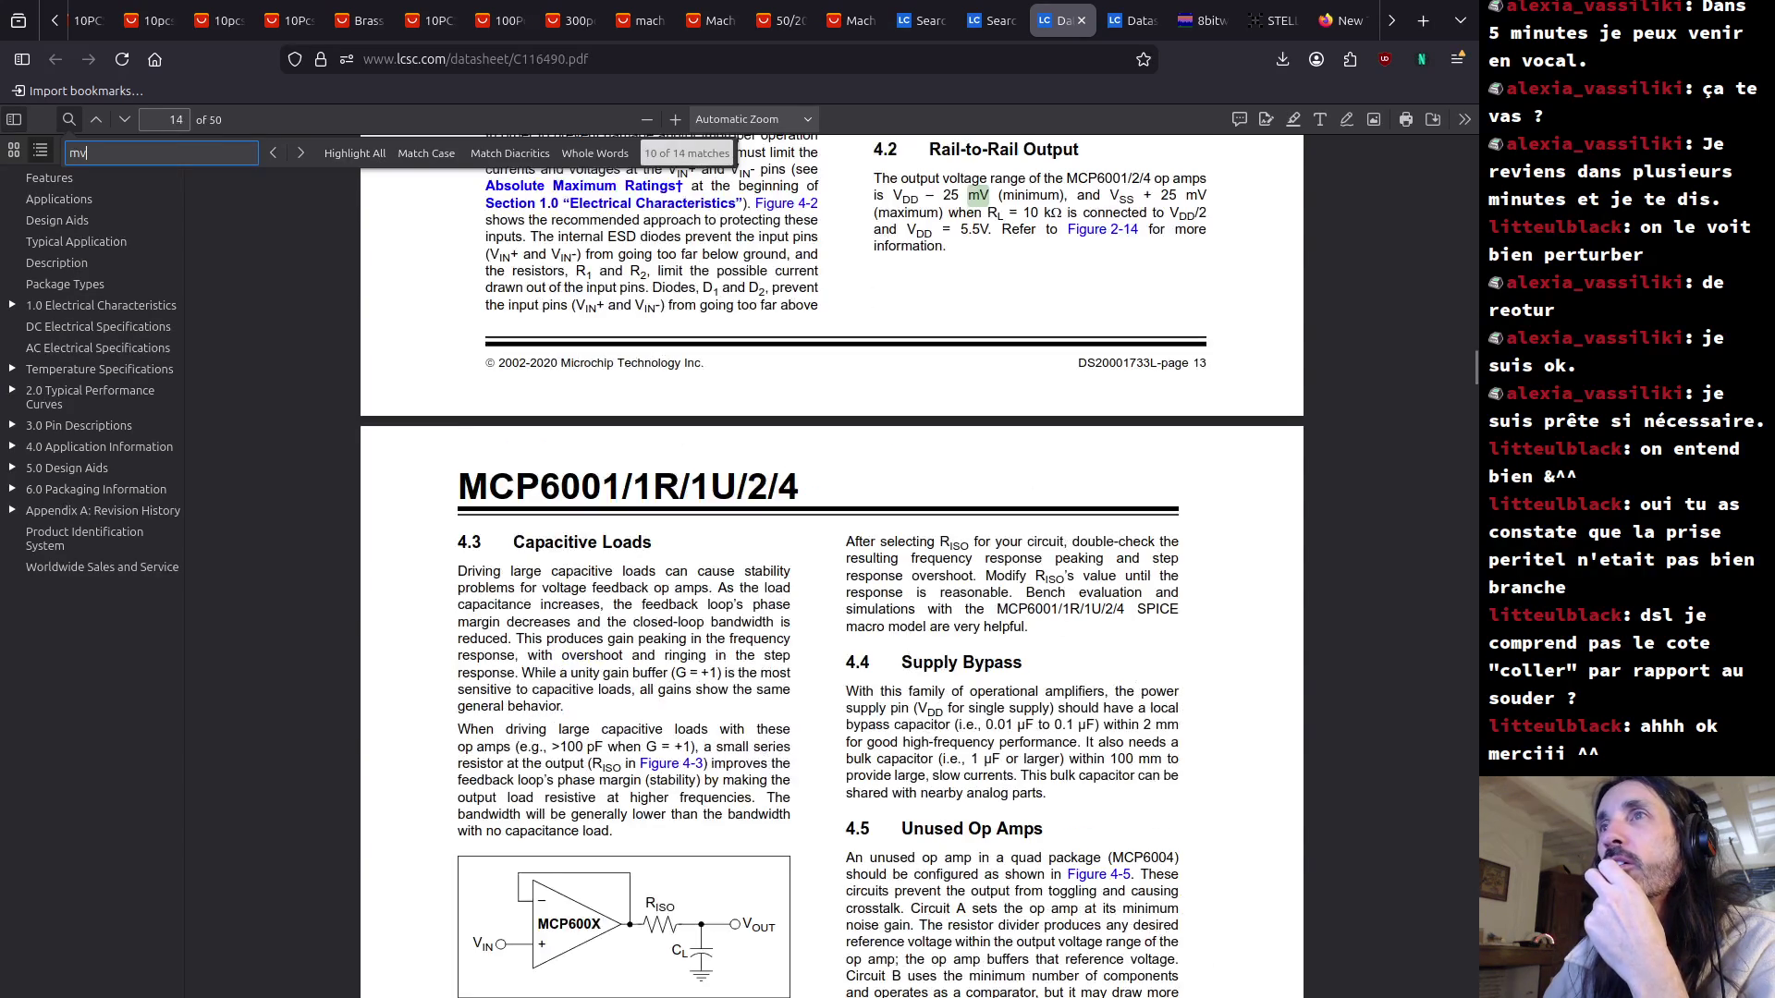
Search the datasheet for 'analog inpu', then for '4.2'.
key("ctrl+f")
type("analog ")
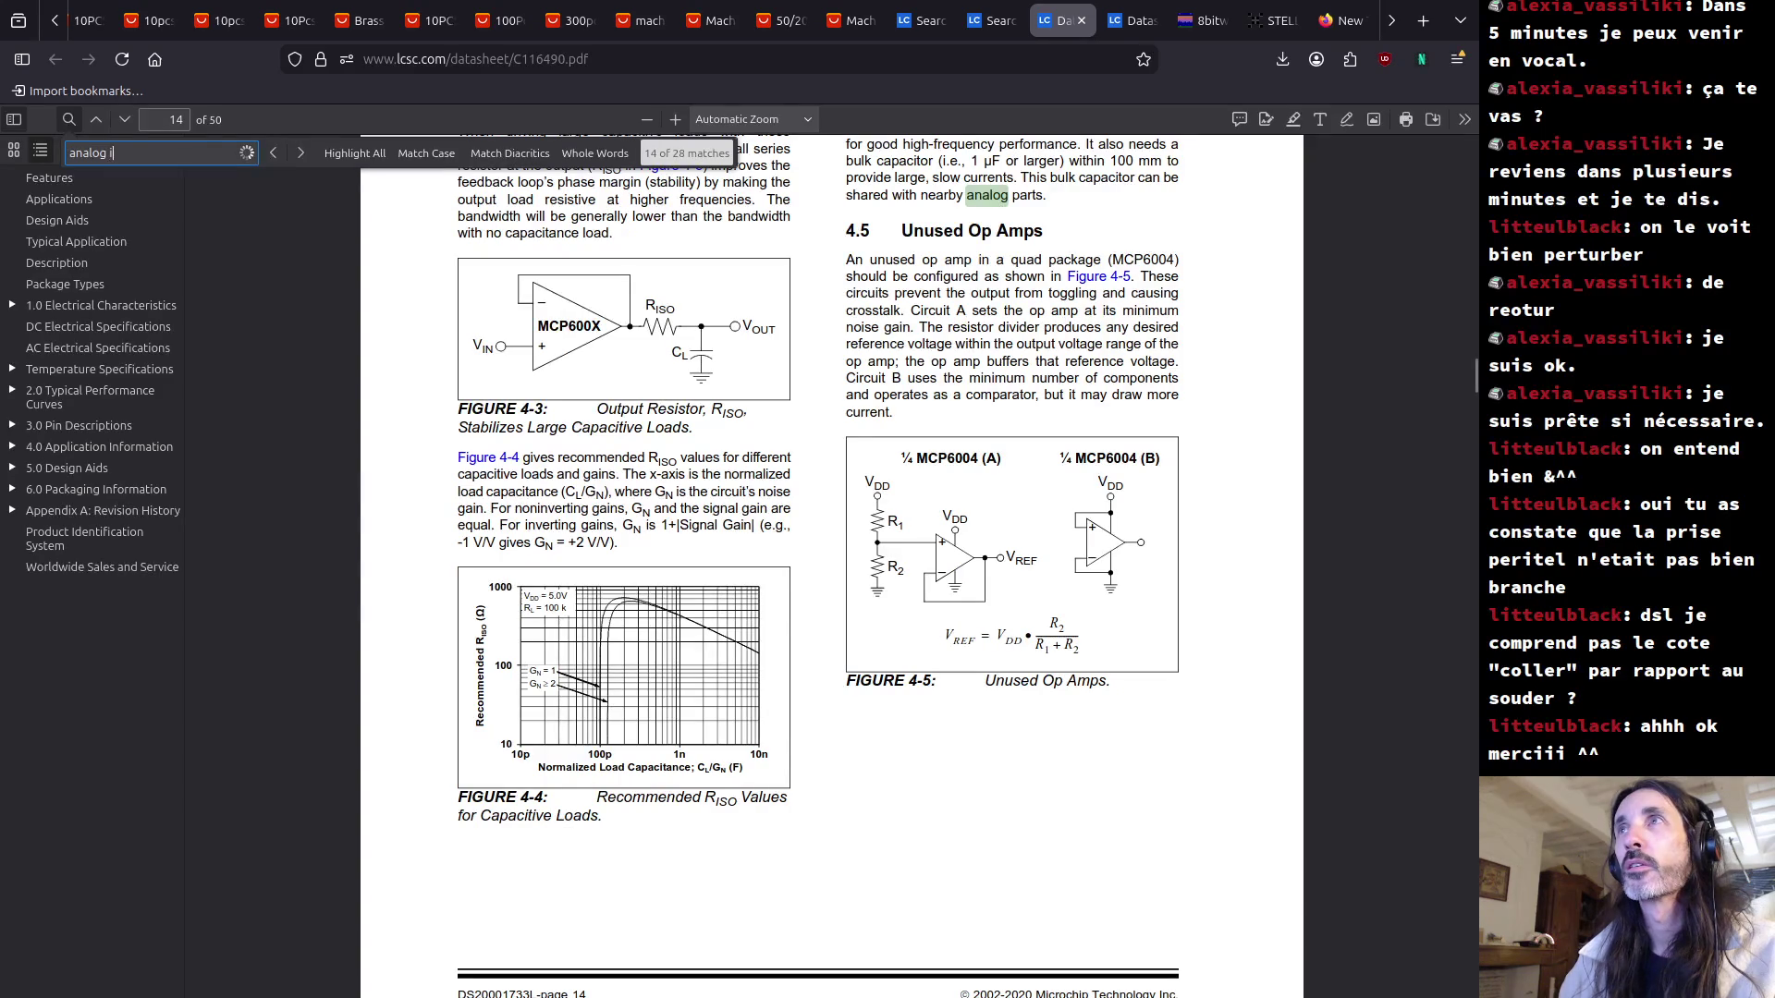
type("in")
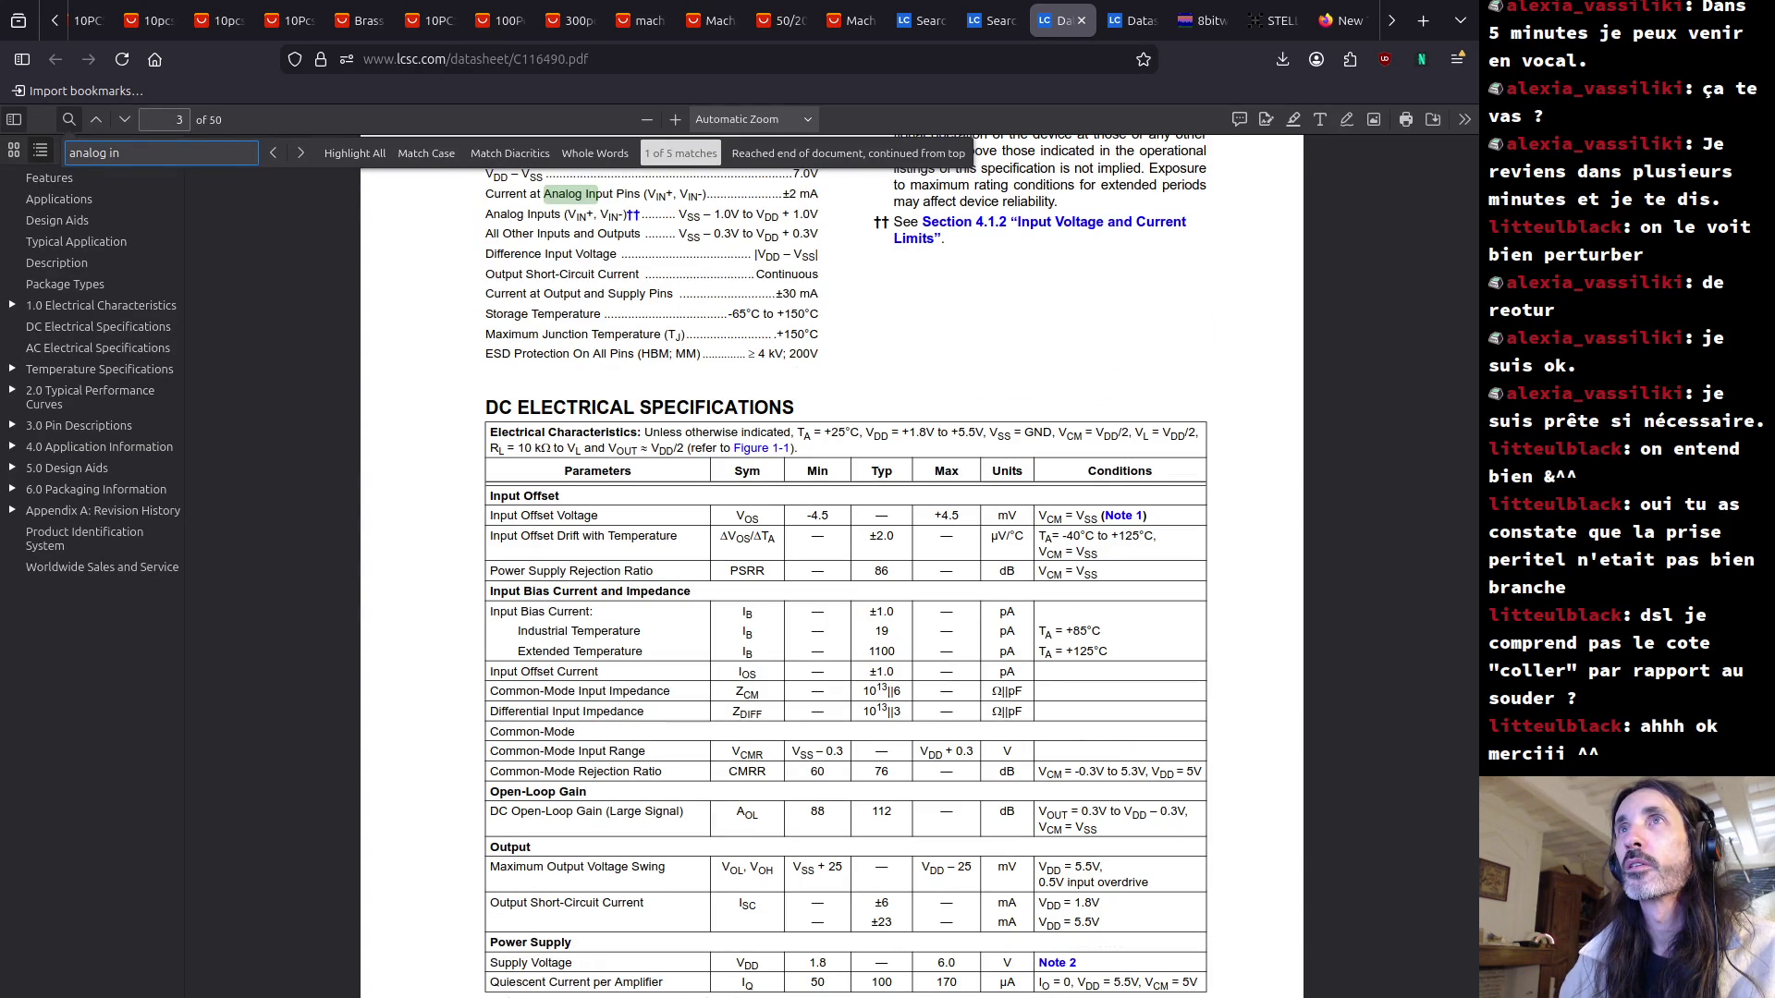
type("pu")
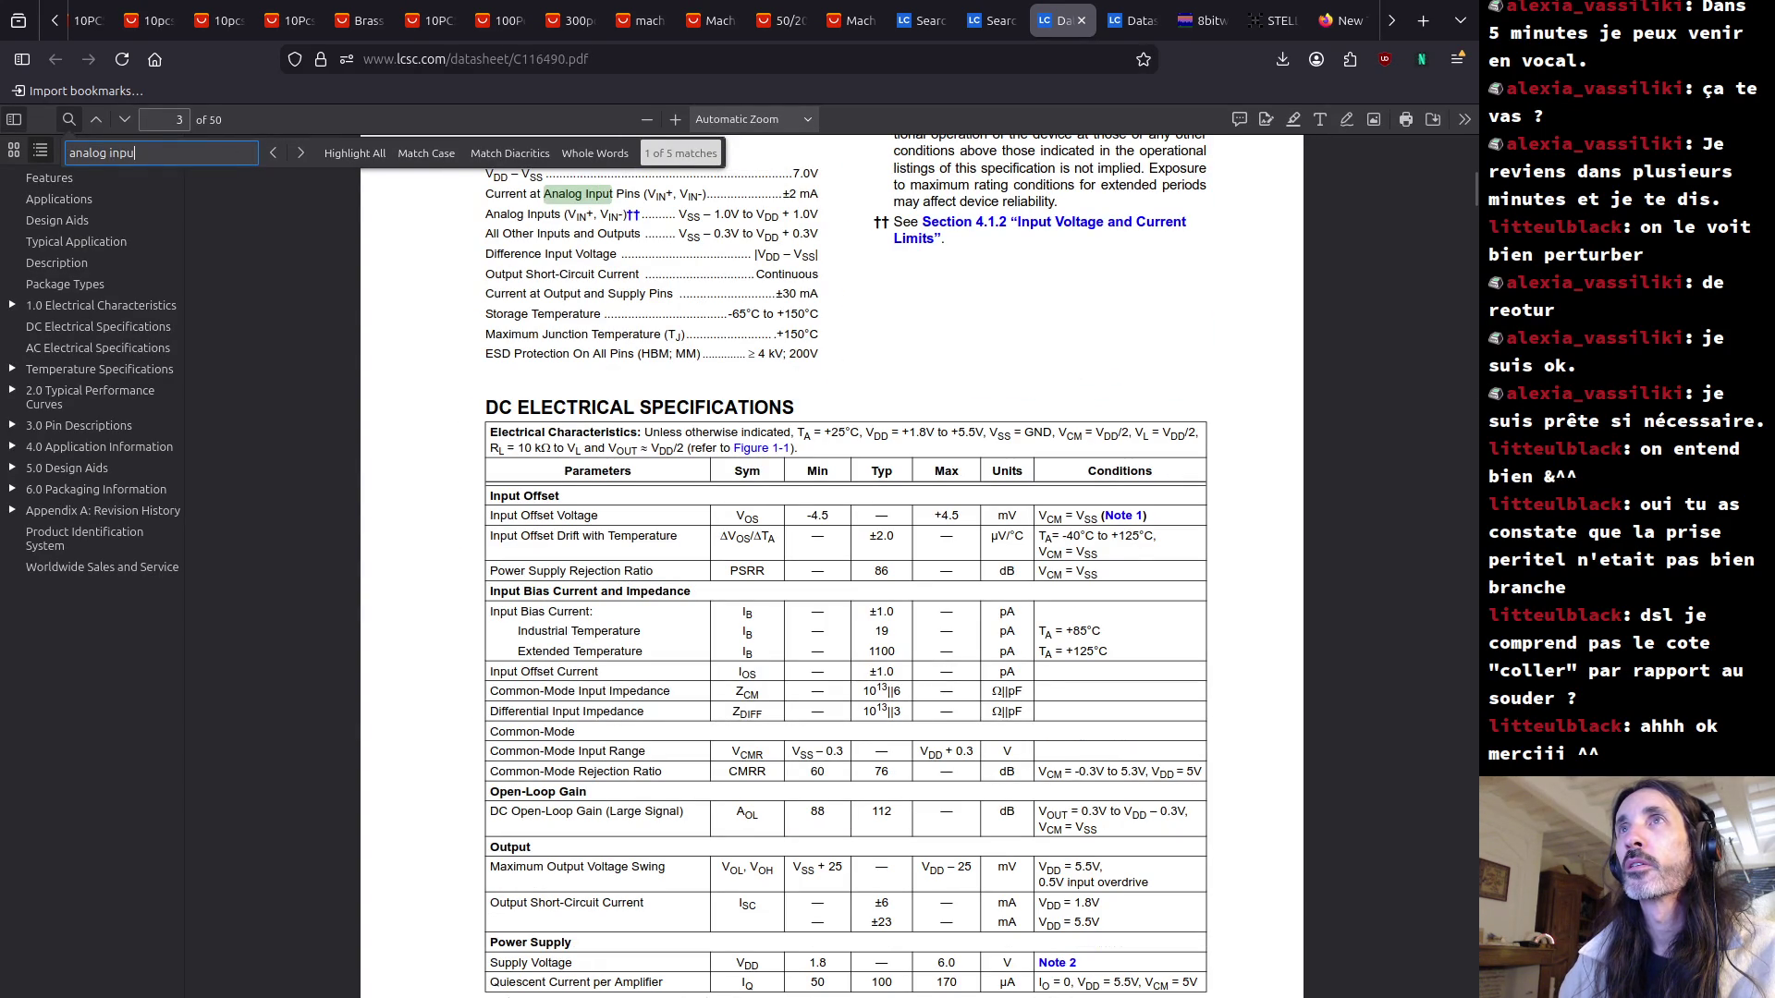
key("ctrl+a")
type("4.2")
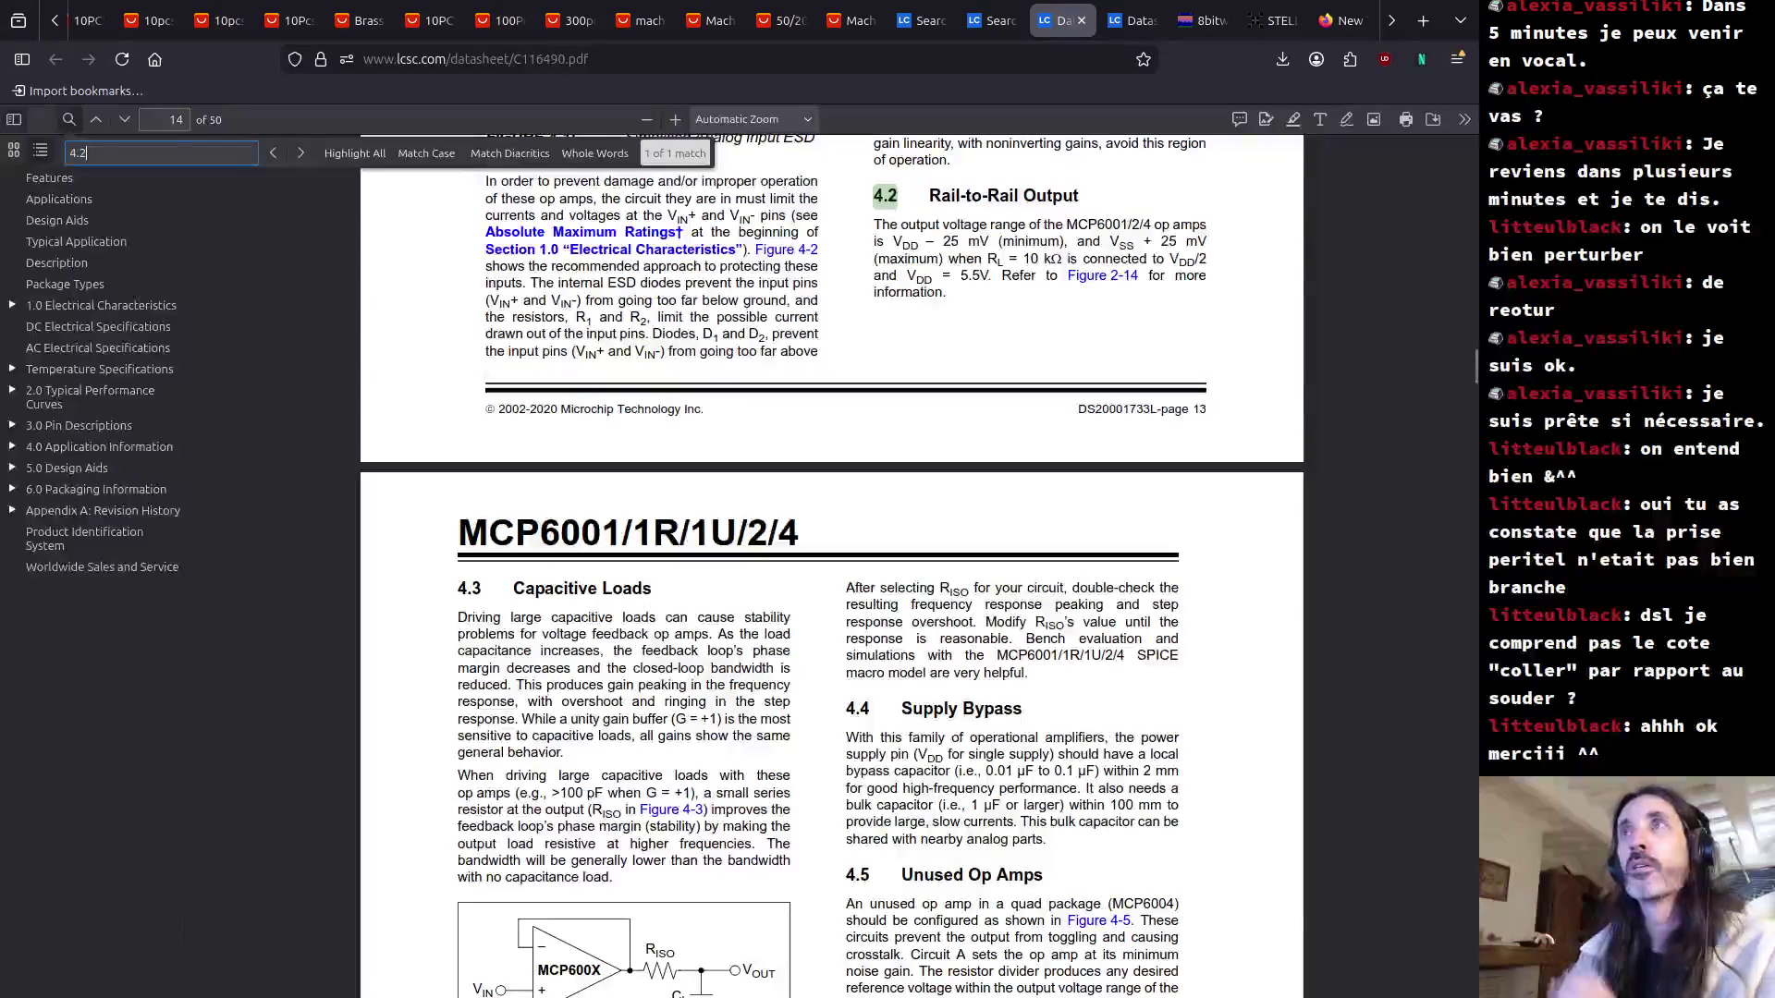
key("Return")
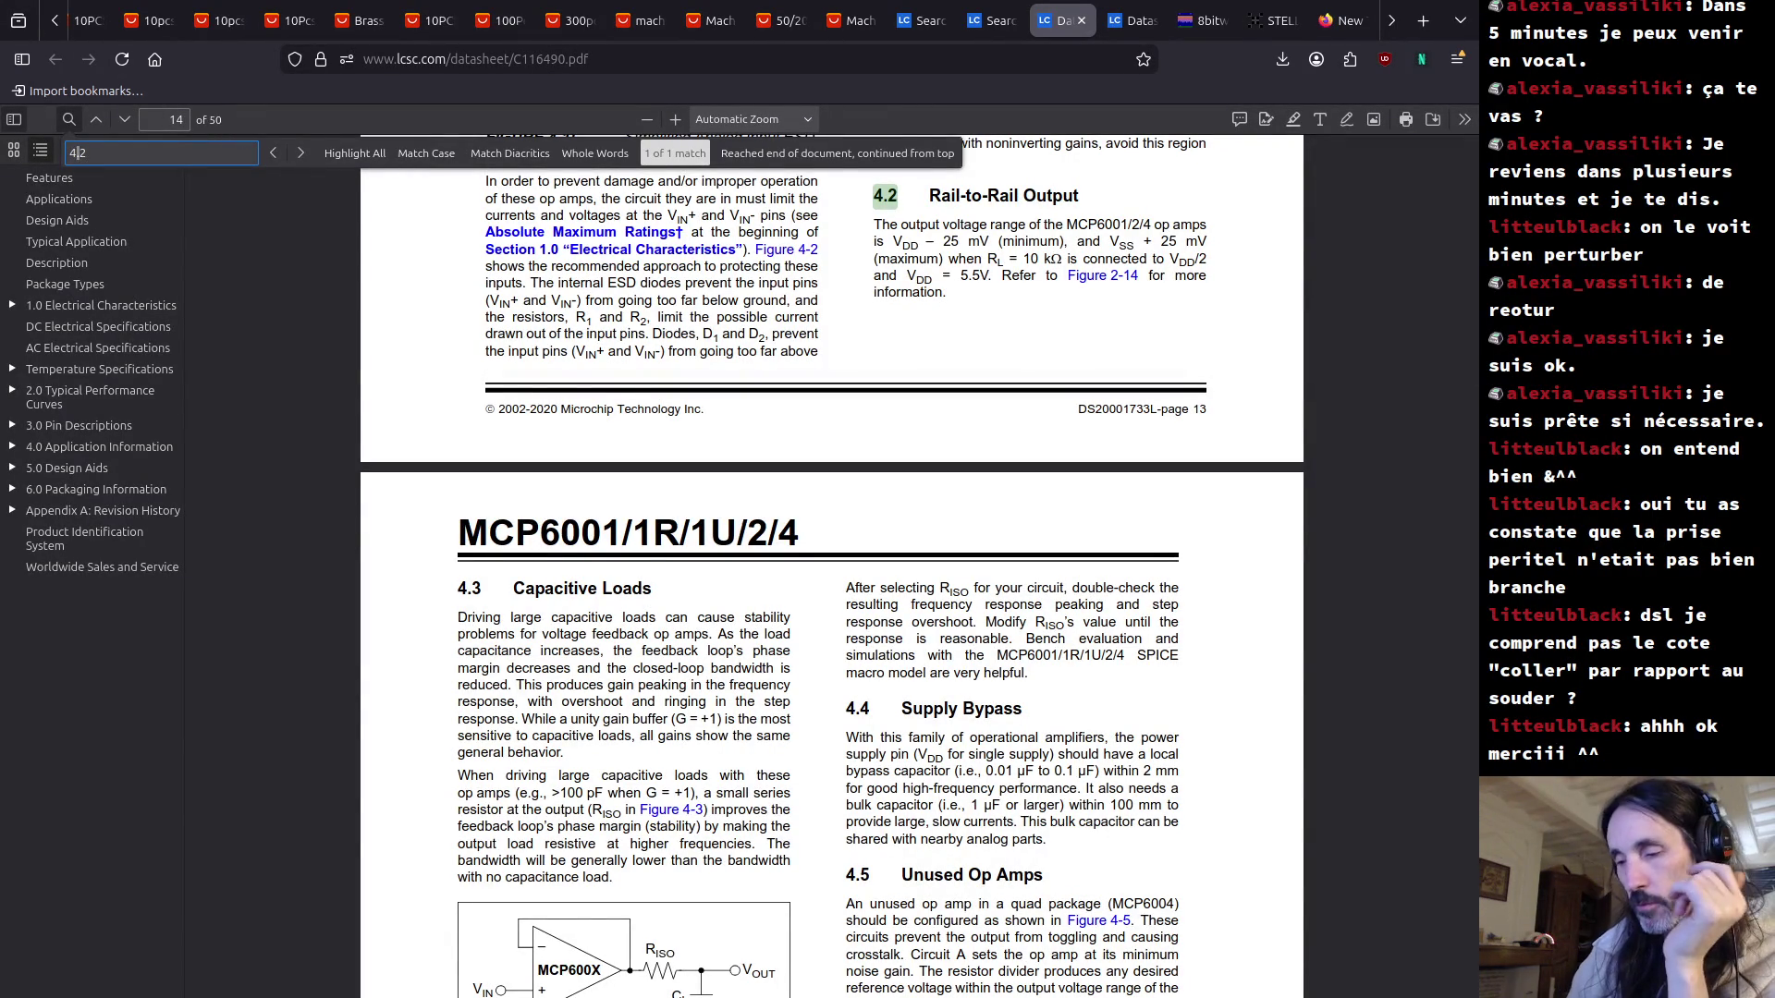
Change the search to '4-2' to land on Figure 4-2, Protecting the Analog Inputs.
key("BackSpace")
type("-")
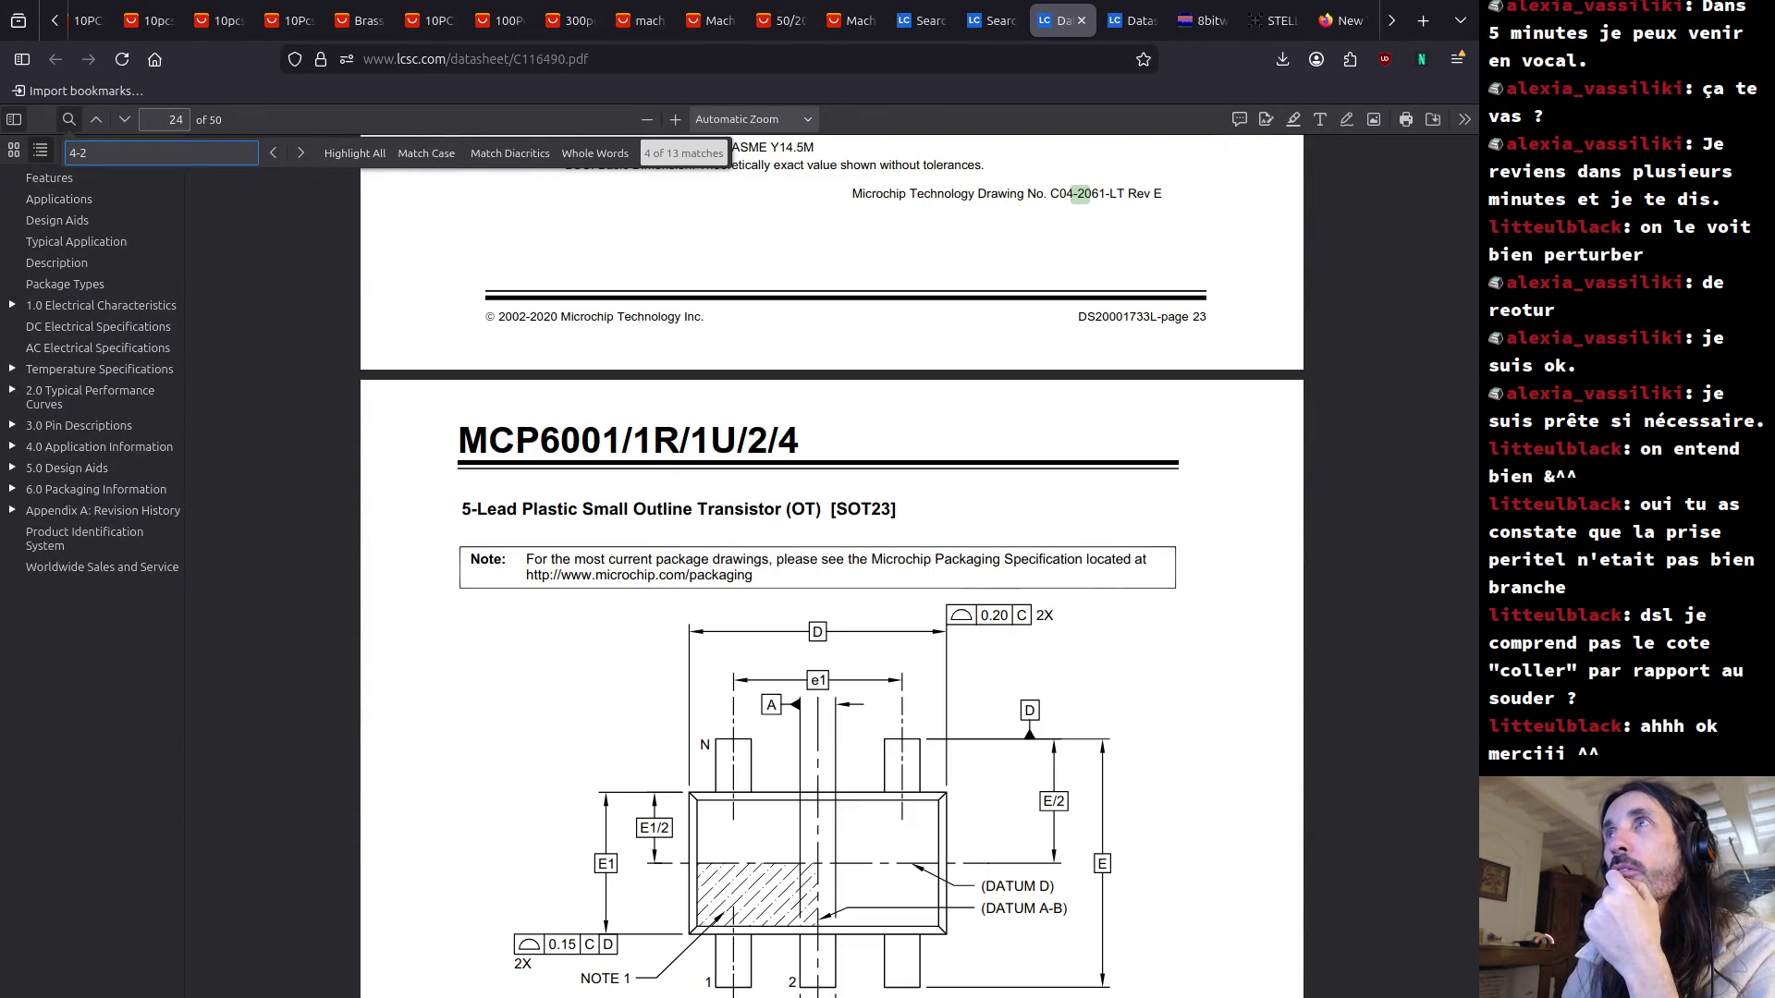
key("Return")
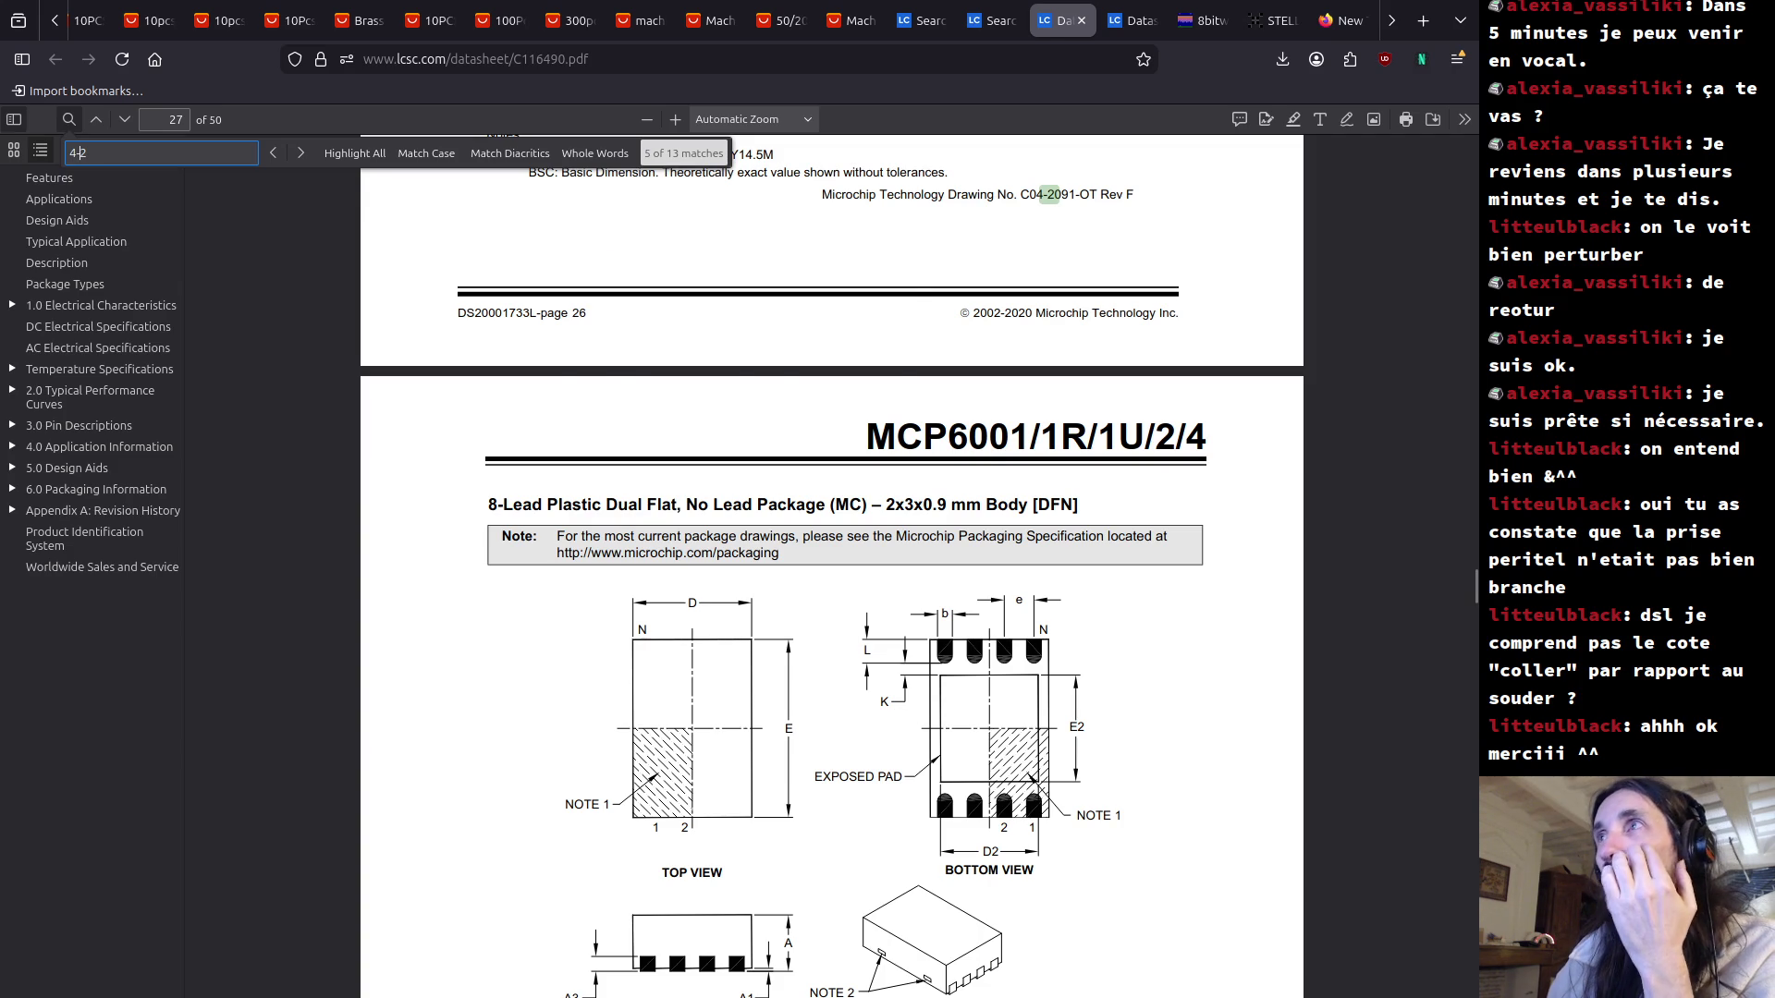
scroll(985, 826, "down", 10)
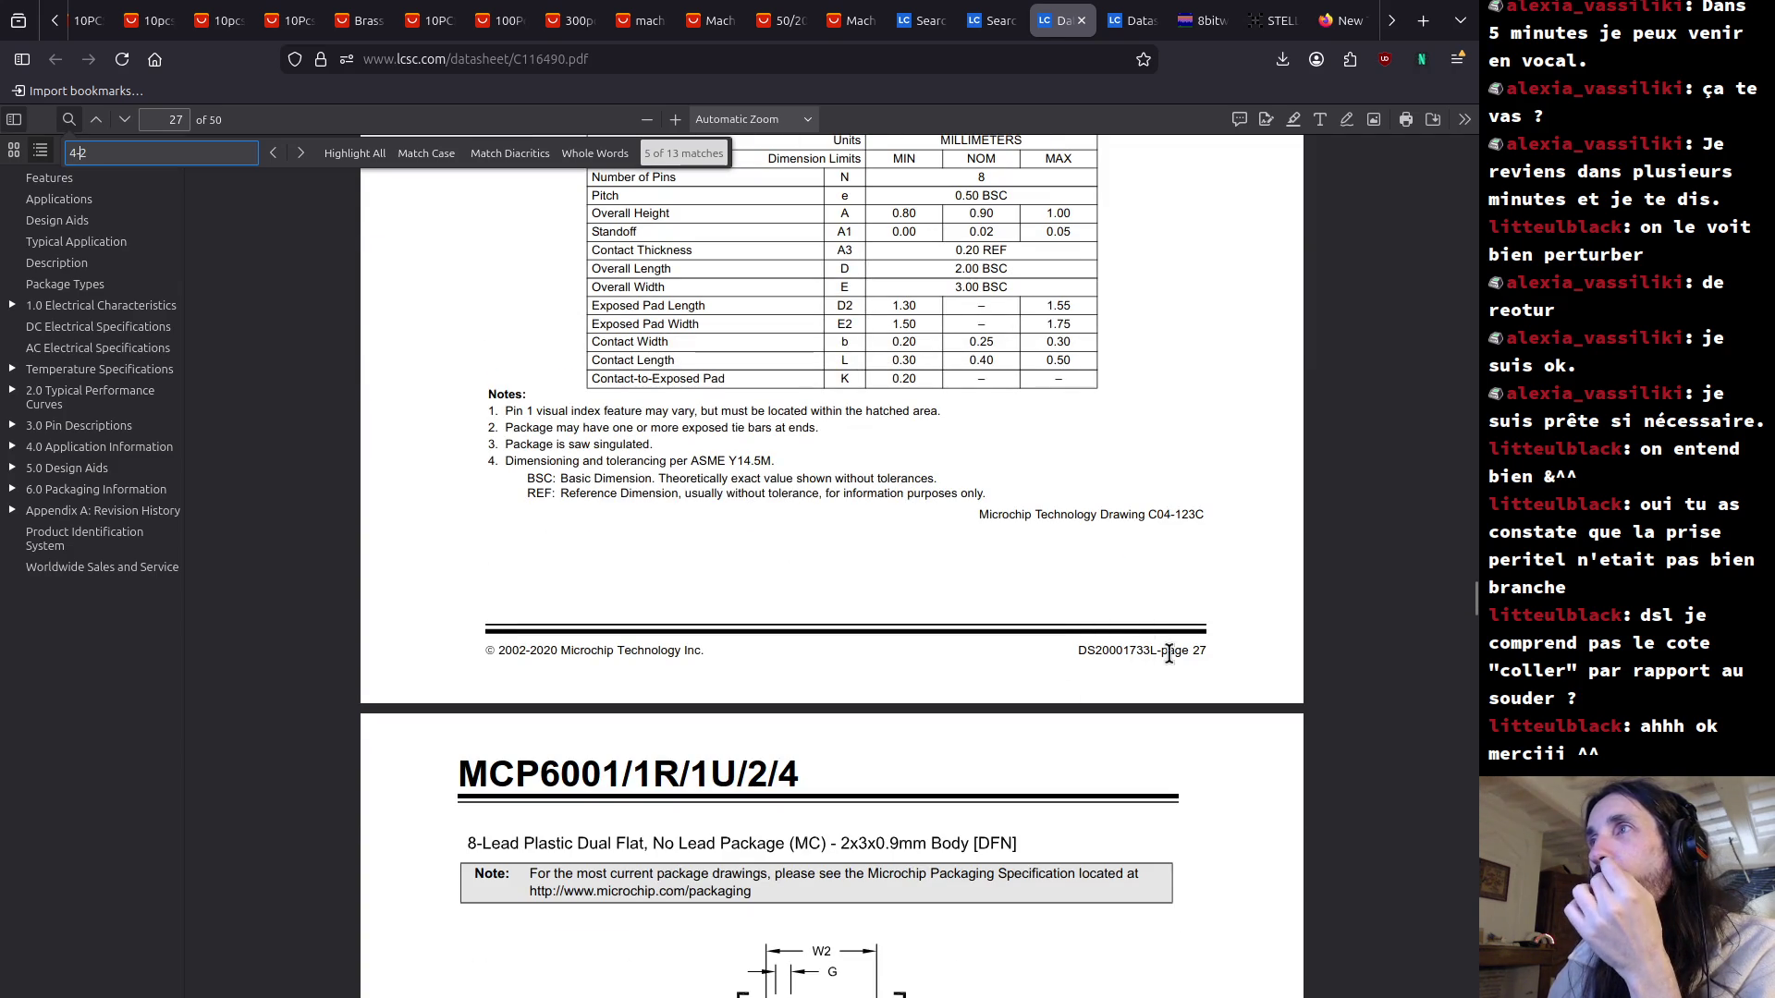
left_click(165, 120)
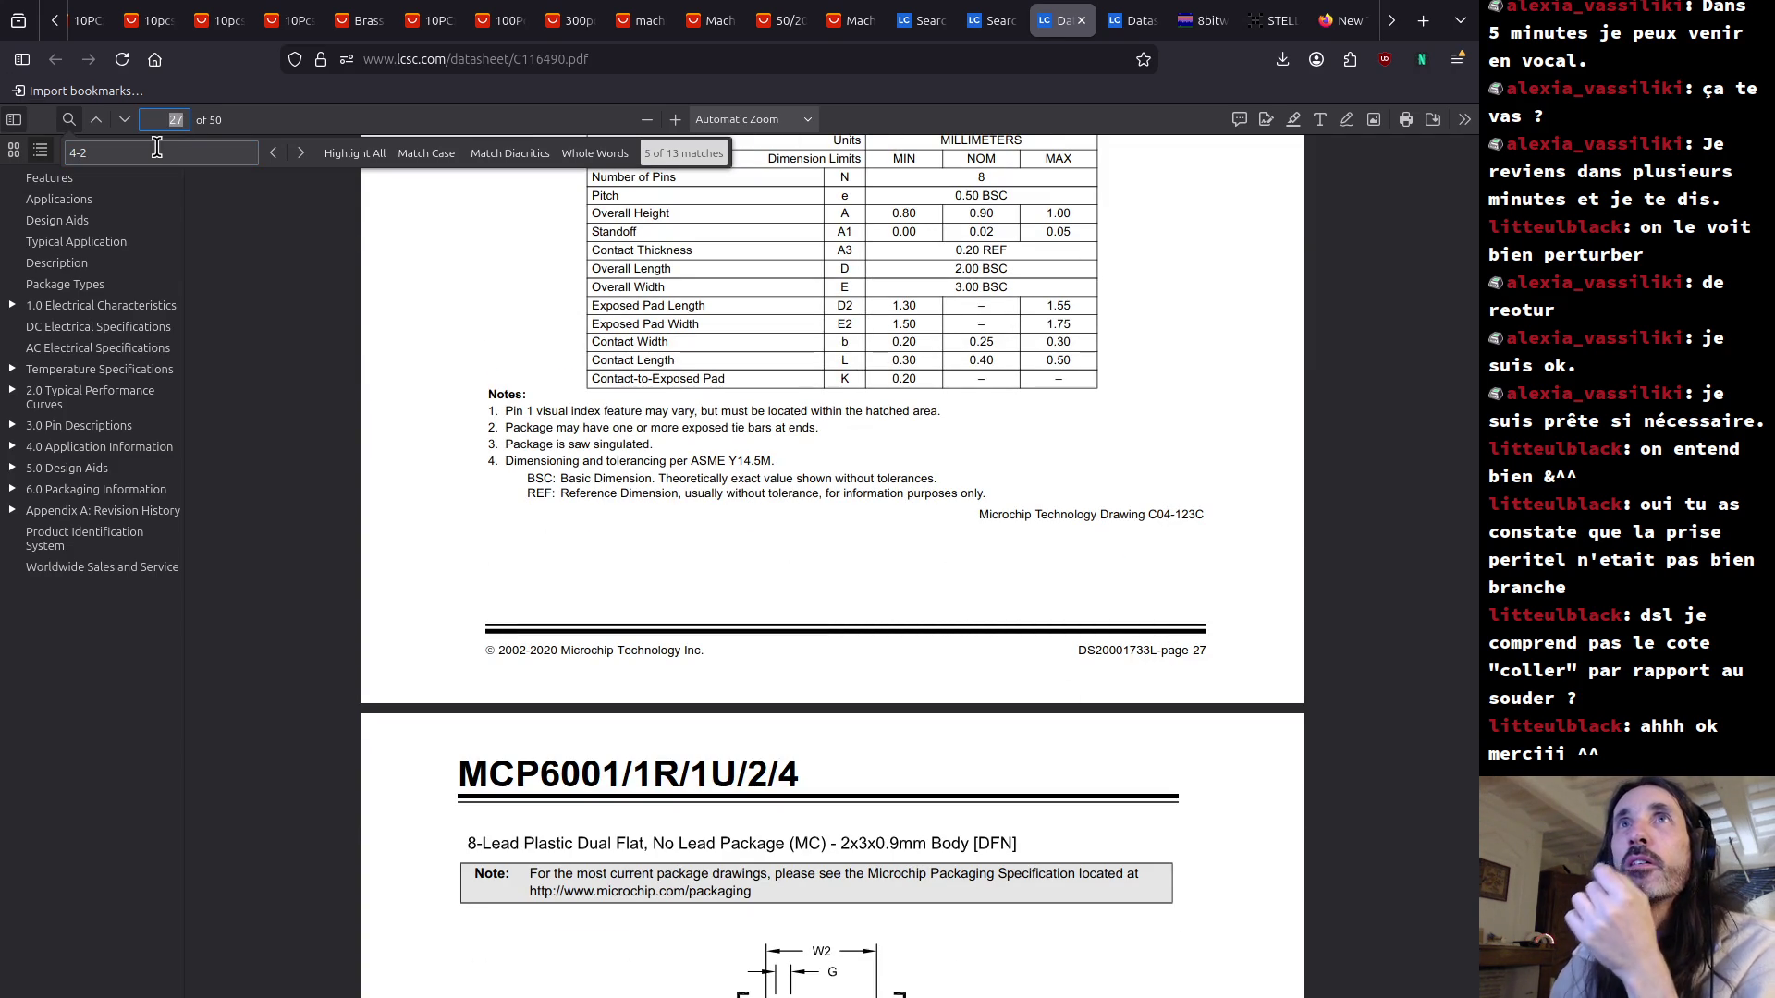
Jump to page 13 and scroll to section 4.1's reference to Figure 4-2 input protection.
type("13")
key("Return")
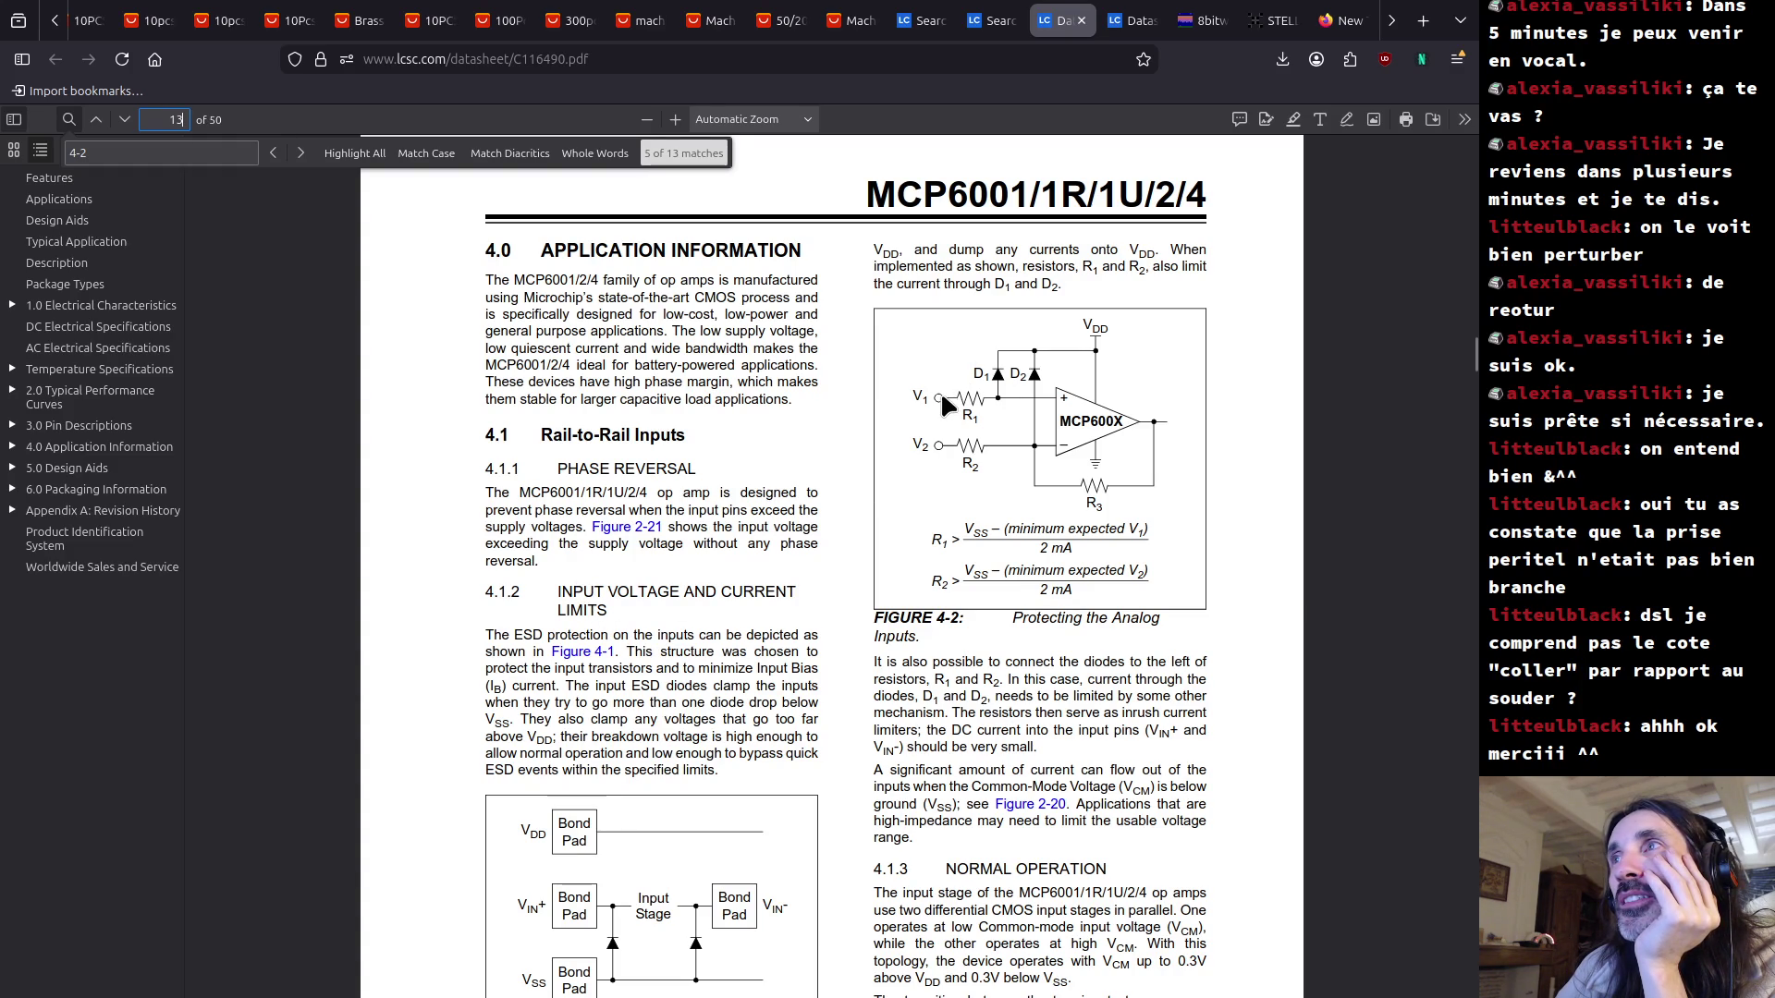
left_click(931, 541)
scroll(901, 533, "down", 5)
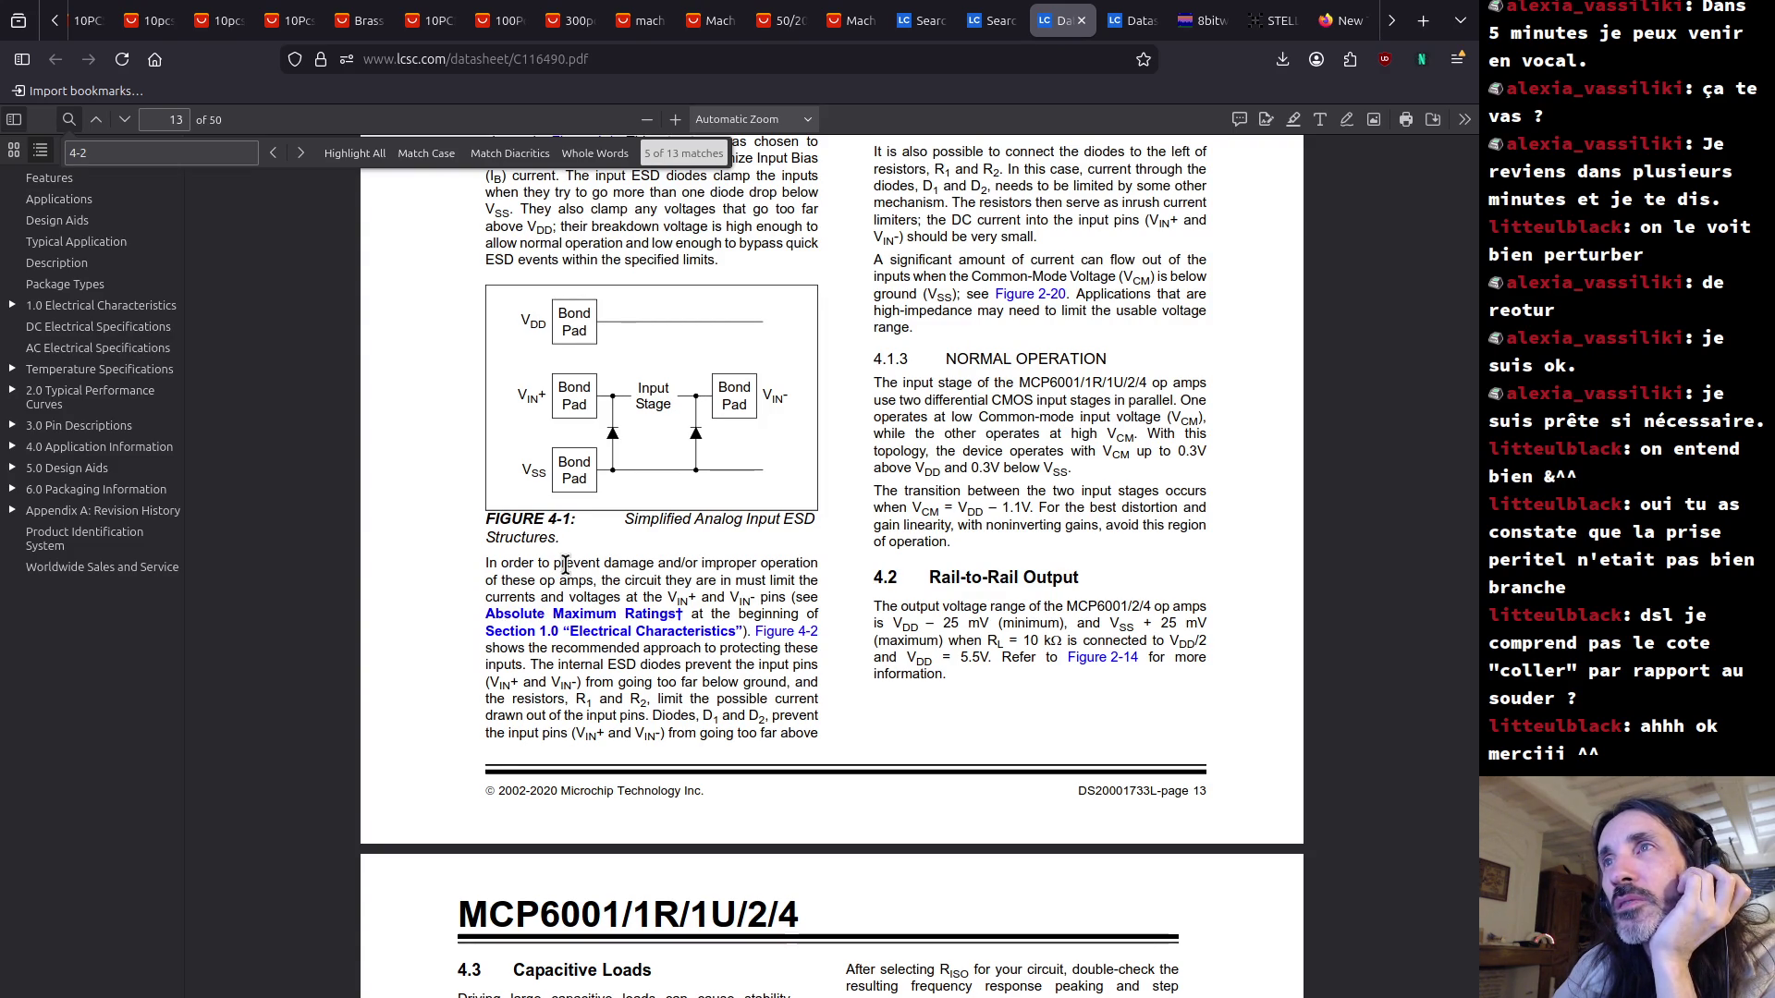
Highlight the input protection paragraph, then scroll up to Figure 4-2's R1 resistor sizing formula.
mouse_move(565, 565)
left_mouse_down()
mouse_move(536, 592)
mouse_move(567, 598)
mouse_move(606, 664)
left_mouse_up()
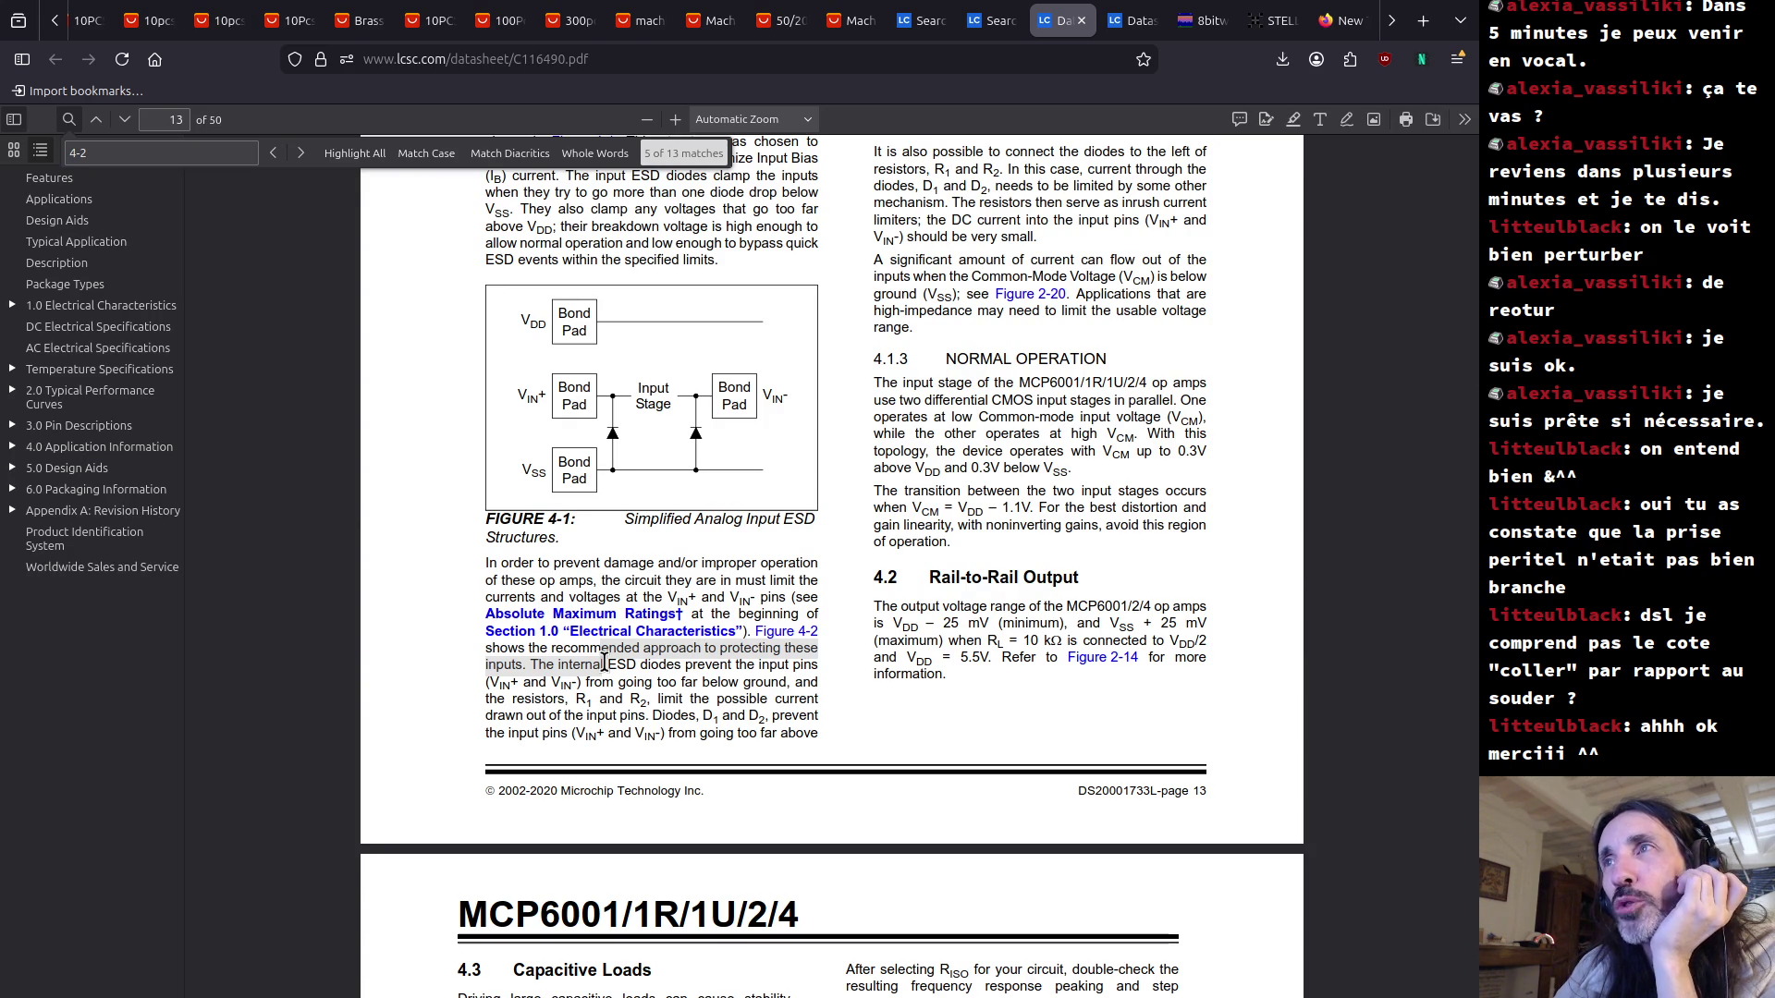
left_click_drag(605, 663, 605, 664)
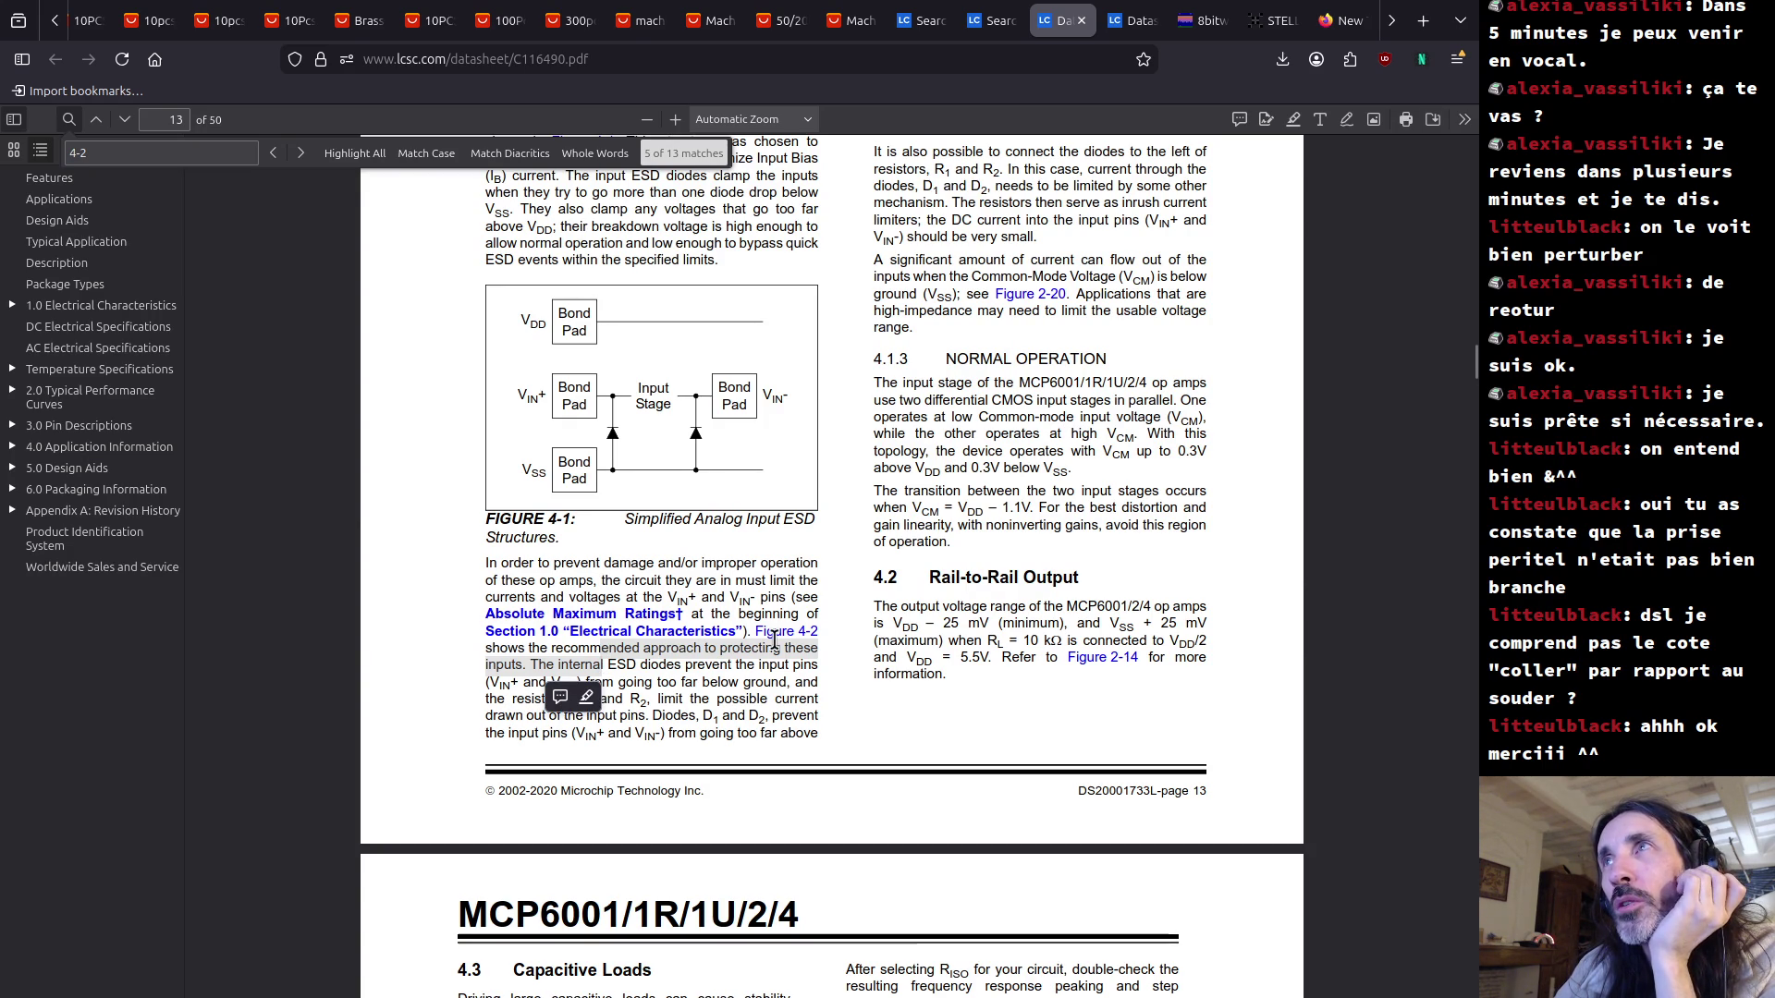
left_click(773, 580)
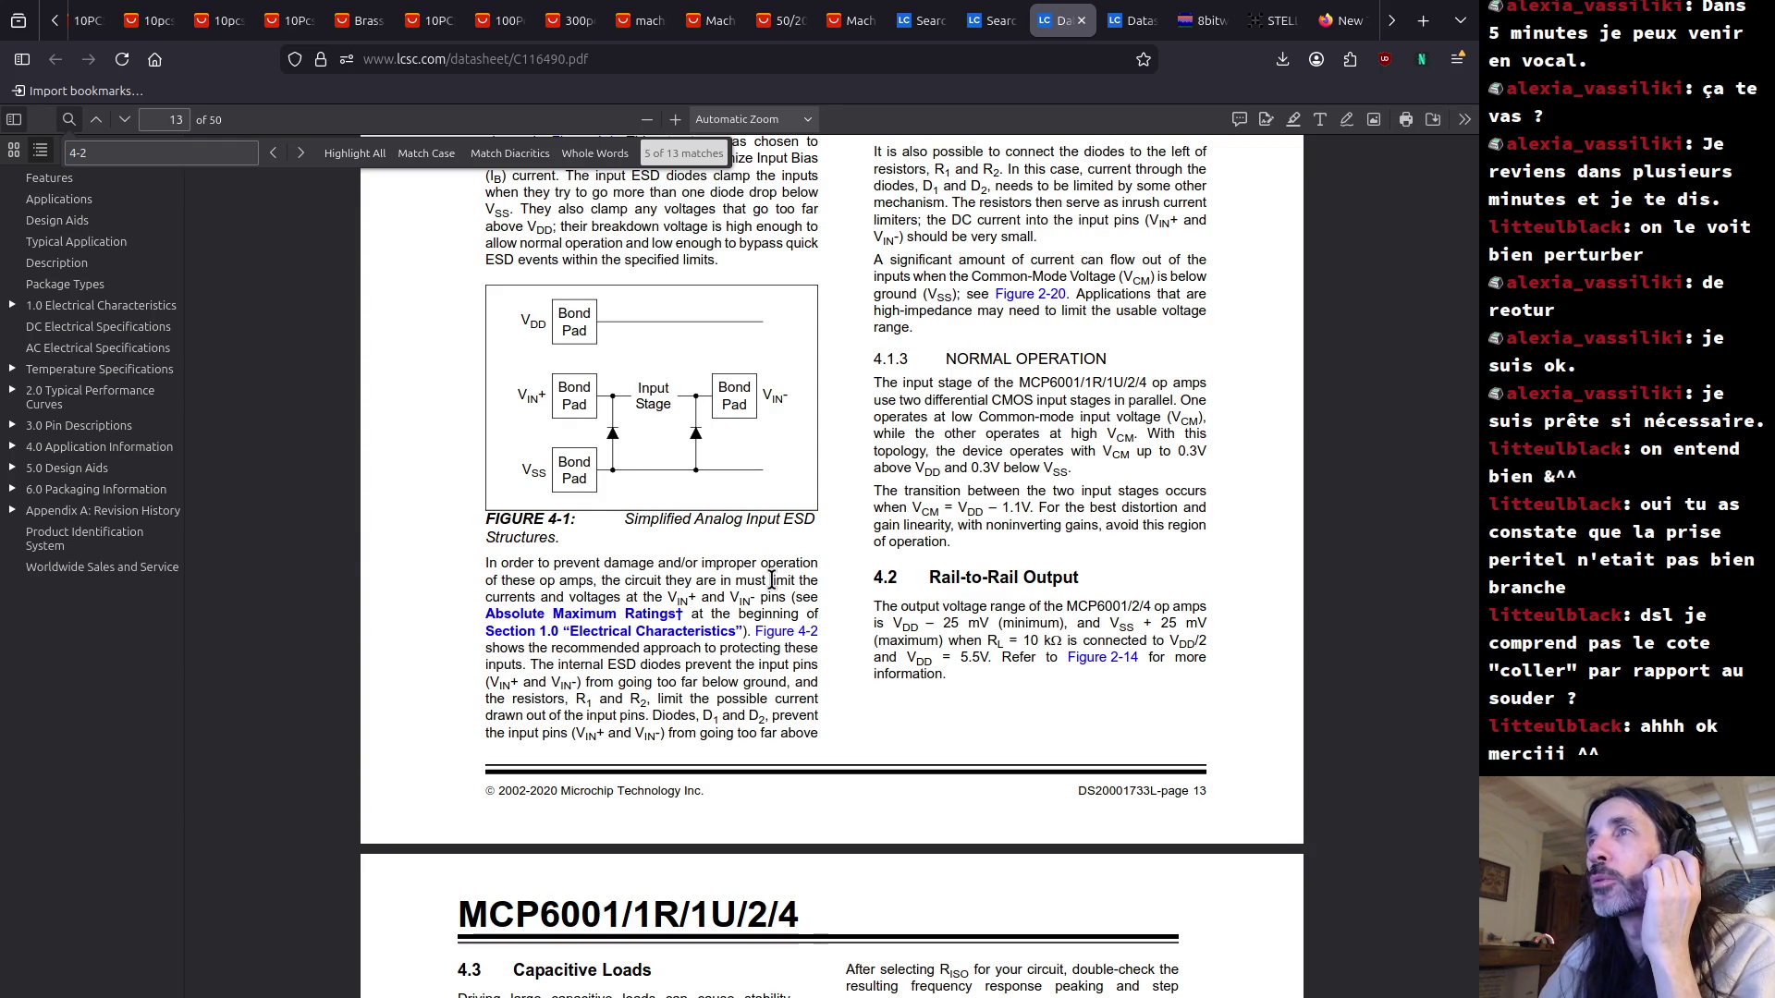
scroll(773, 579, "up", 3)
scroll(773, 582, "up", 3)
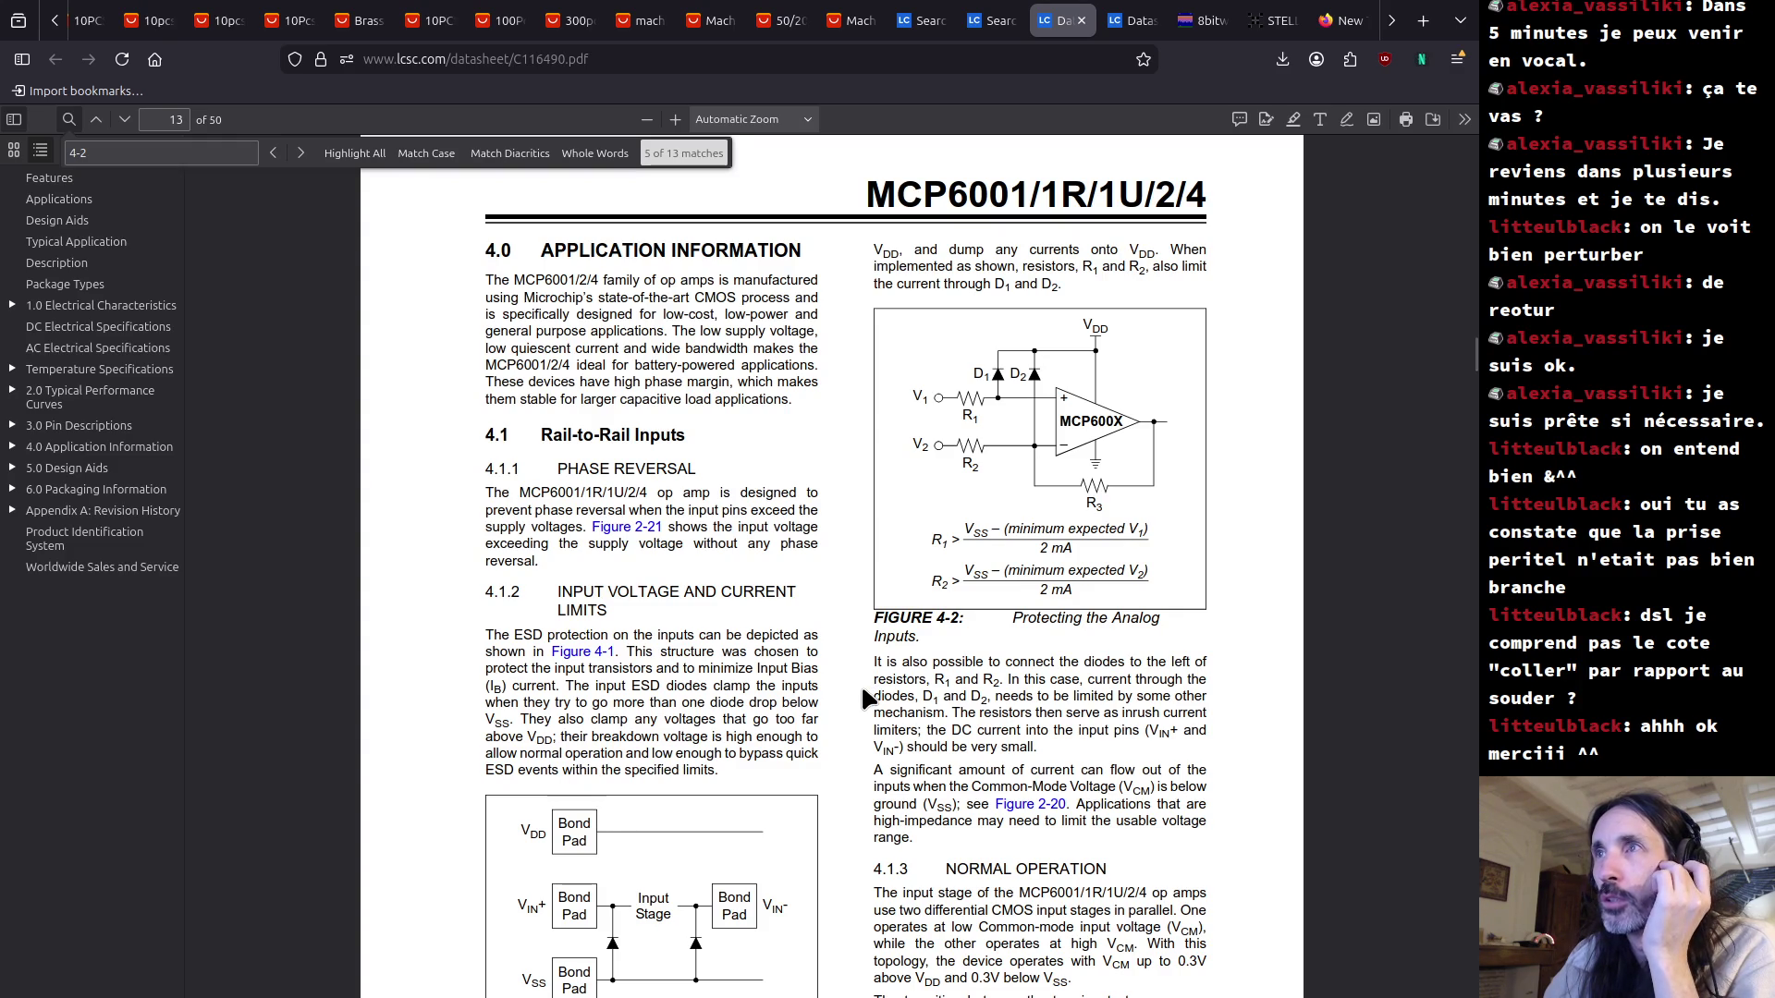
scroll(769, 686, "down", 4)
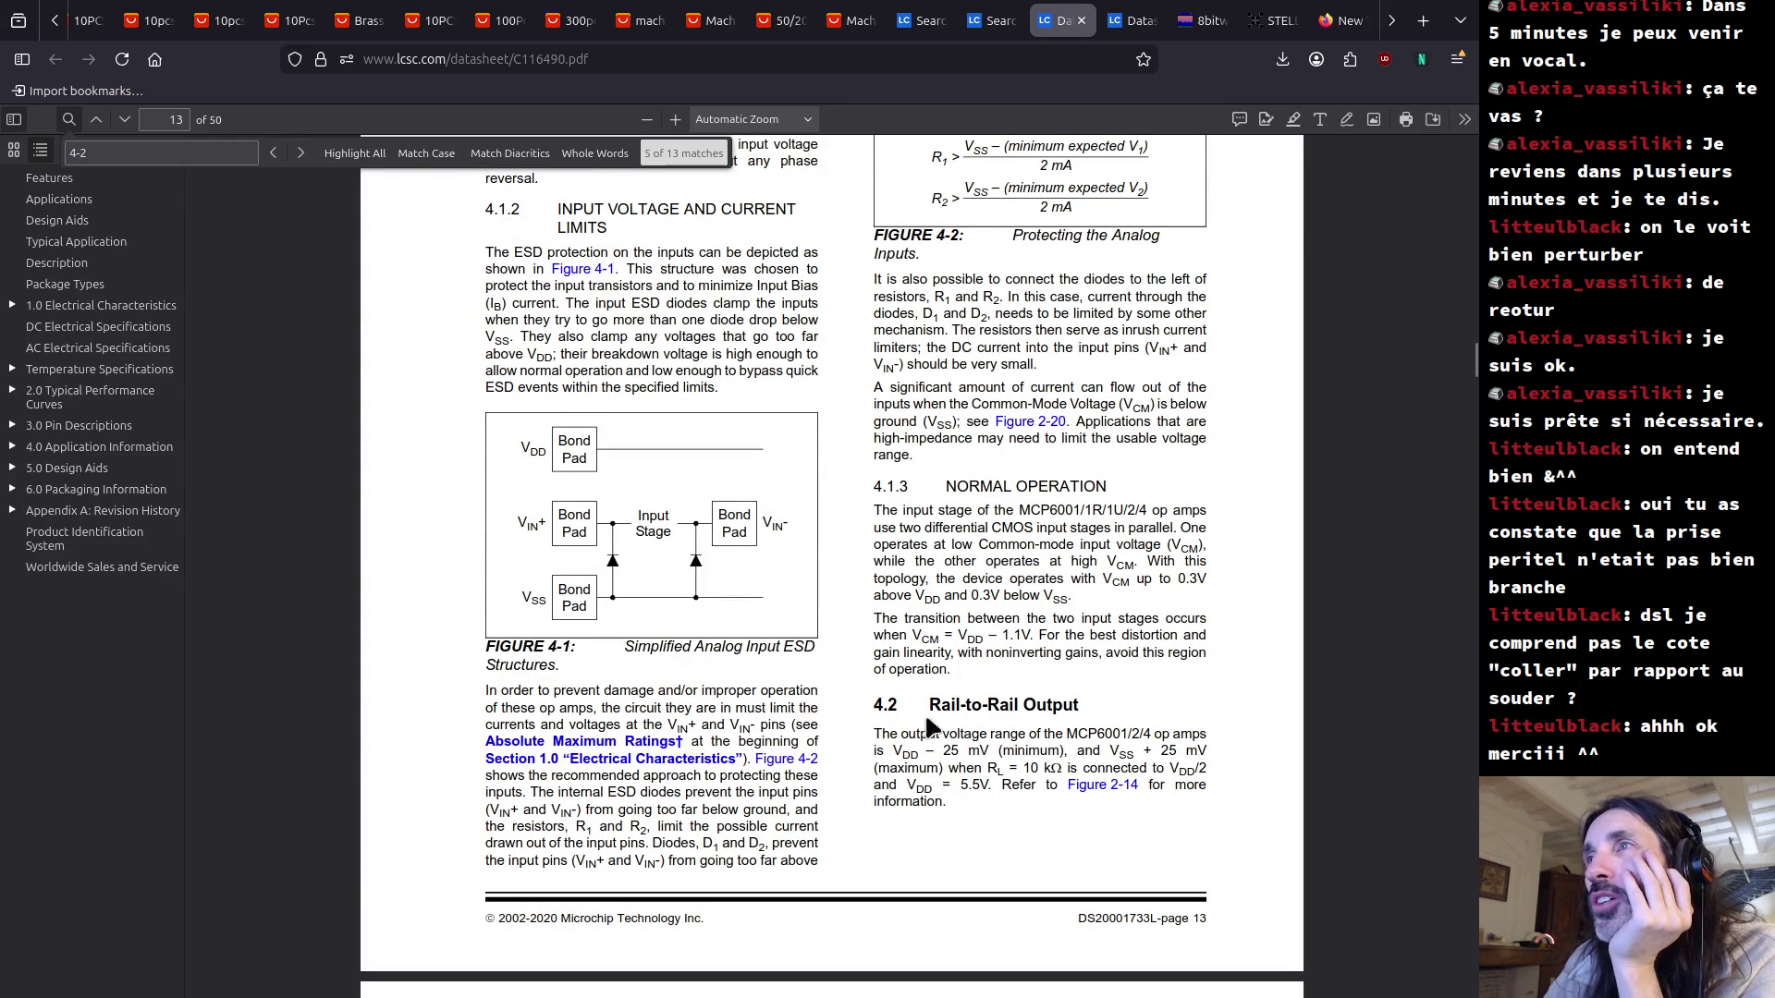
left_click_drag(932, 704, 1078, 704)
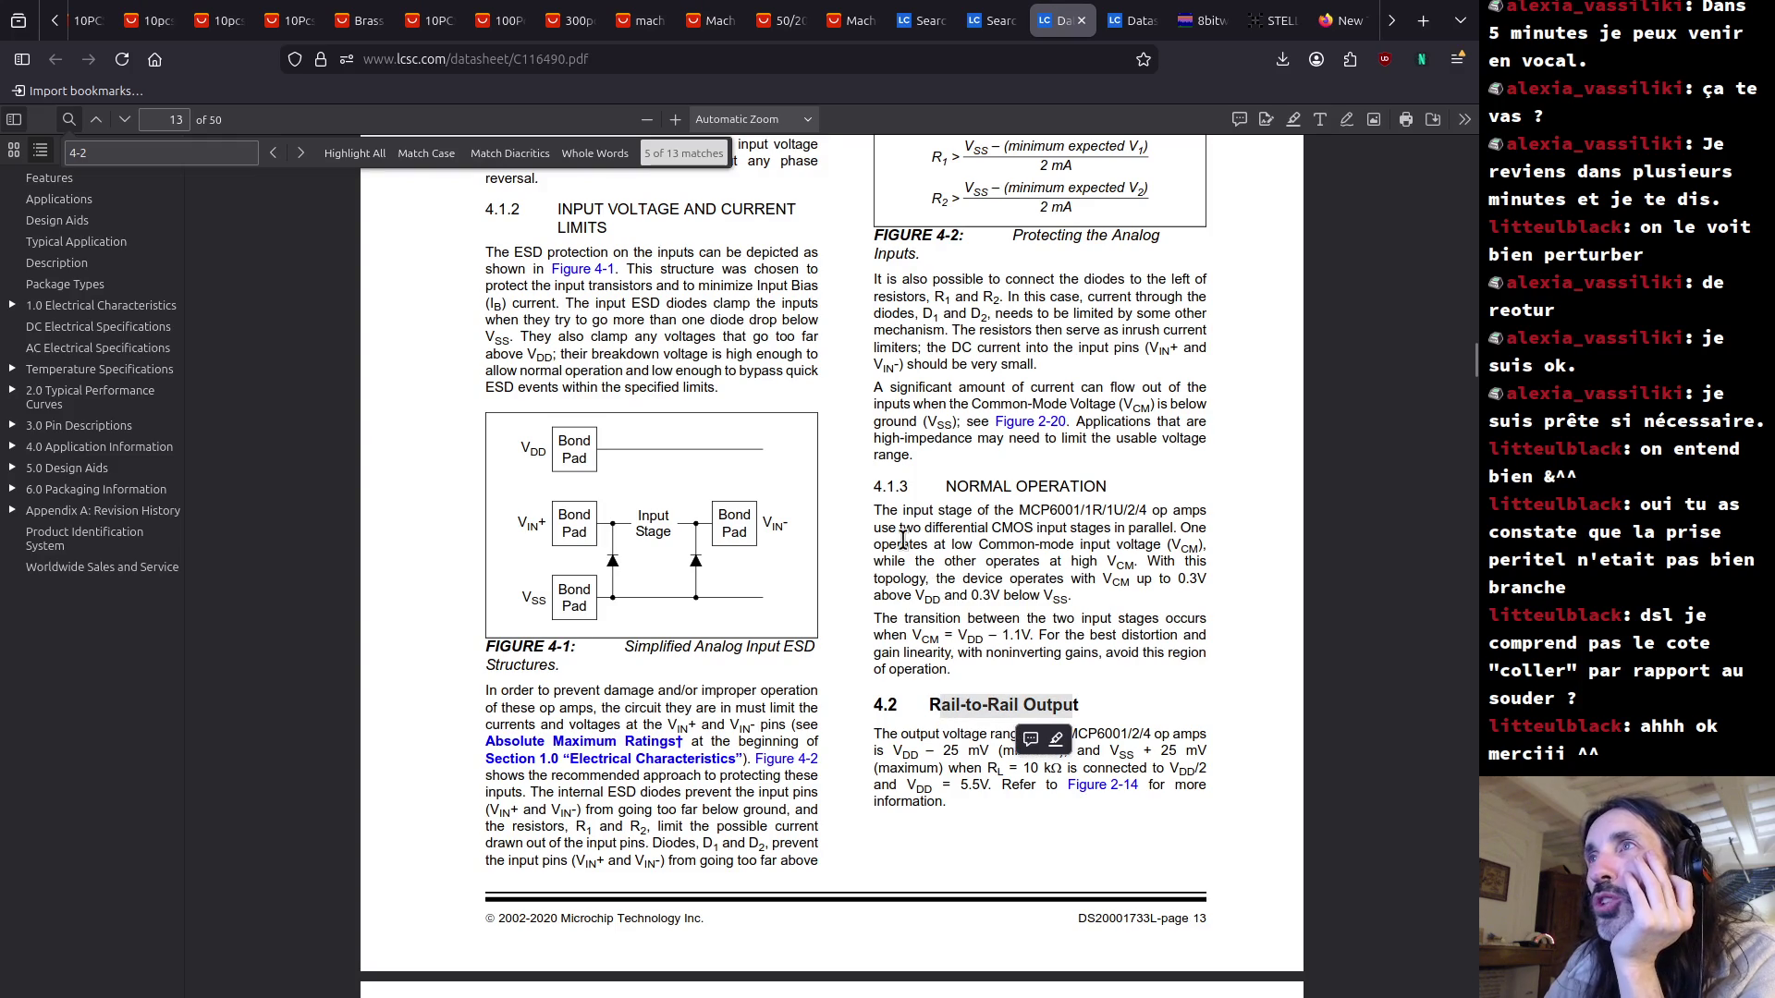
mouse_move(881, 509)
left_mouse_down()
mouse_move(1059, 523)
mouse_move(1031, 547)
mouse_move(958, 529)
mouse_move(1090, 529)
left_mouse_up()
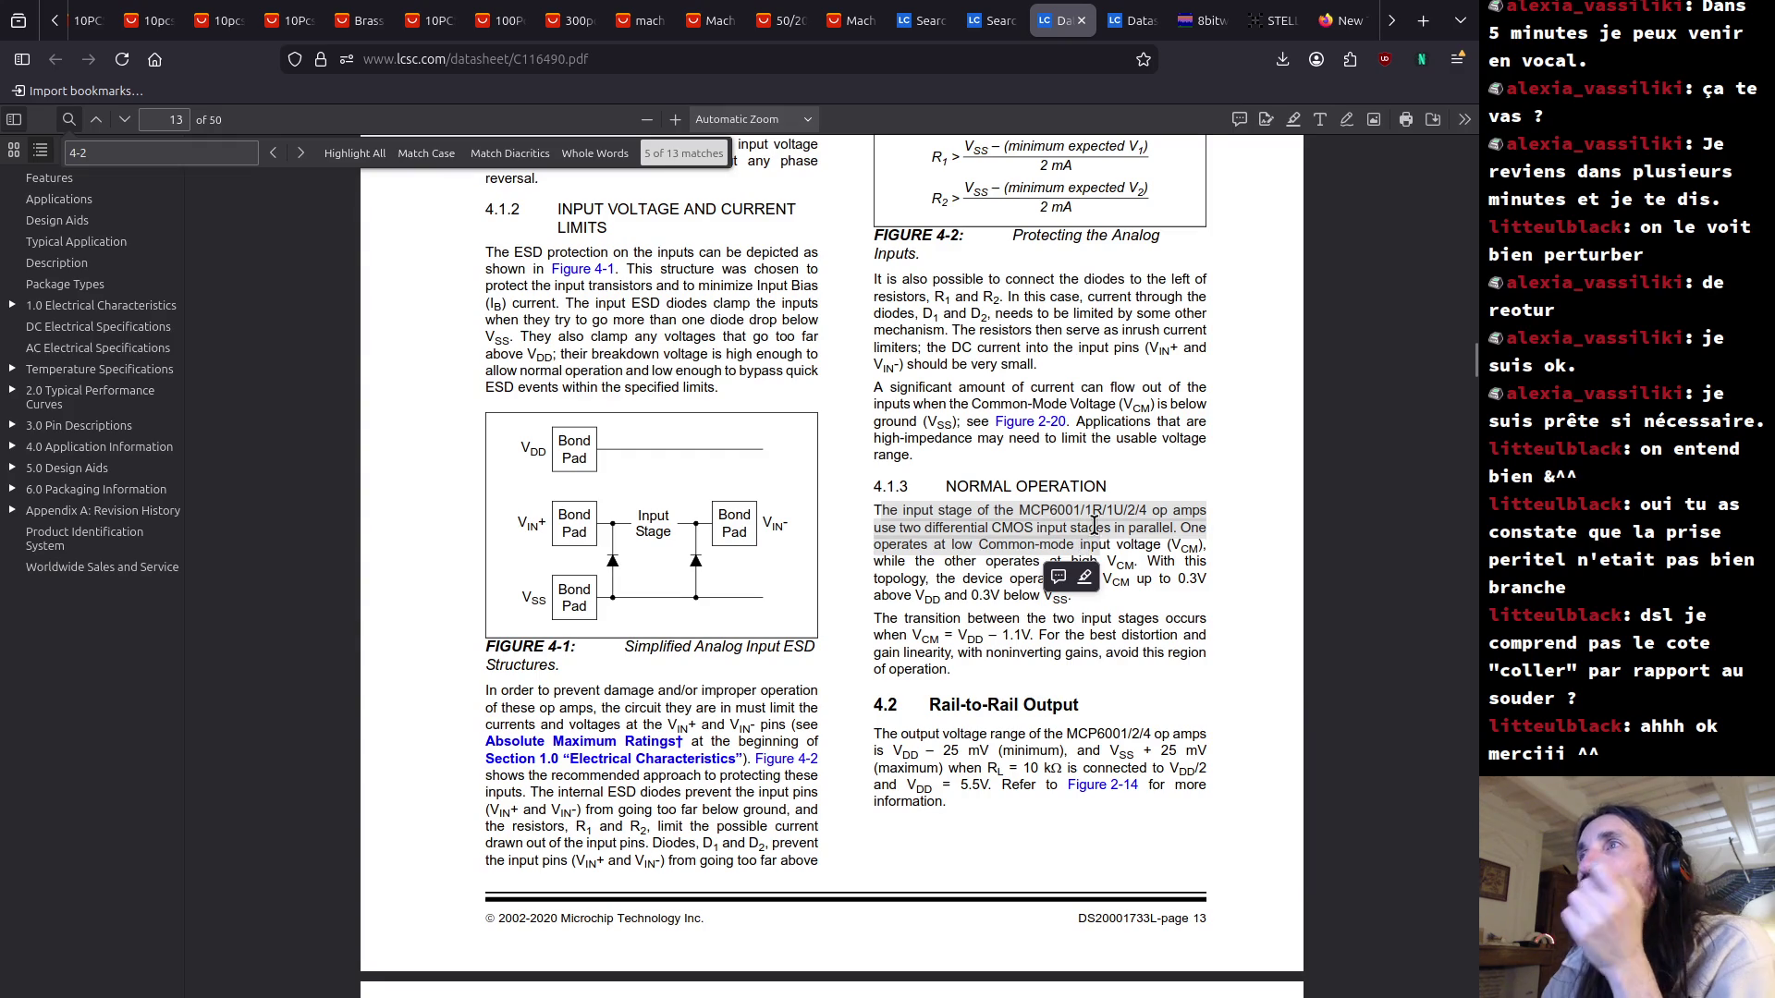
left_click(1135, 521)
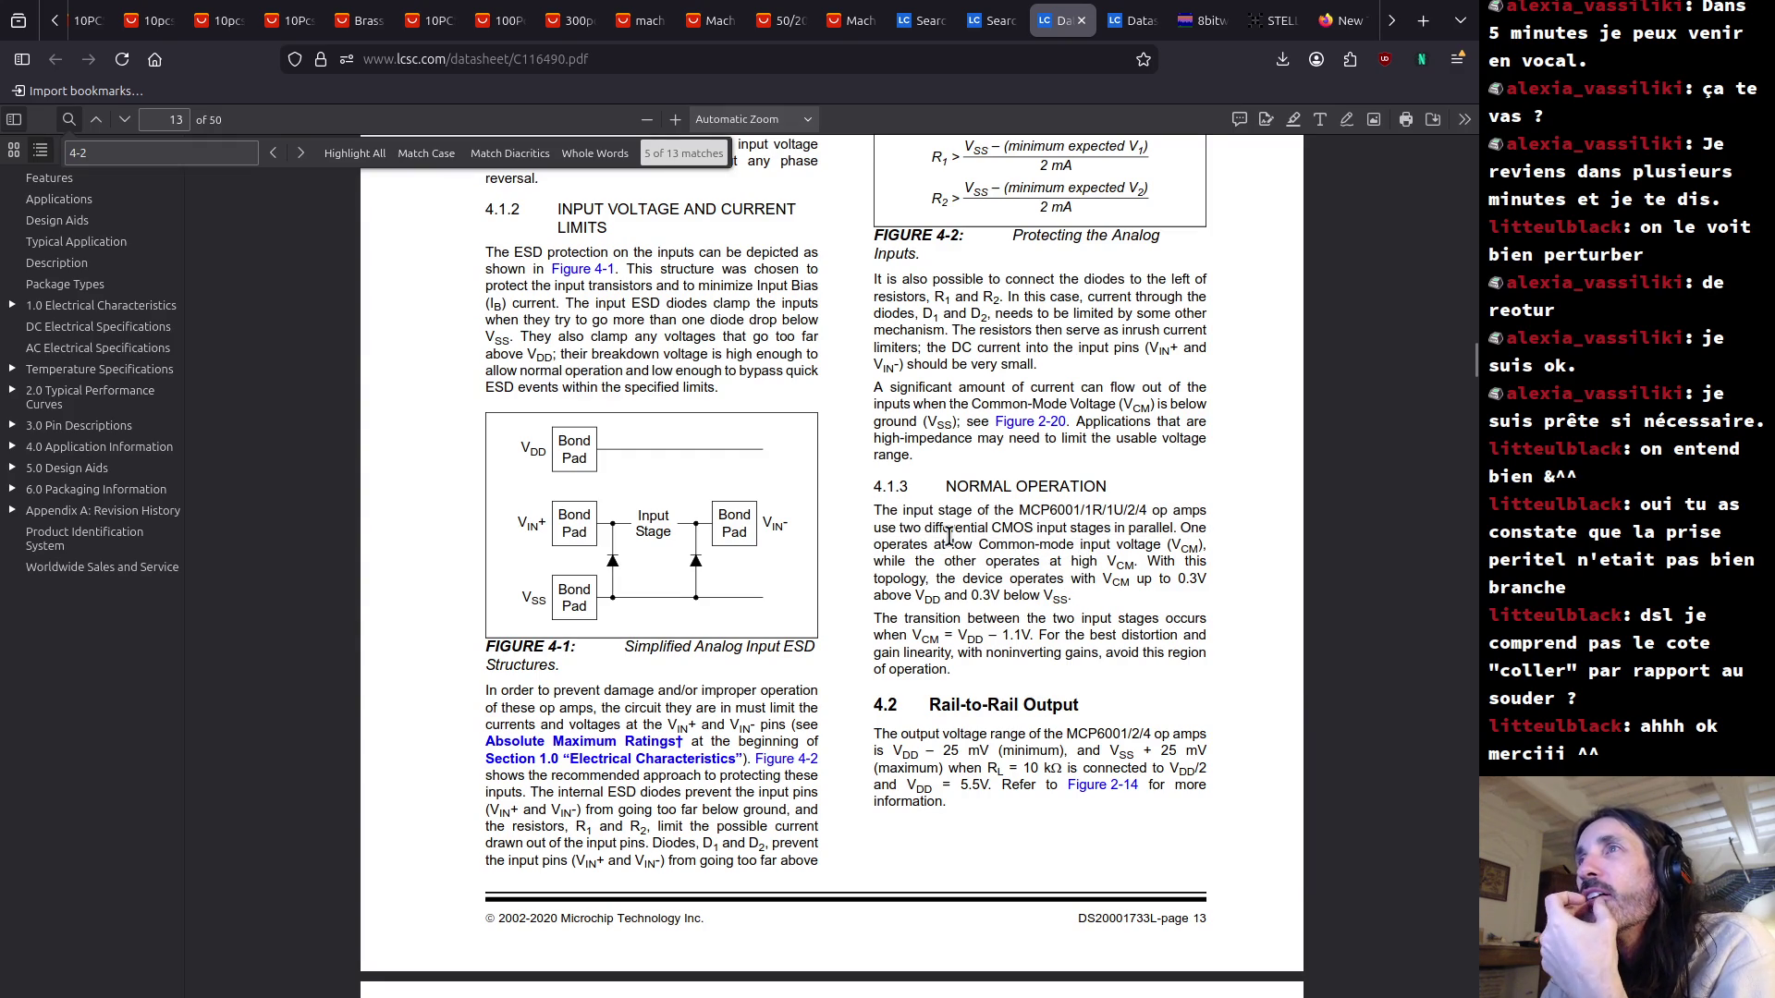
mouse_move(934, 546)
left_mouse_down()
mouse_move(1197, 550)
mouse_move(1012, 563)
mouse_move(1167, 584)
left_mouse_up()
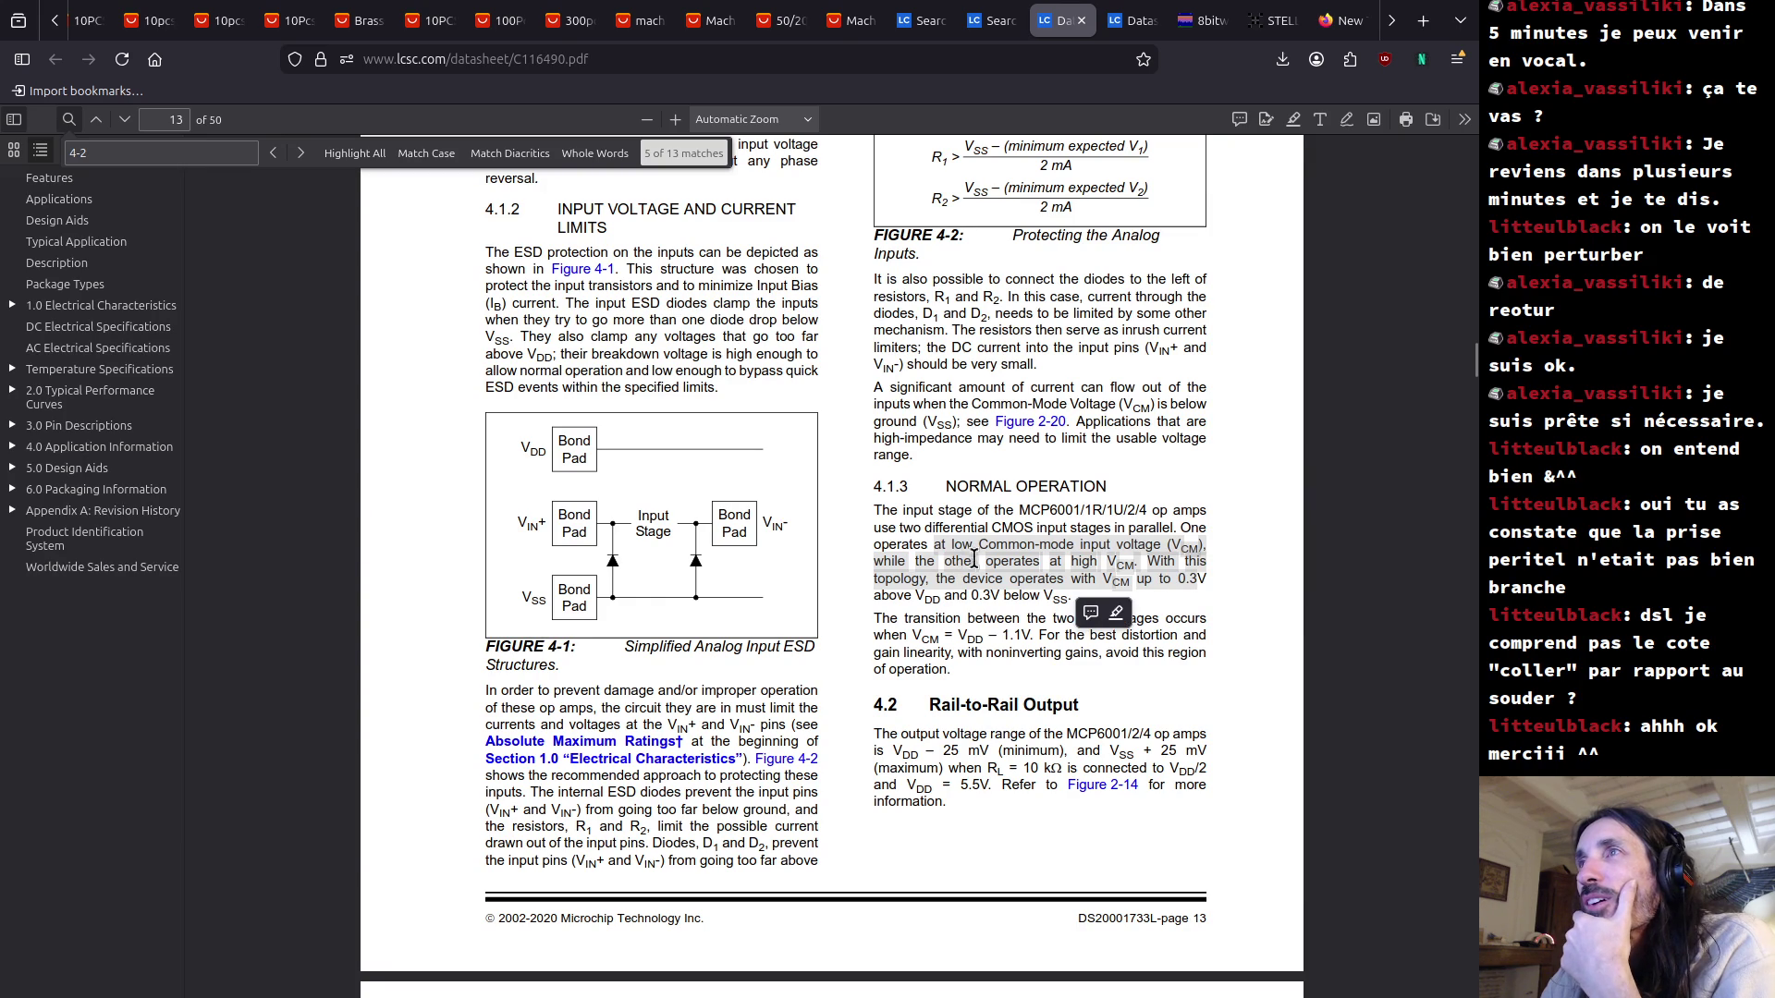
left_click(879, 582)
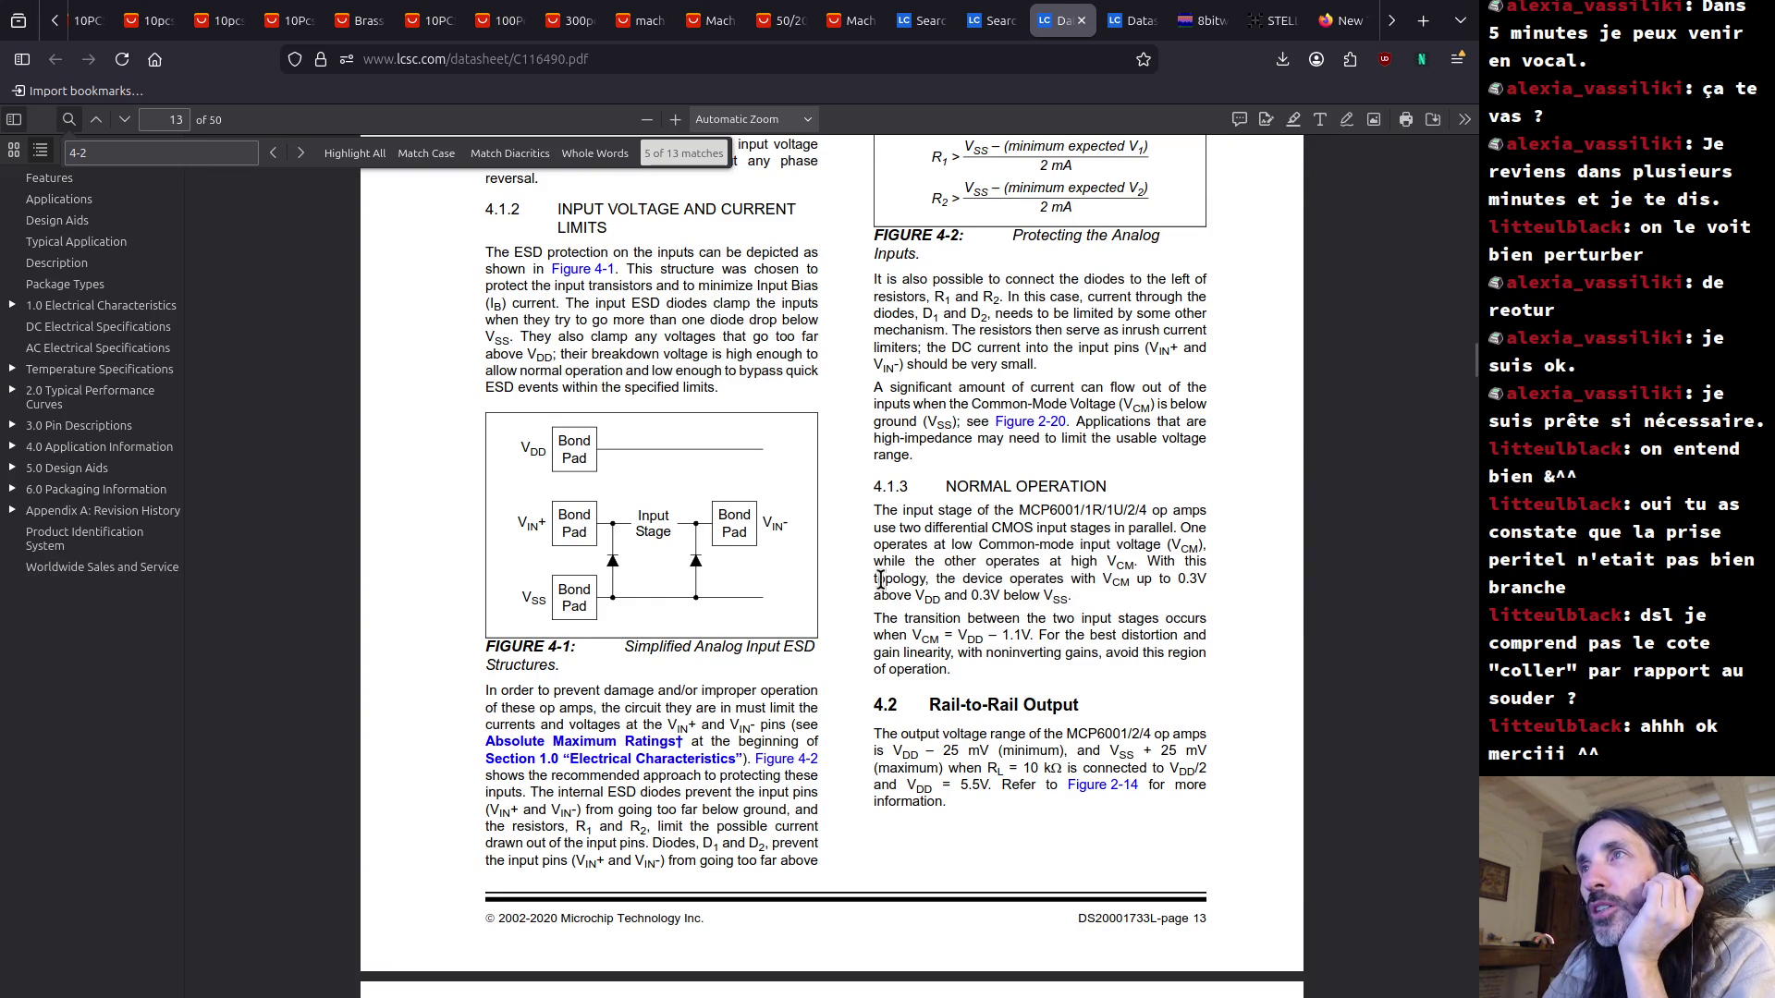
left_click_drag(875, 580, 910, 573)
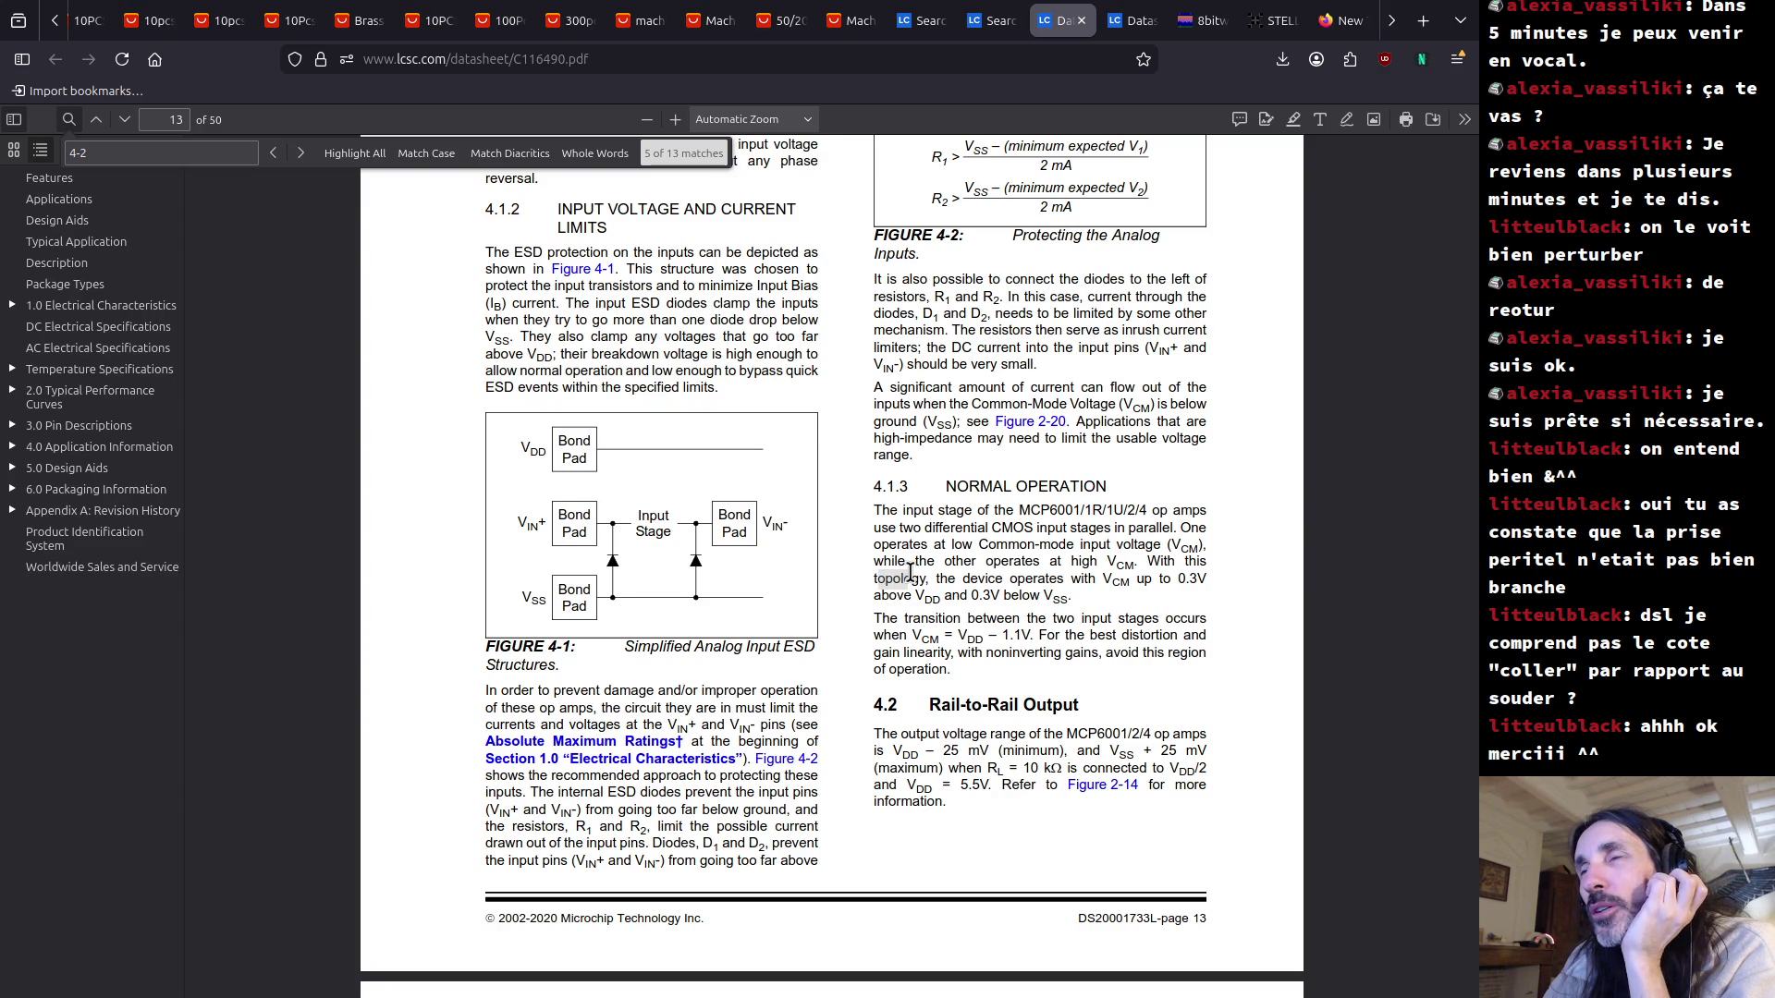
left_click_drag(911, 573, 897, 581)
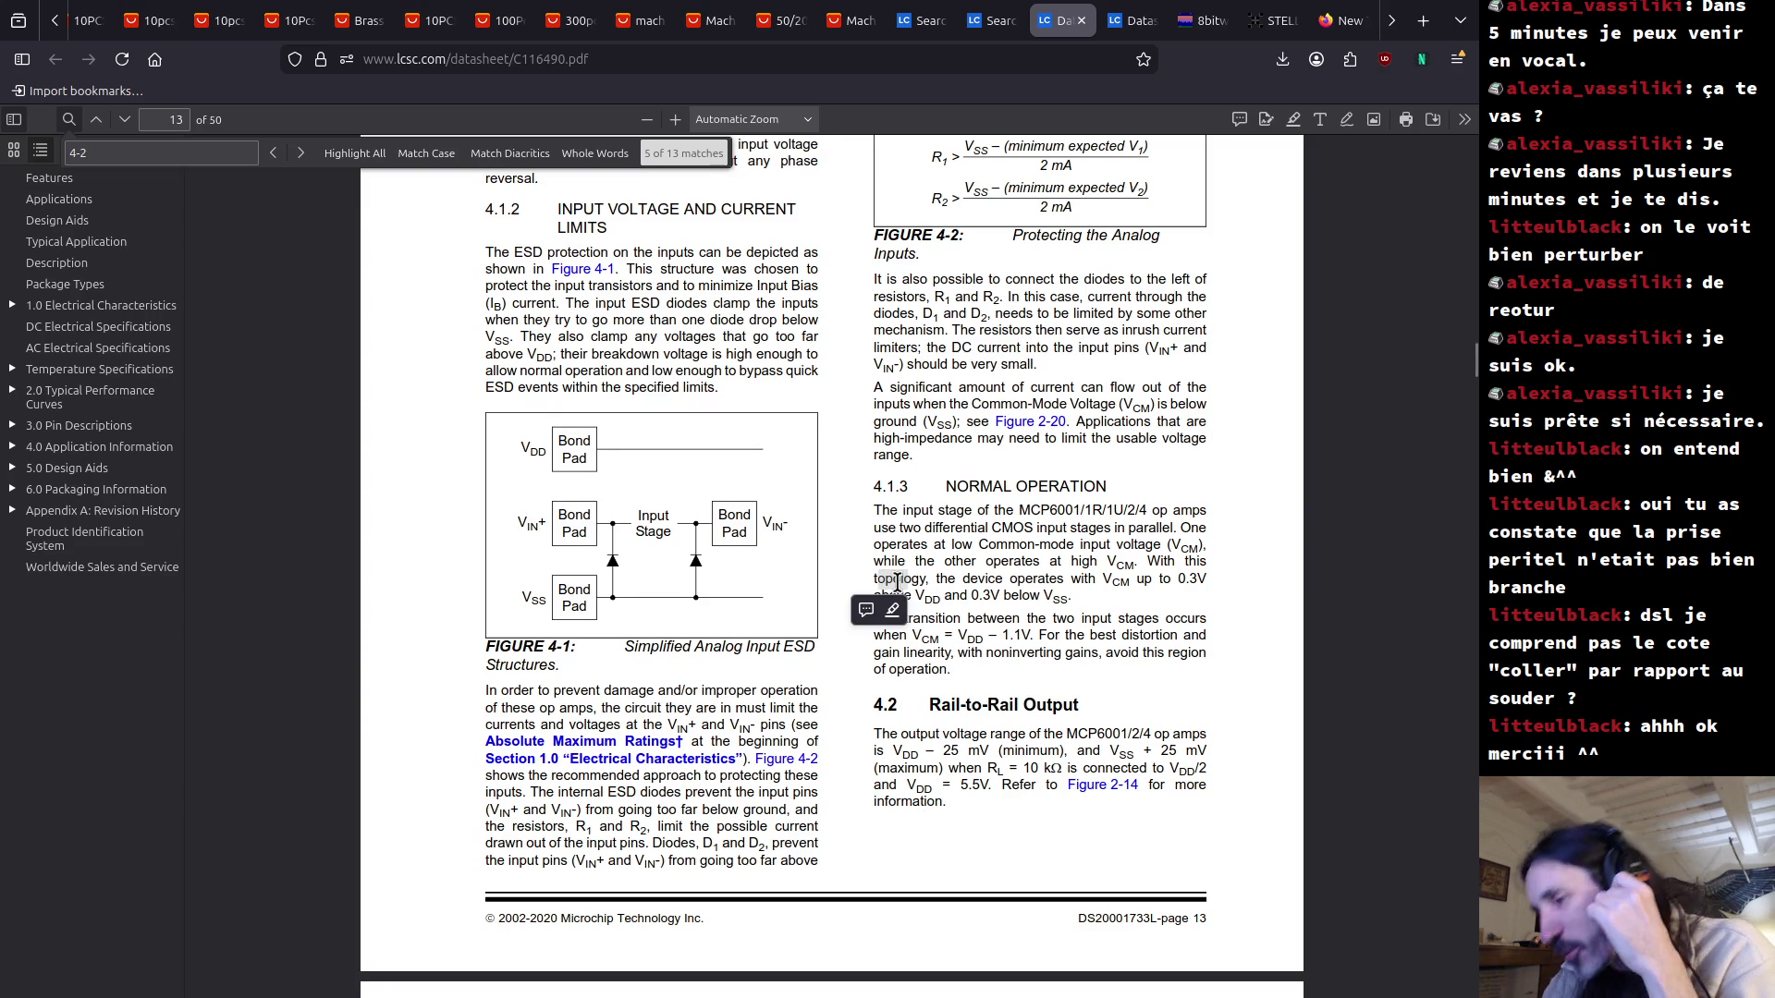
left_click_drag(897, 582, 921, 584)
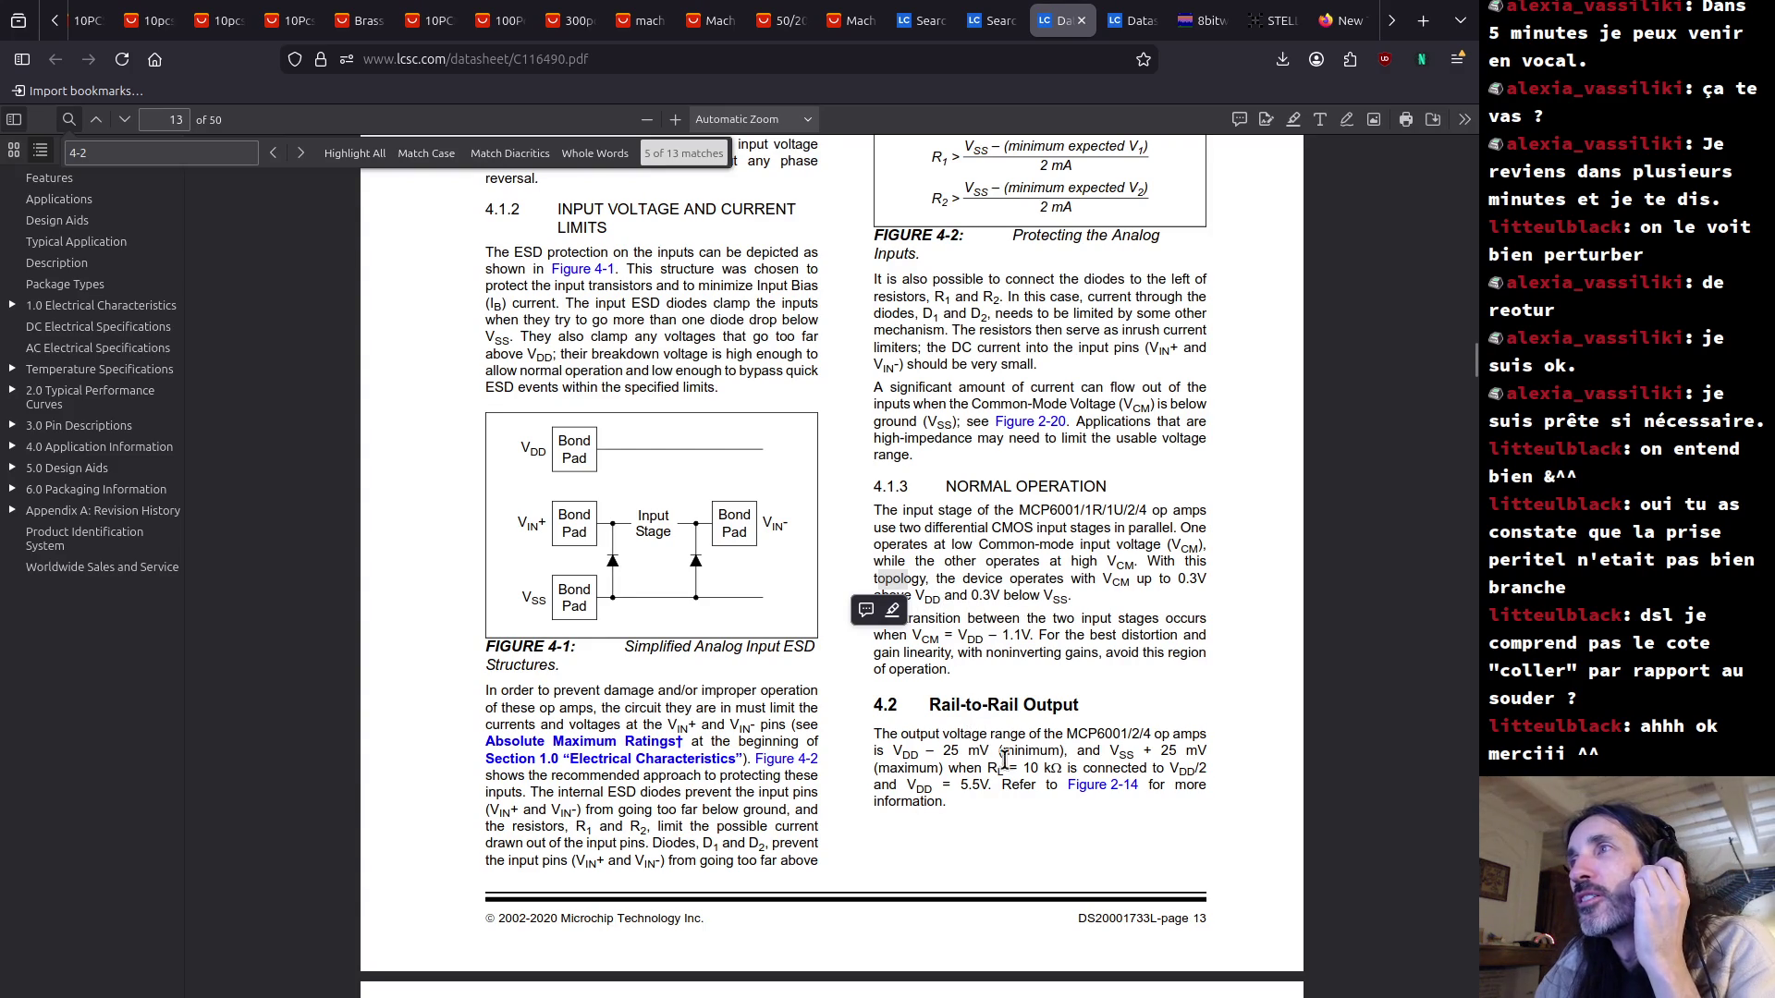
left_click(921, 742)
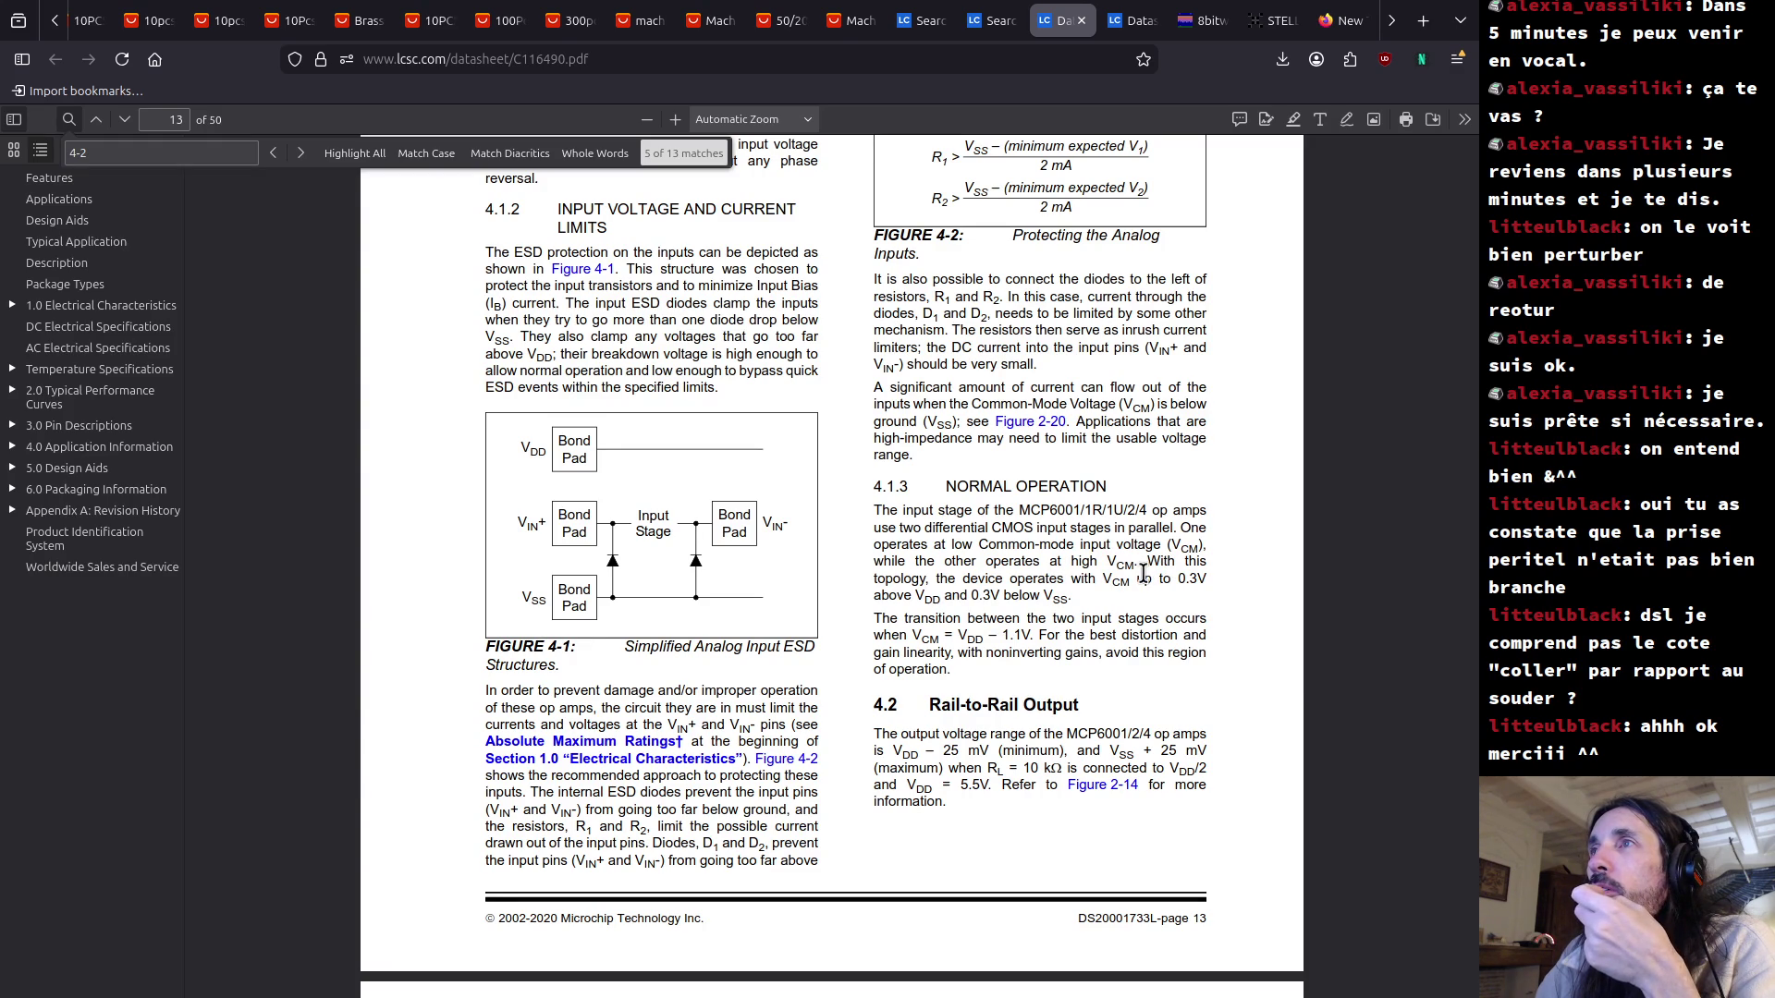
mouse_move(1112, 581)
left_mouse_down()
mouse_move(1201, 581)
mouse_move(1012, 612)
left_mouse_up()
left_click(913, 616)
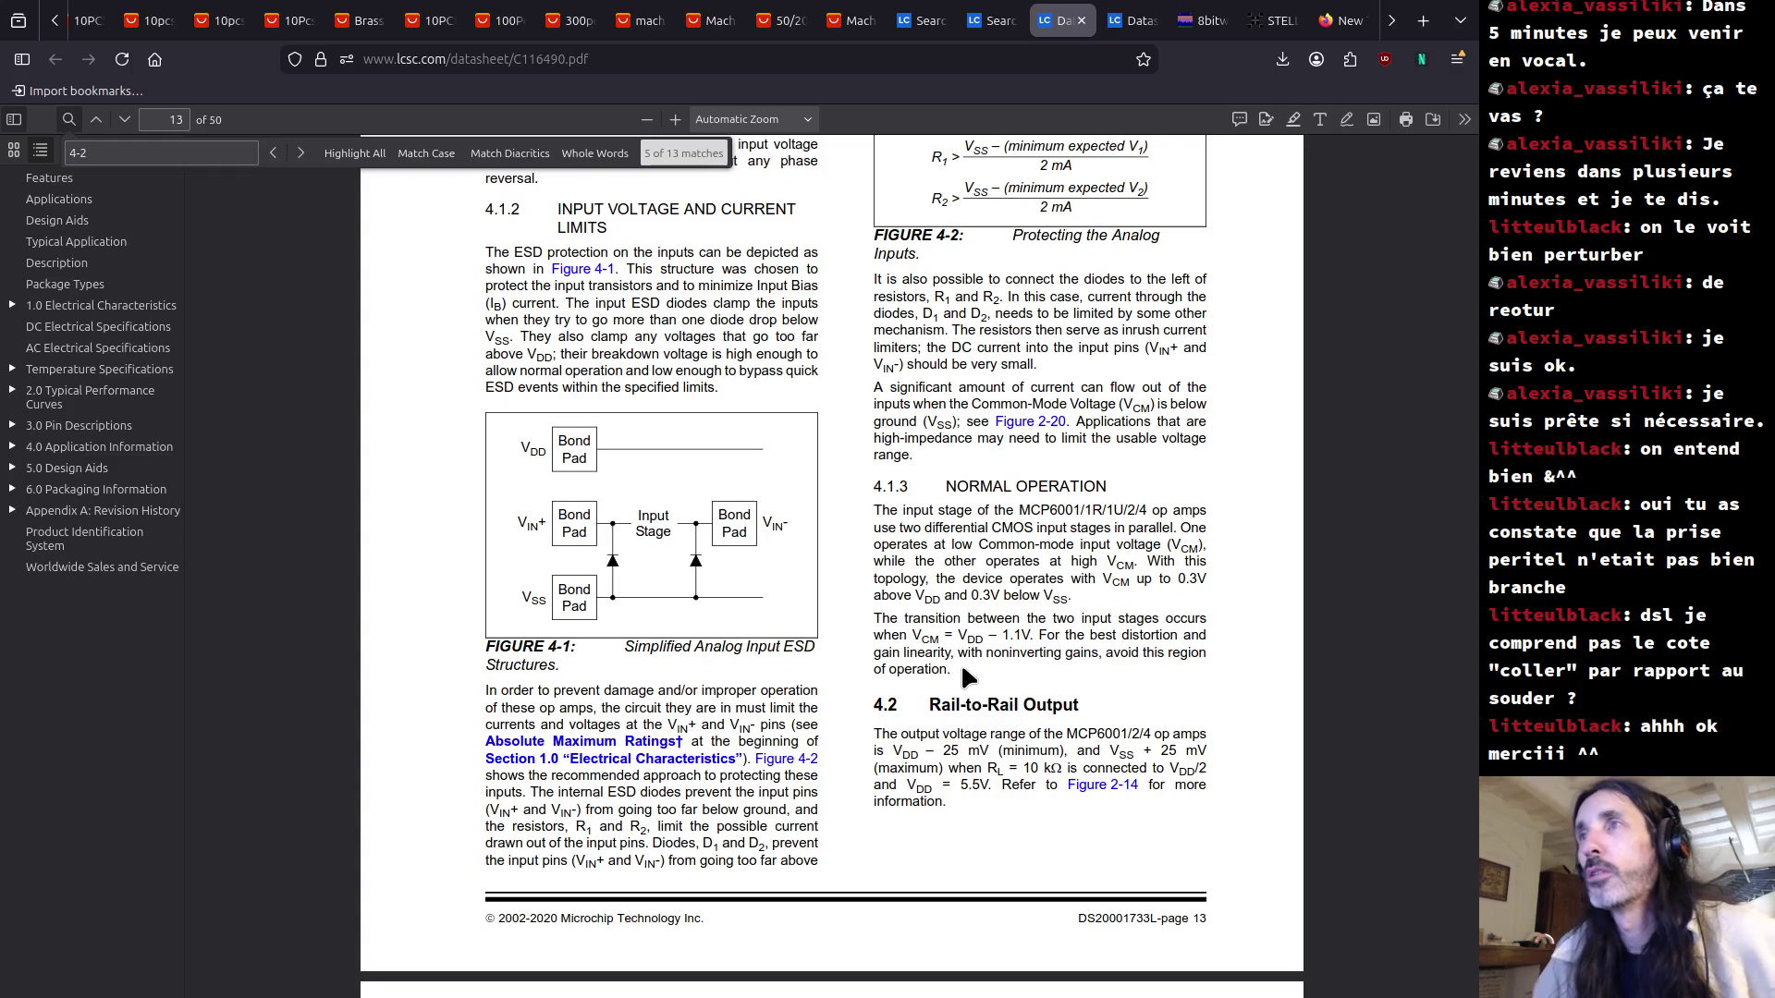
Scroll down through the datasheet toward its final pages.
scroll(962, 669, "down", 15)
scroll(963, 669, "up", 5)
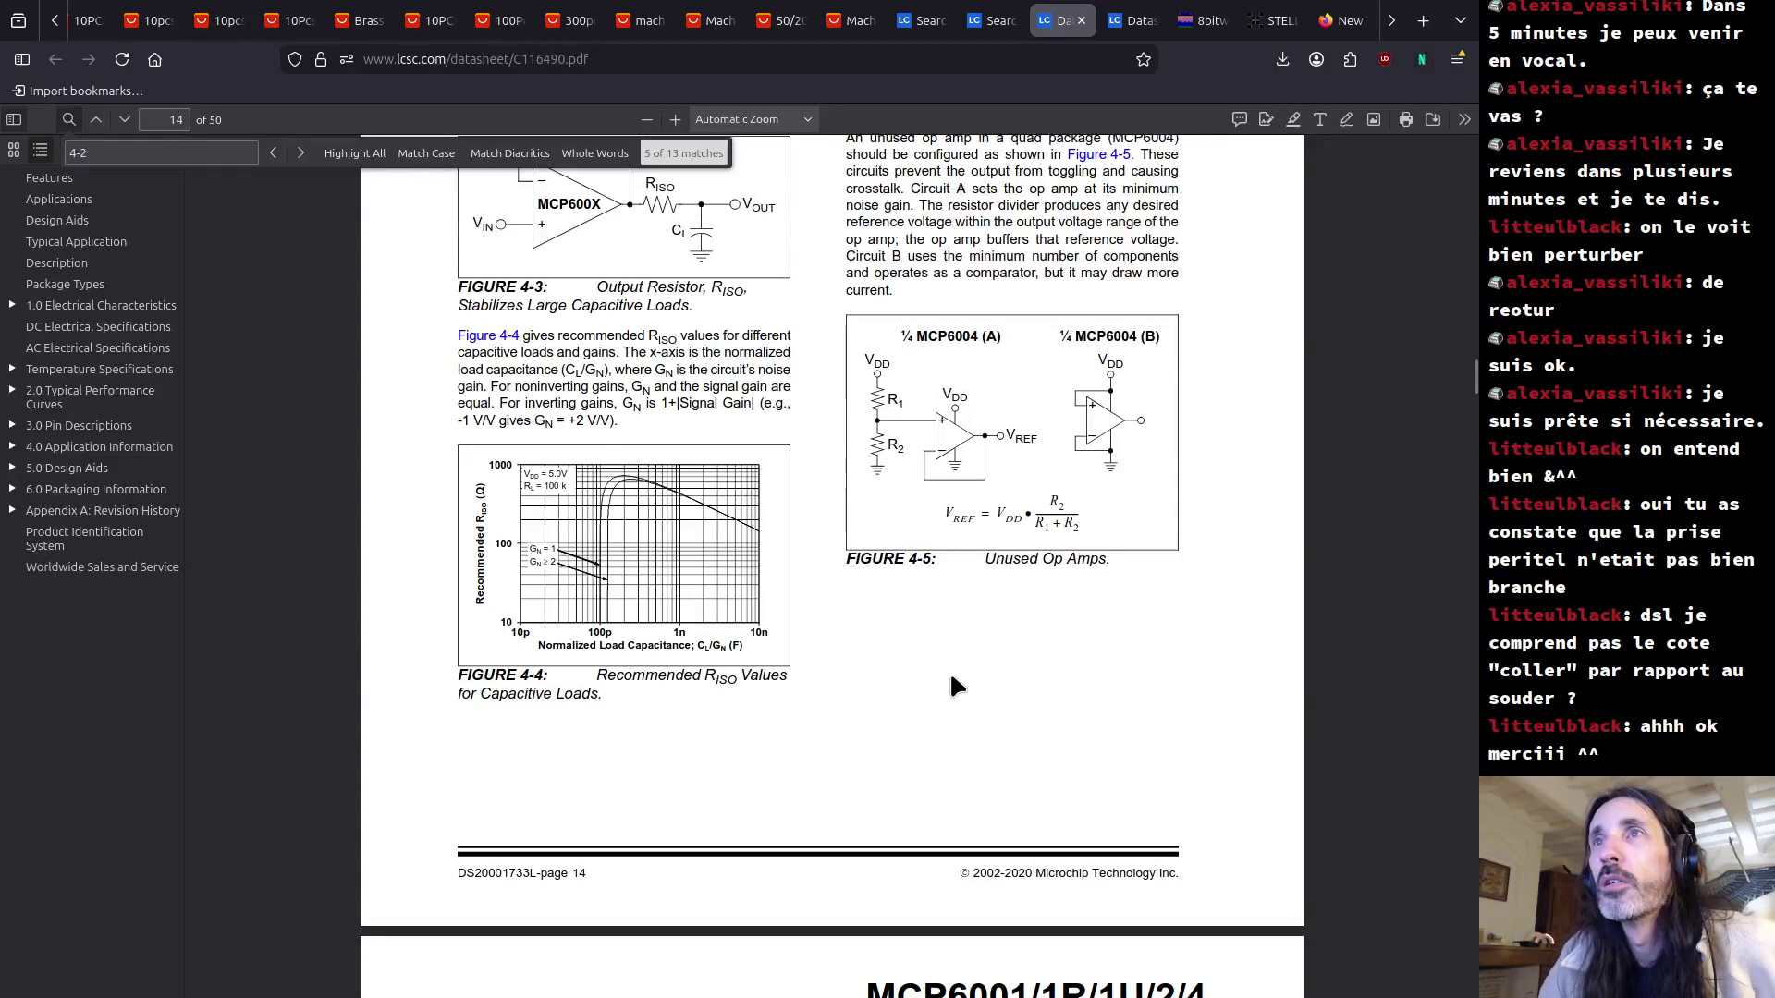
scroll(957, 673, "down", 20)
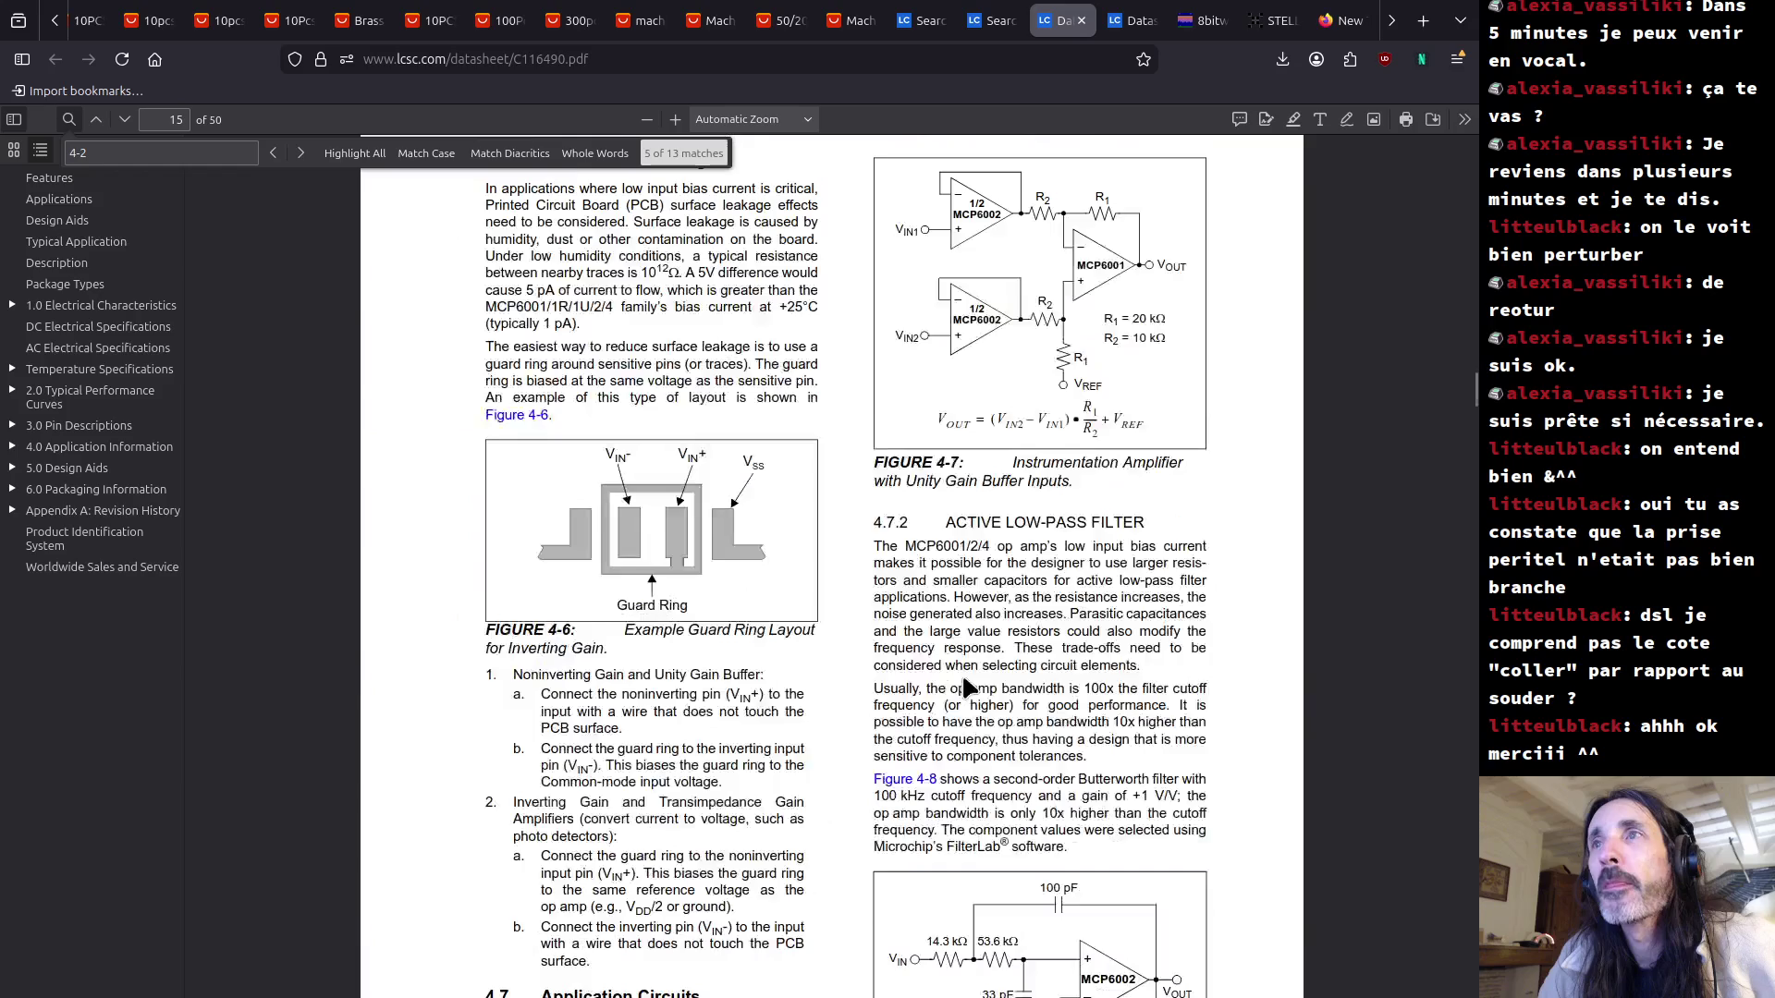
scroll(967, 689, "down", 20)
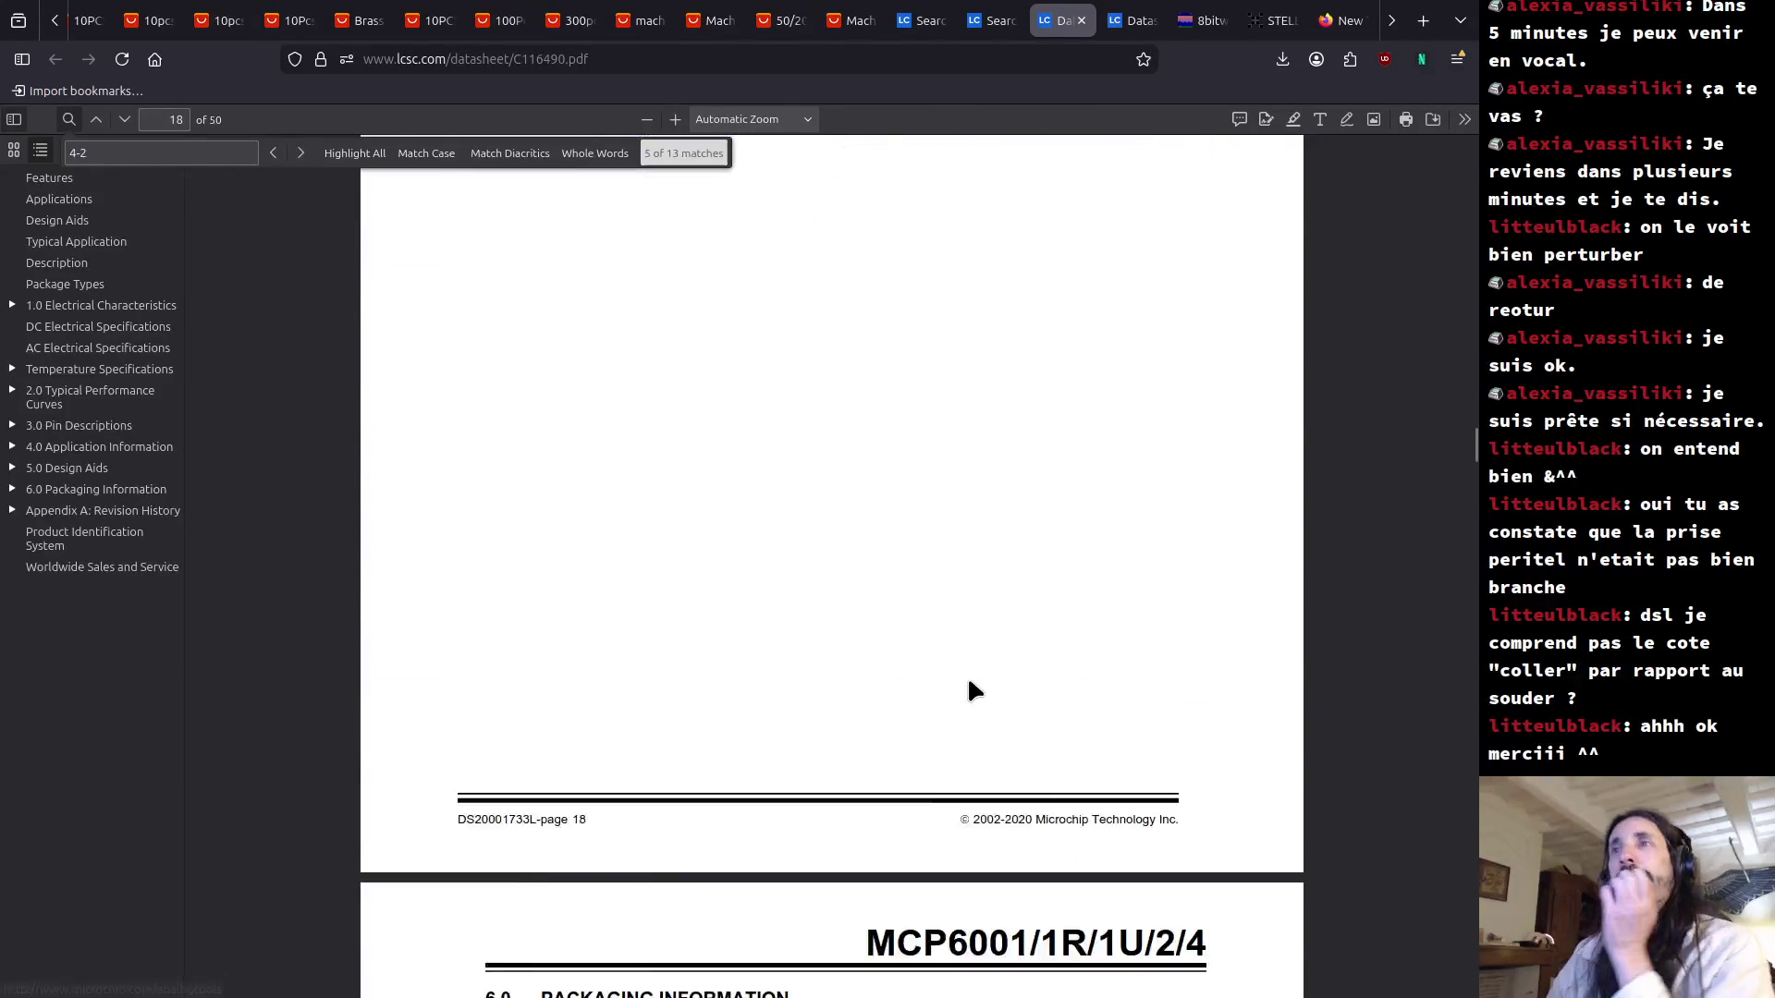
scroll(939, 705, "down", 20)
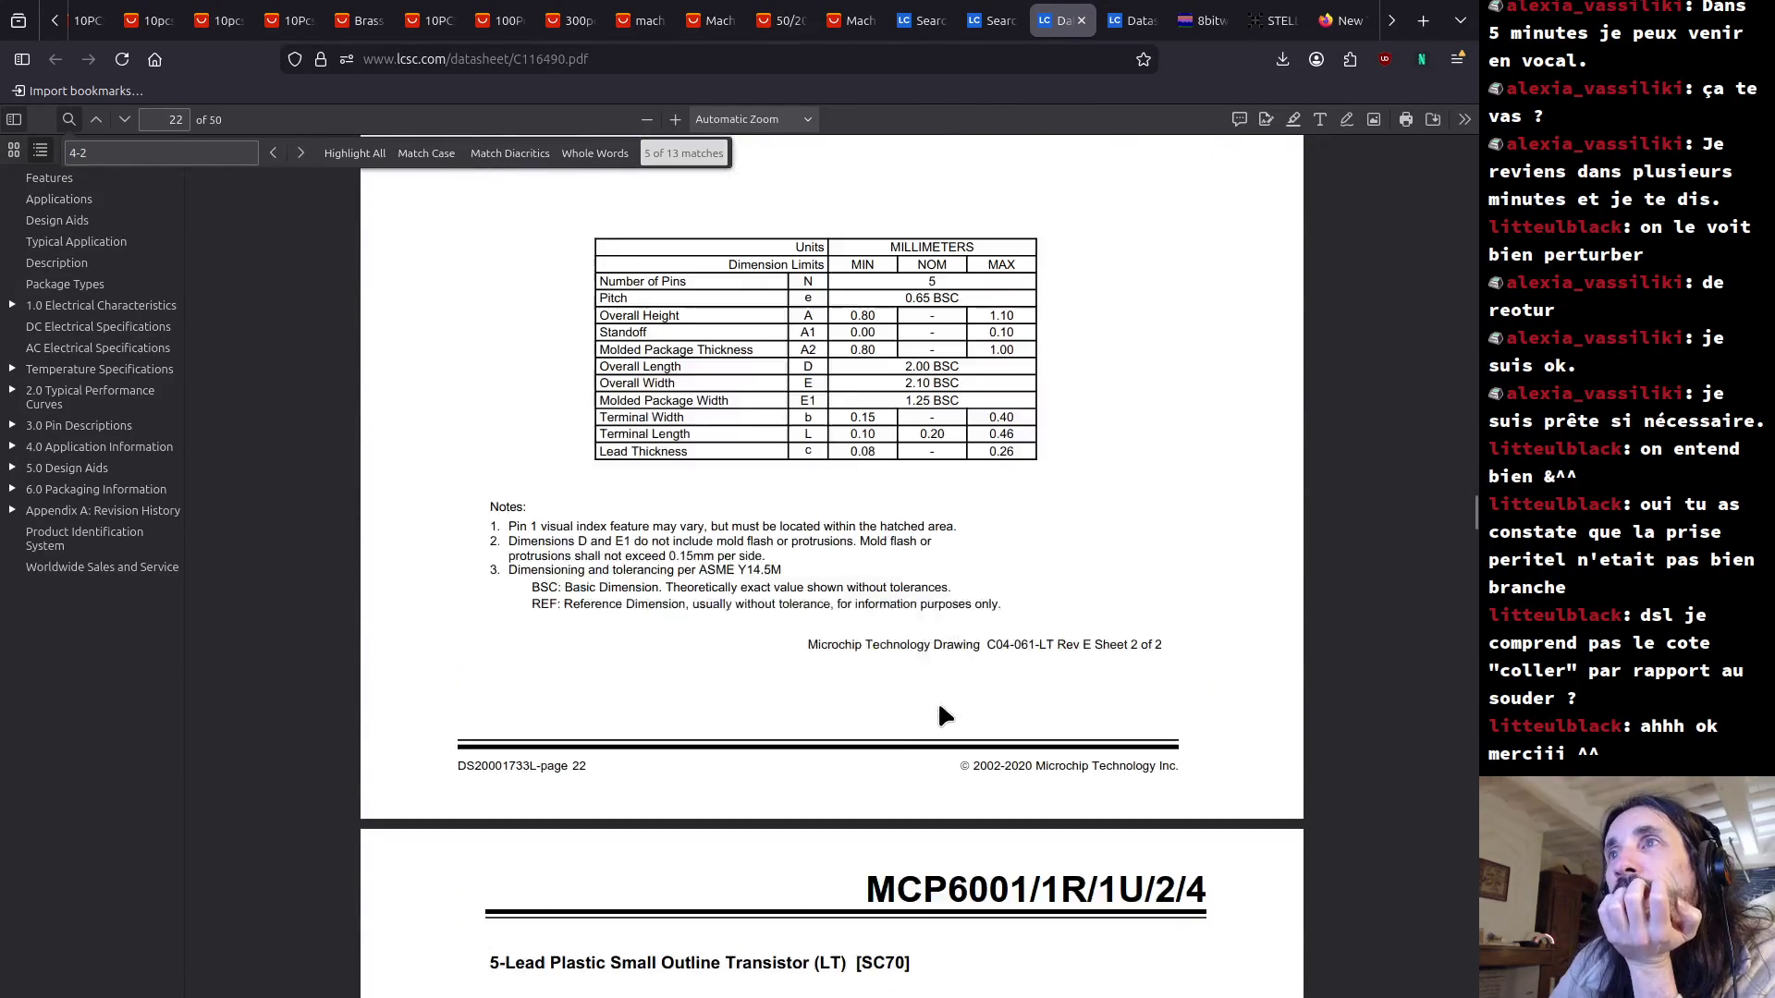
scroll(937, 716, "down", 20)
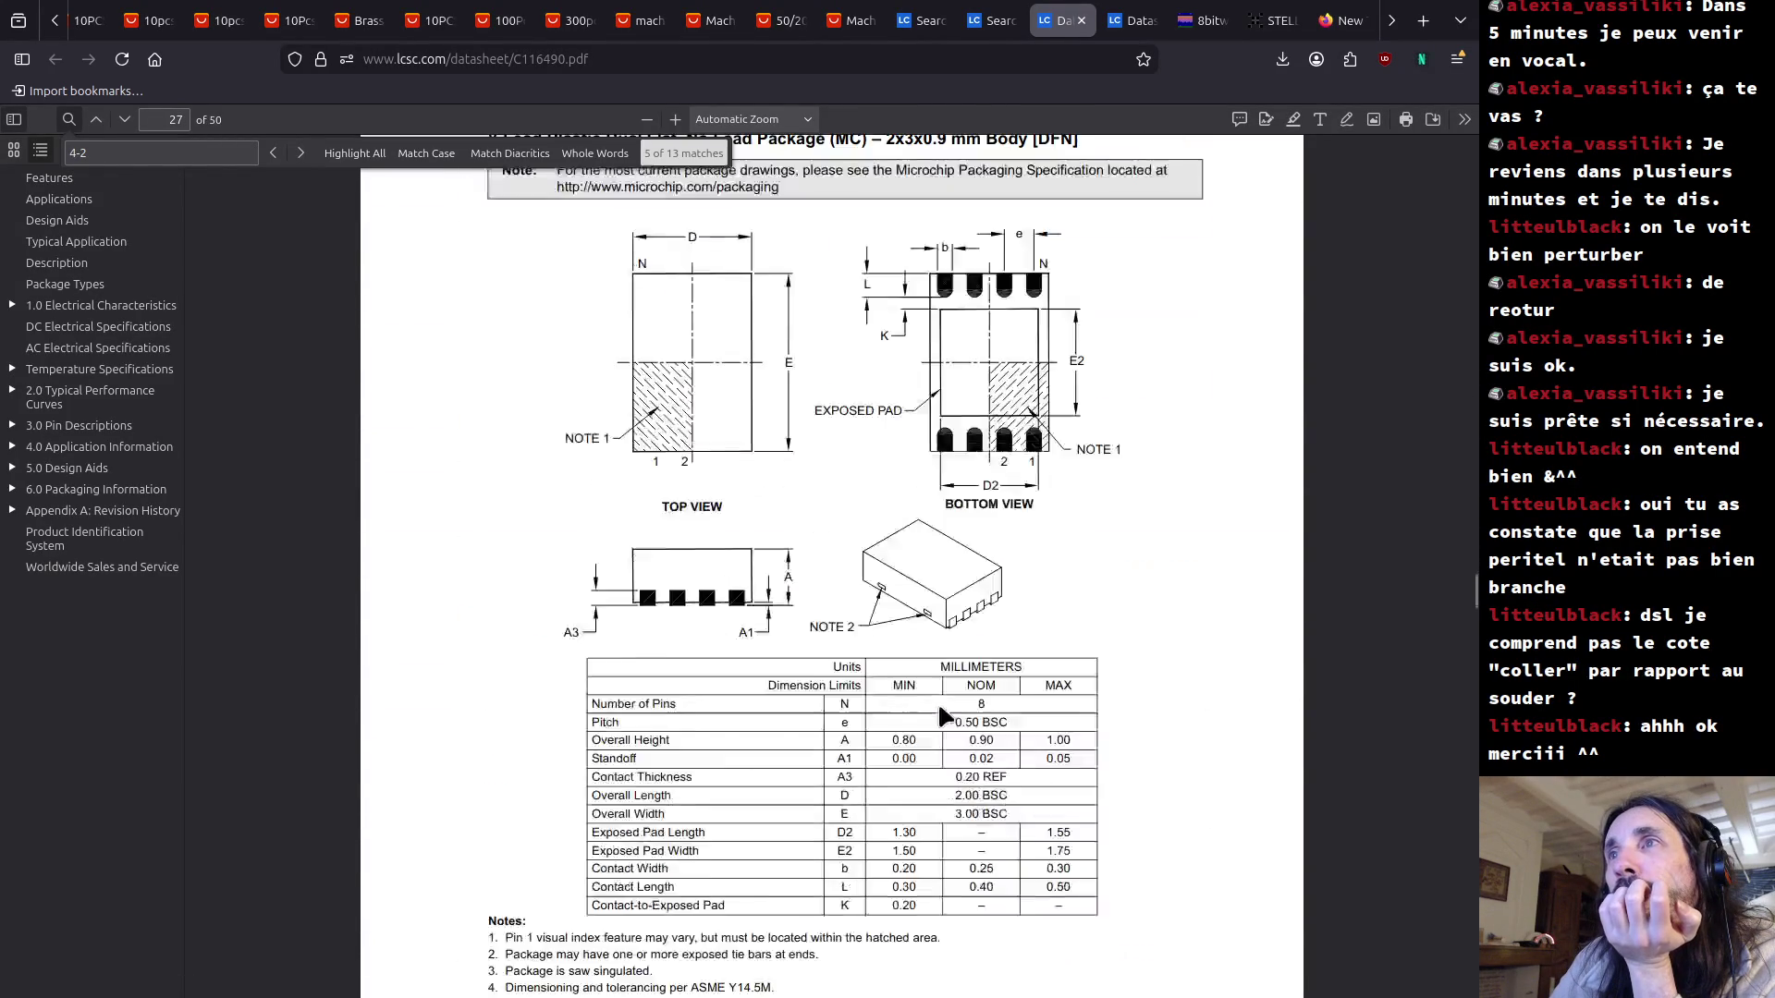
scroll(938, 701, "down", 20)
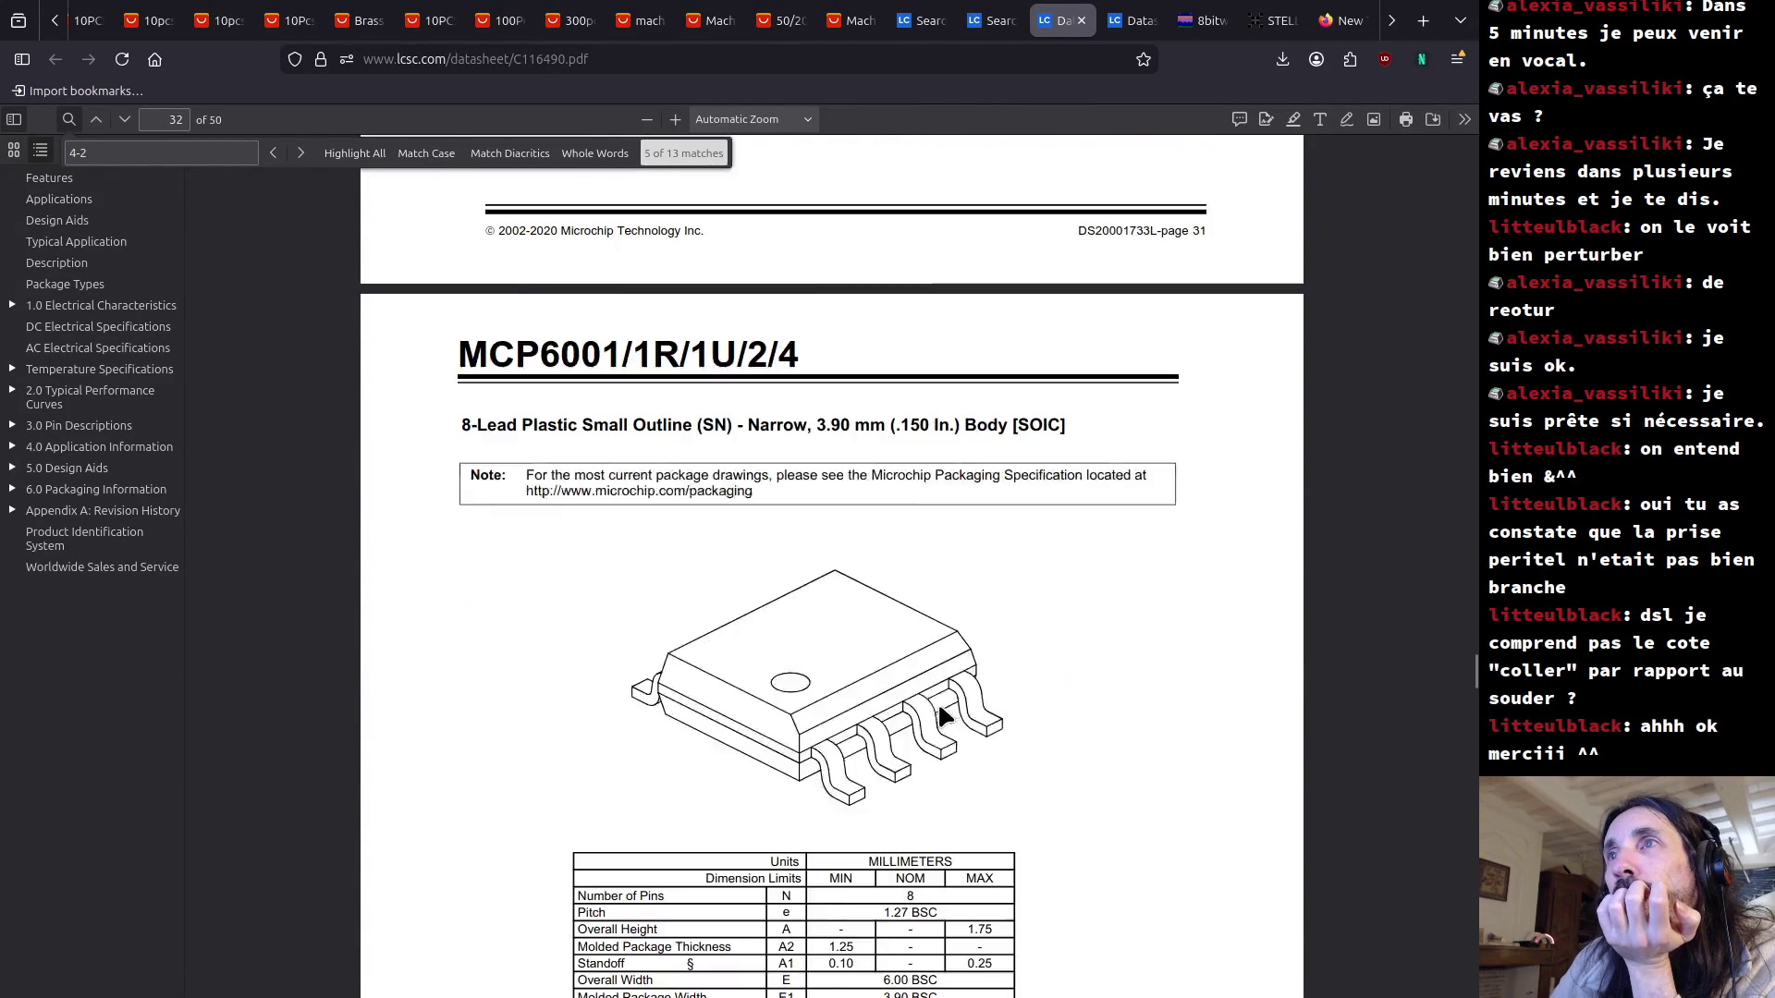
scroll(1465, 729, "down", 20)
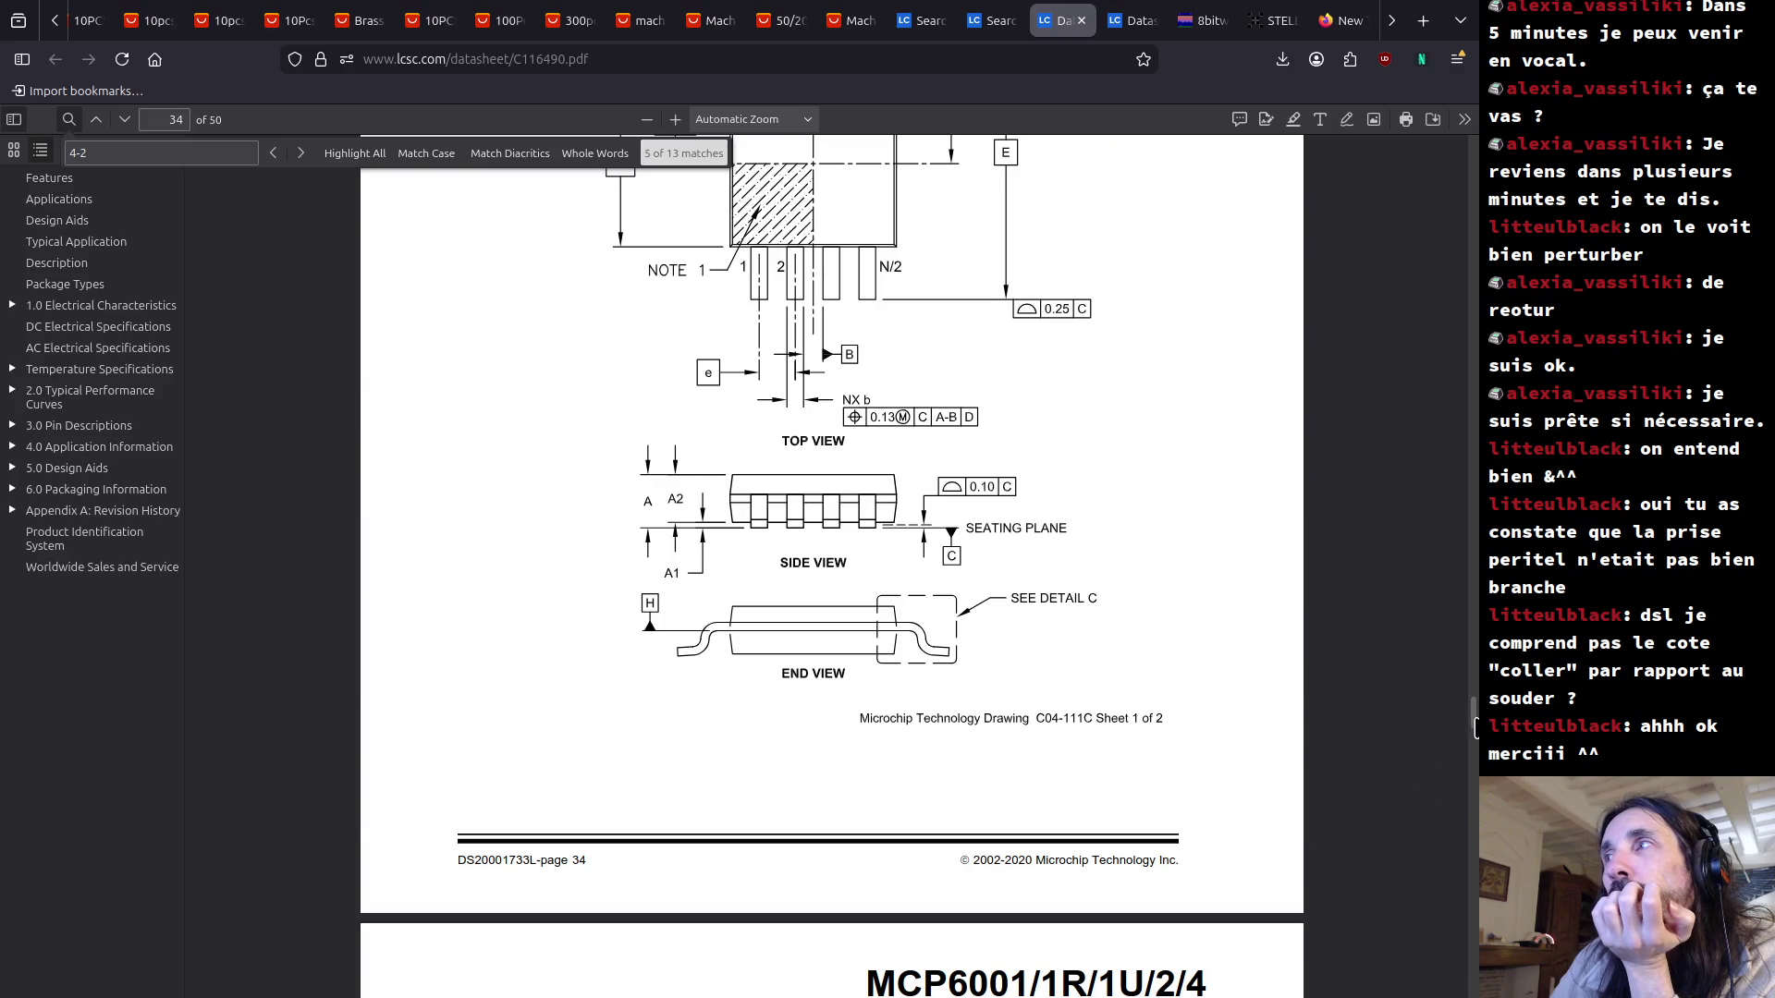
scroll(1465, 729, "down", 20)
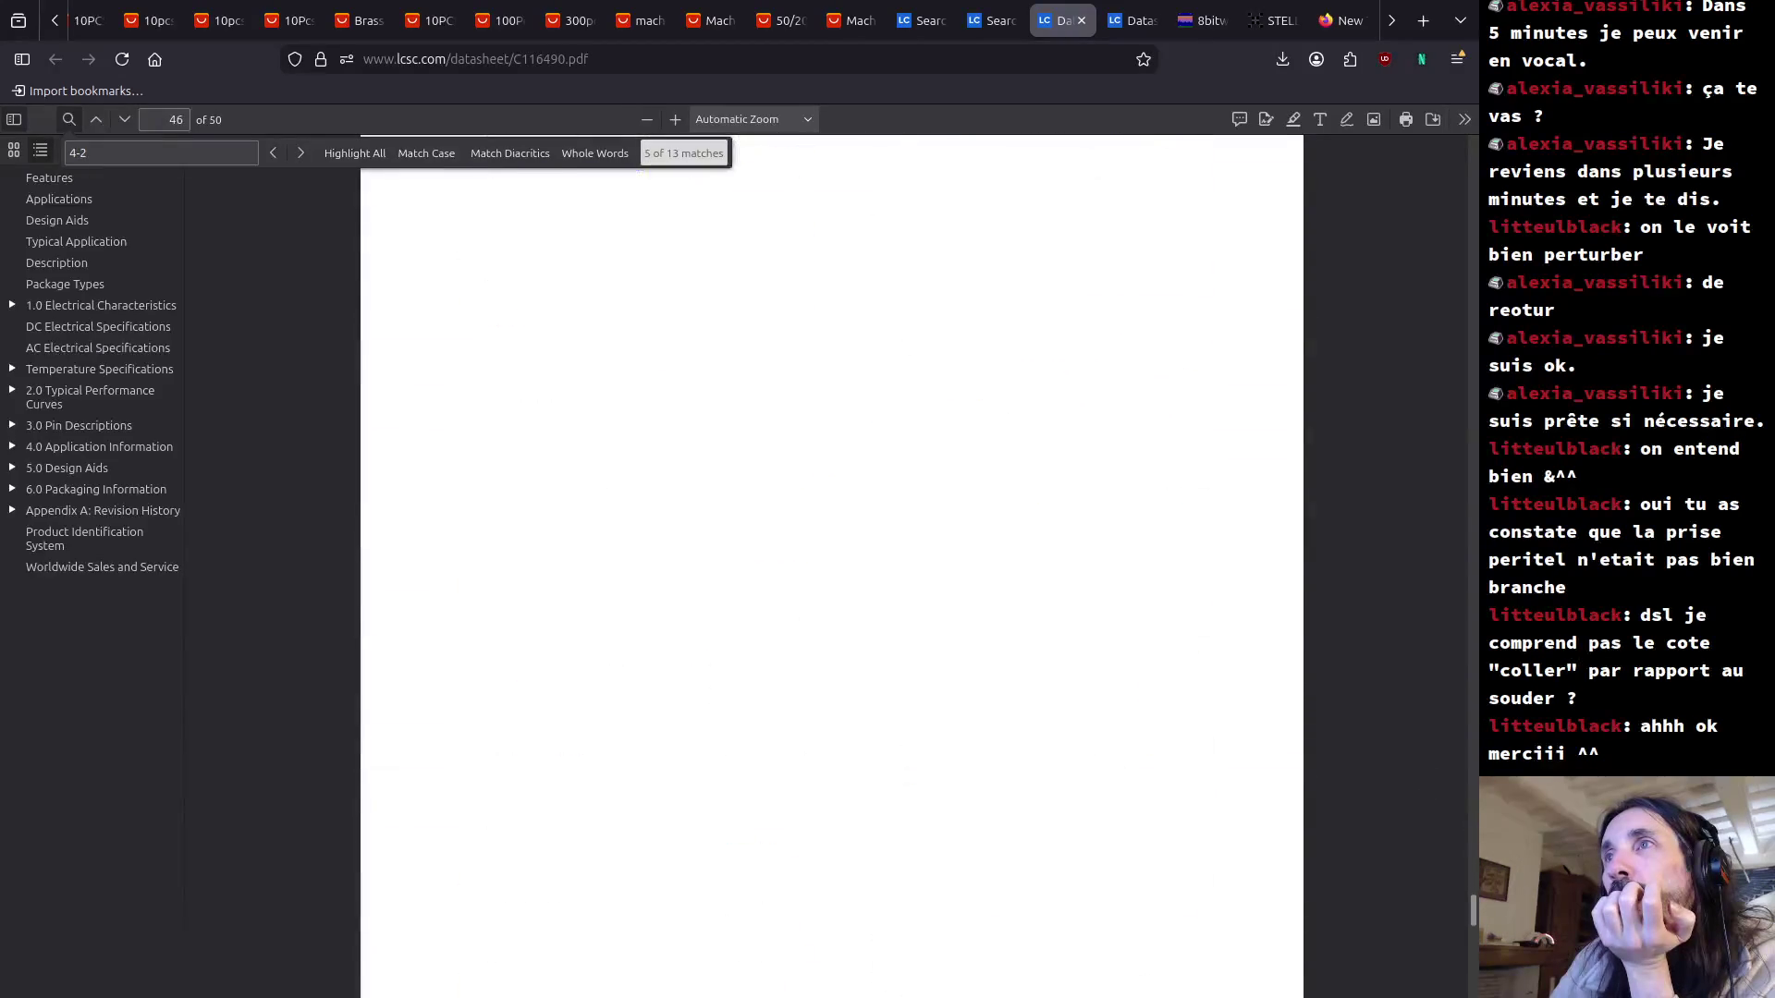
Drag the scrollbar back up to page 9's Figure 2-14 Output Voltage Headroom curves.
left_click(1469, 645)
mouse_move(1470, 646)
left_mouse_down()
mouse_move(1450, 476)
mouse_move(1462, 311)
left_mouse_up()
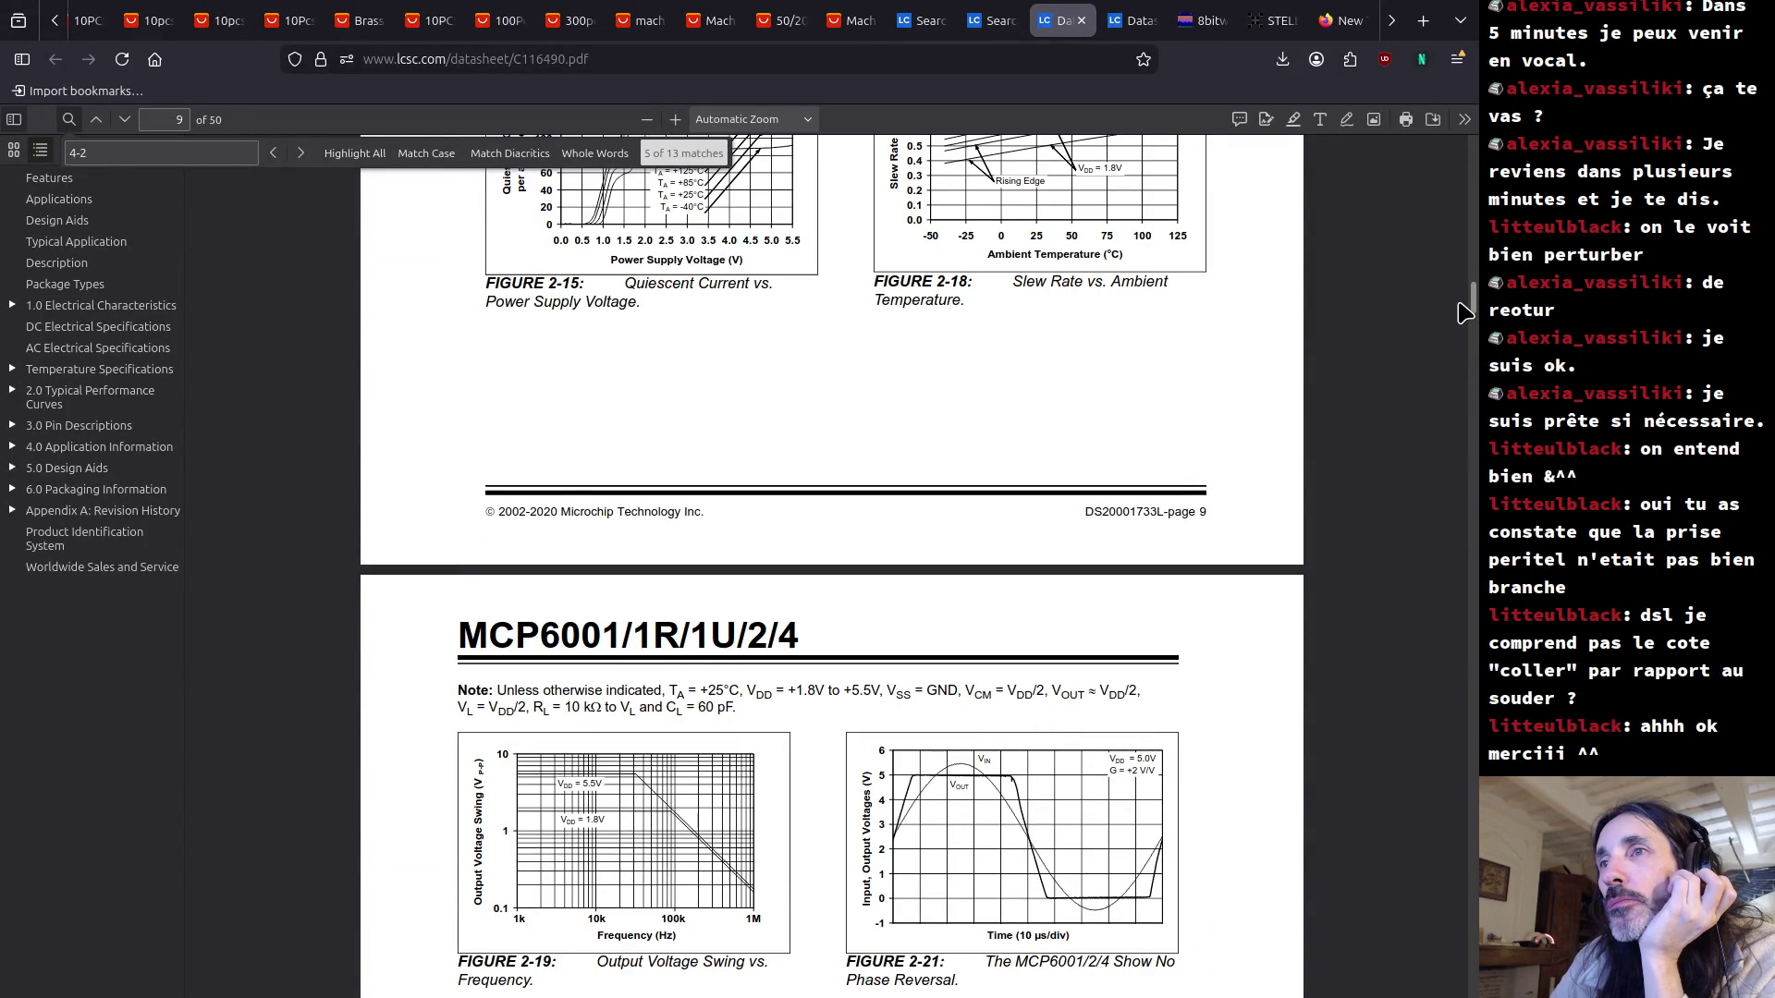
left_click_drag(1465, 311, 1470, 298)
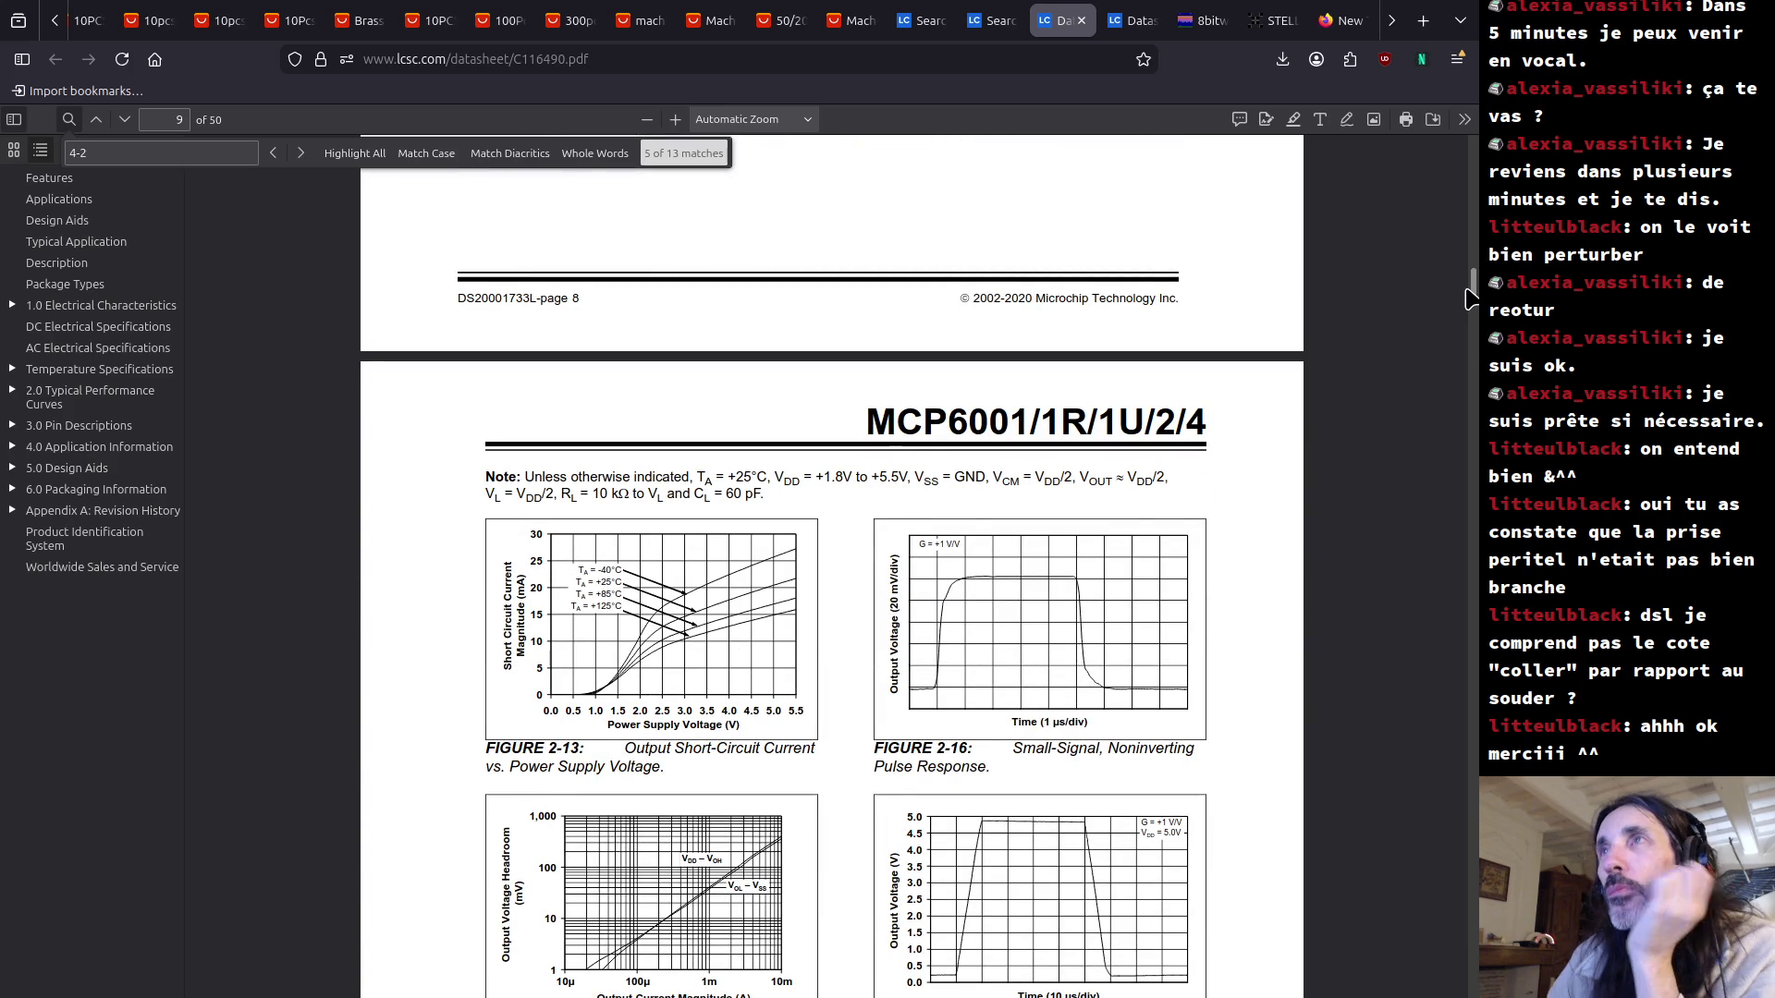
scroll(1470, 298, "down", 3)
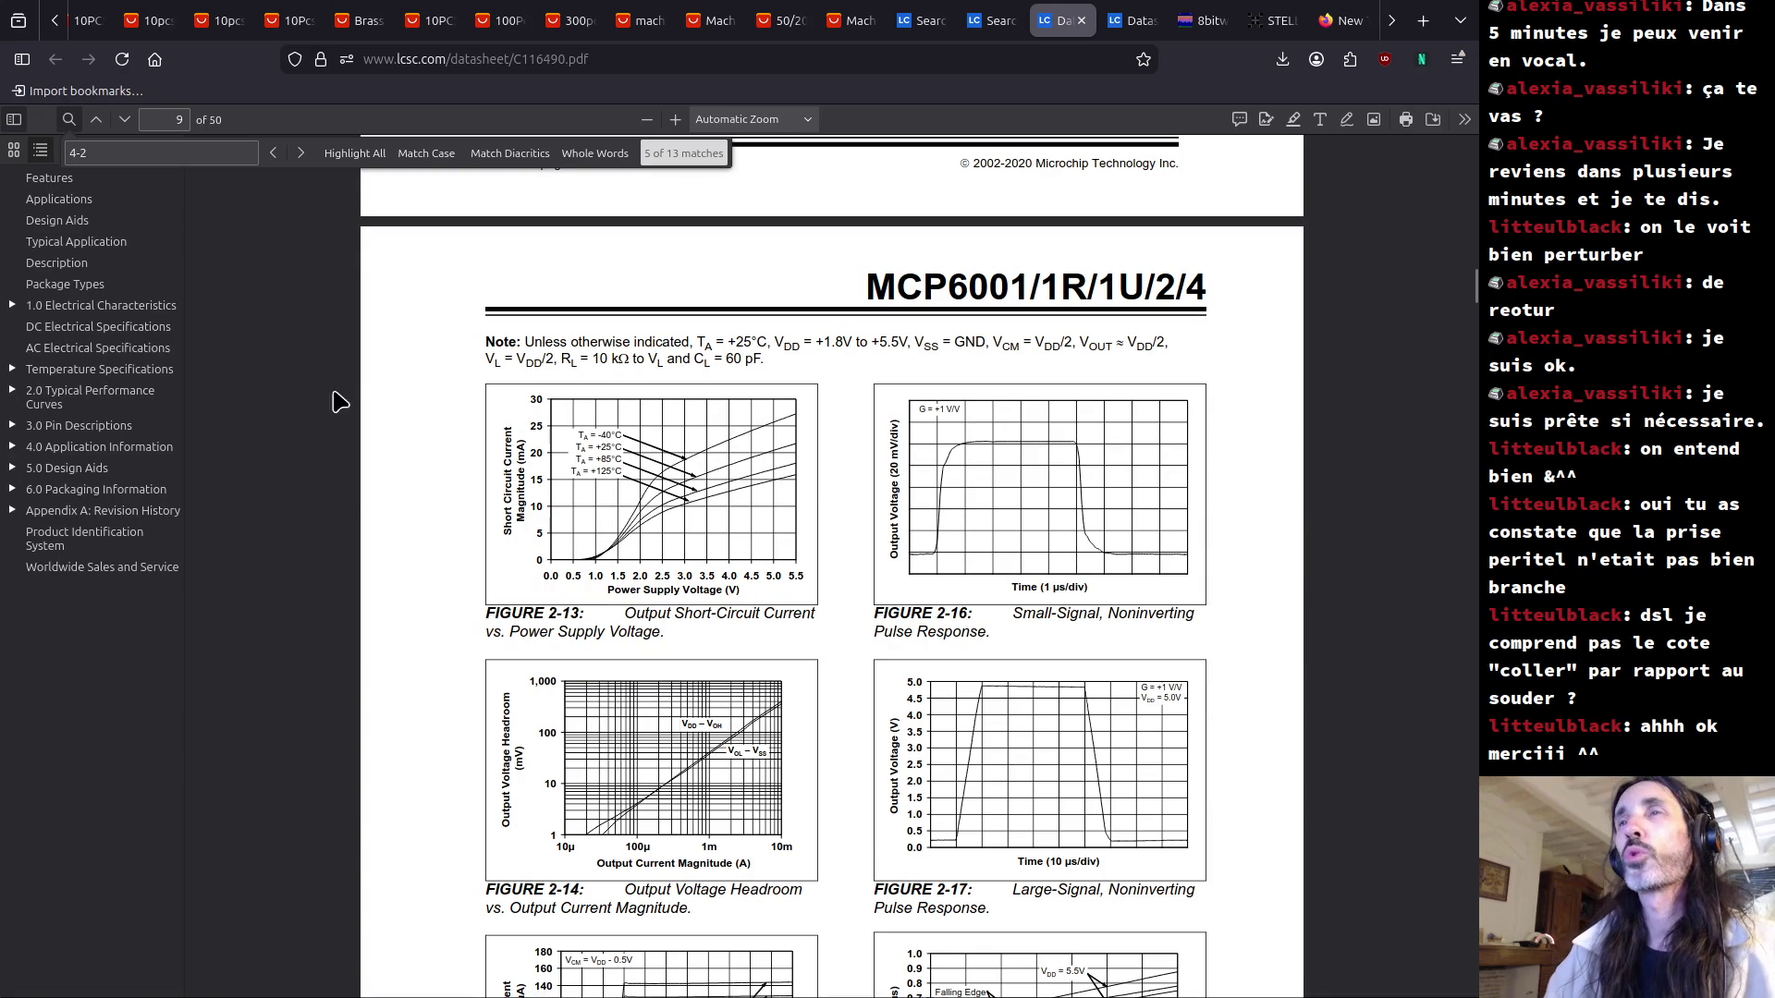
key("alt+Tab")
Switch back to the Trans2600 PCB Editor window.
mouse_move(231, 346)
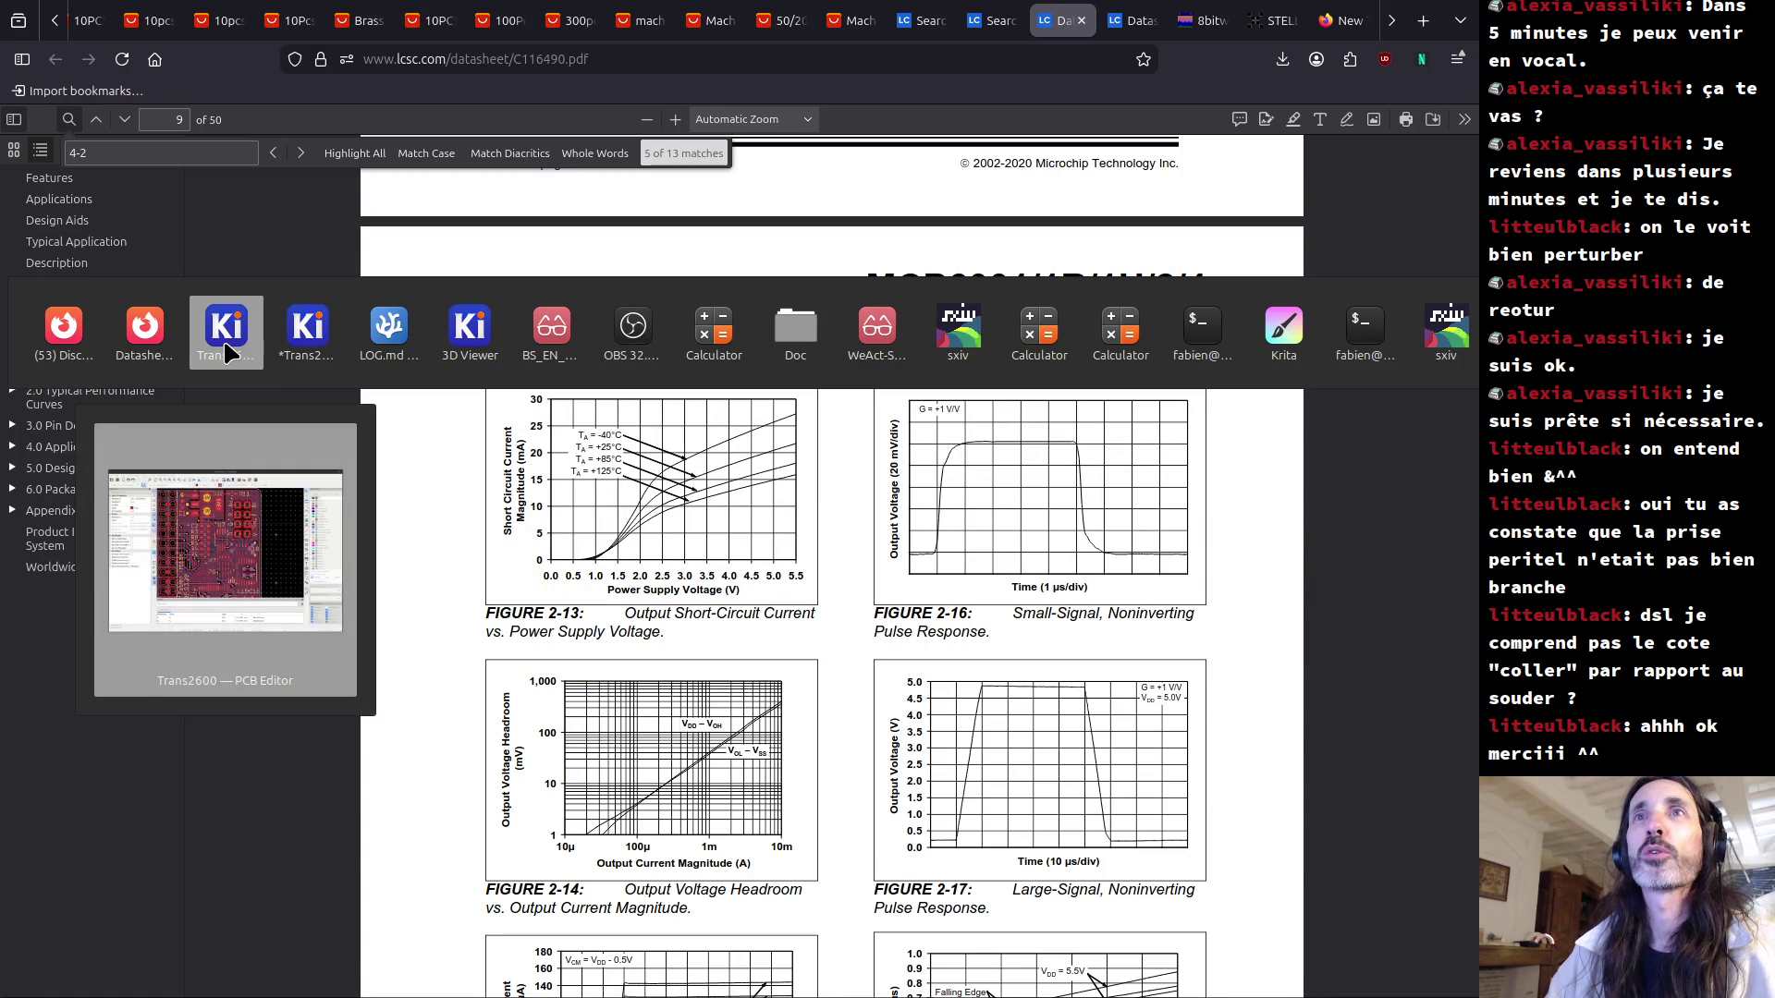
left_click(246, 346)
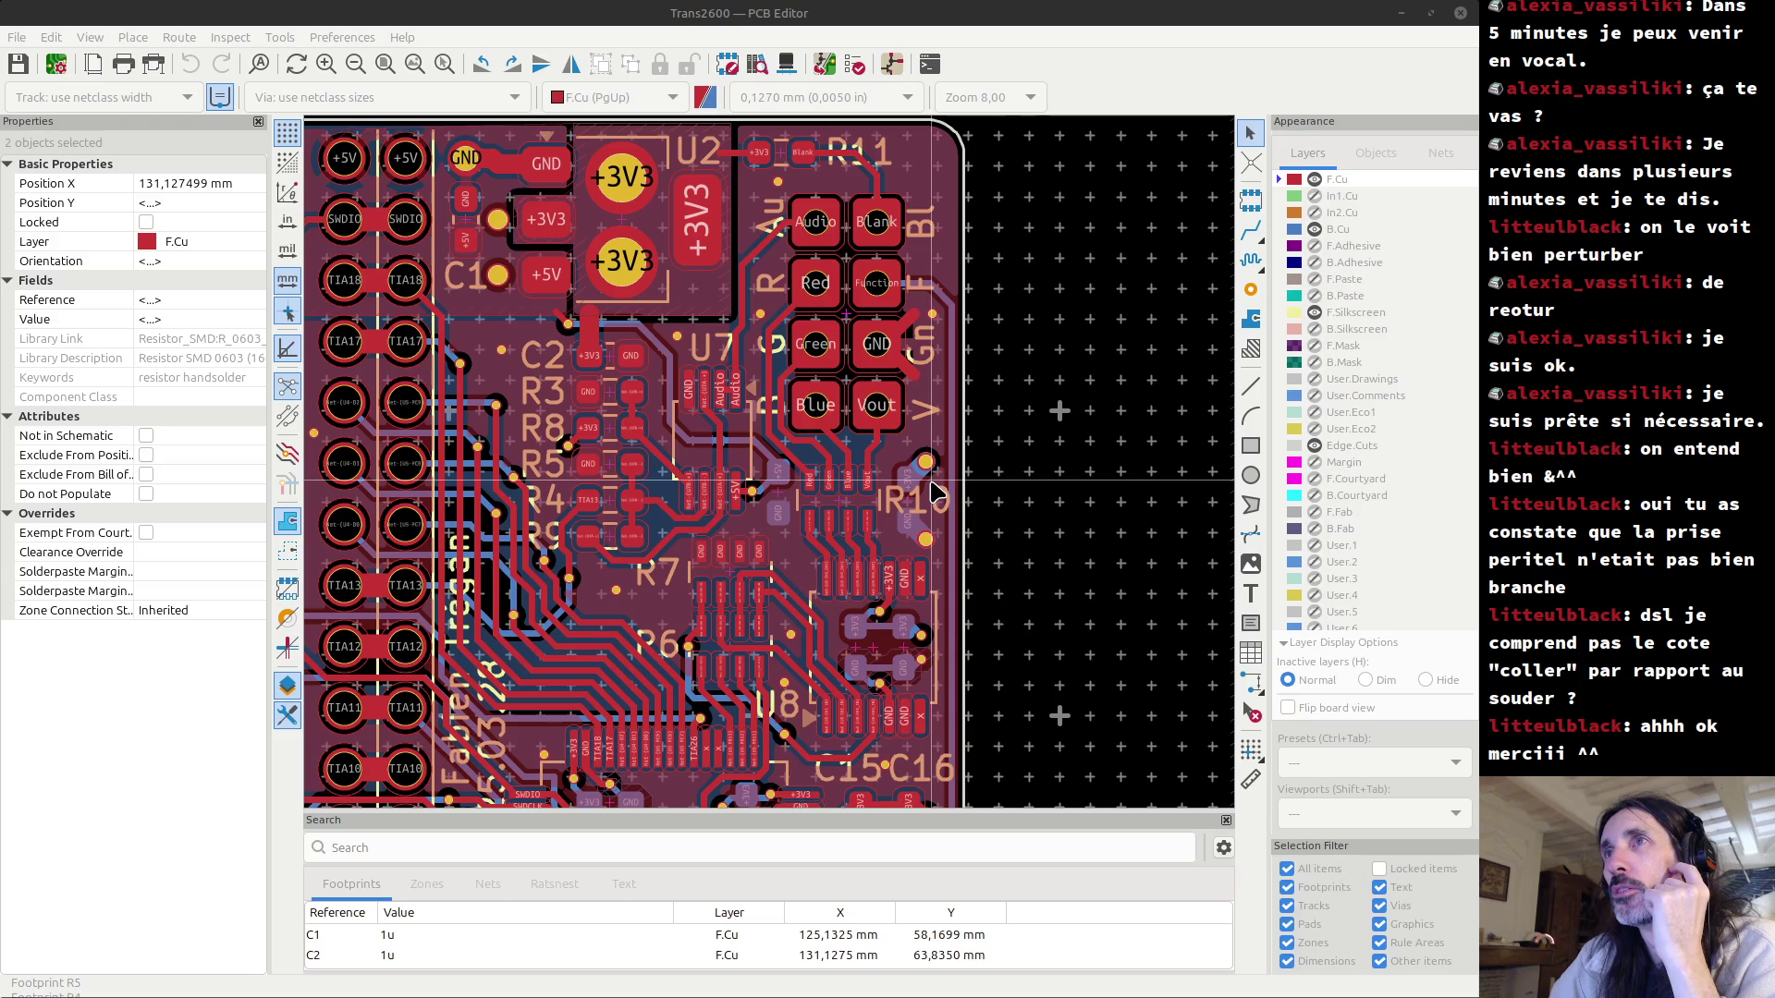
scroll(617, 460, "up", 5)
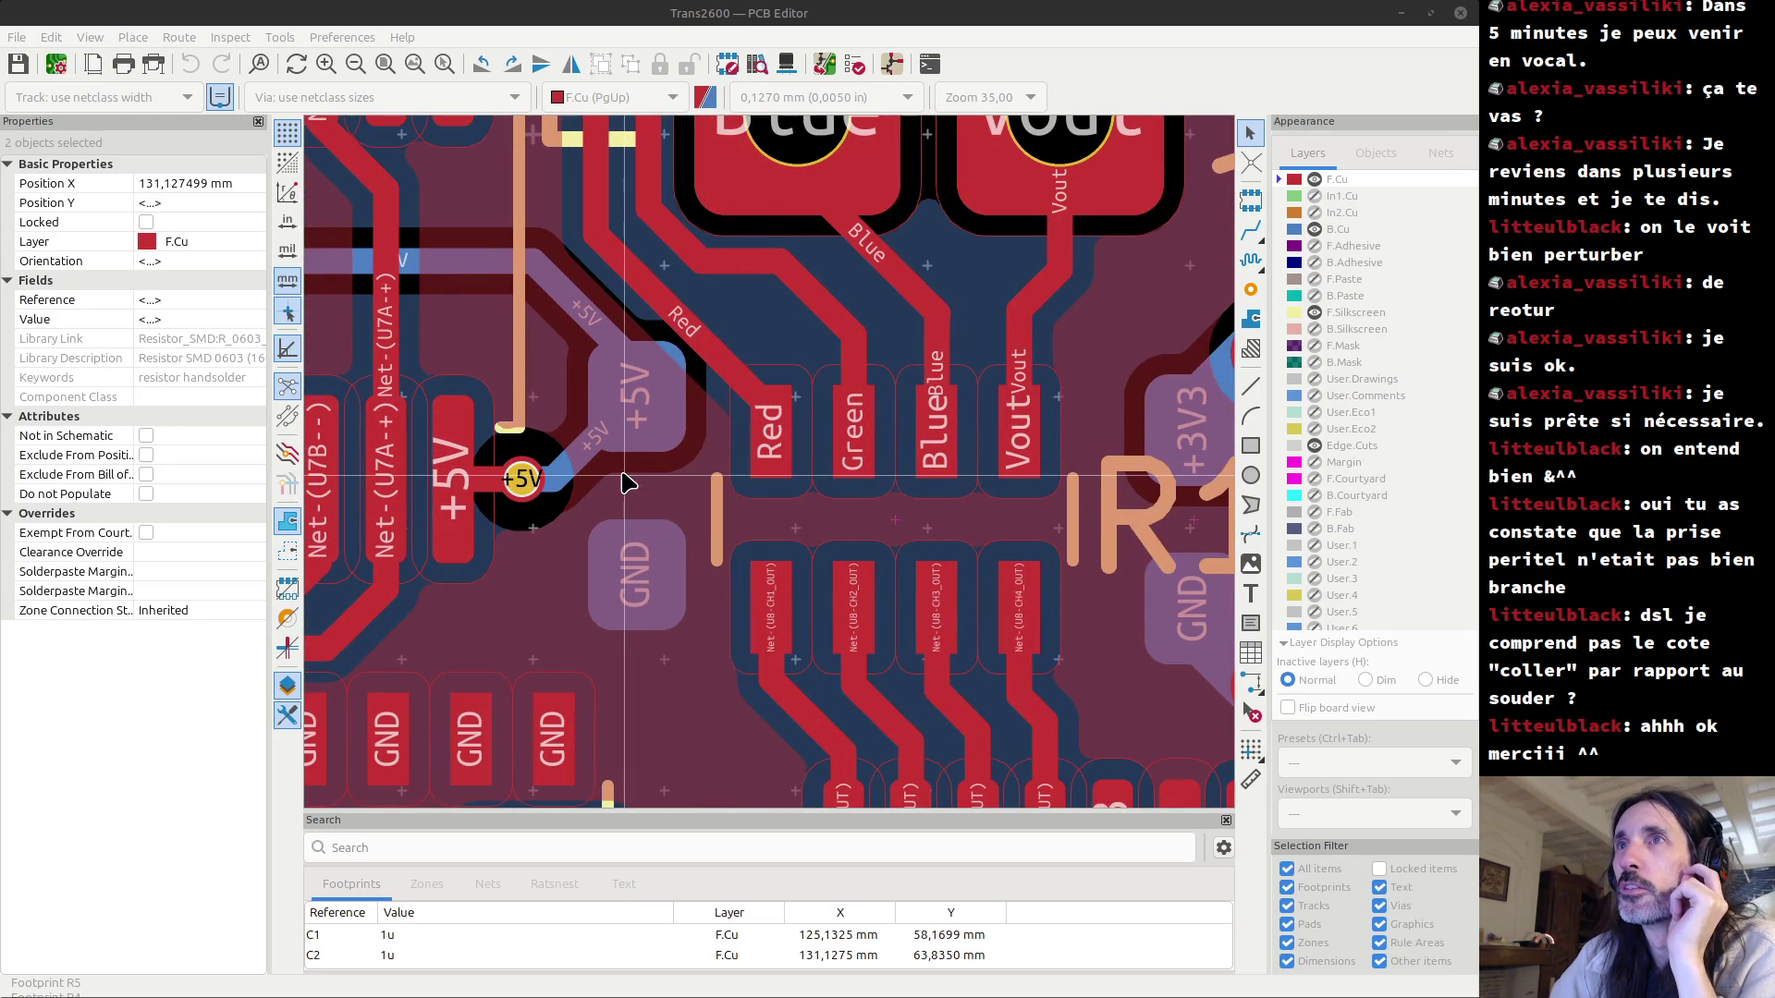
scroll(622, 481, "down", 2)
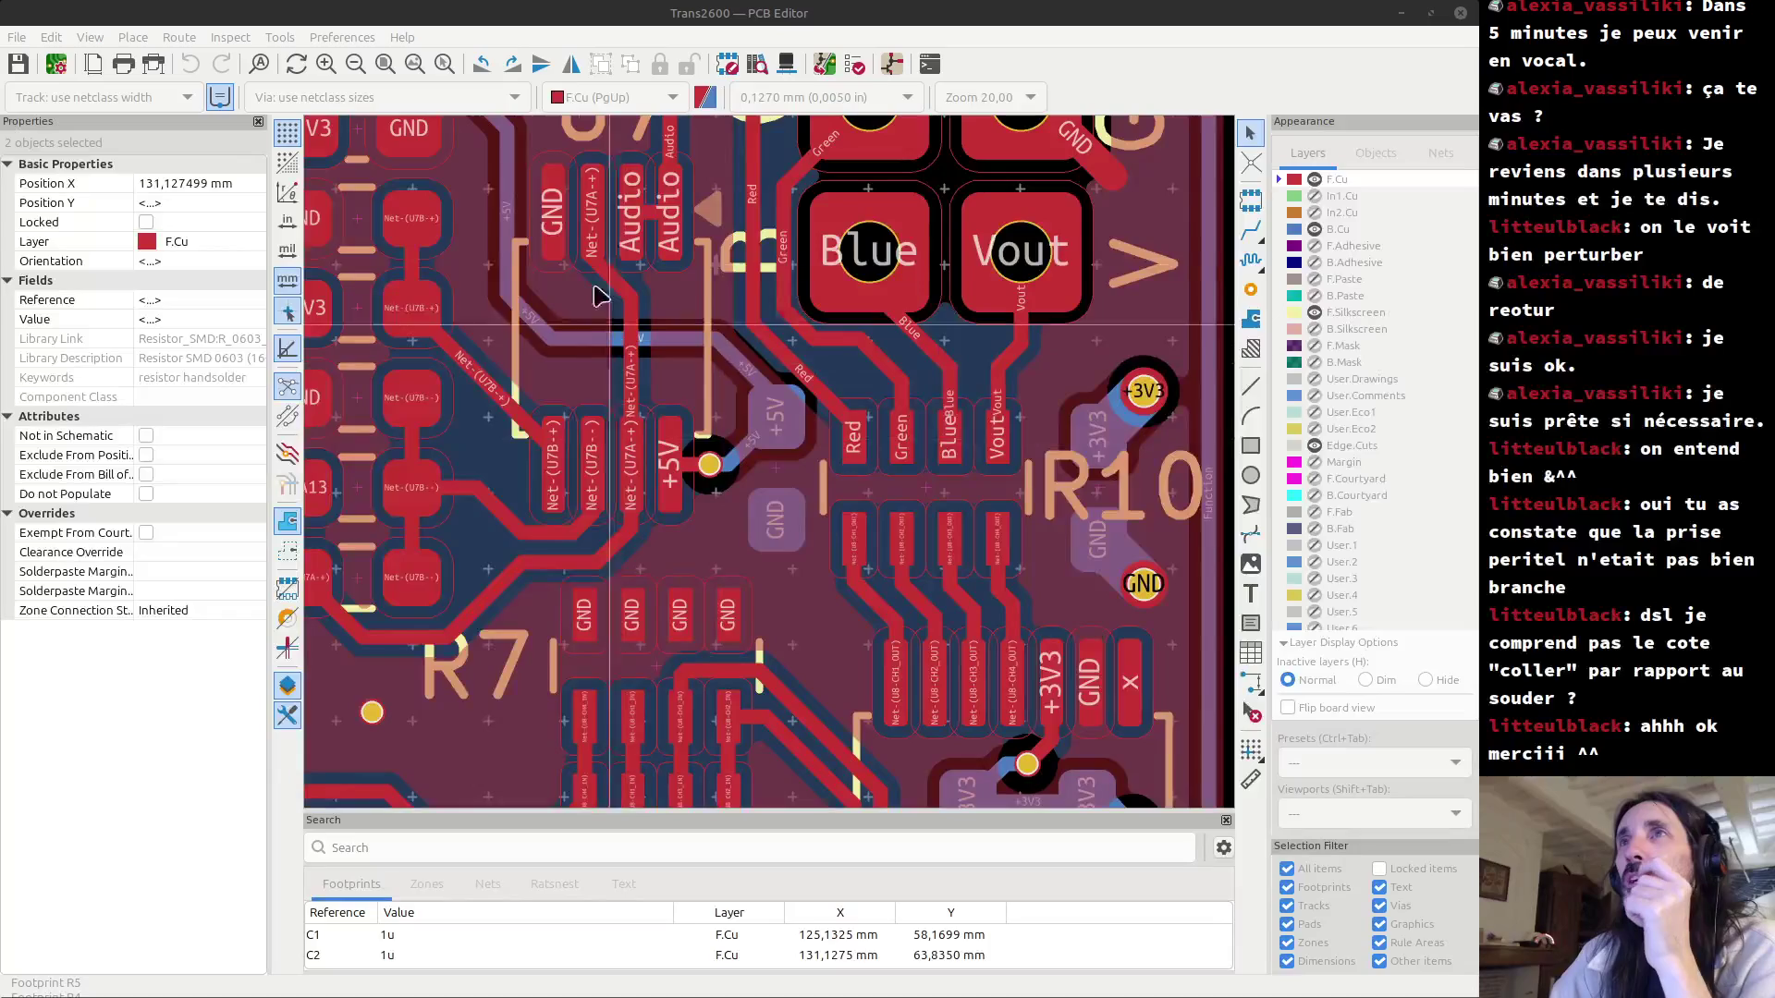
left_click(776, 470)
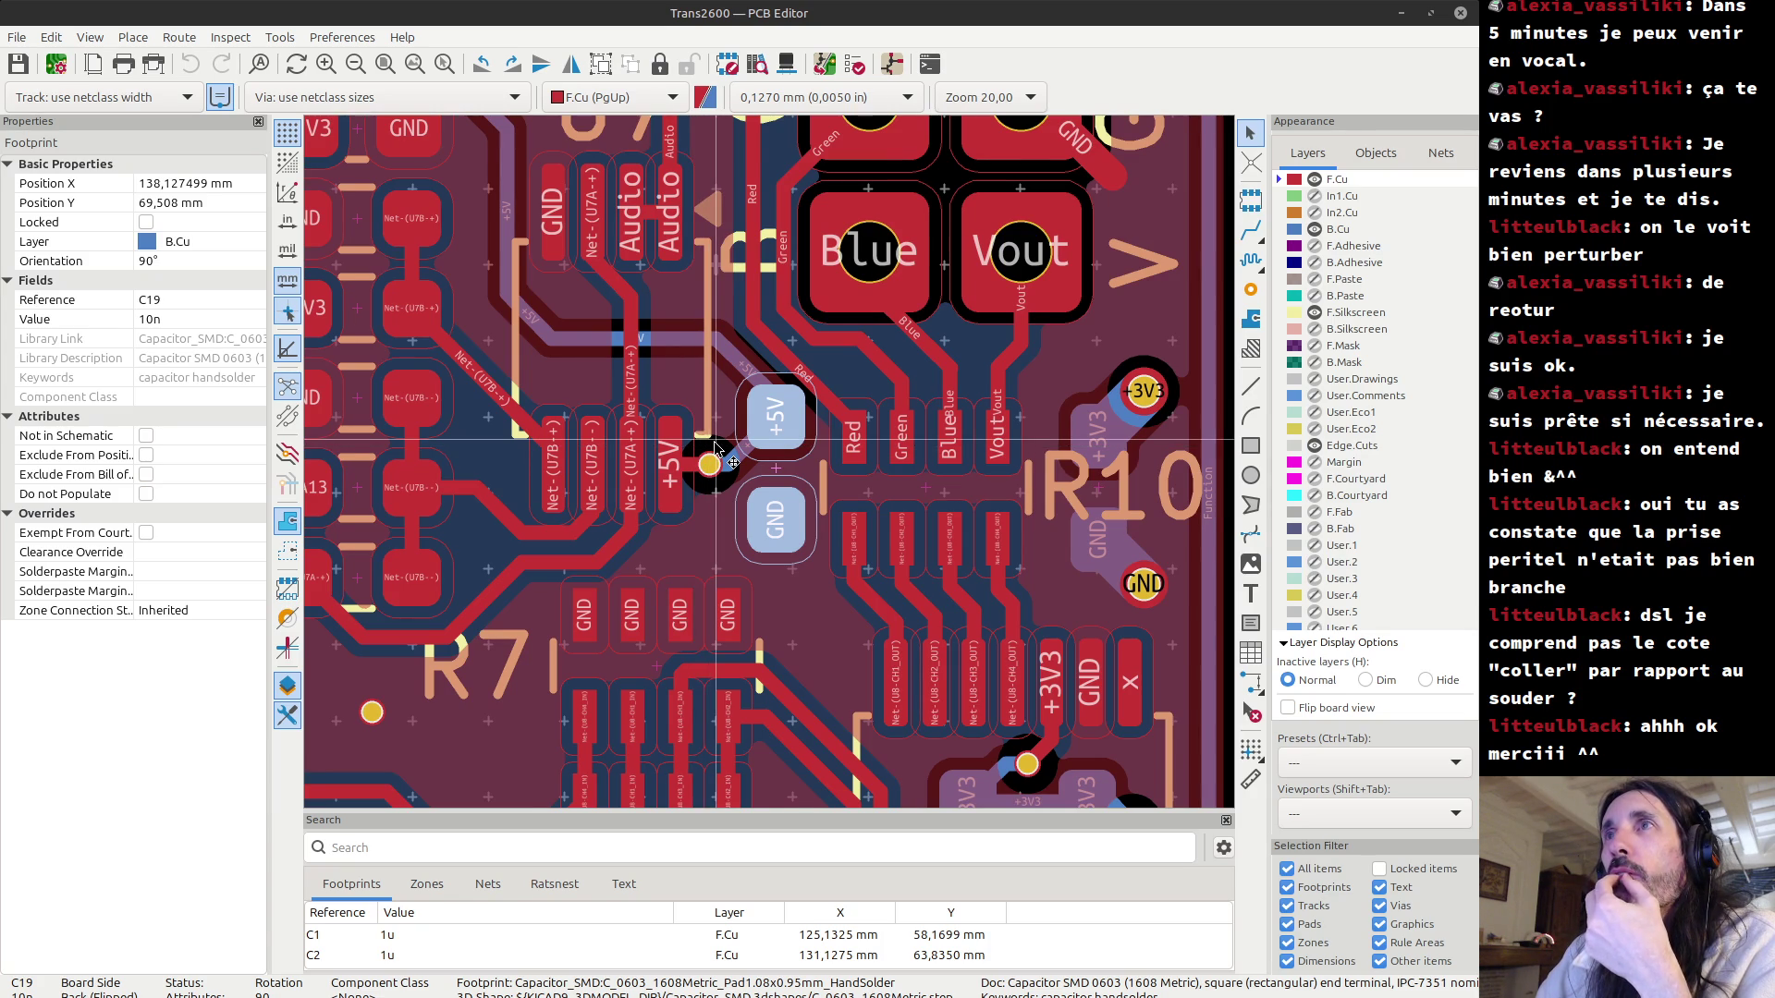
scroll(716, 450, "down", 5)
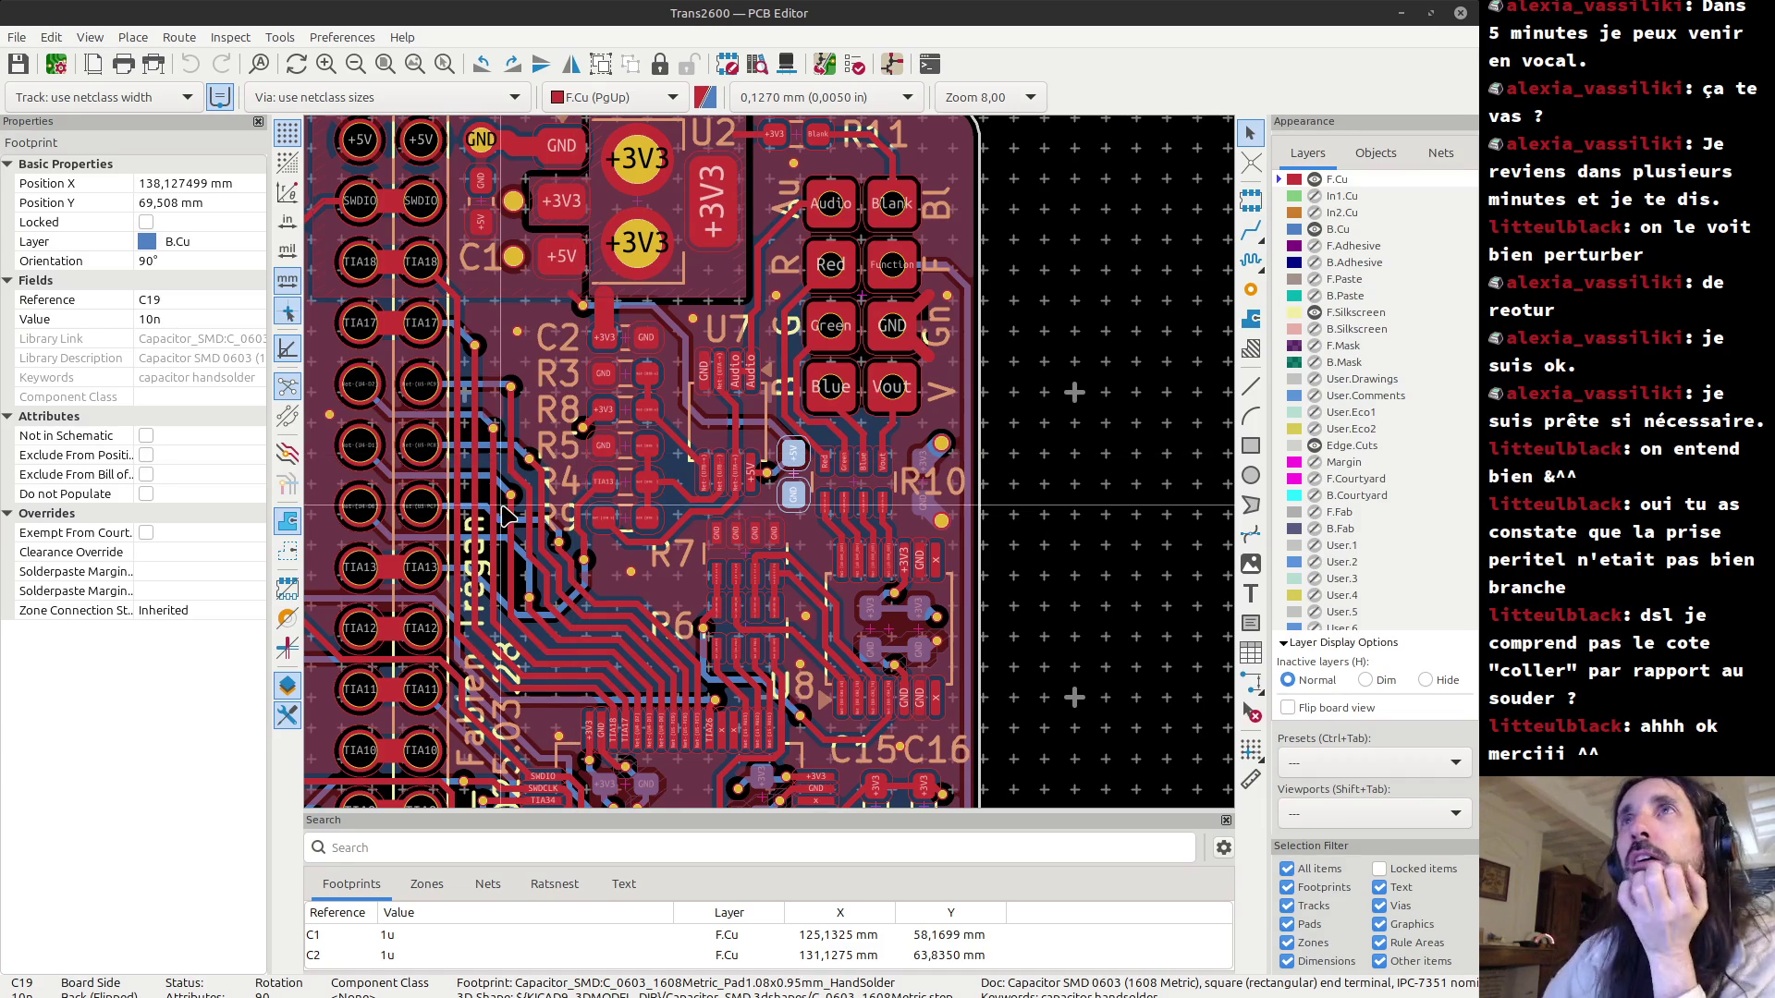
scroll(504, 510, "down", 3)
middle_click_drag(750, 580, 739, 418)
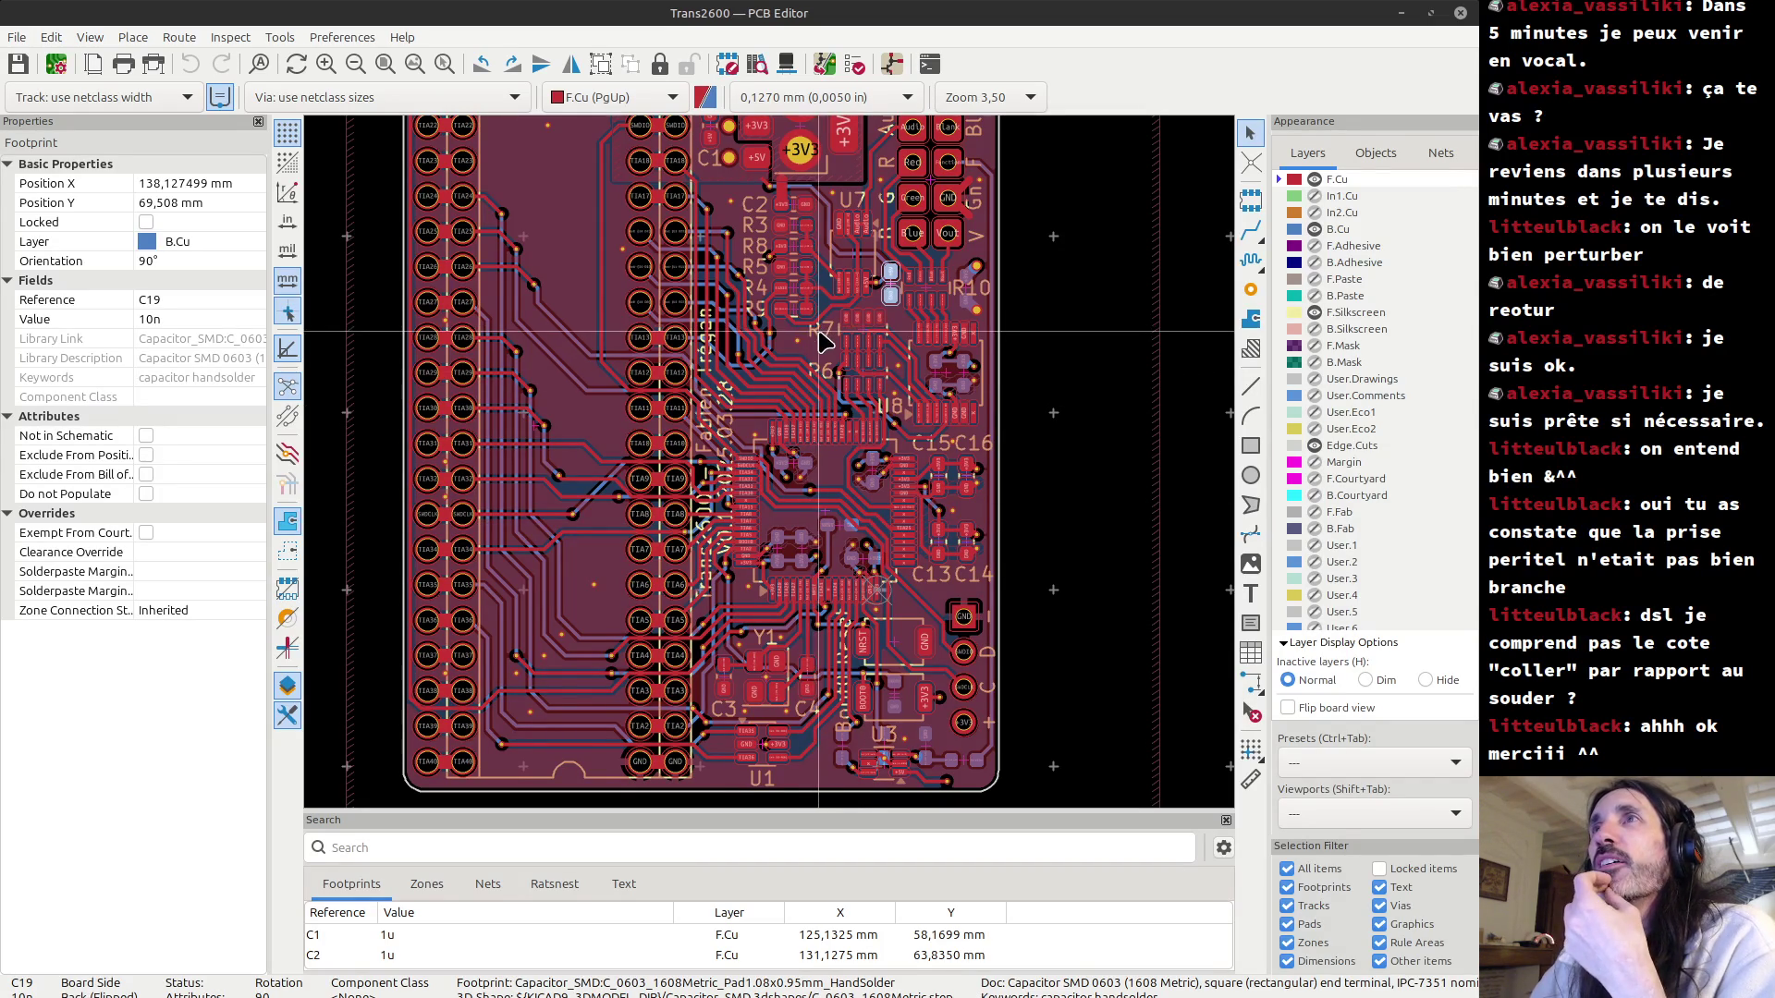
middle_click_drag(830, 358, 815, 477)
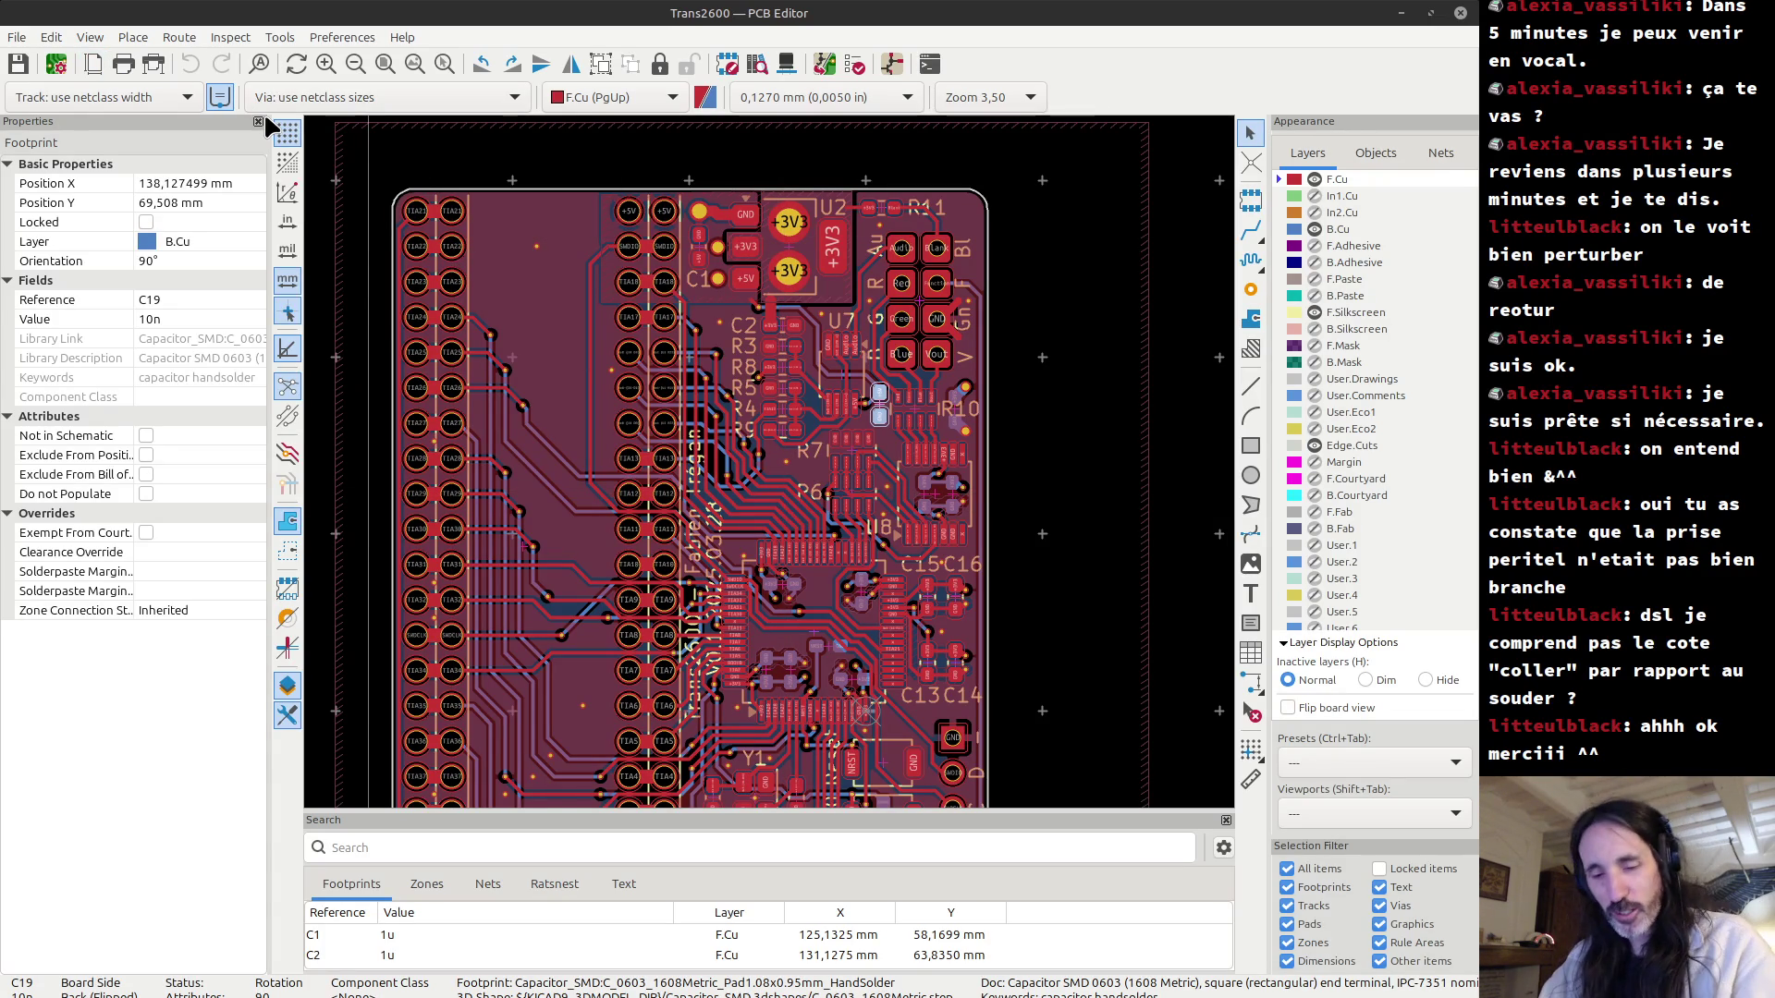
key("alt+3")
Zoom and pan the 3D view to fit the entire Trans2600 V0.1 board.
scroll(659, 548, "down", 3)
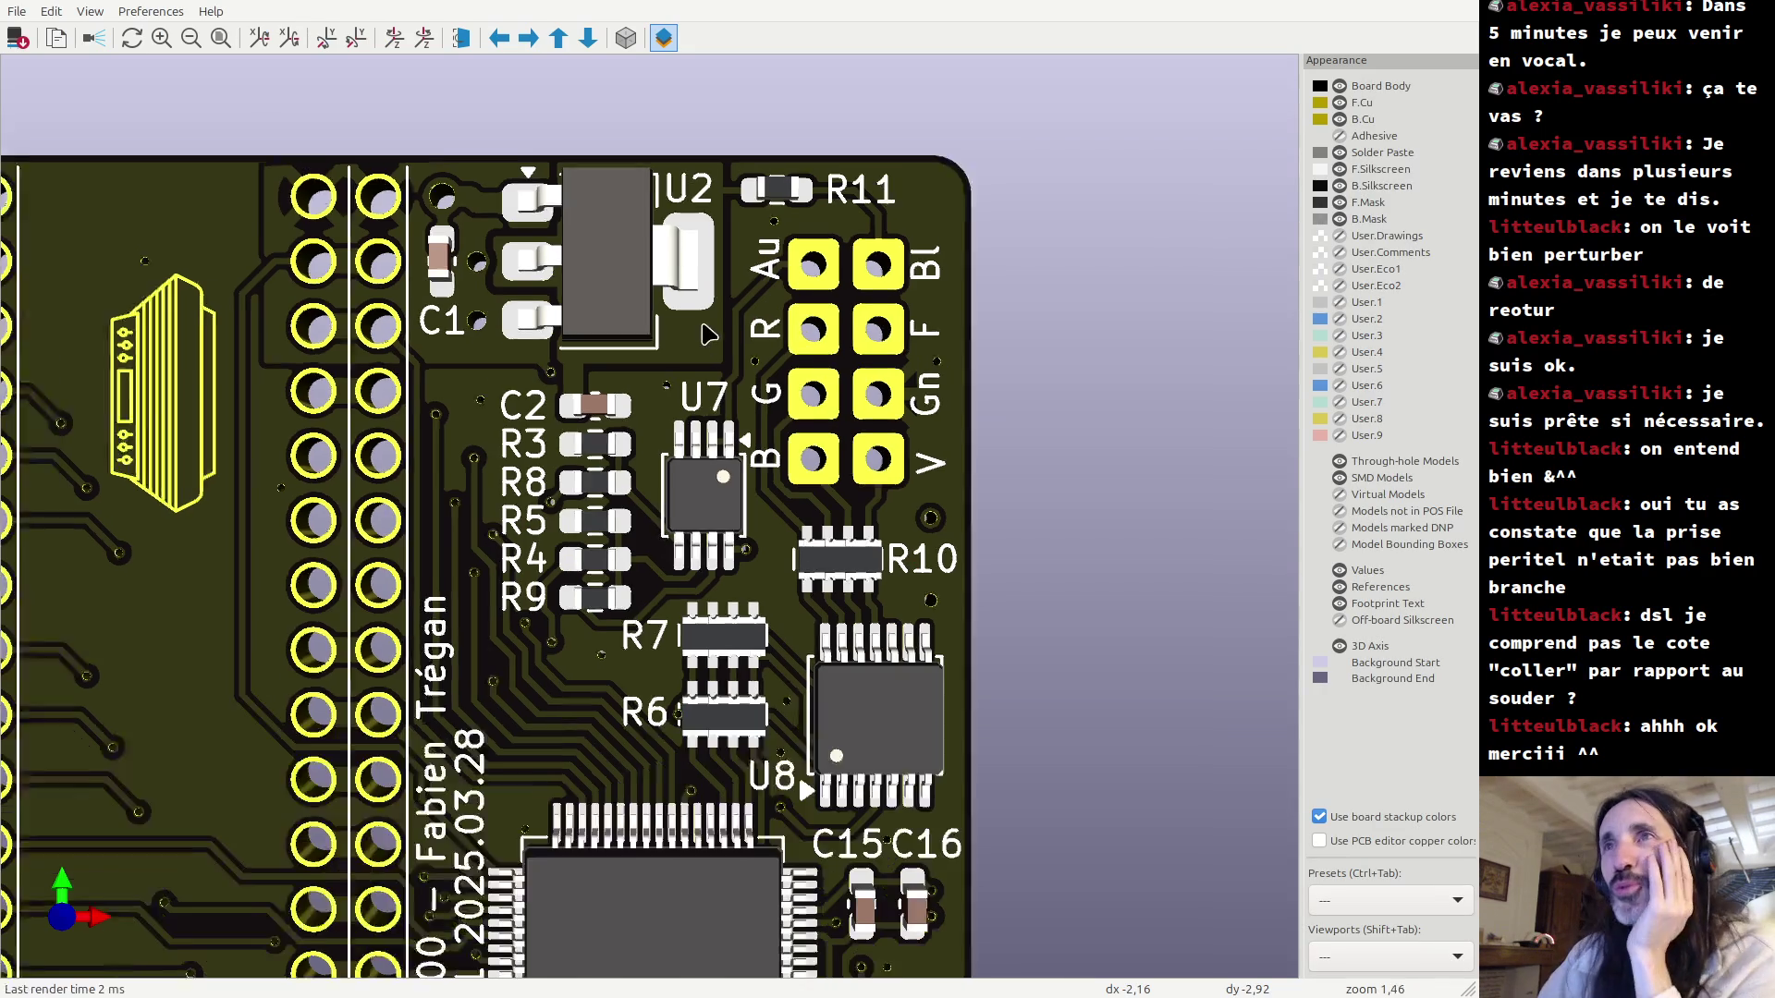
scroll(644, 564, "down", 2, "shift")
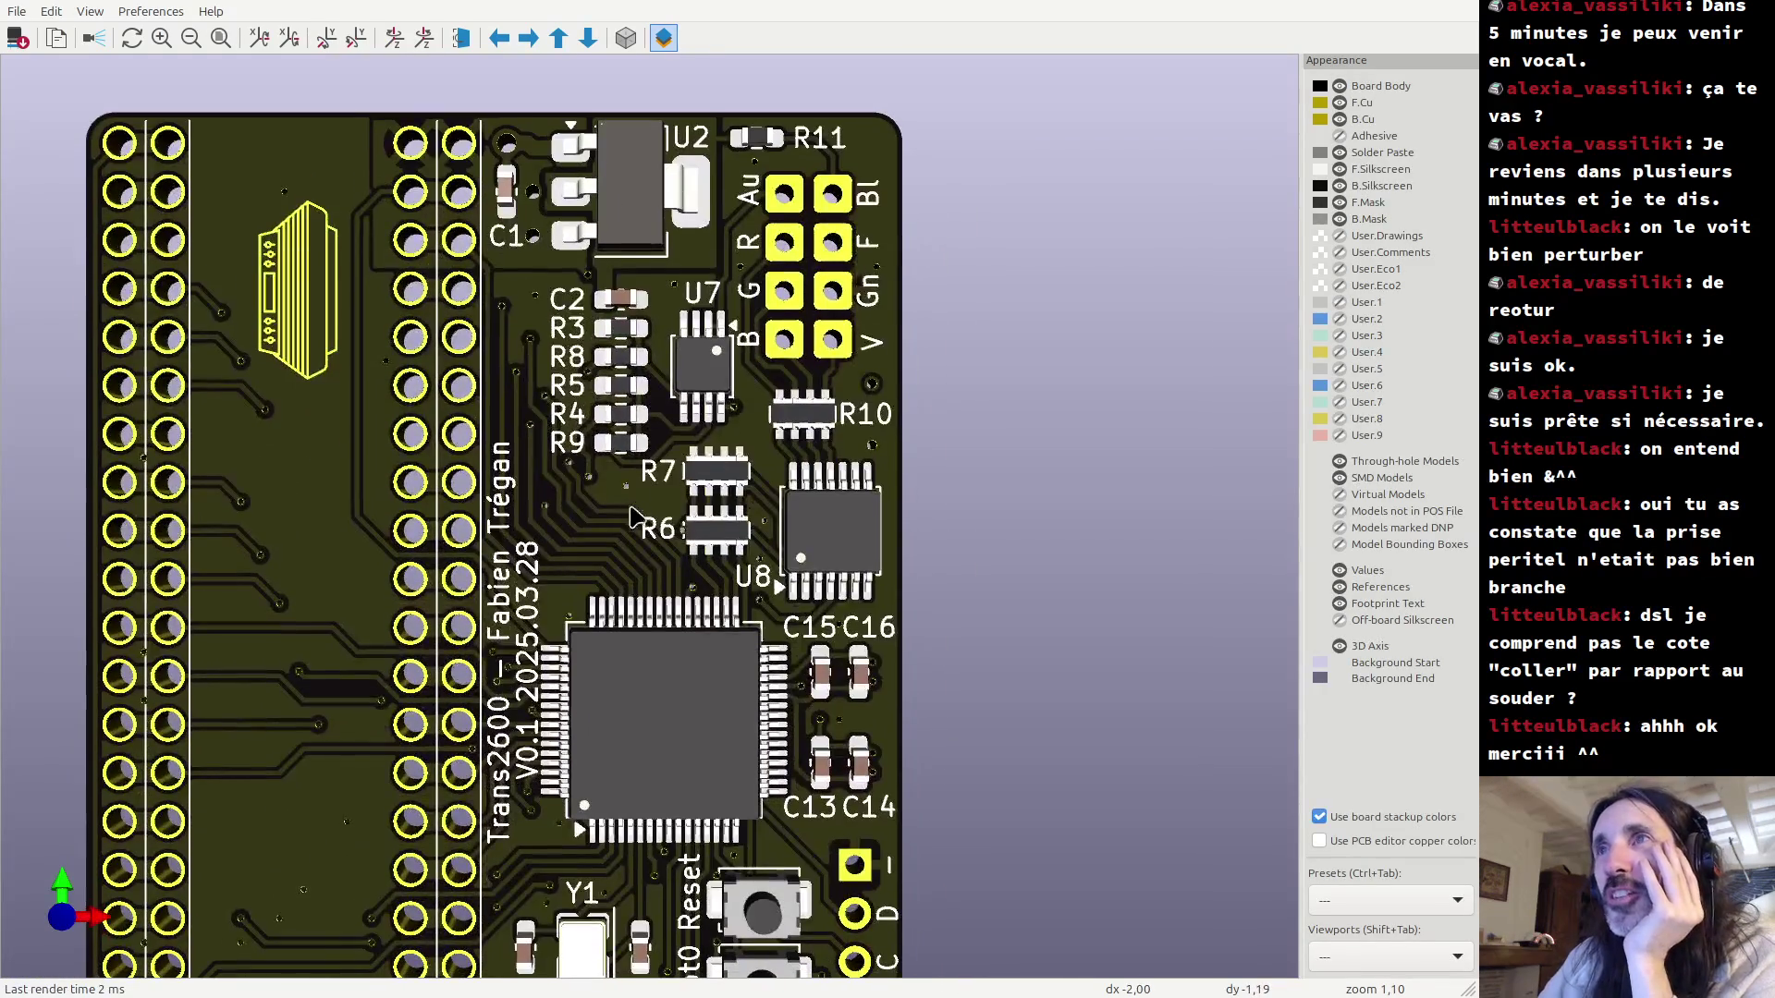
middle_click_drag(651, 566, 747, 487)
scroll(747, 487, "down", 1)
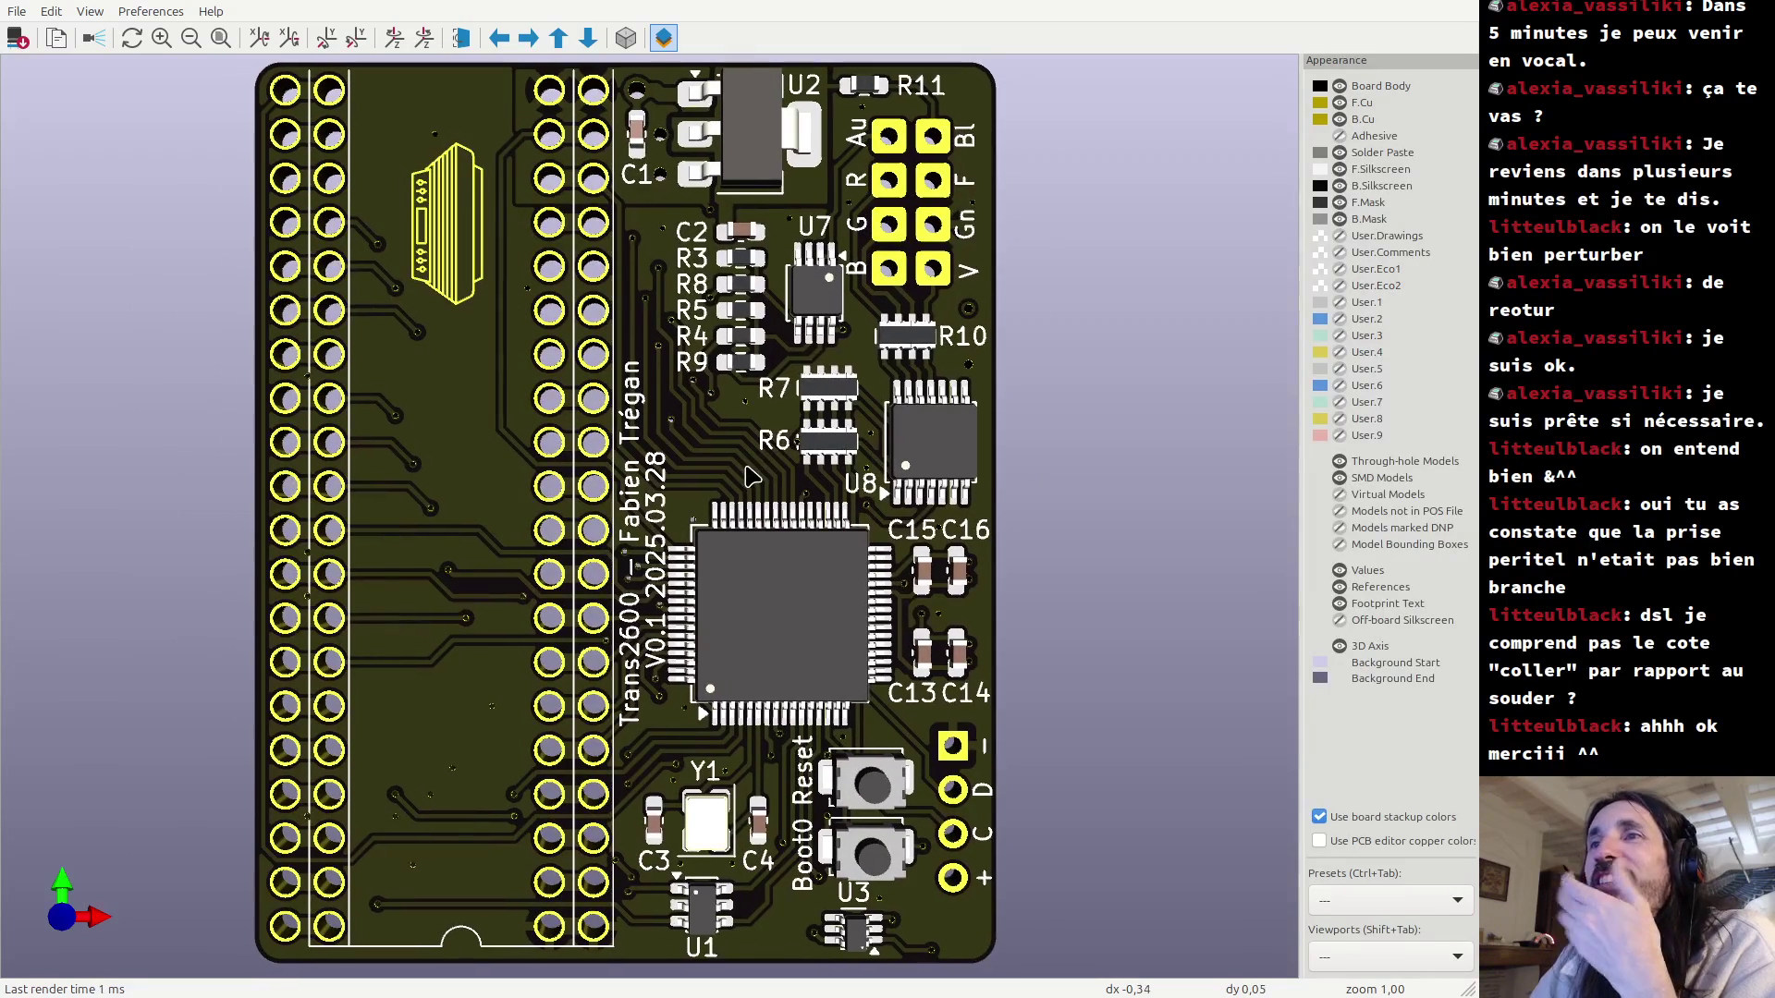
scroll(751, 484, "left", 1, "ctrl")
middle_click_drag(753, 485, 755, 488)
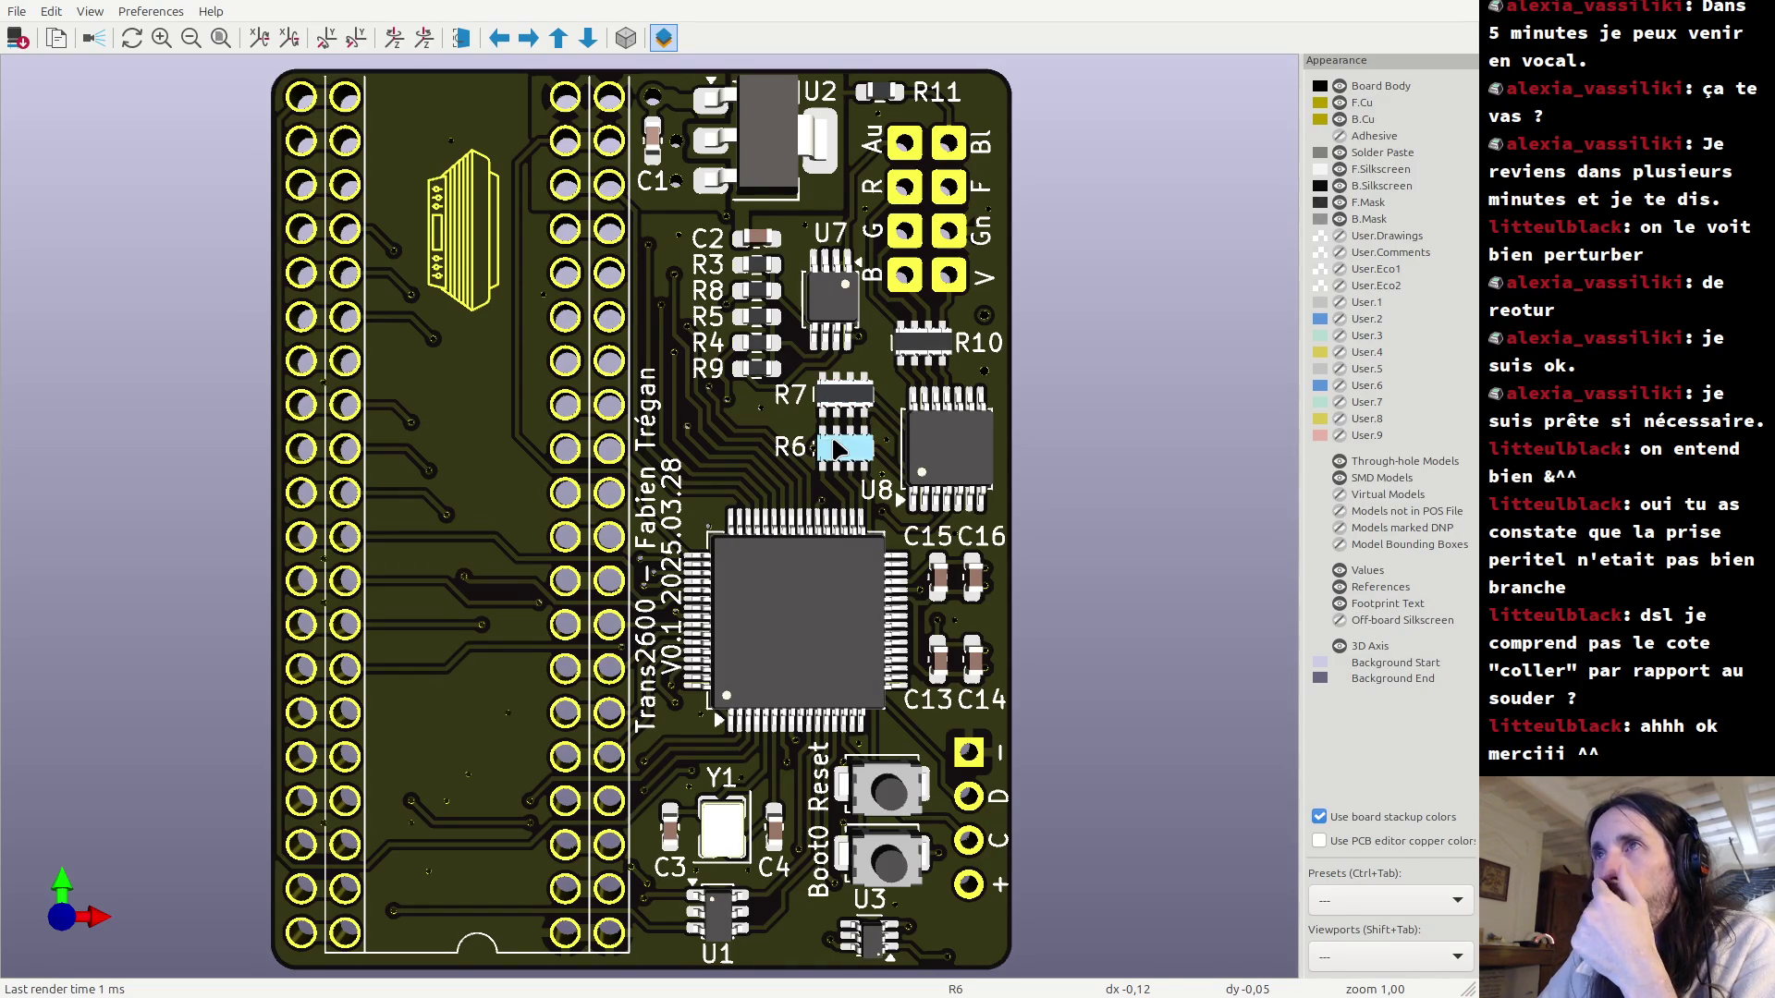
Zoom out and pan to frame U2, U7, U8 and resistor arrays R6 and R7 together.
scroll(835, 449, "up", 3)
scroll(1294, 296, "up", 3)
middle_click_drag(1294, 296, 938, 425)
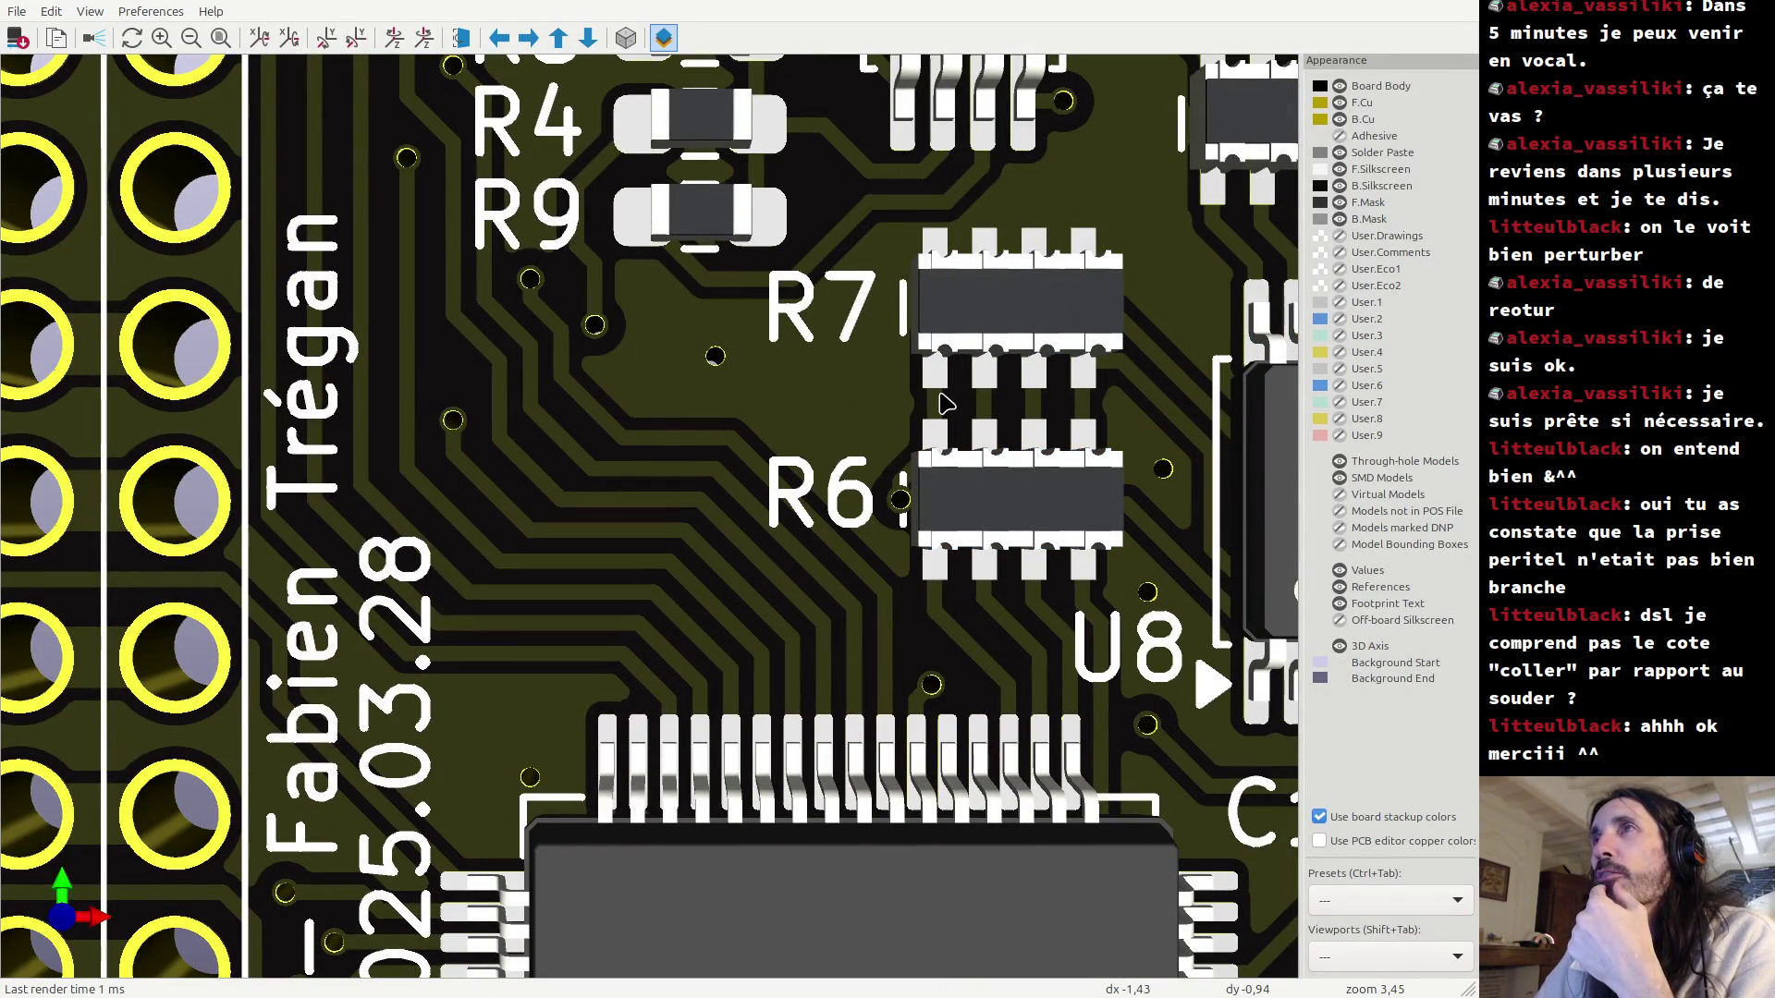
scroll(948, 434, "down", 4)
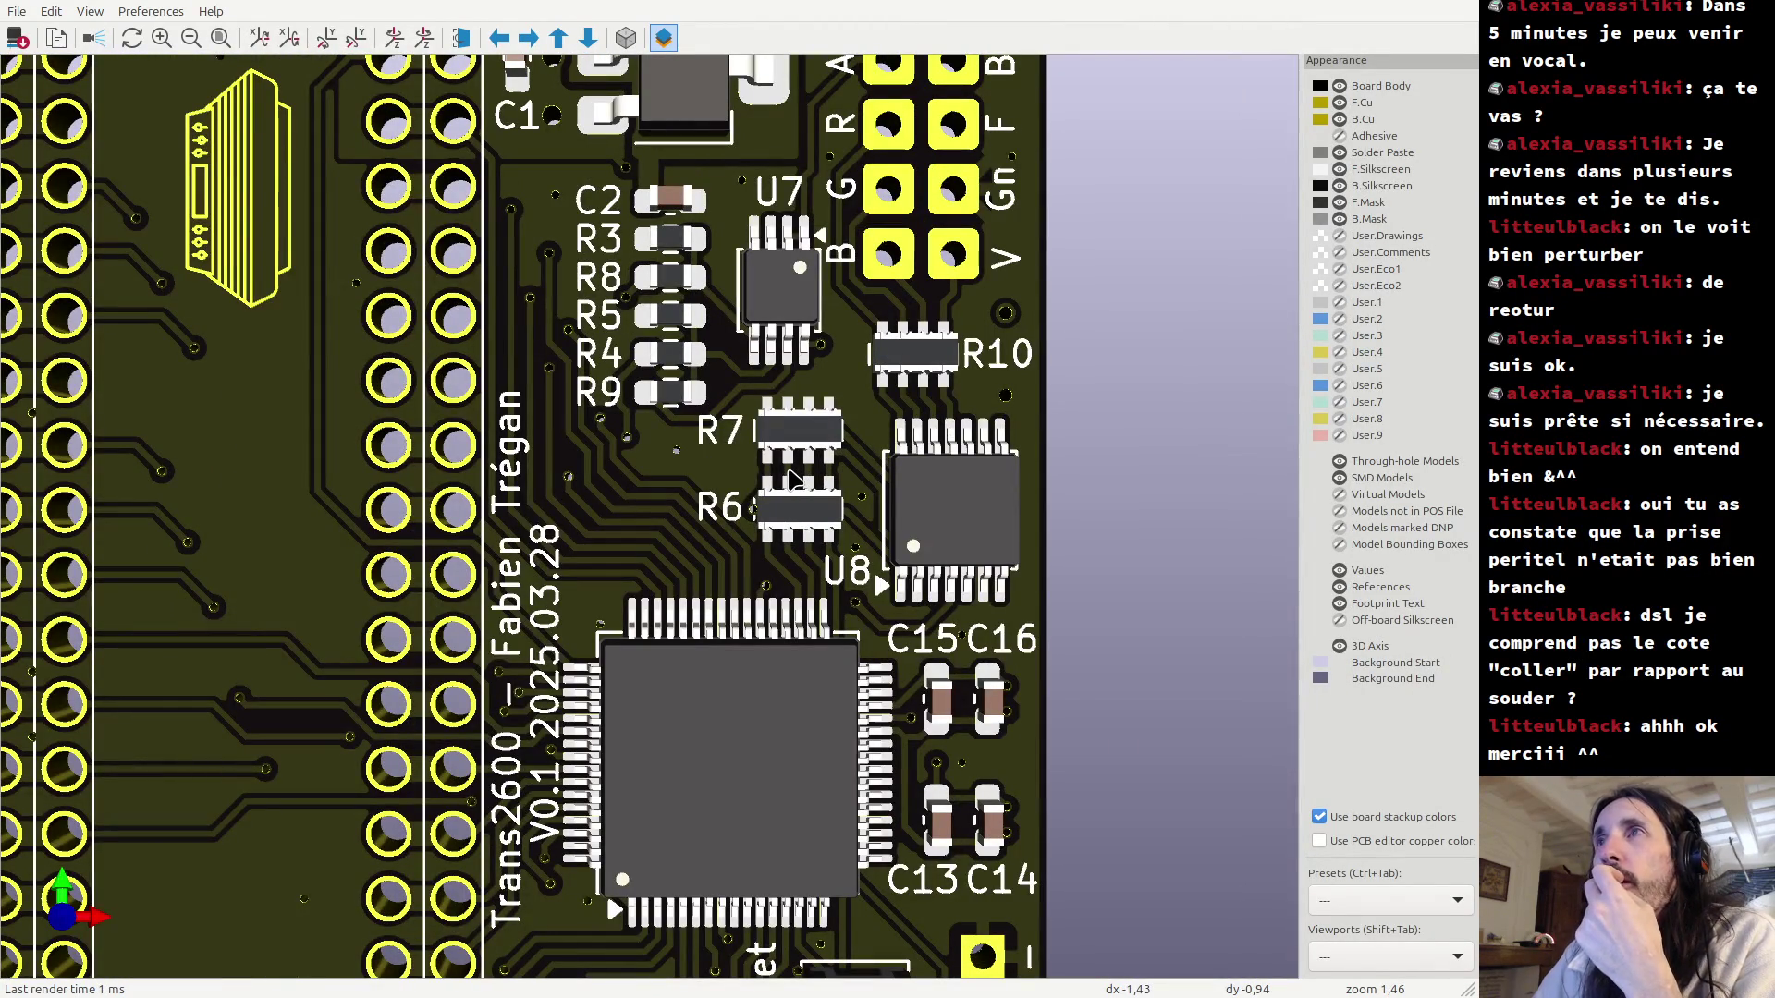
scroll(791, 478, "down", 1)
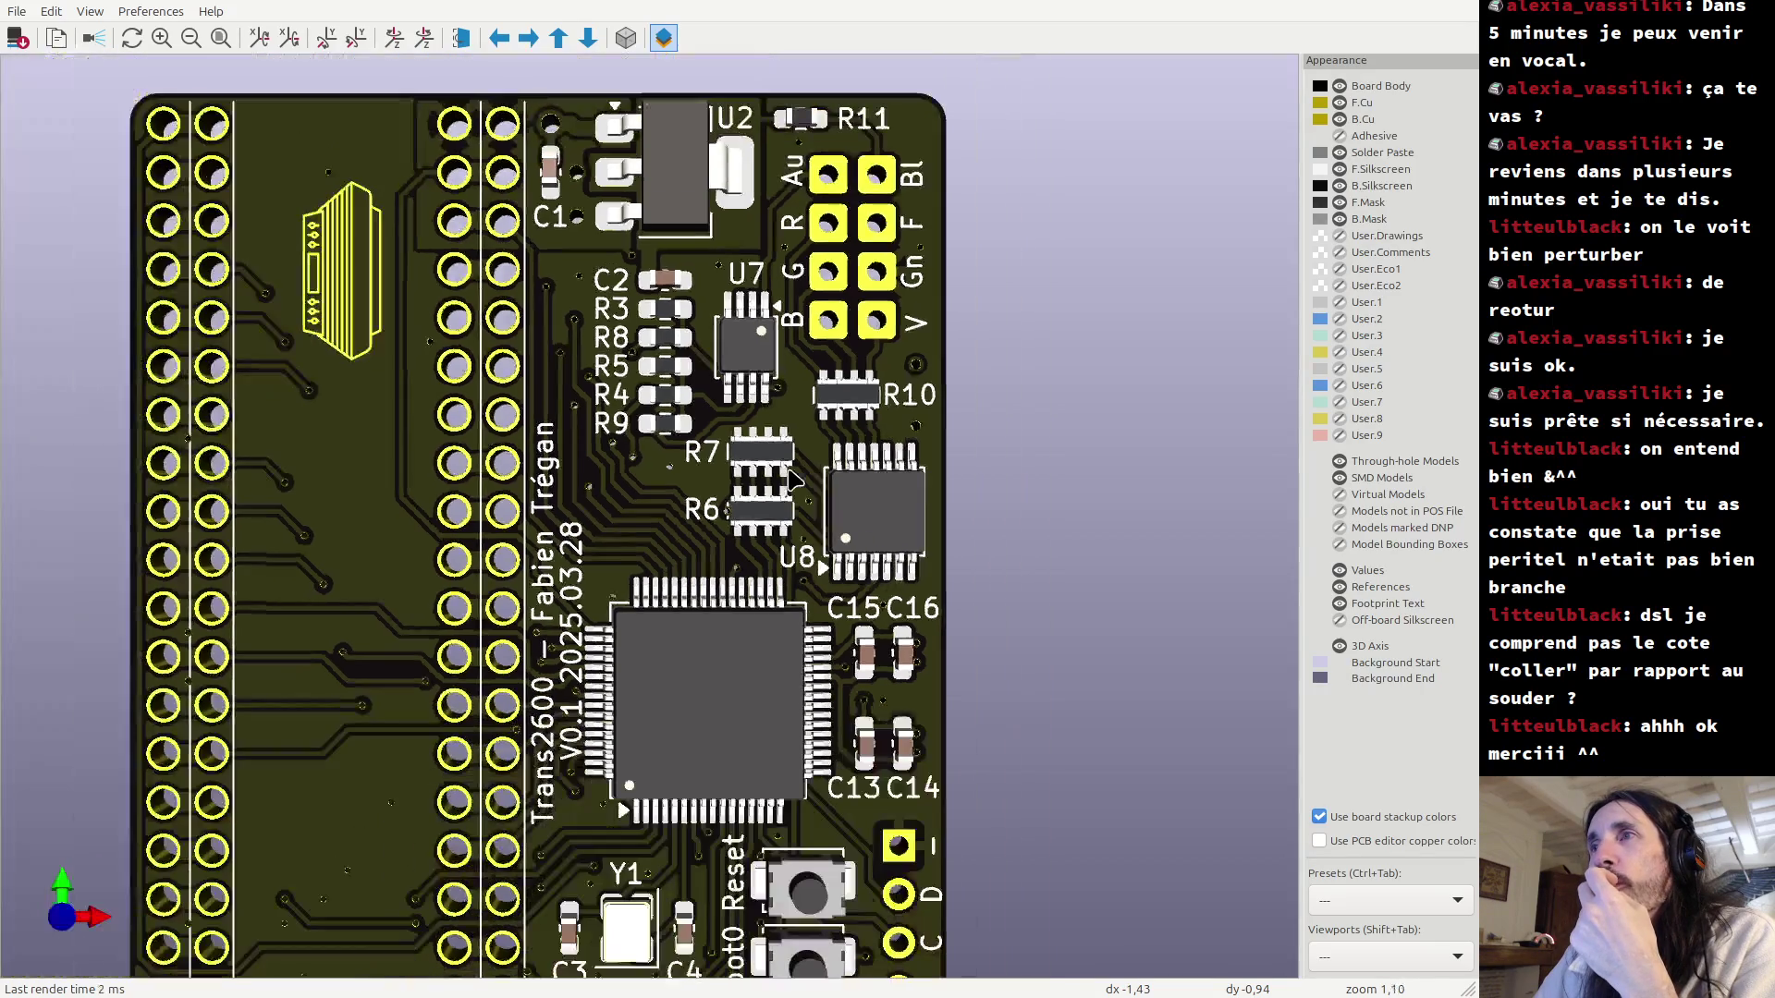
scroll(688, 395, "up", 4)
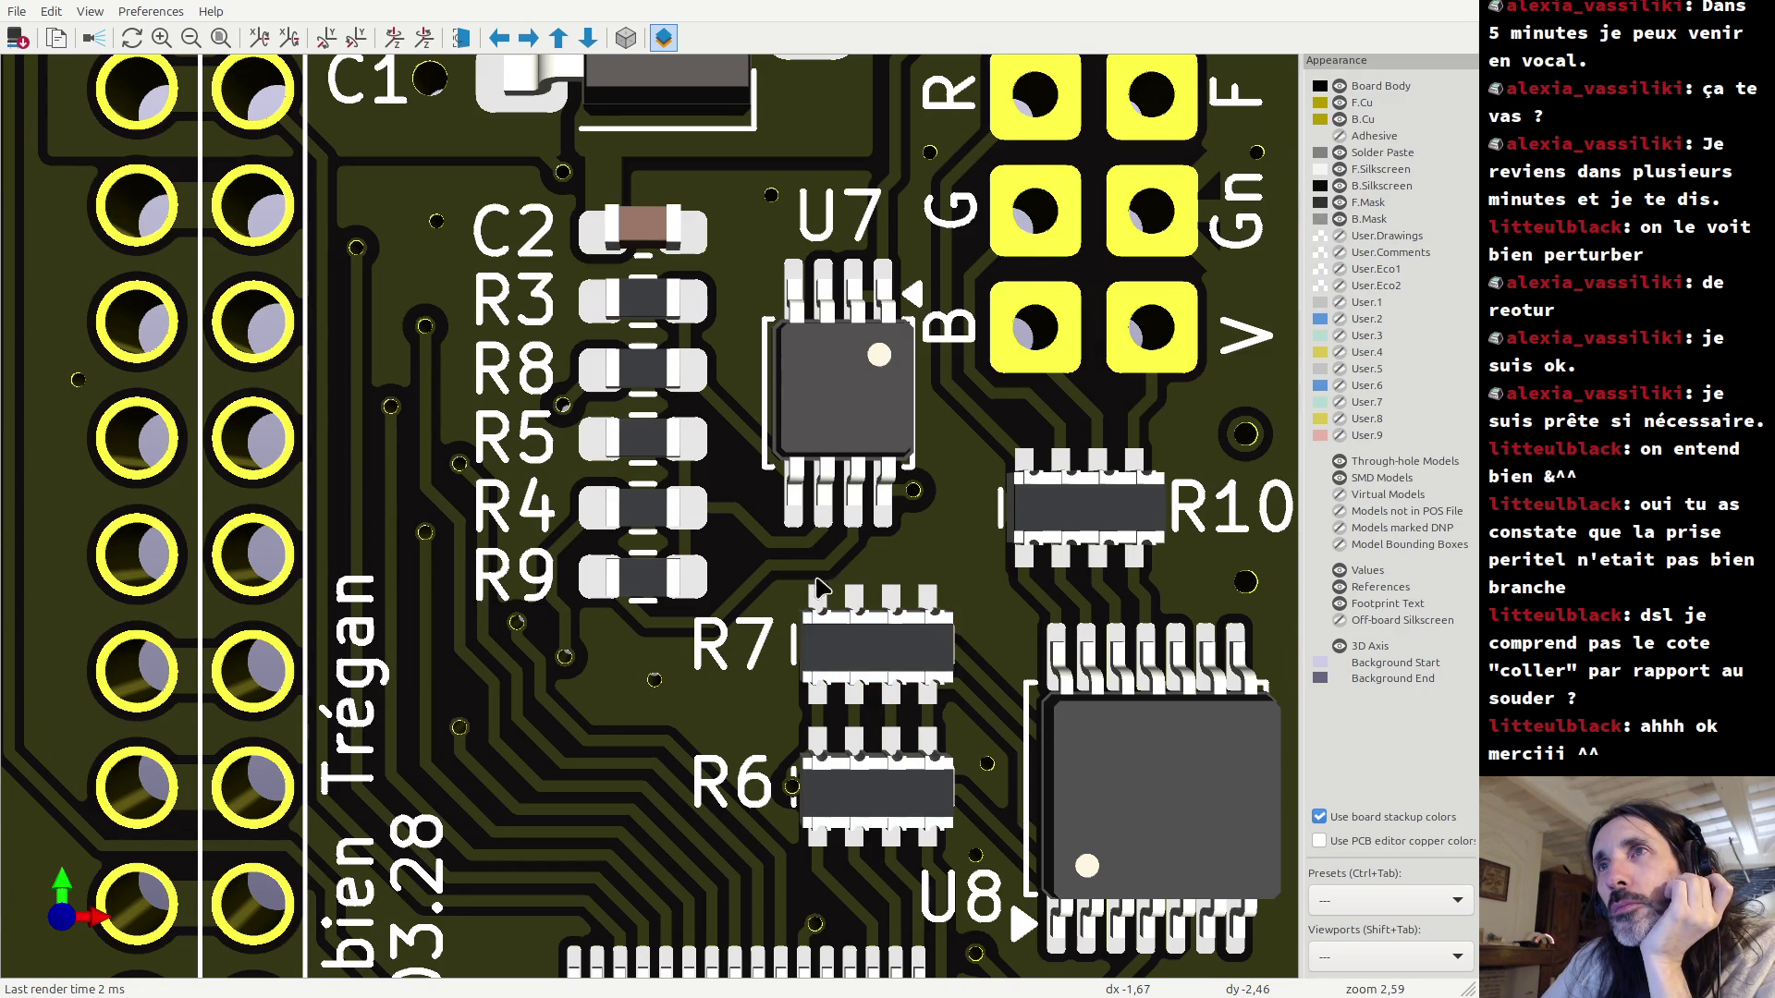
scroll(812, 573, "down", 5)
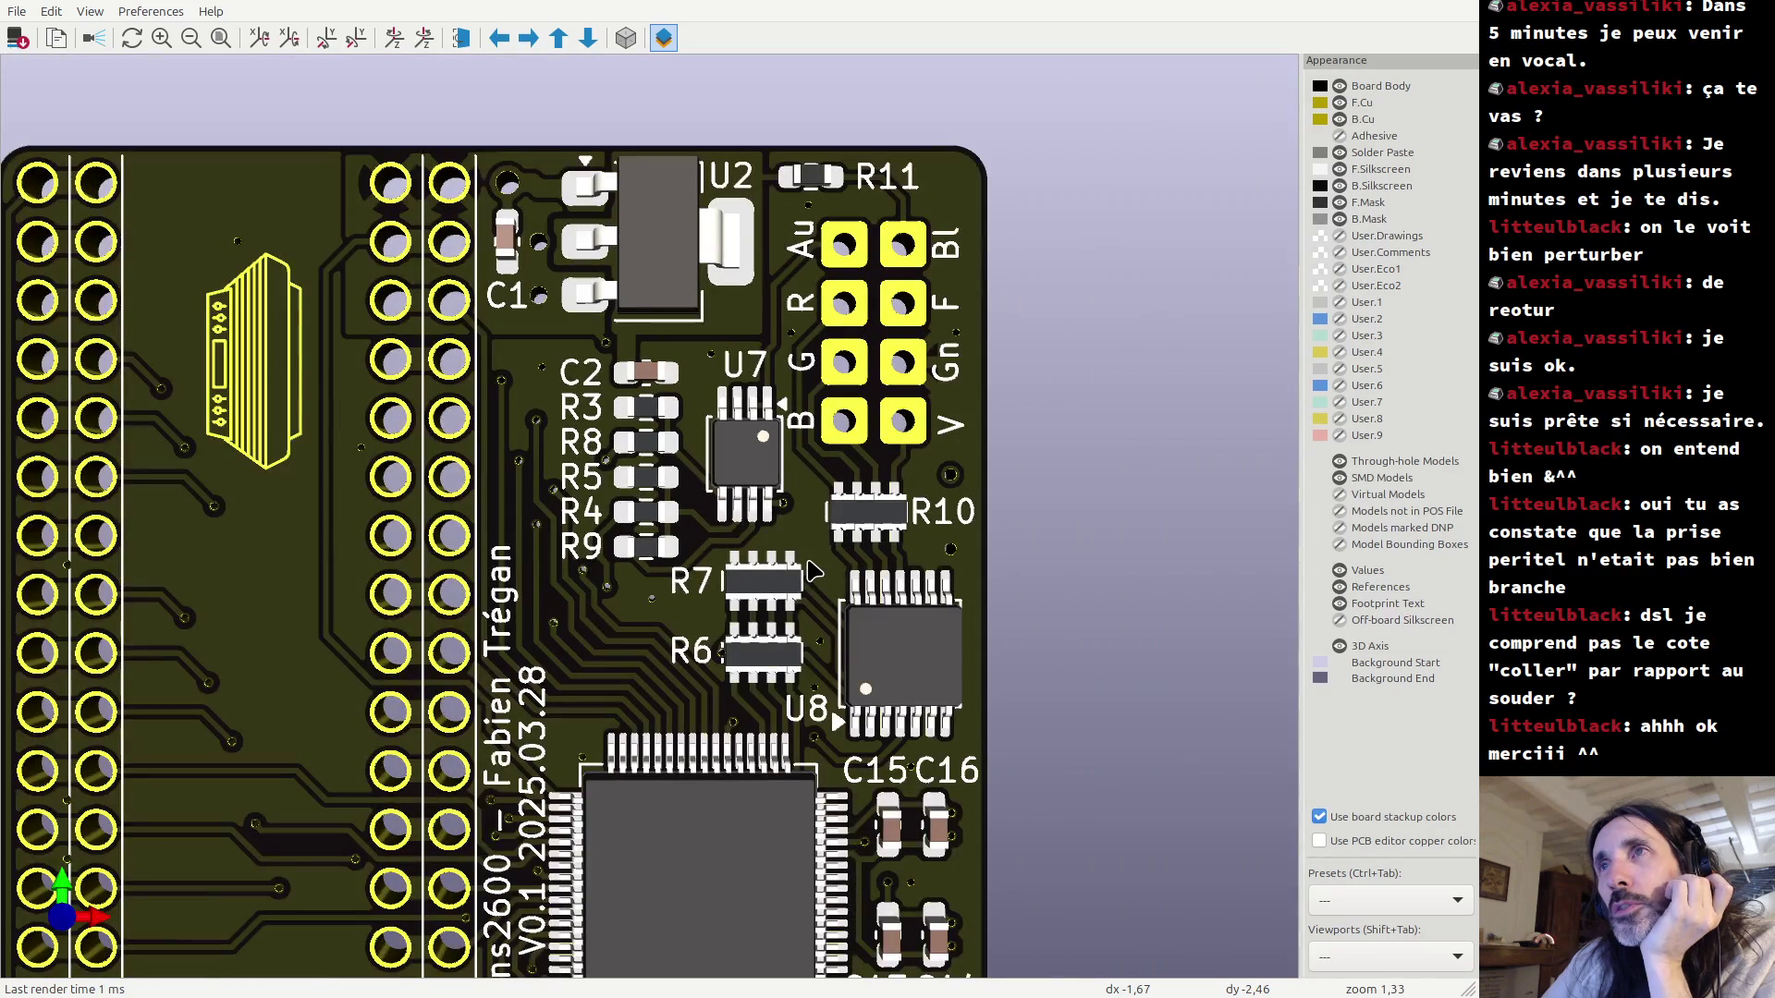
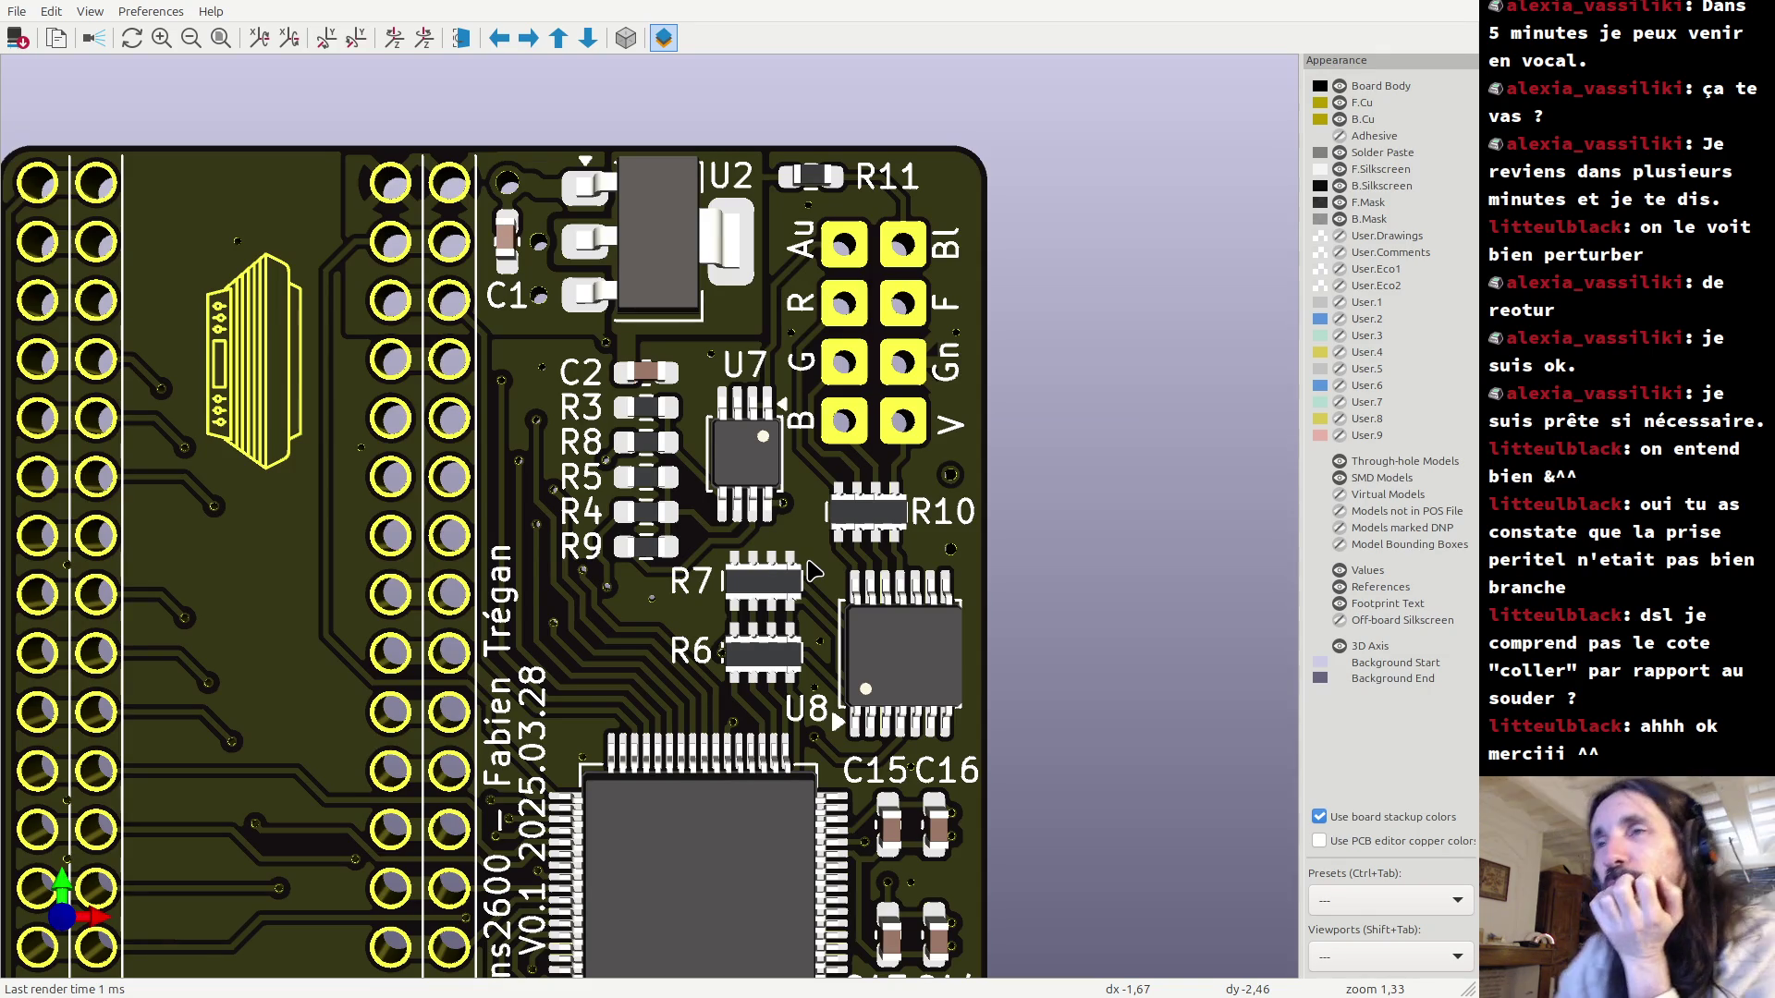
Zoom in to inspect R7 on the 3D board, then recentre the board in view.
left_click(770, 585)
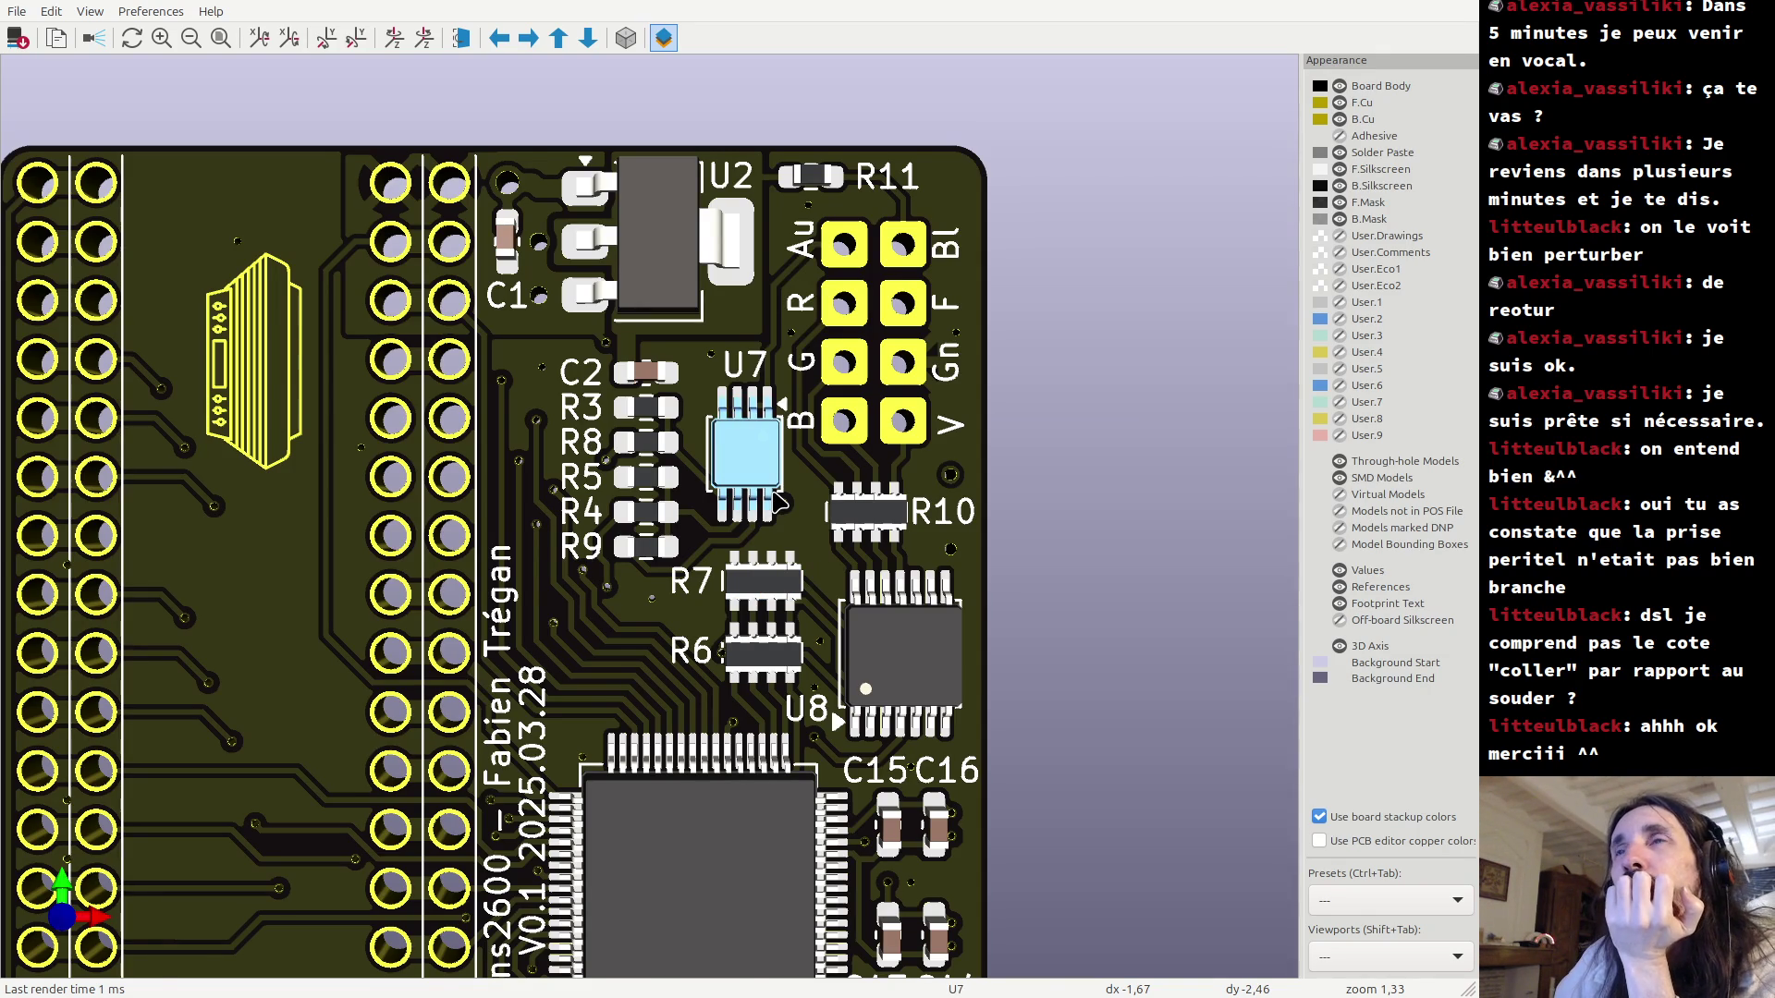
scroll(776, 499, "down", 3)
scroll(740, 546, "down", 1)
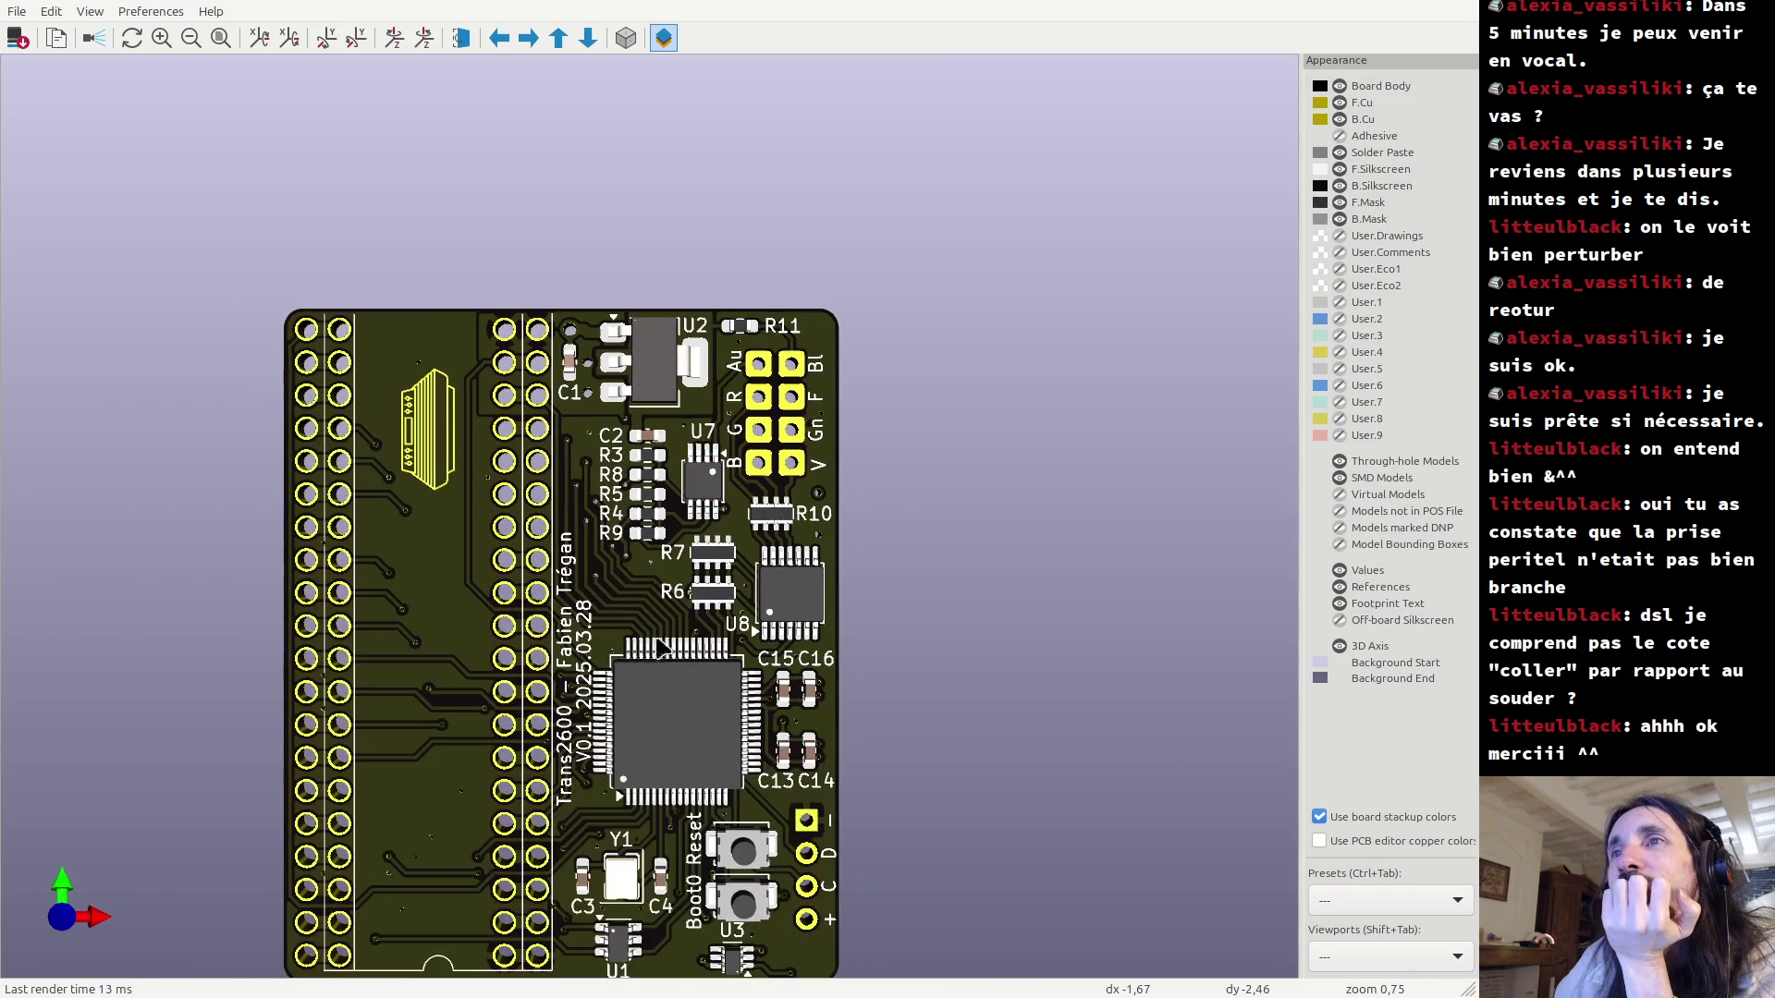
scroll(610, 684, "down", 2)
scroll(624, 654, "up", 3)
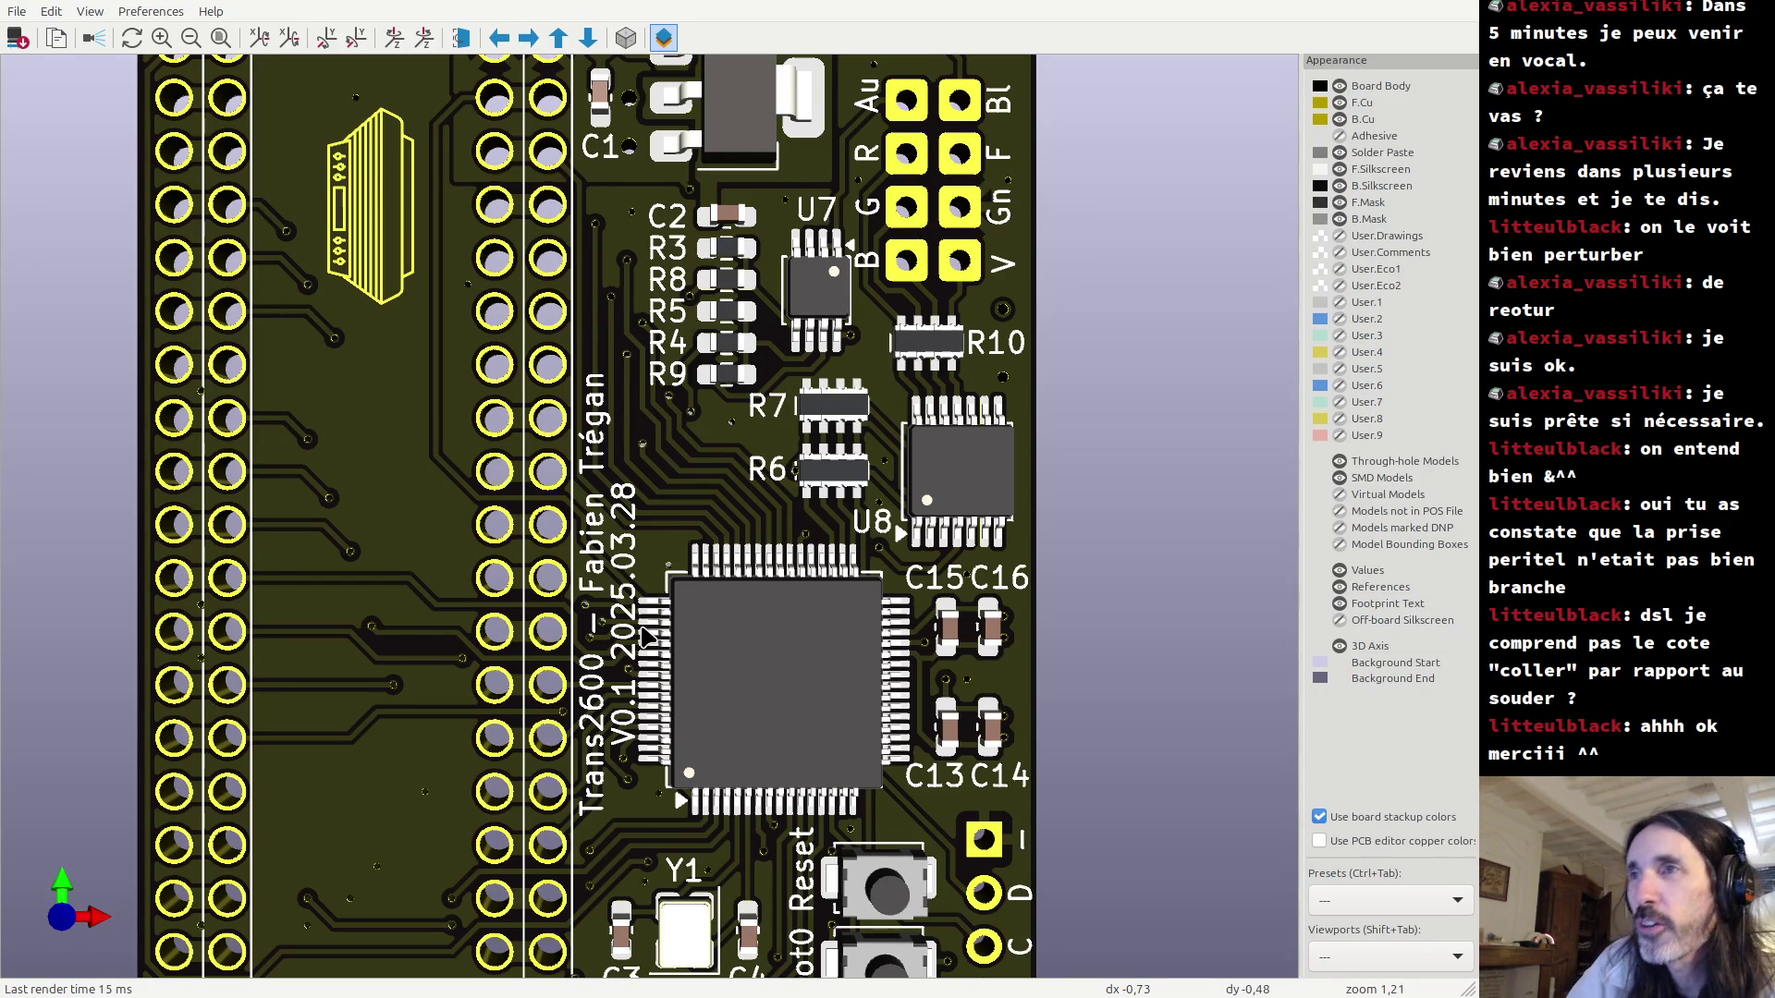
scroll(644, 638, "down", 3)
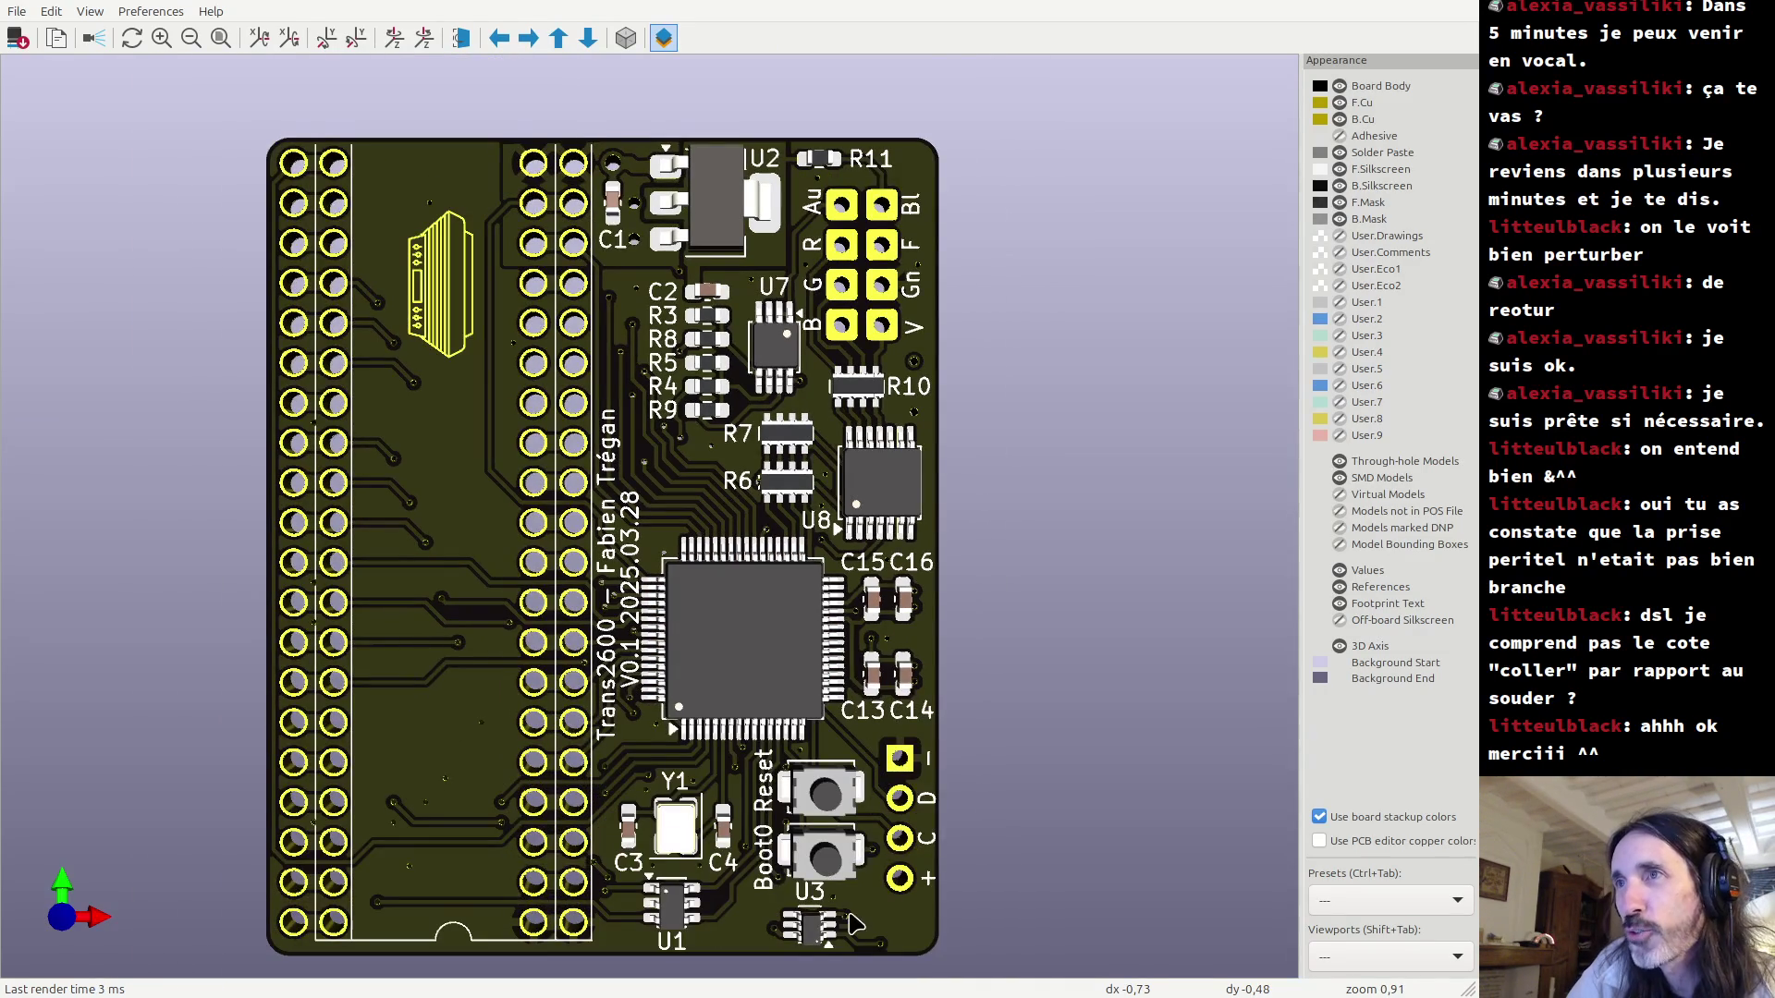
scroll(844, 740, "up", 5)
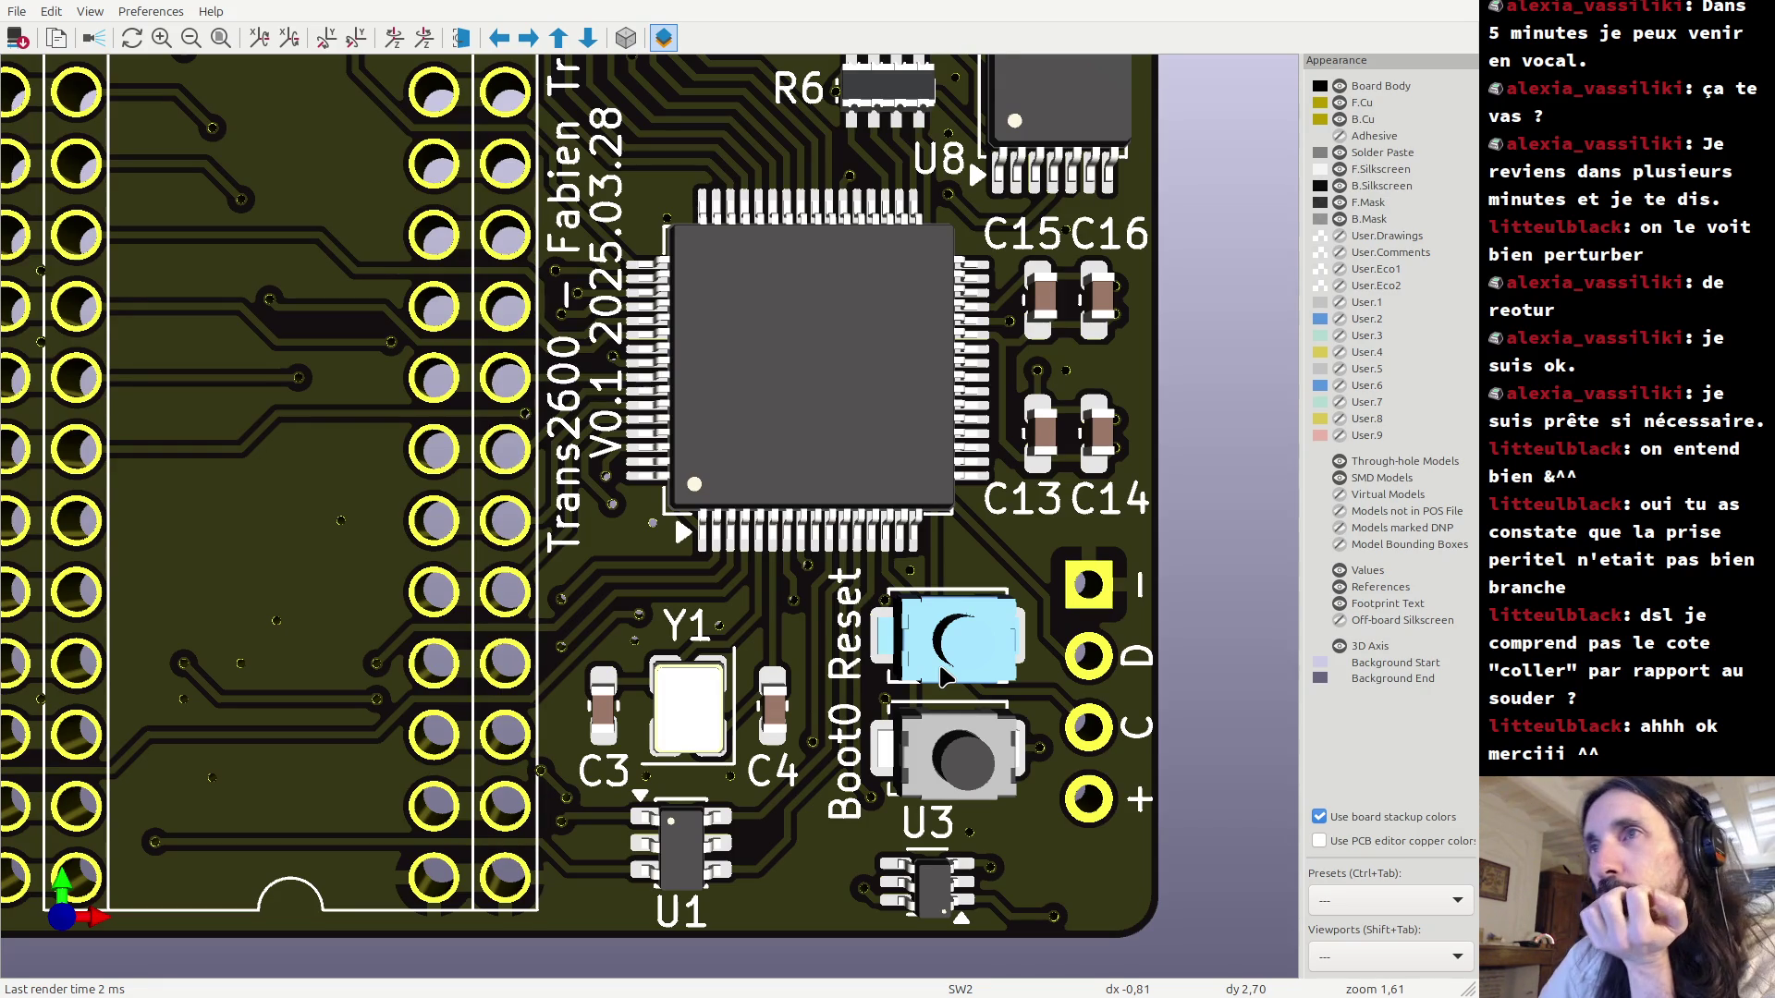
scroll(818, 472, "down", 3)
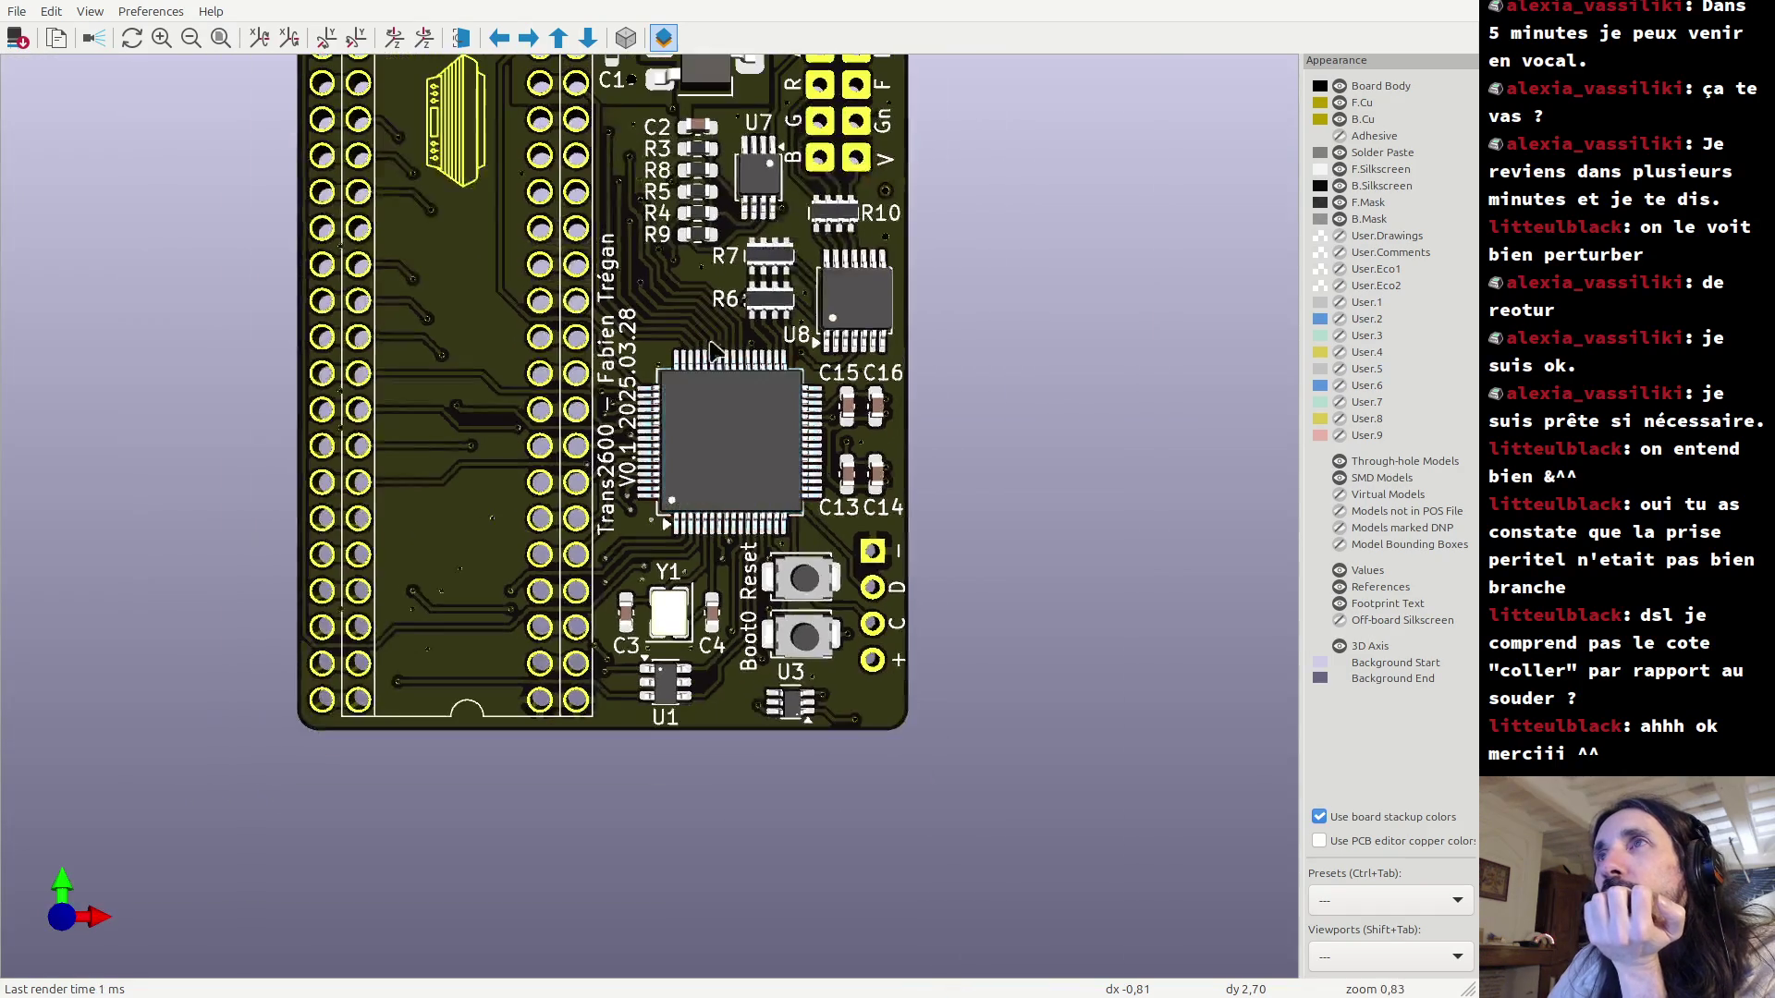
middle_click_drag(675, 308, 740, 478)
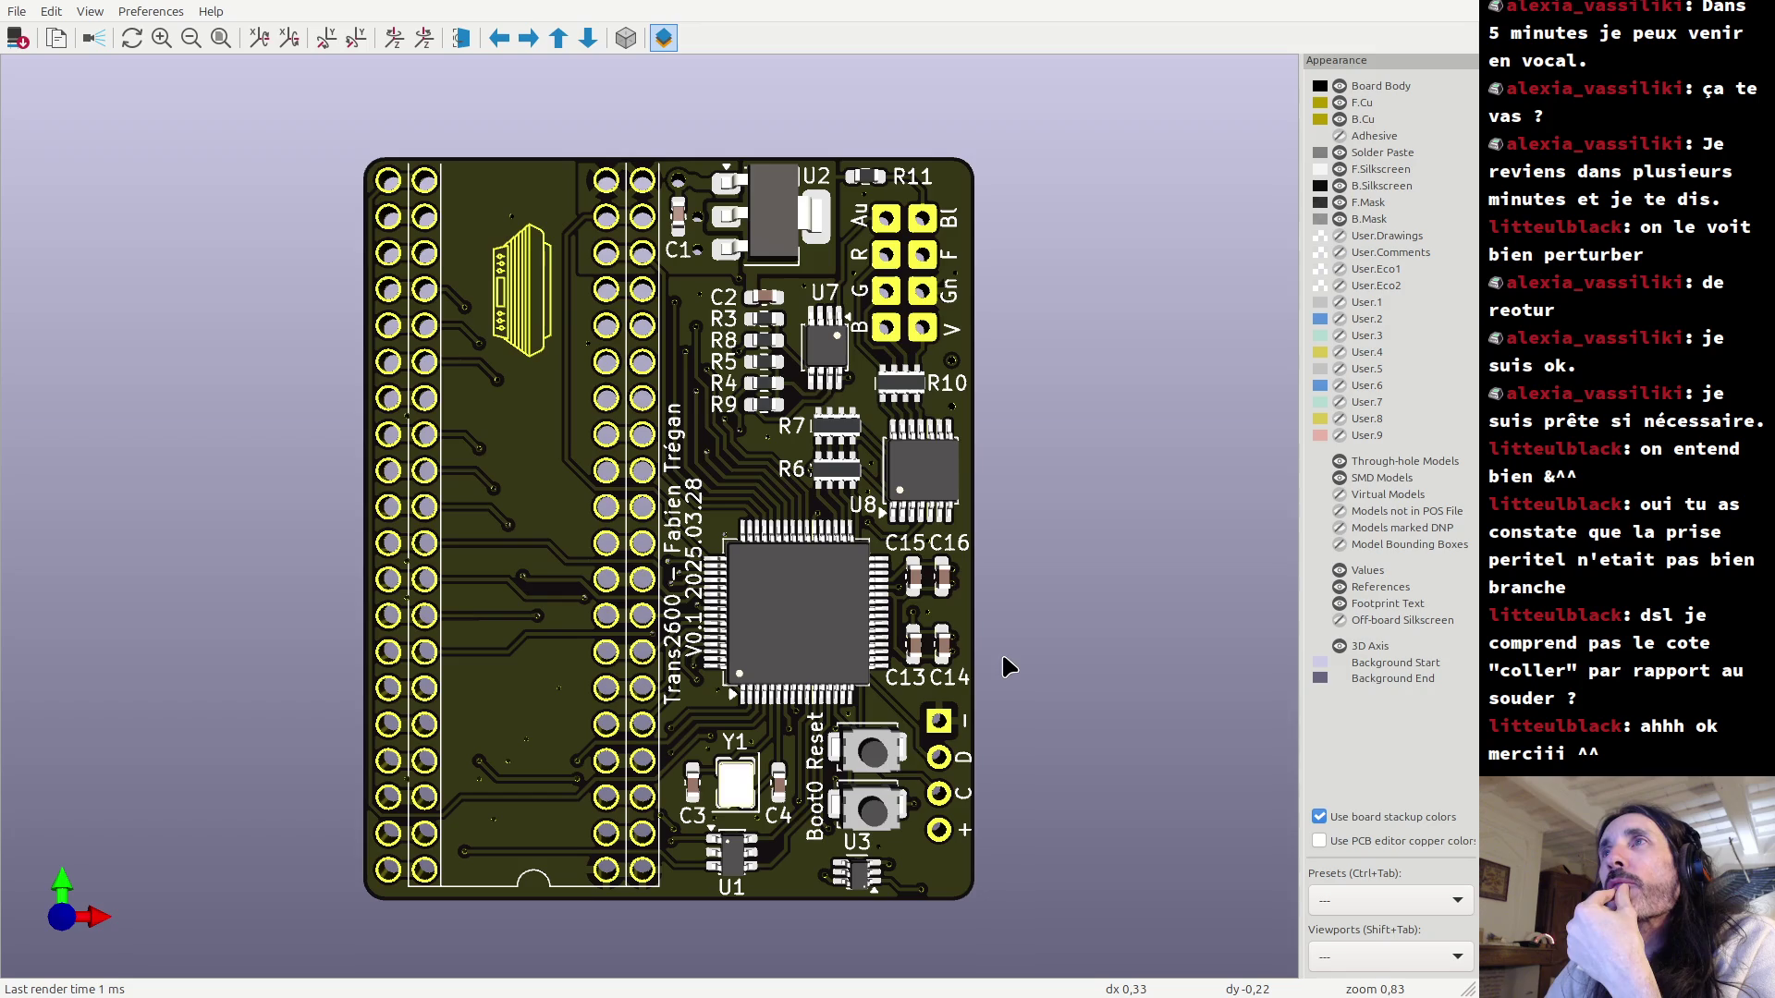
Zoom toward U7 and R10, then bring the whole board back into view.
scroll(927, 339, "up", 4)
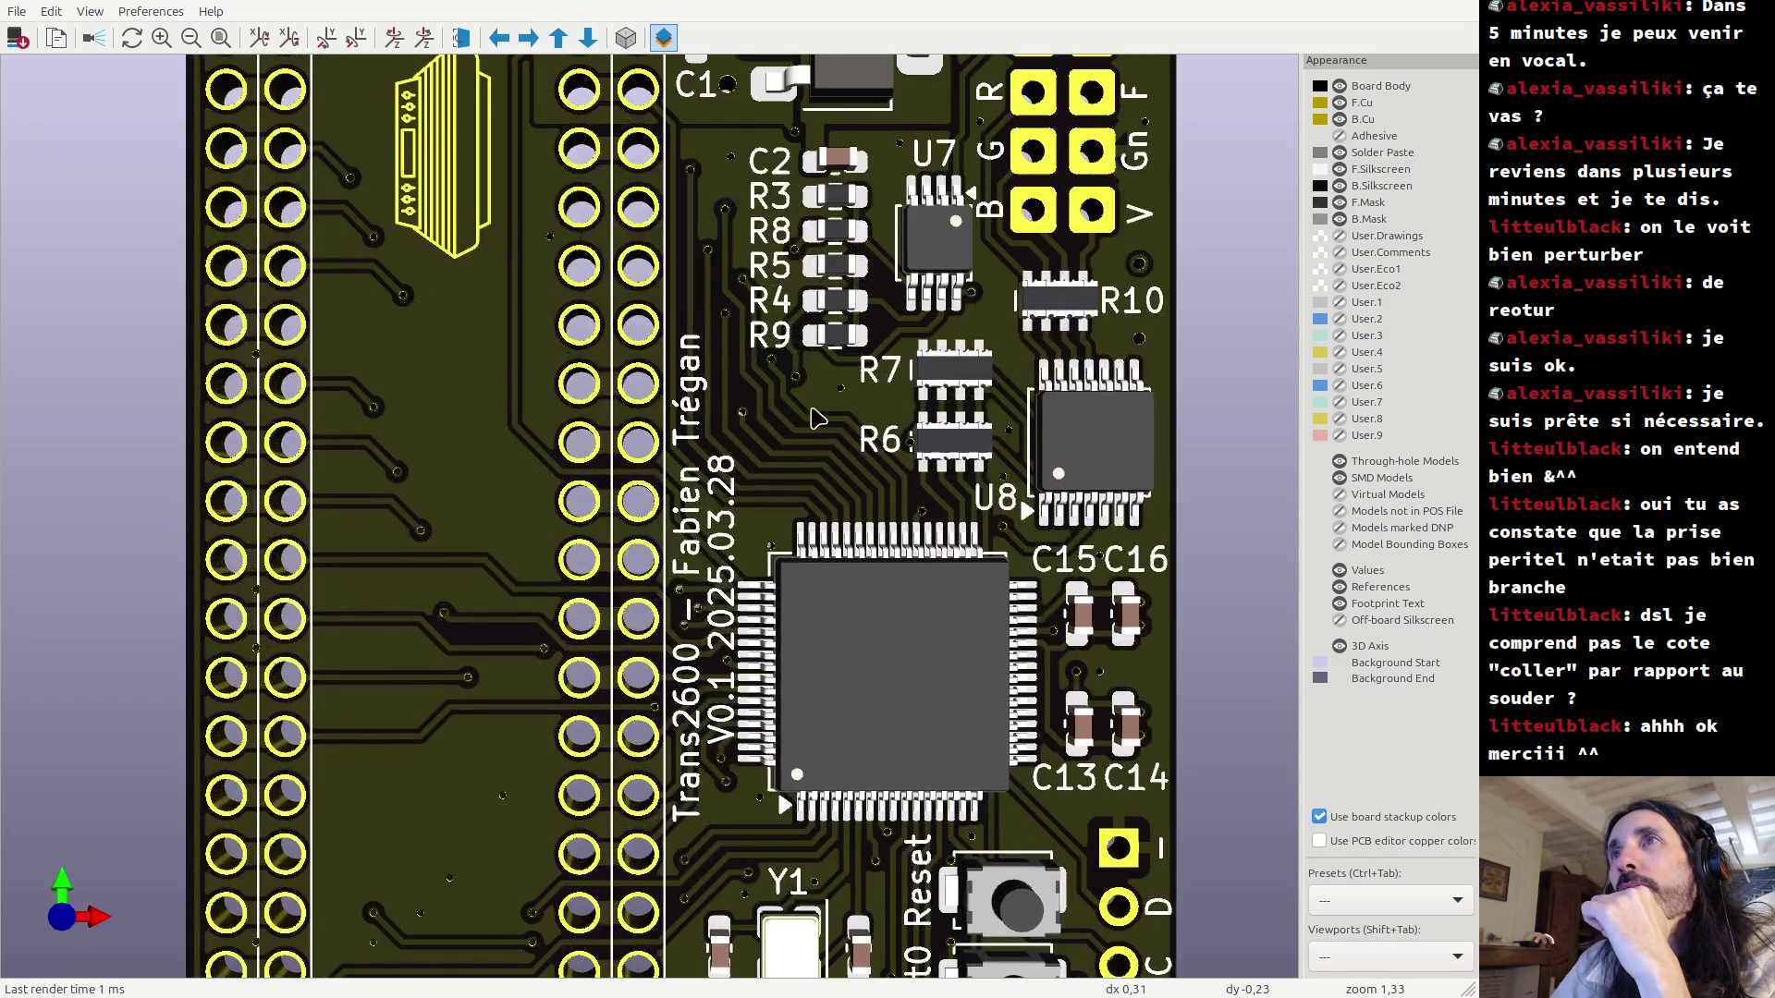
scroll(830, 407, "up", 1)
middle_click_drag(829, 407, 534, 584)
scroll(670, 497, "up", 6)
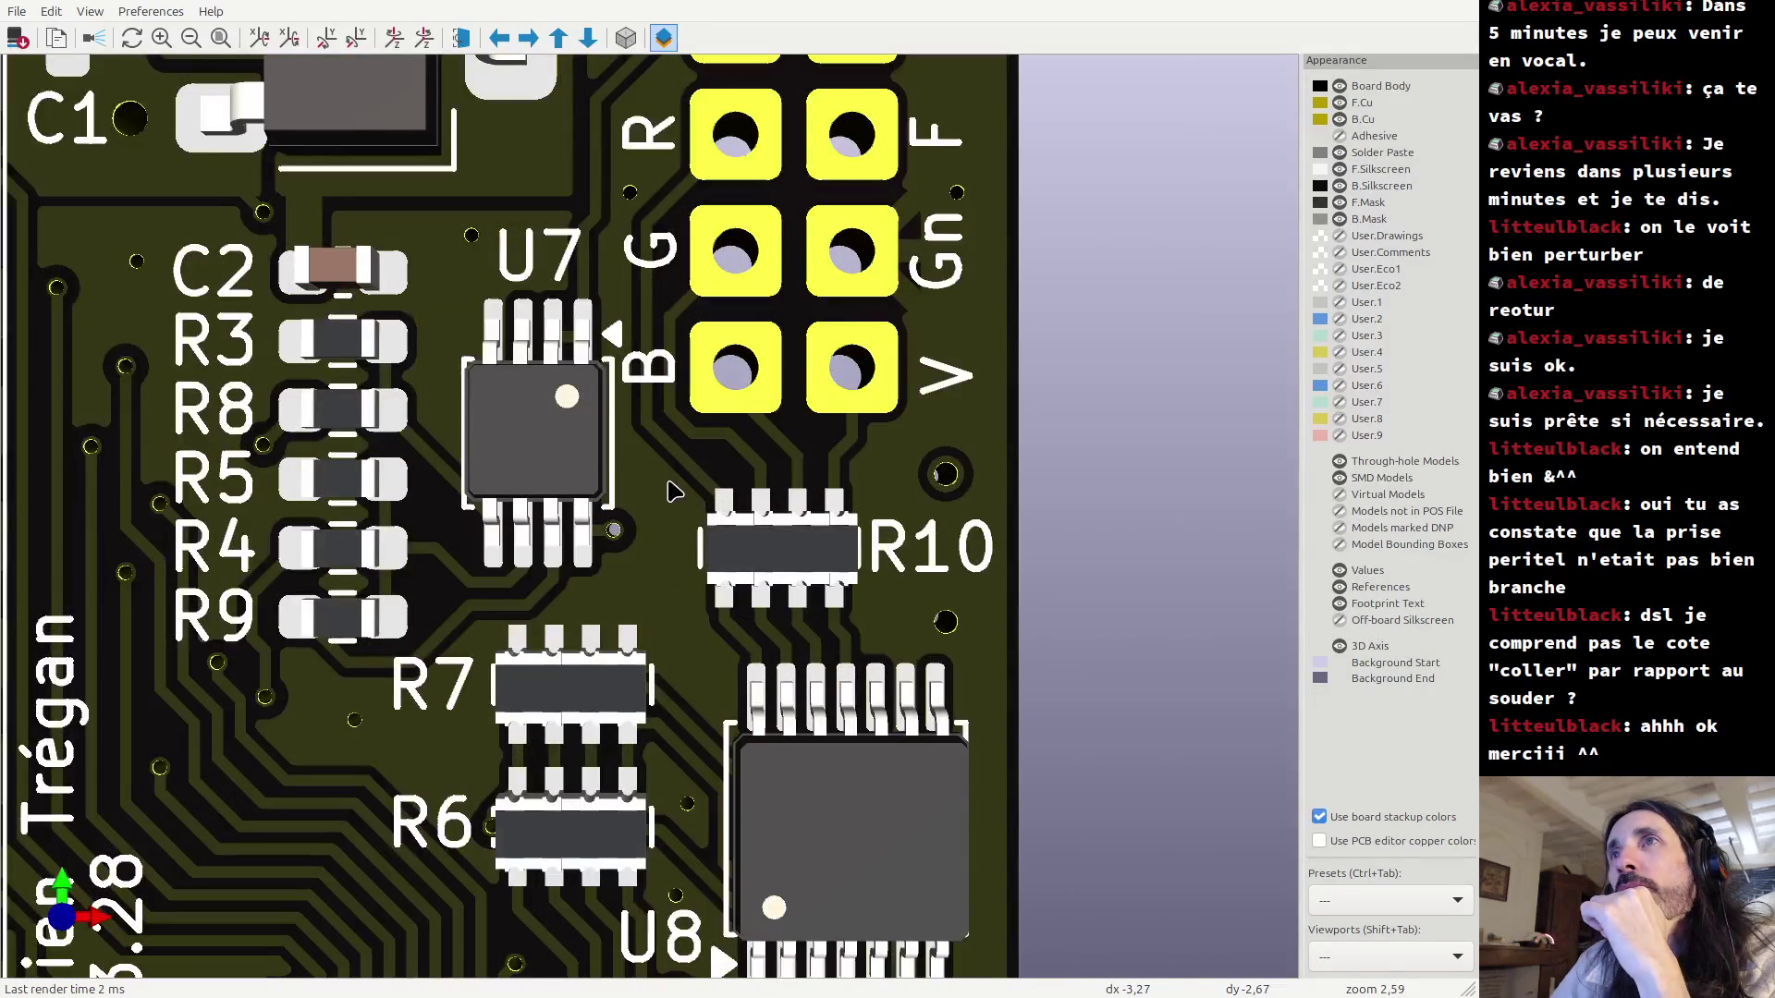
scroll(673, 491, "down", 9)
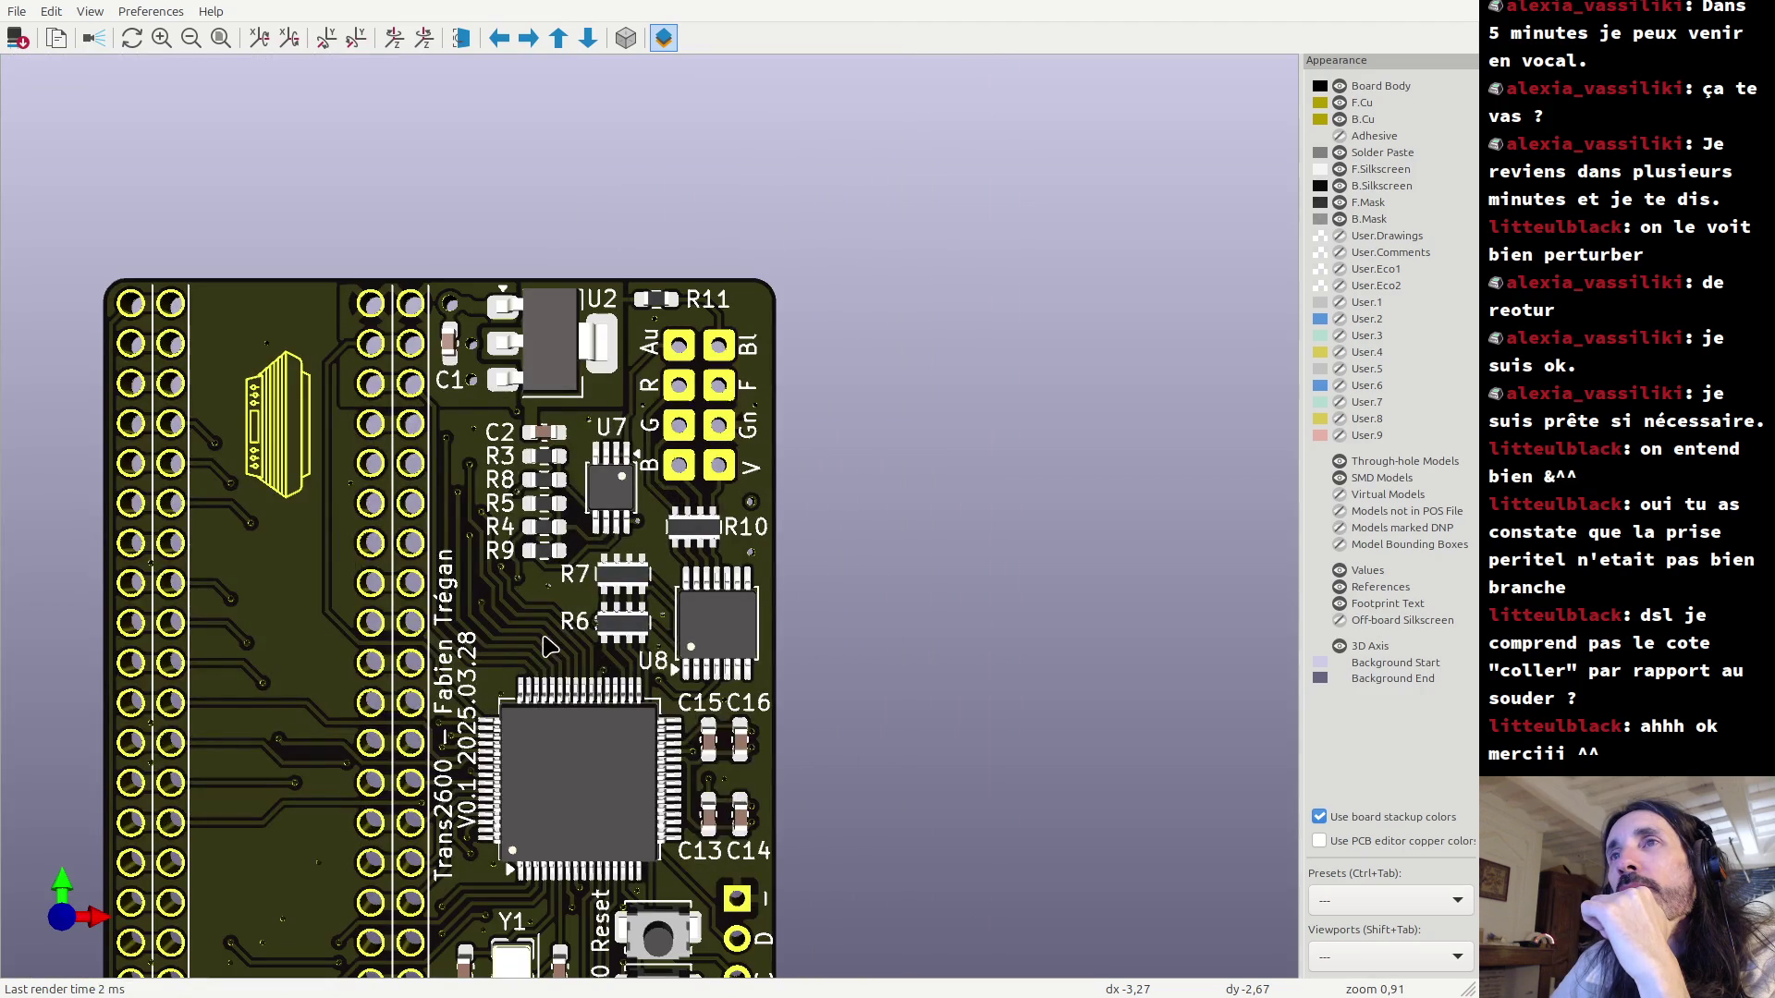
mouse_move(548, 647)
middle_mouse_down()
mouse_move(673, 477)
mouse_move(699, 512)
middle_mouse_up()
scroll(699, 511, "down", 2)
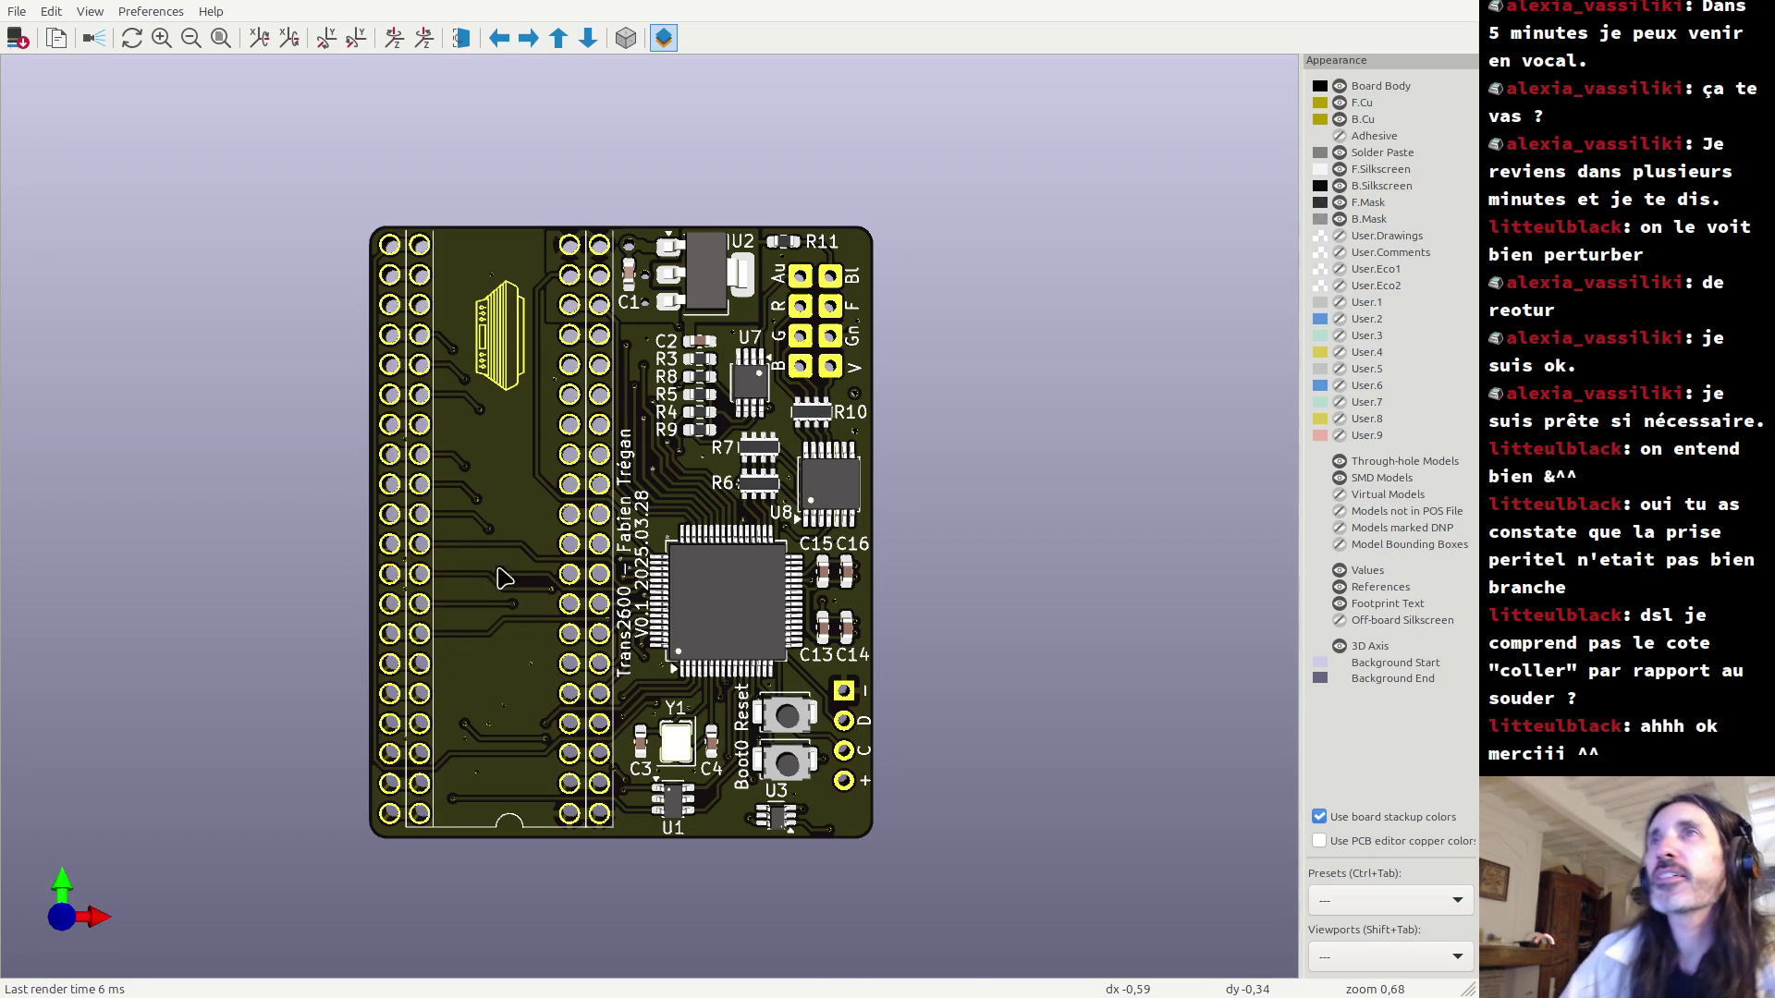
Zoom in on R11 and the Au/Bl pads, zoom back out, and launch GNOME Calculator.
scroll(781, 175, "up", 5)
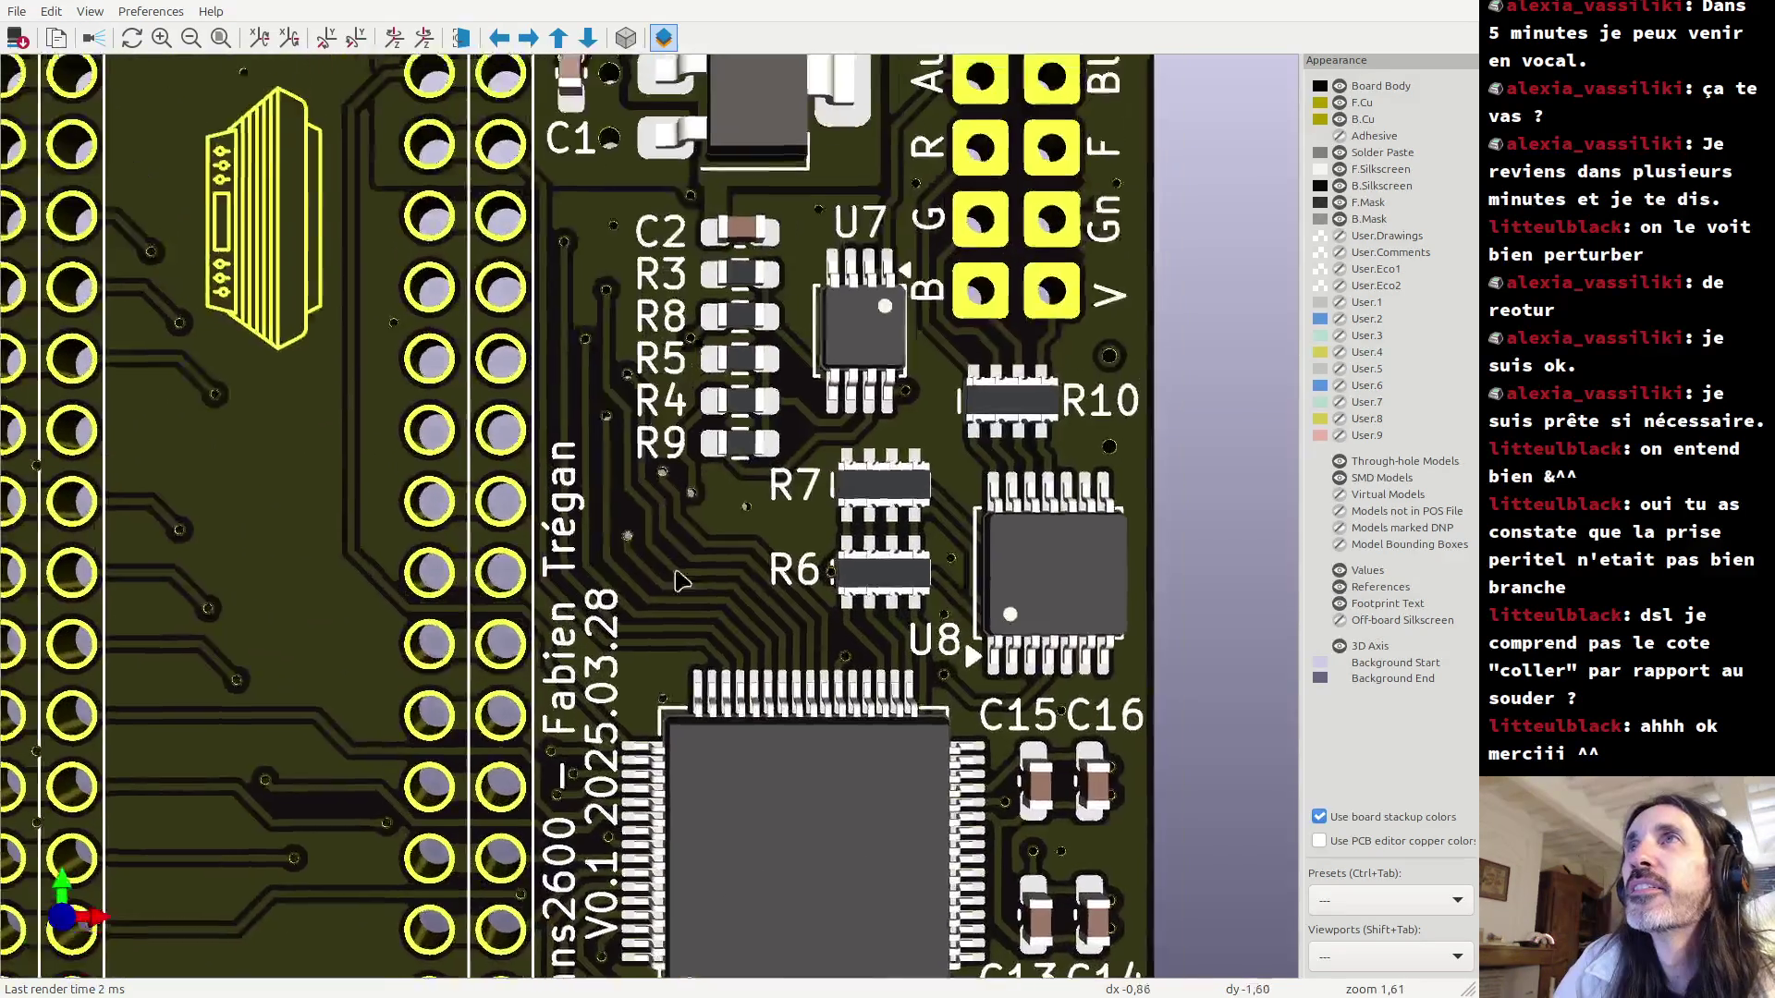
scroll(682, 479, "up", 3)
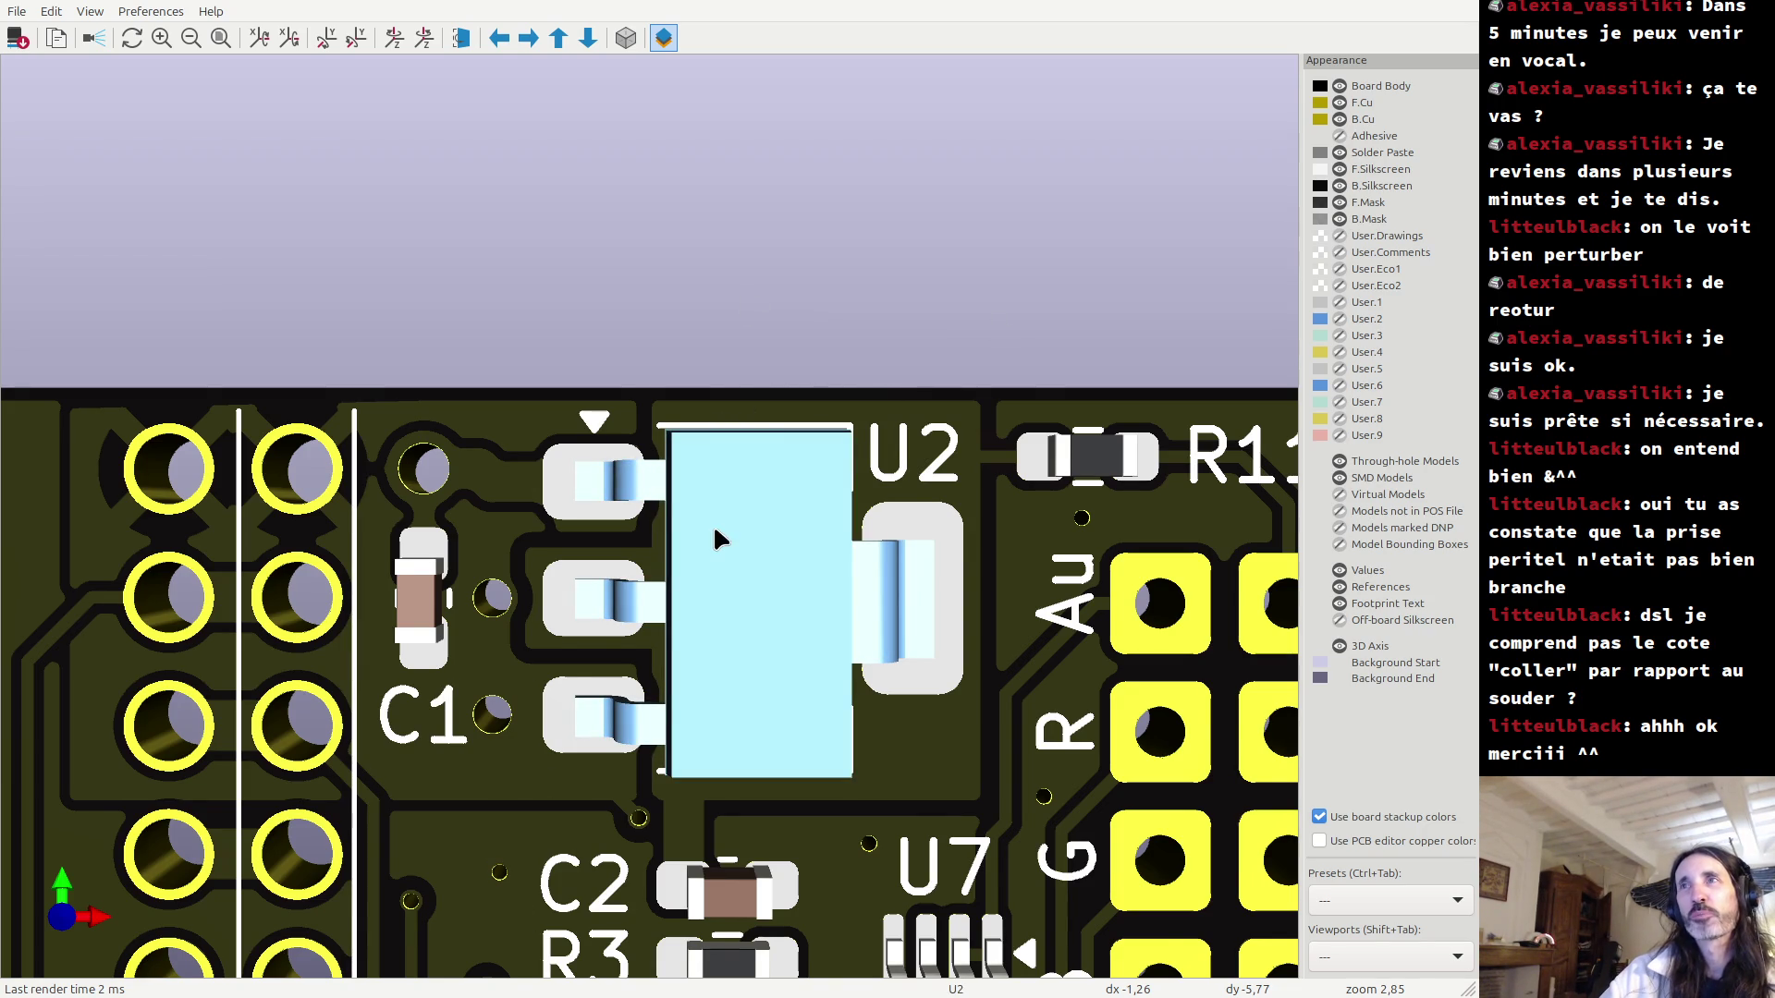
scroll(897, 518, "up", 1)
middle_click_drag(1082, 535, 670, 616)
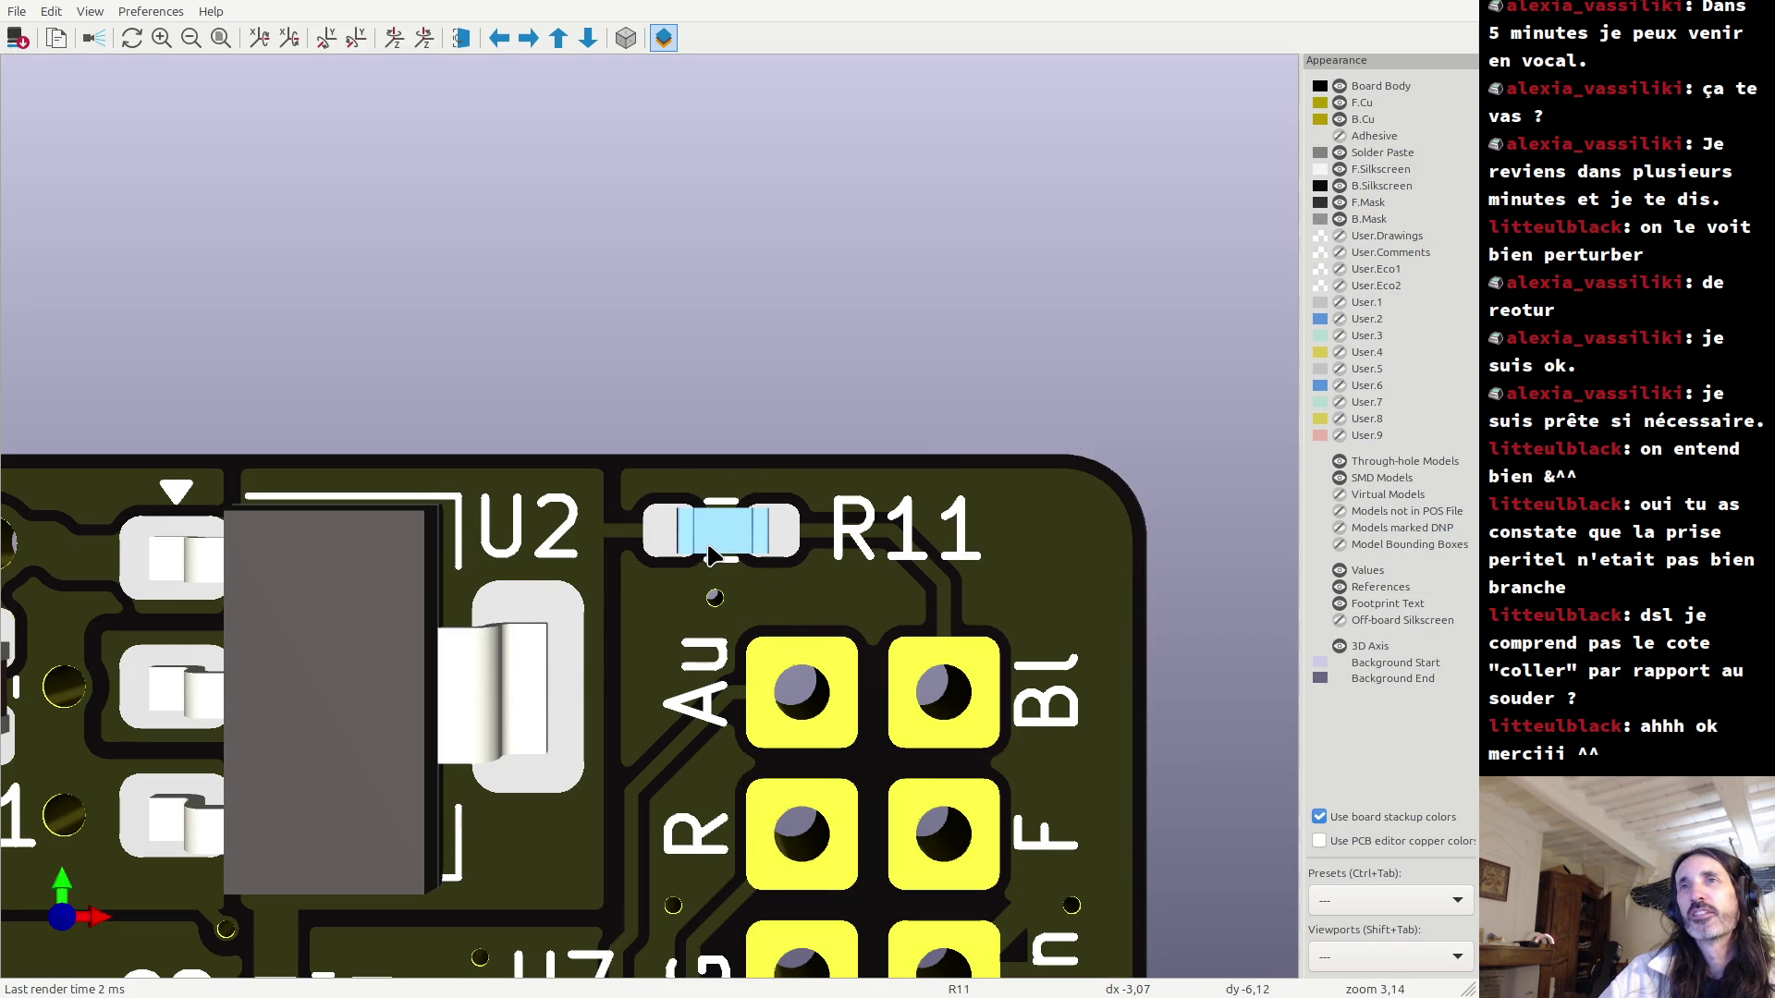
scroll(710, 555, "down", 3)
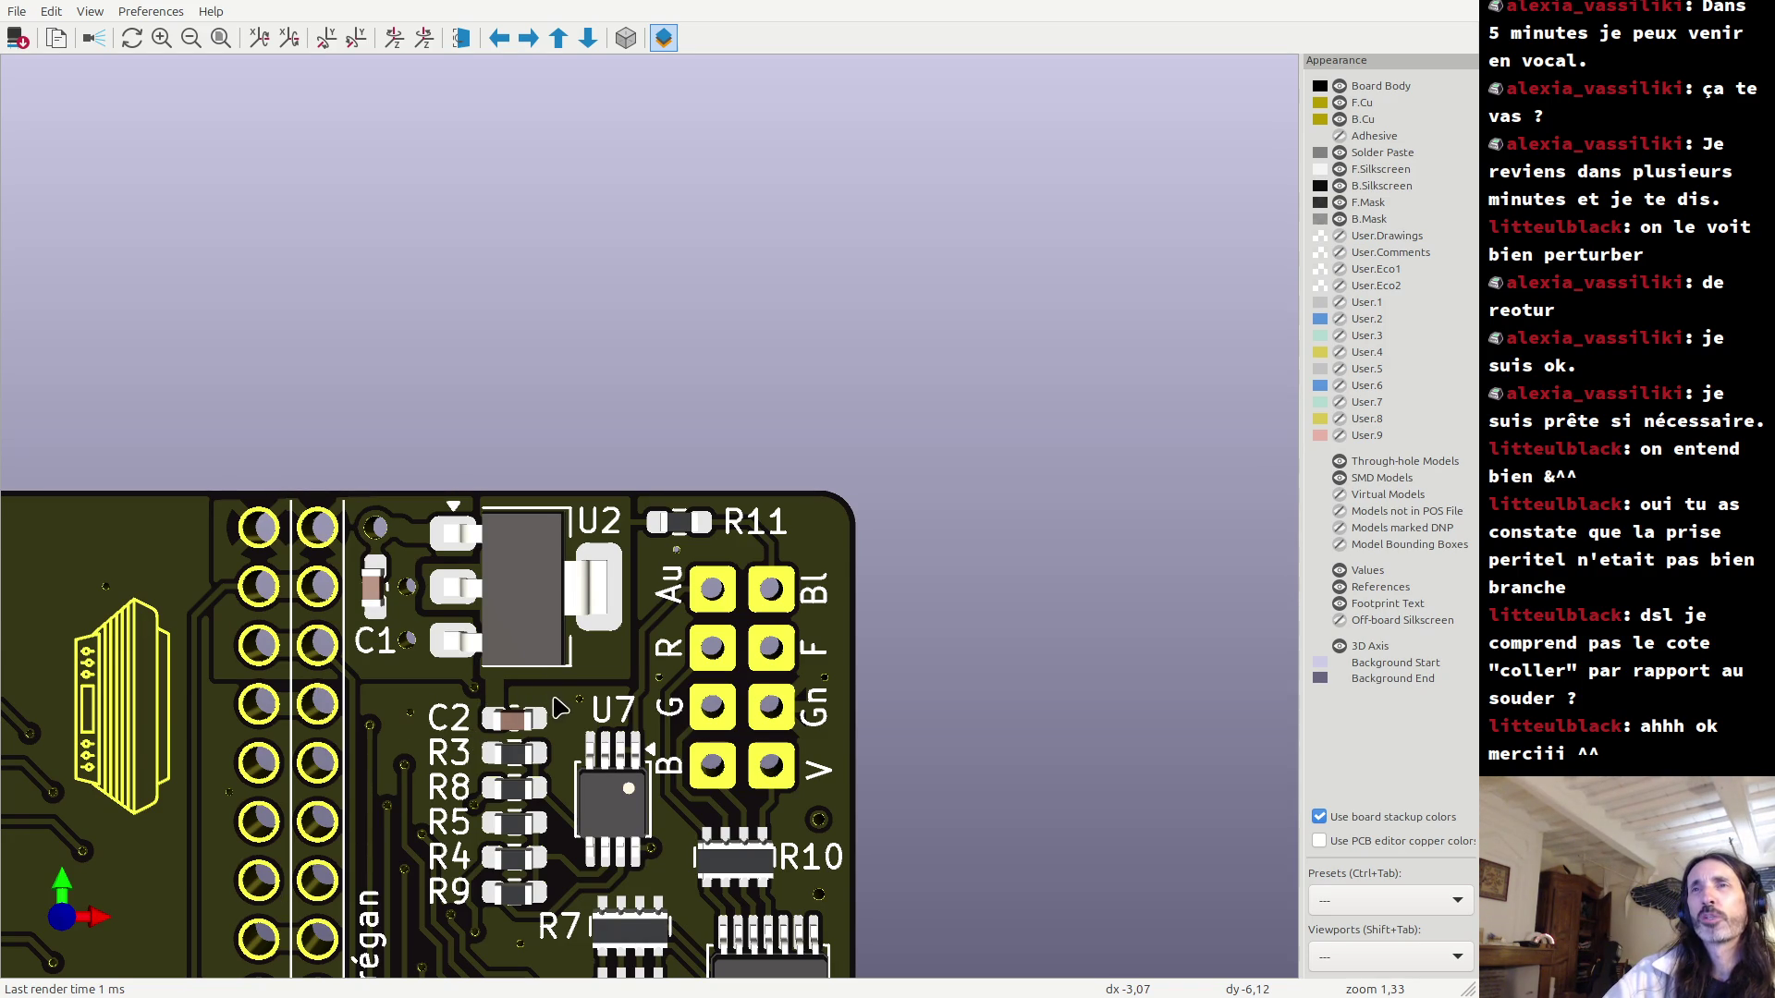
scroll(582, 712, "down", 3)
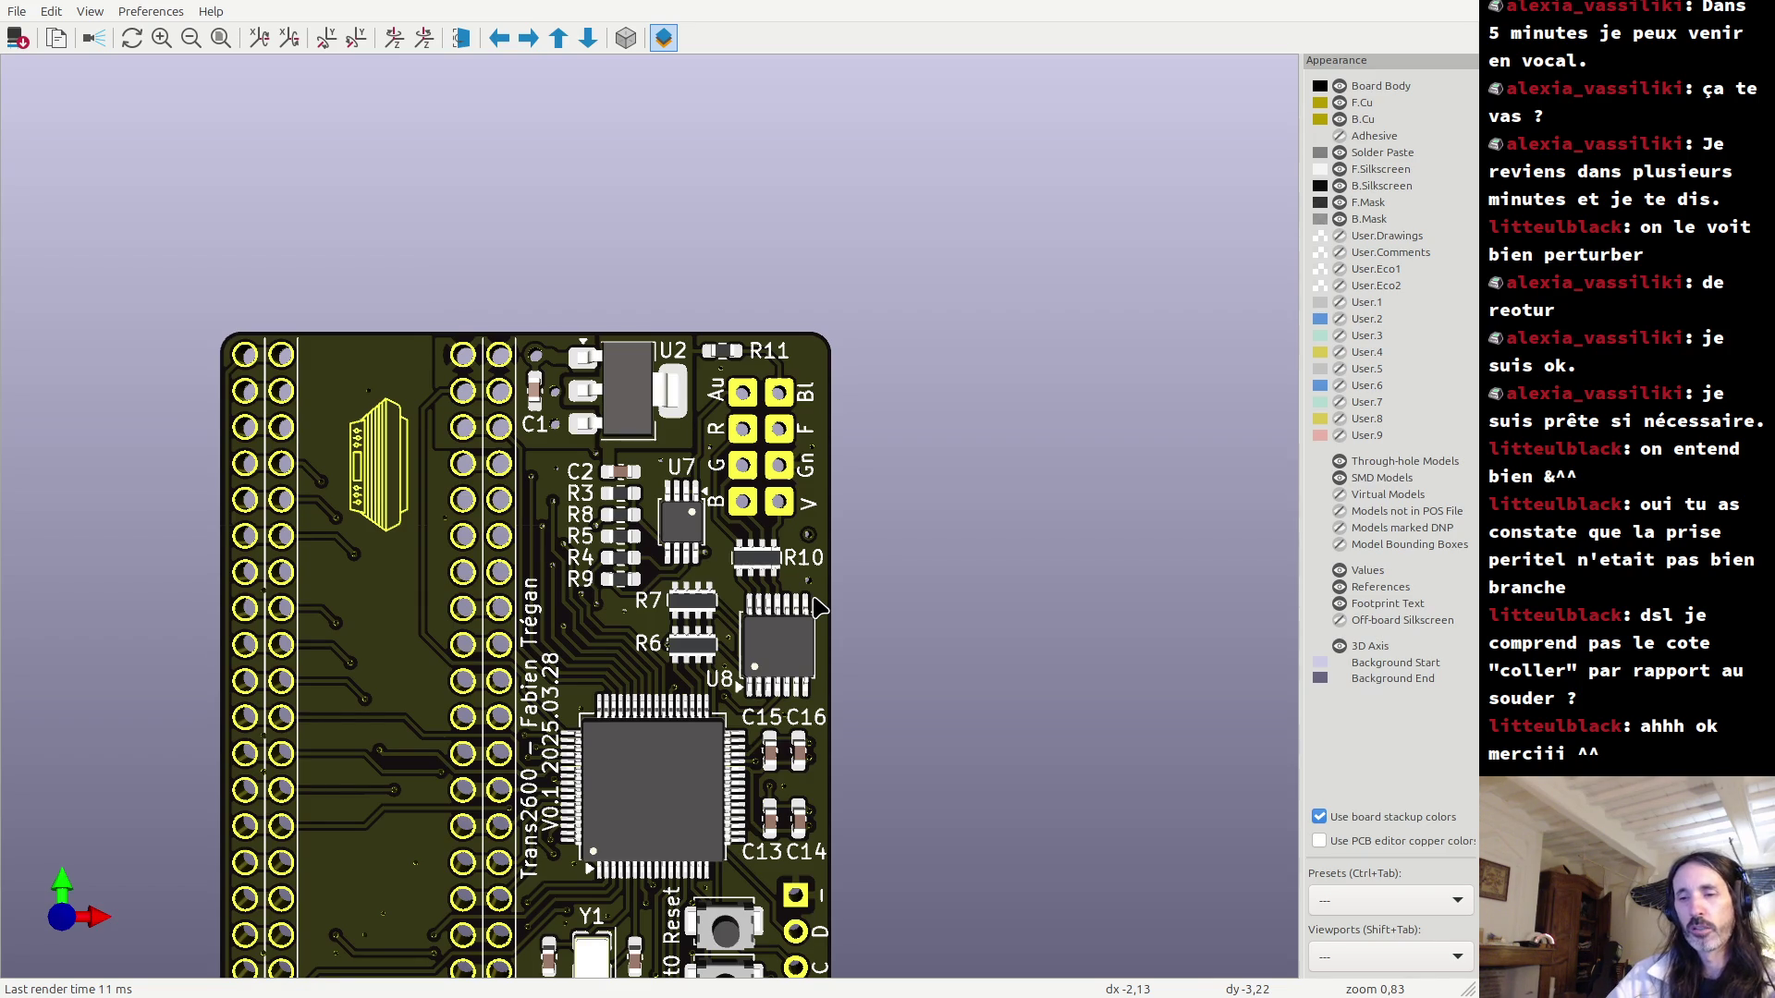
key("XF86Calculator")
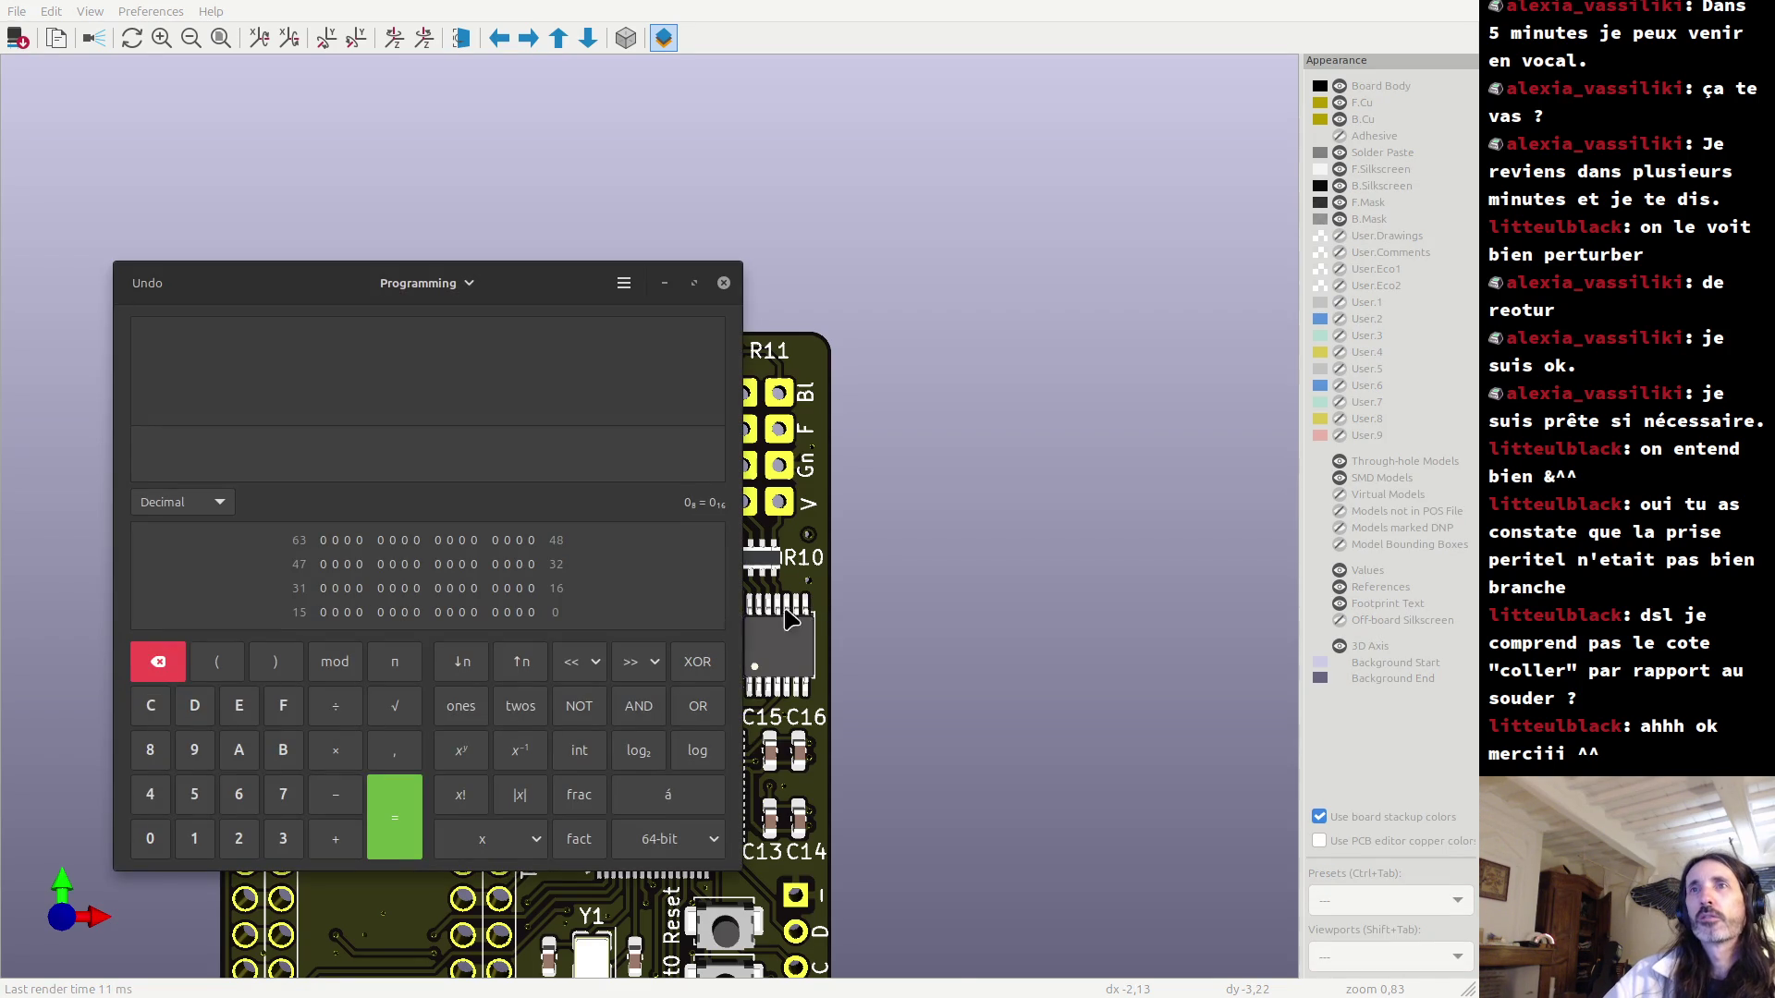
Minimize GNOME Calculator so the Trans2600 3D board is visible again.
left_click(662, 284)
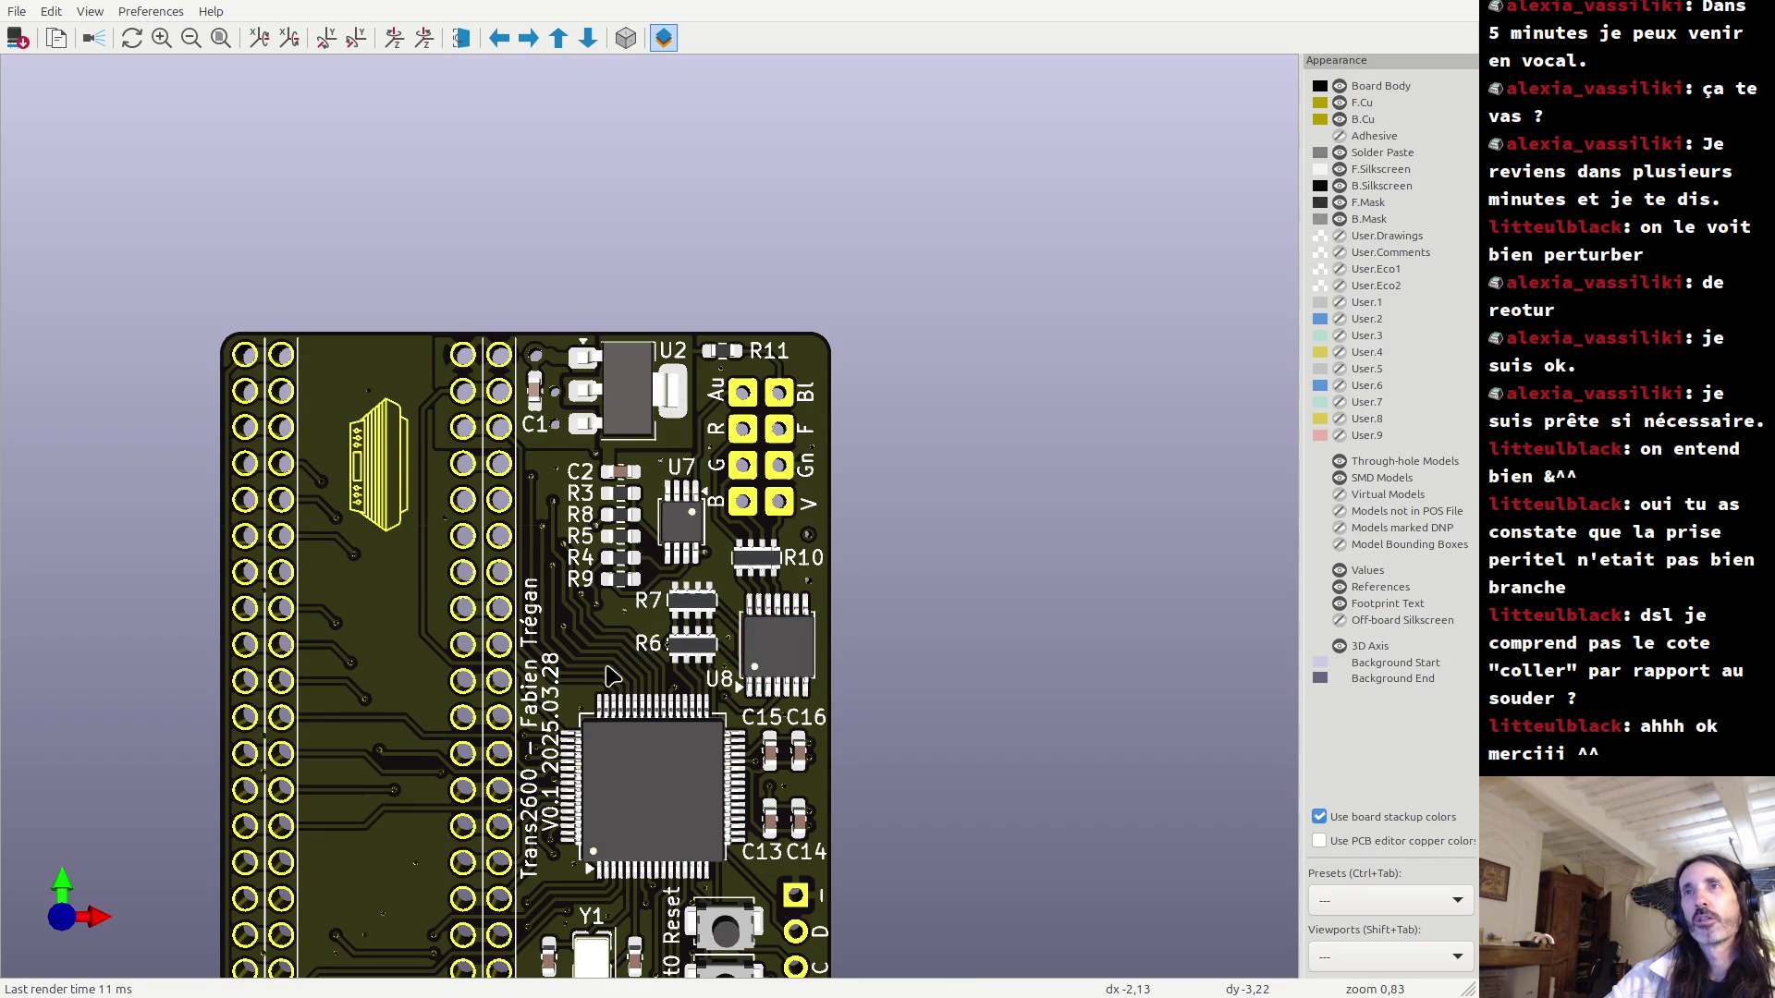
Tilt the board, flip to its back side with Shift+Z, then reset to a flat fitted view.
left_click_drag(607, 669, 603, 573)
key("shift+z")
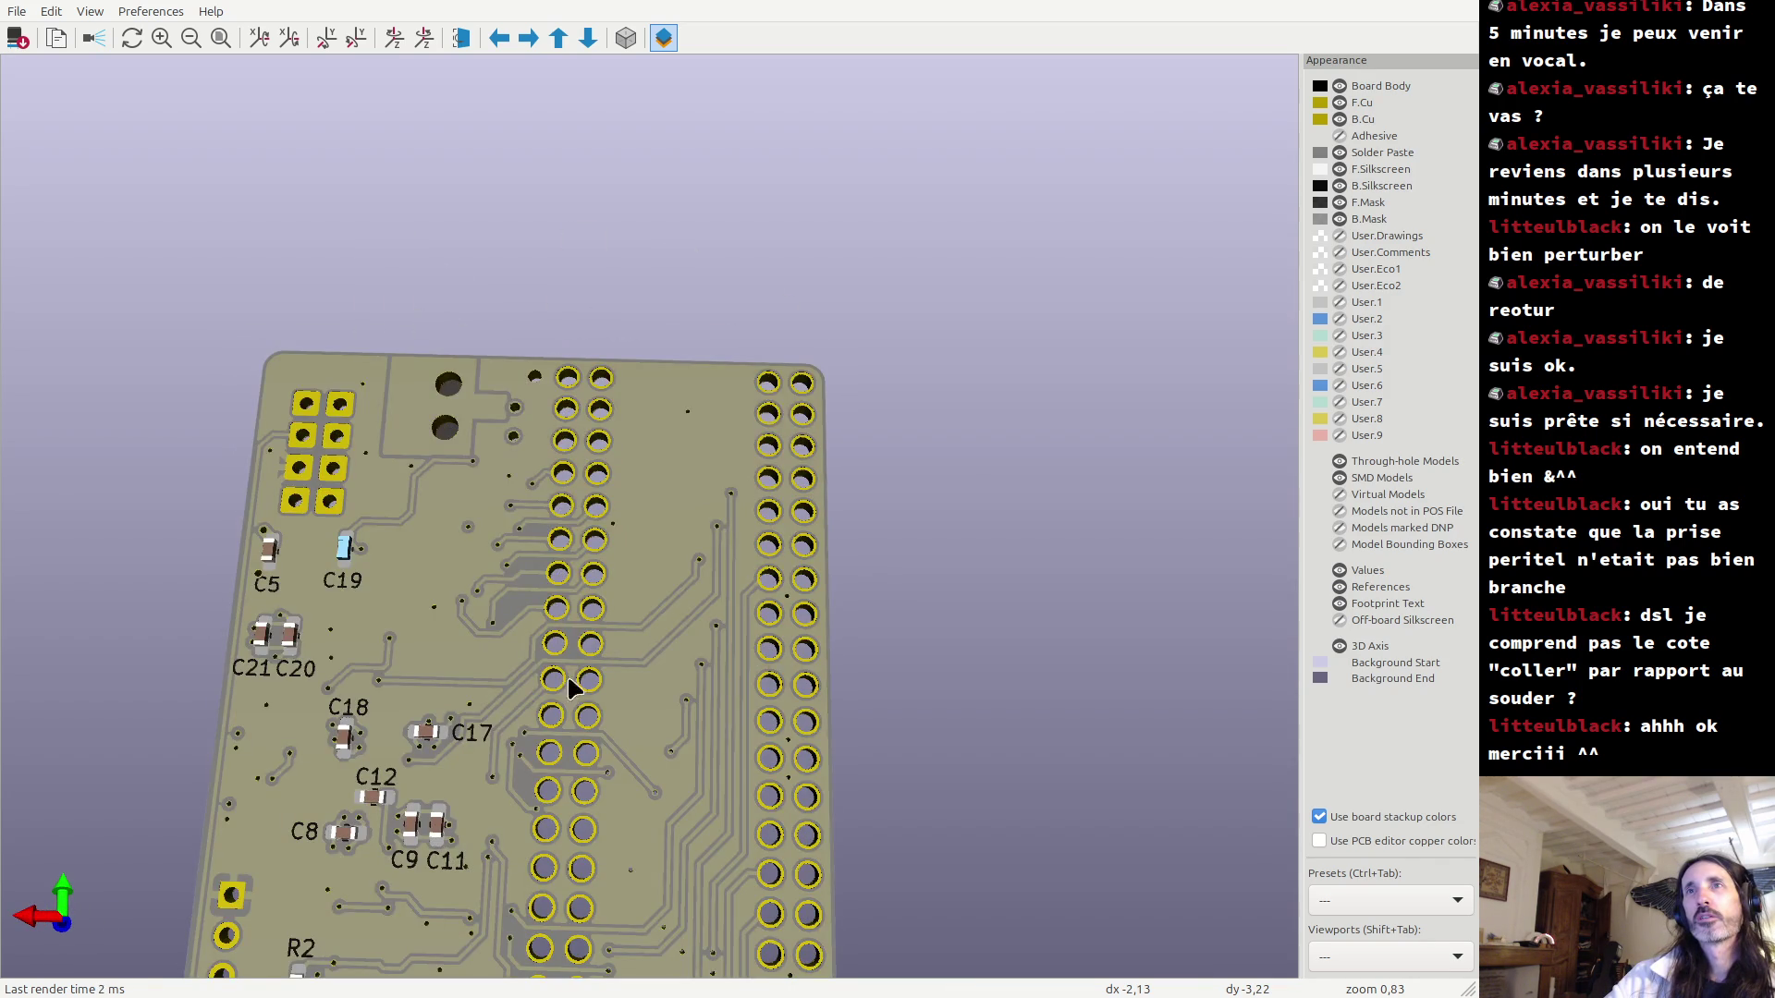
mouse_move(527, 647)
middle_mouse_down()
mouse_move(519, 804)
mouse_move(574, 470)
middle_mouse_up()
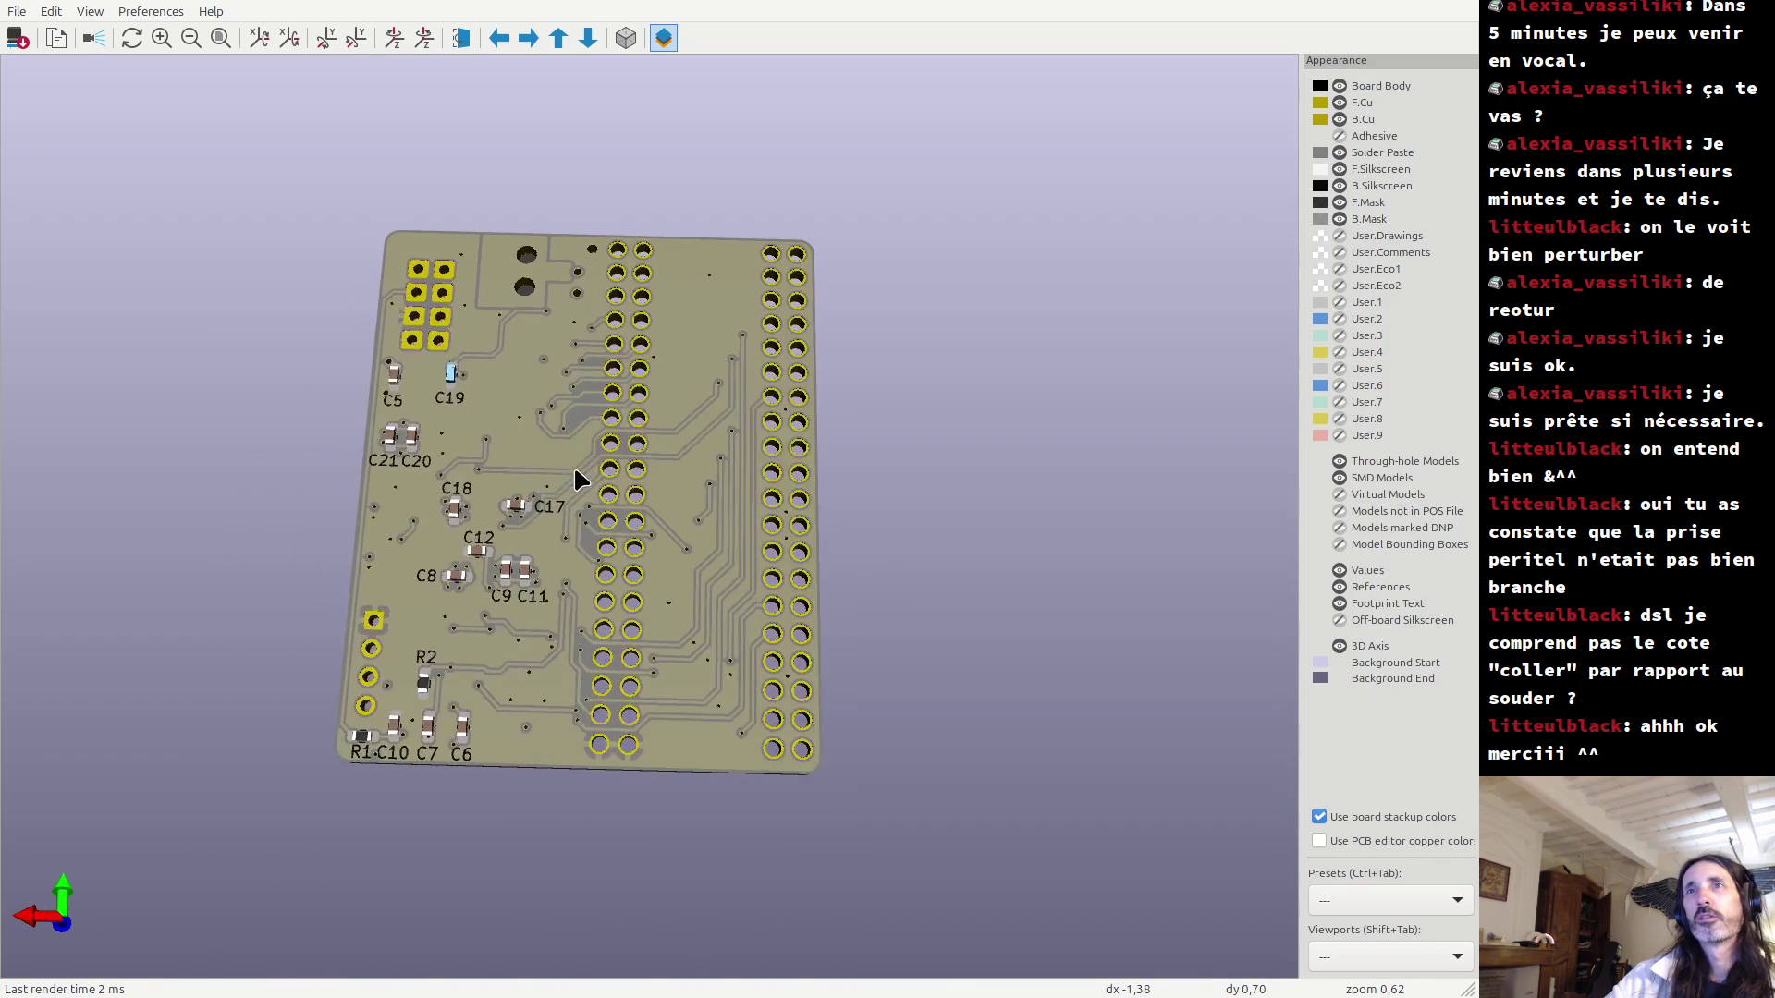
left_click(222, 35)
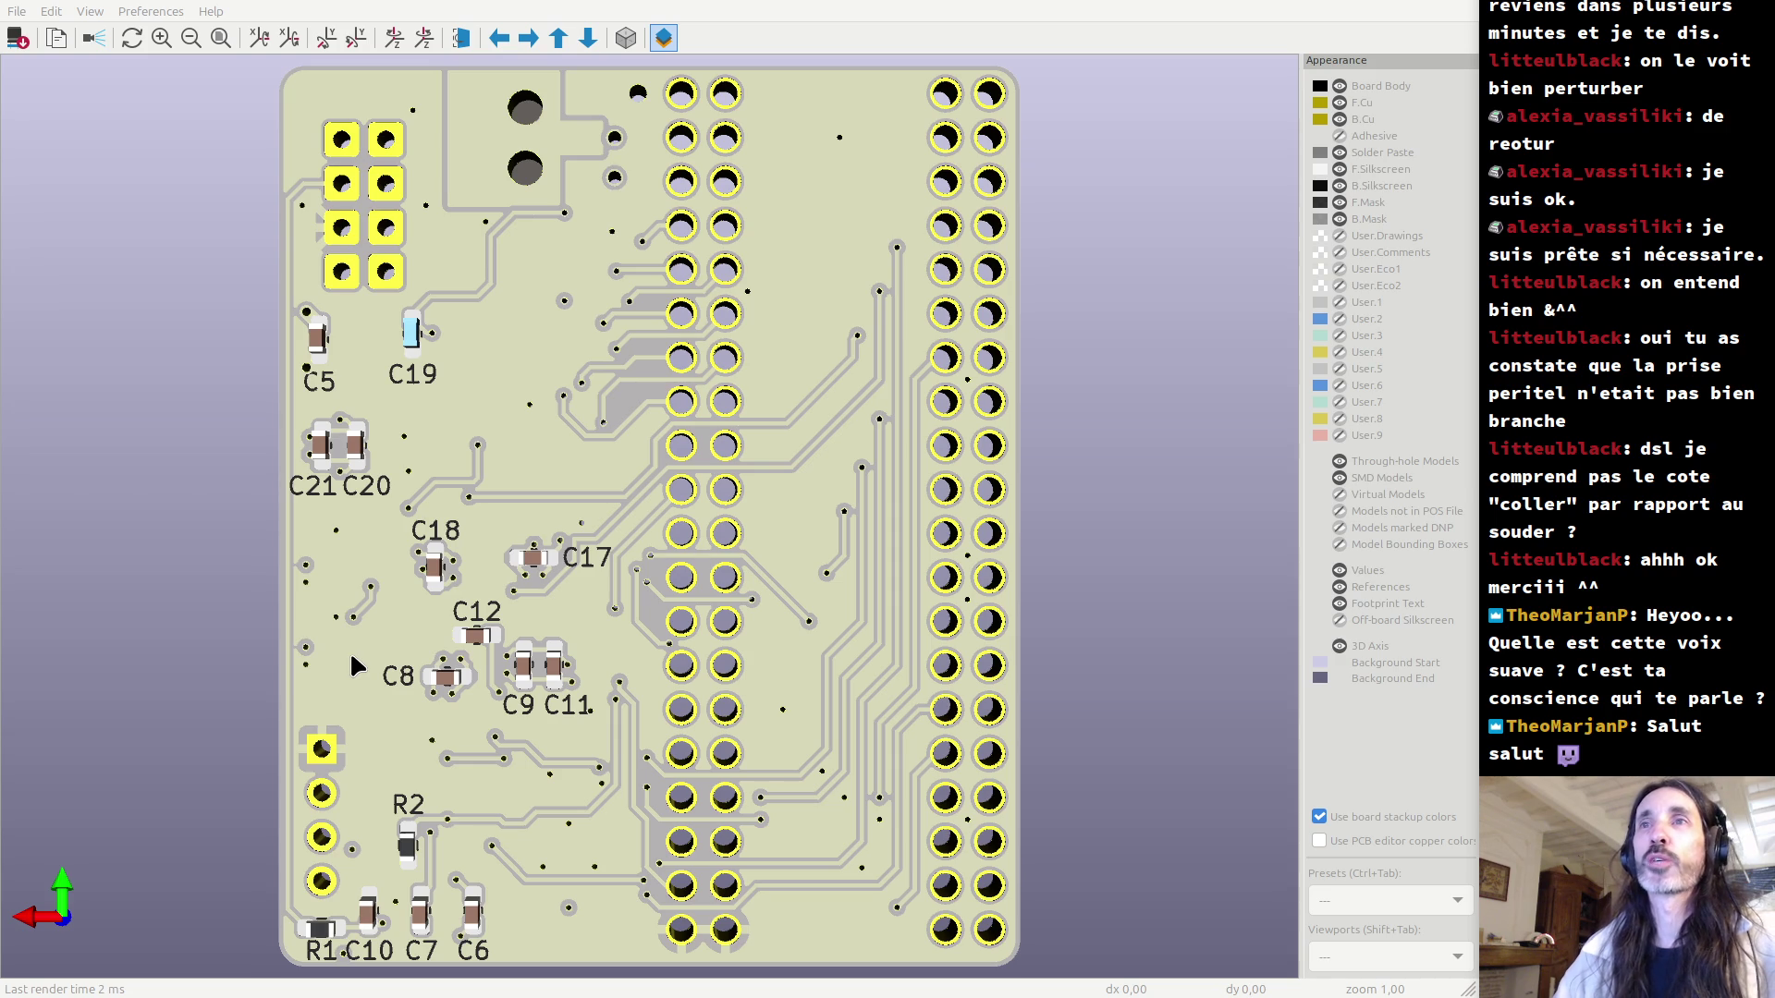
Tilt the board's underside into perspective, zoom out slightly, and rotate toward the component side.
left_click_drag(331, 625, 392, 434)
scroll(400, 507, "down", 1)
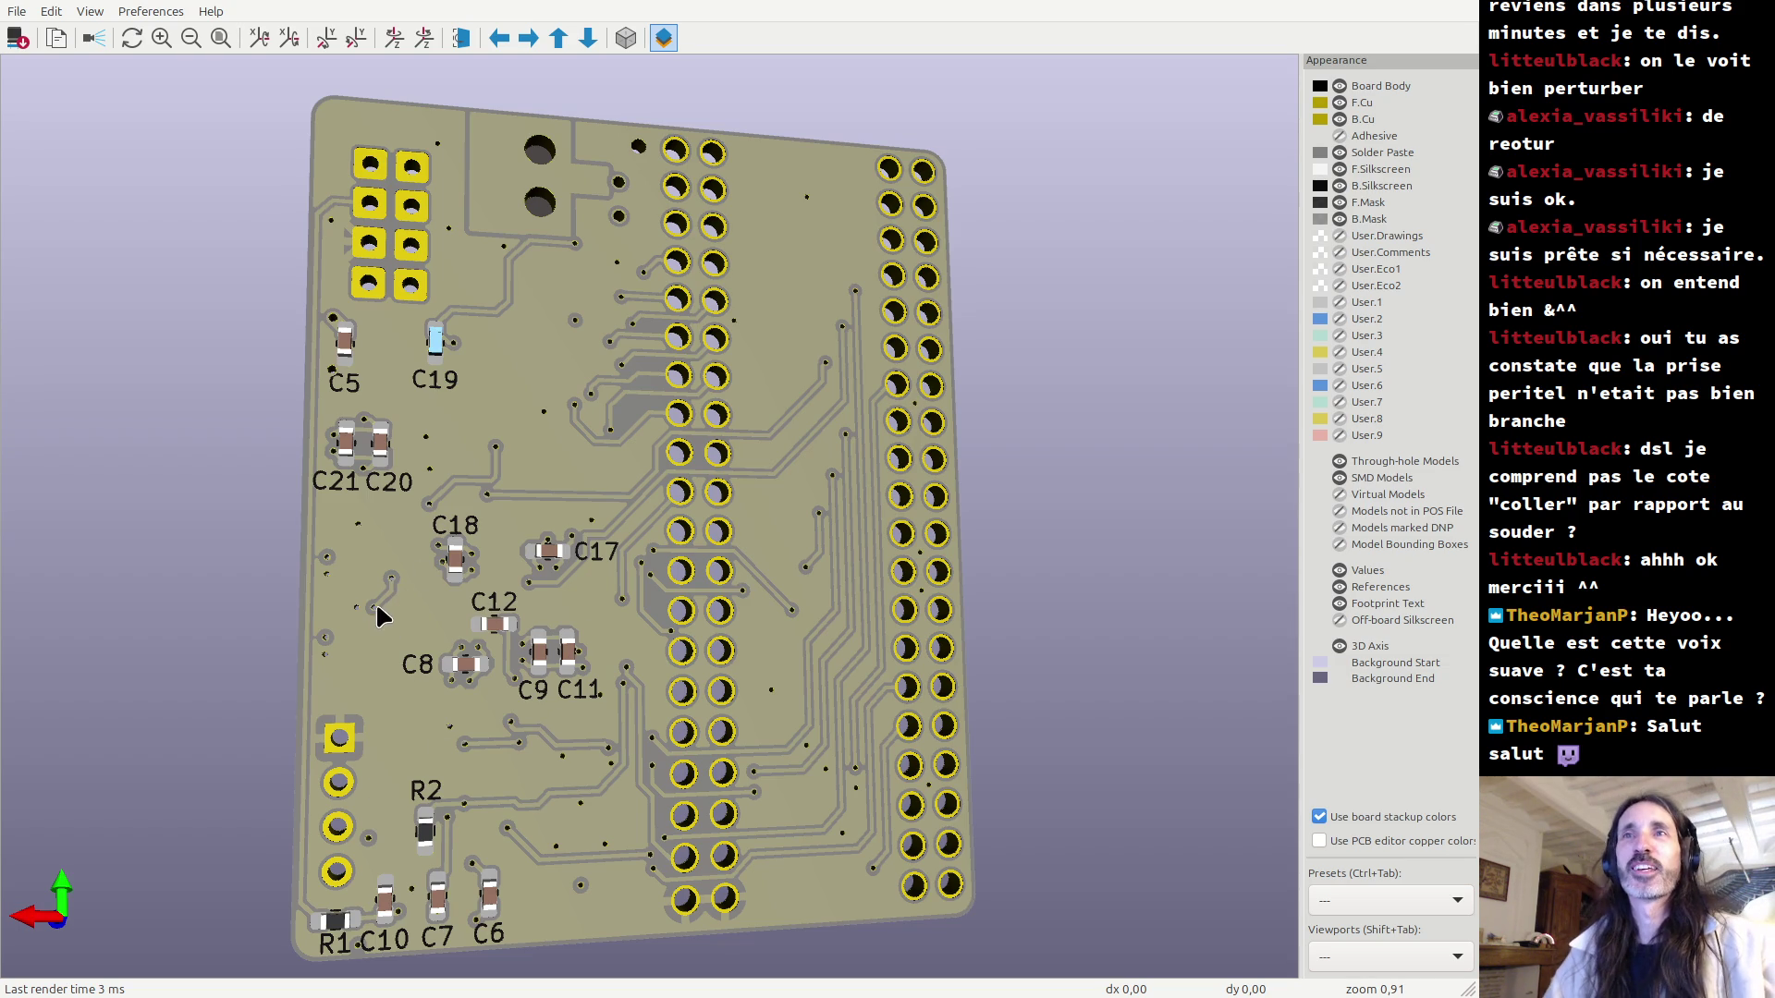
mouse_move(375, 598)
left_mouse_down()
mouse_move(457, 570)
mouse_move(423, 557)
mouse_move(393, 498)
mouse_move(837, 408)
mouse_move(1070, 459)
mouse_move(603, 463)
left_mouse_up()
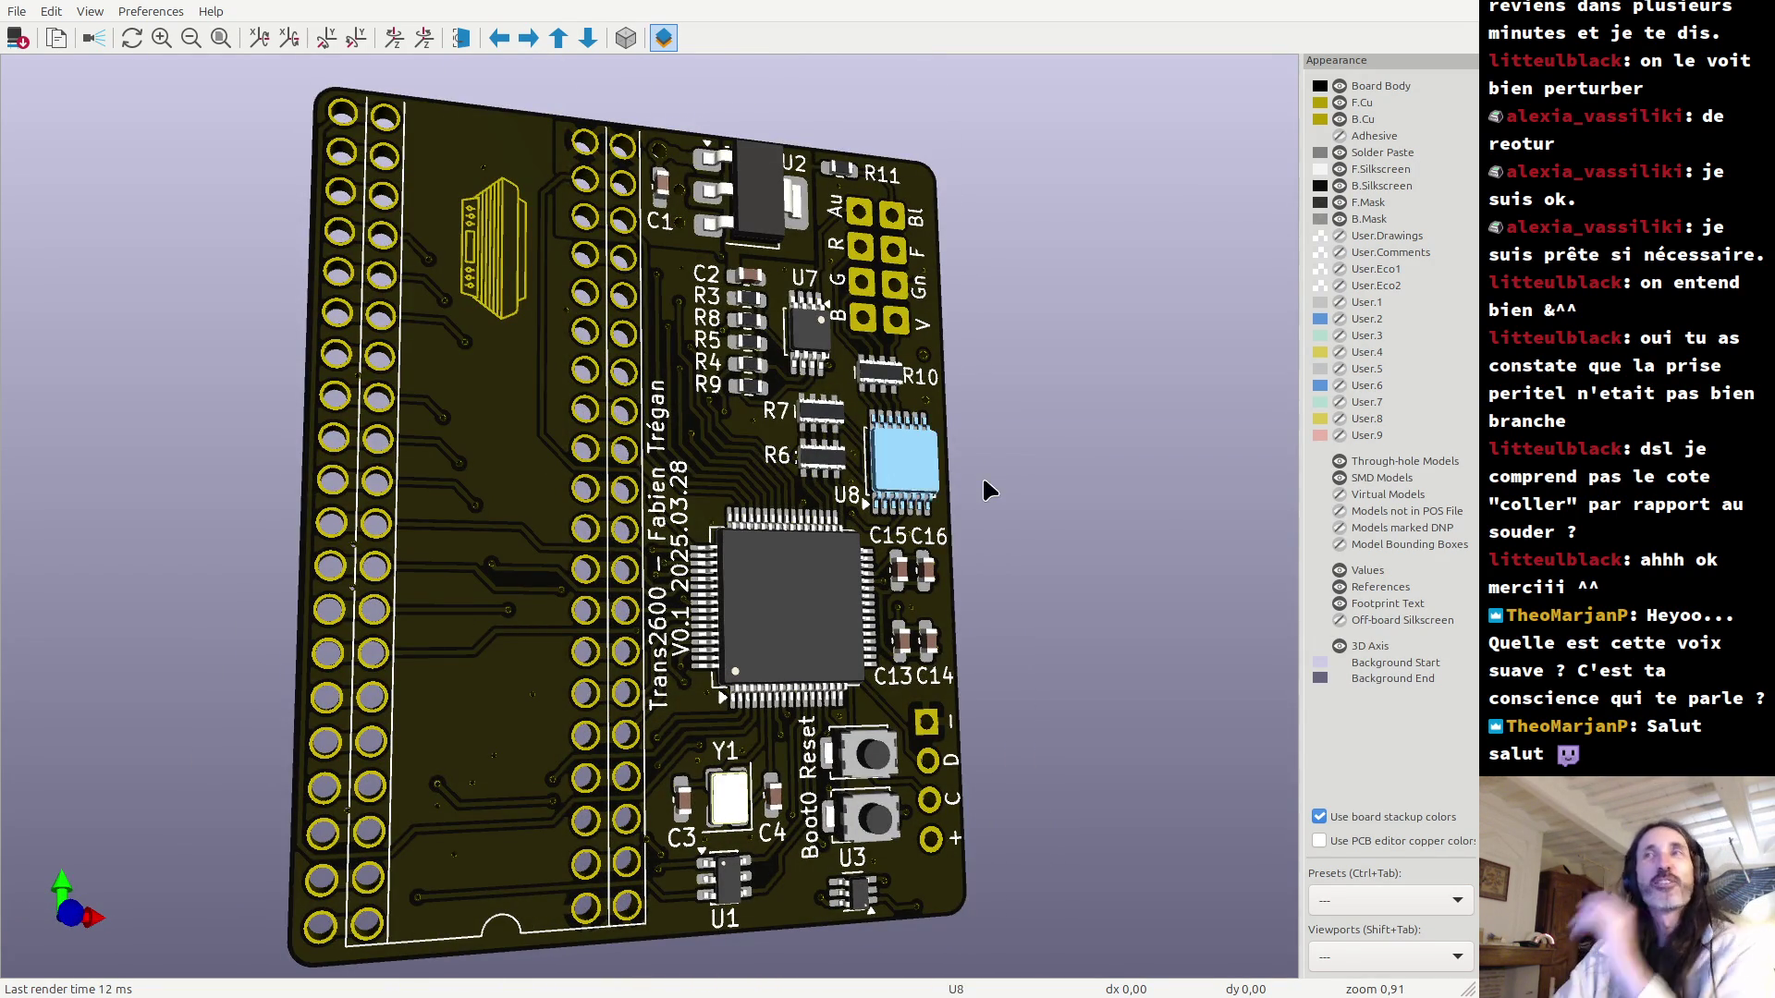
Level the board's component side into a near top-down view.
left_click_drag(920, 532, 622, 534)
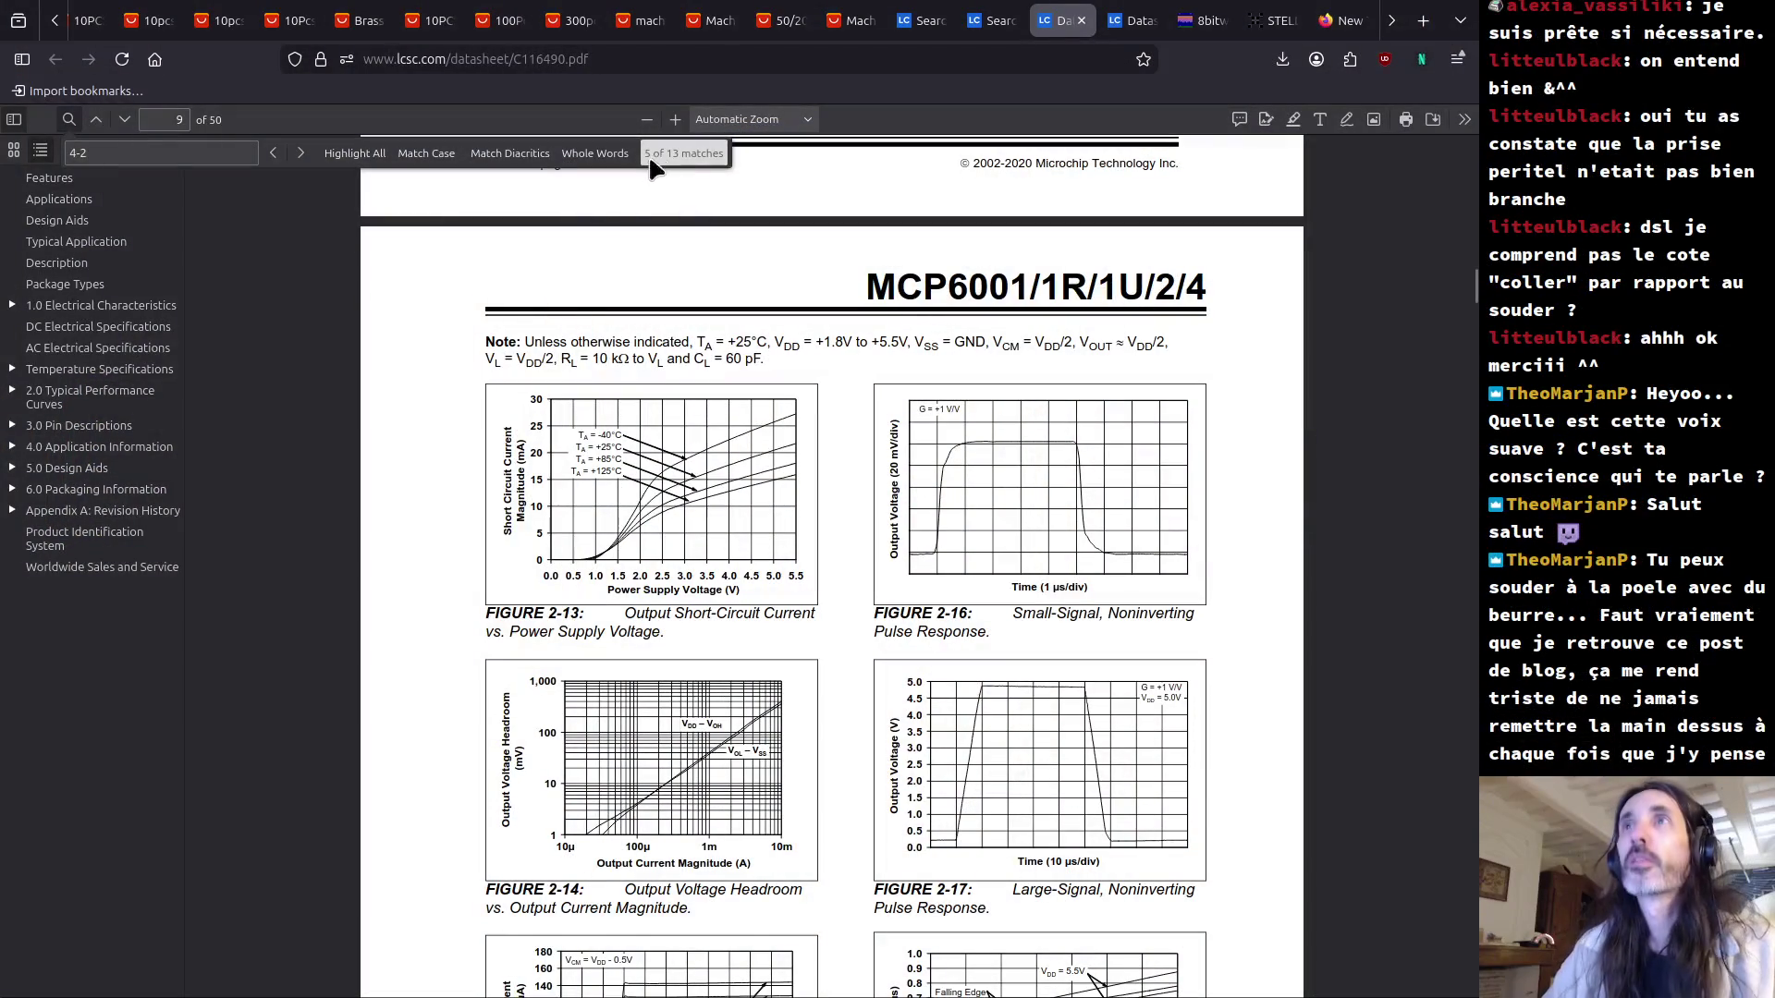
Search AliExpress for 'aluminium business card' and scroll through the metal card listings.
left_click(722, 61)
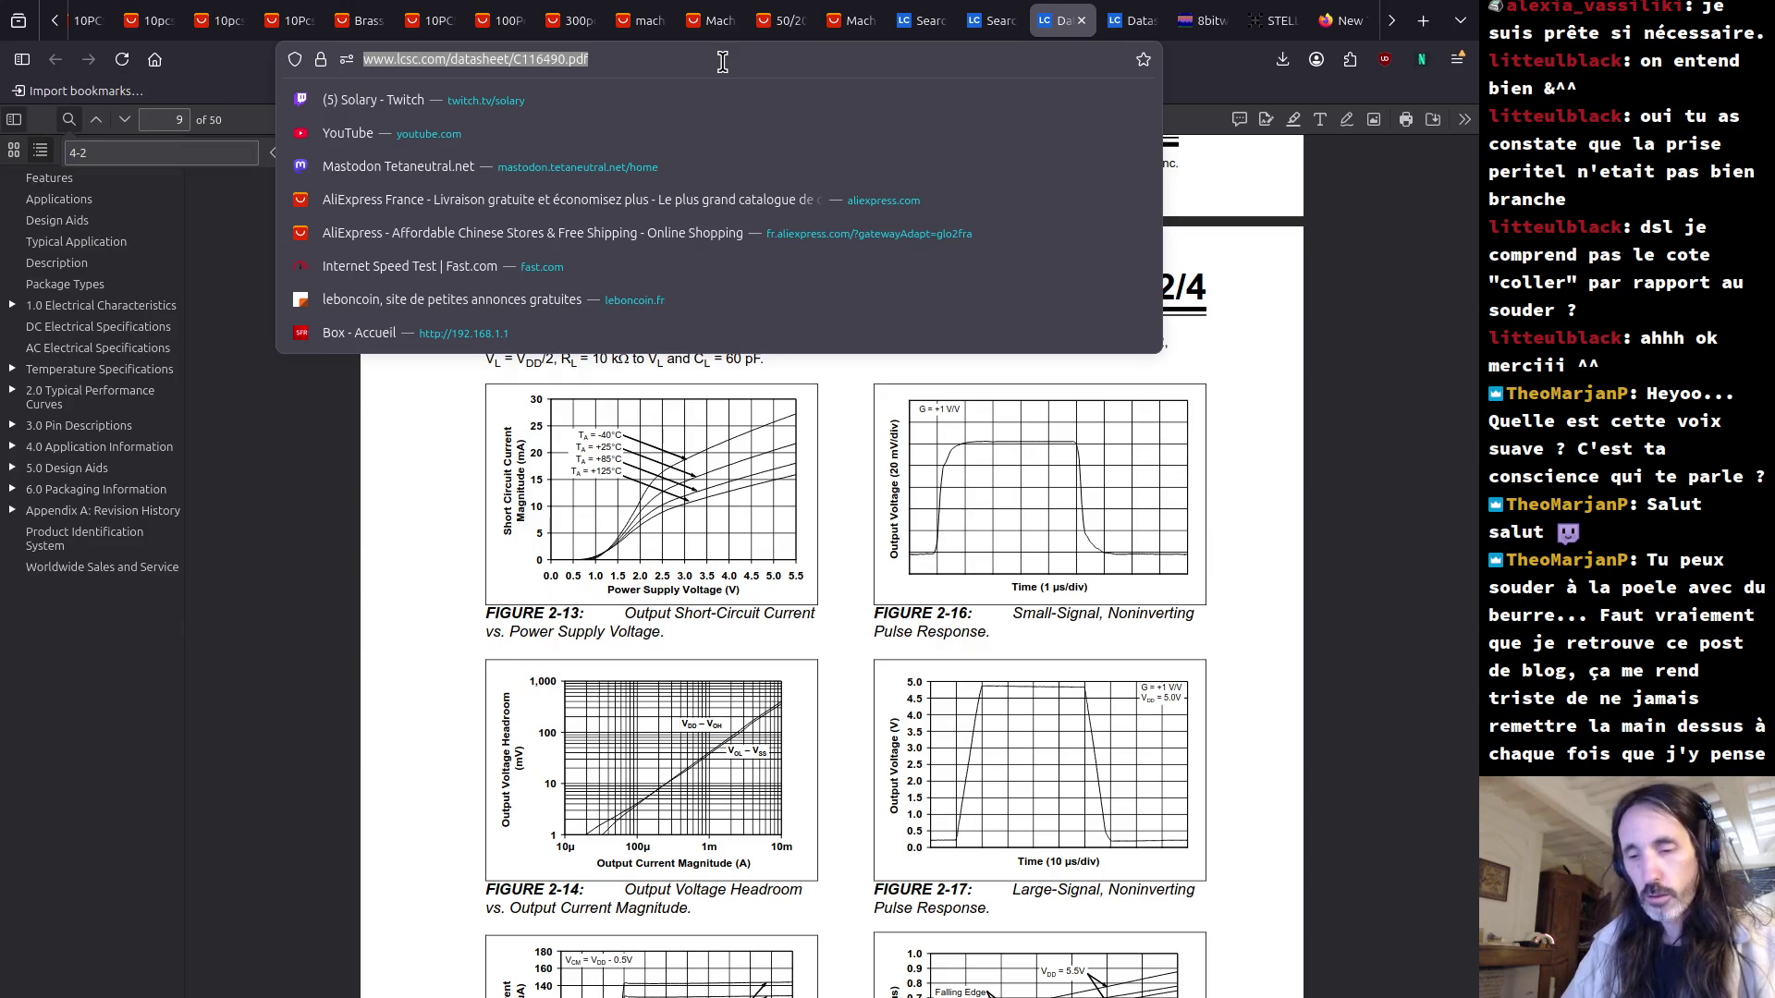
left_click(574, 26)
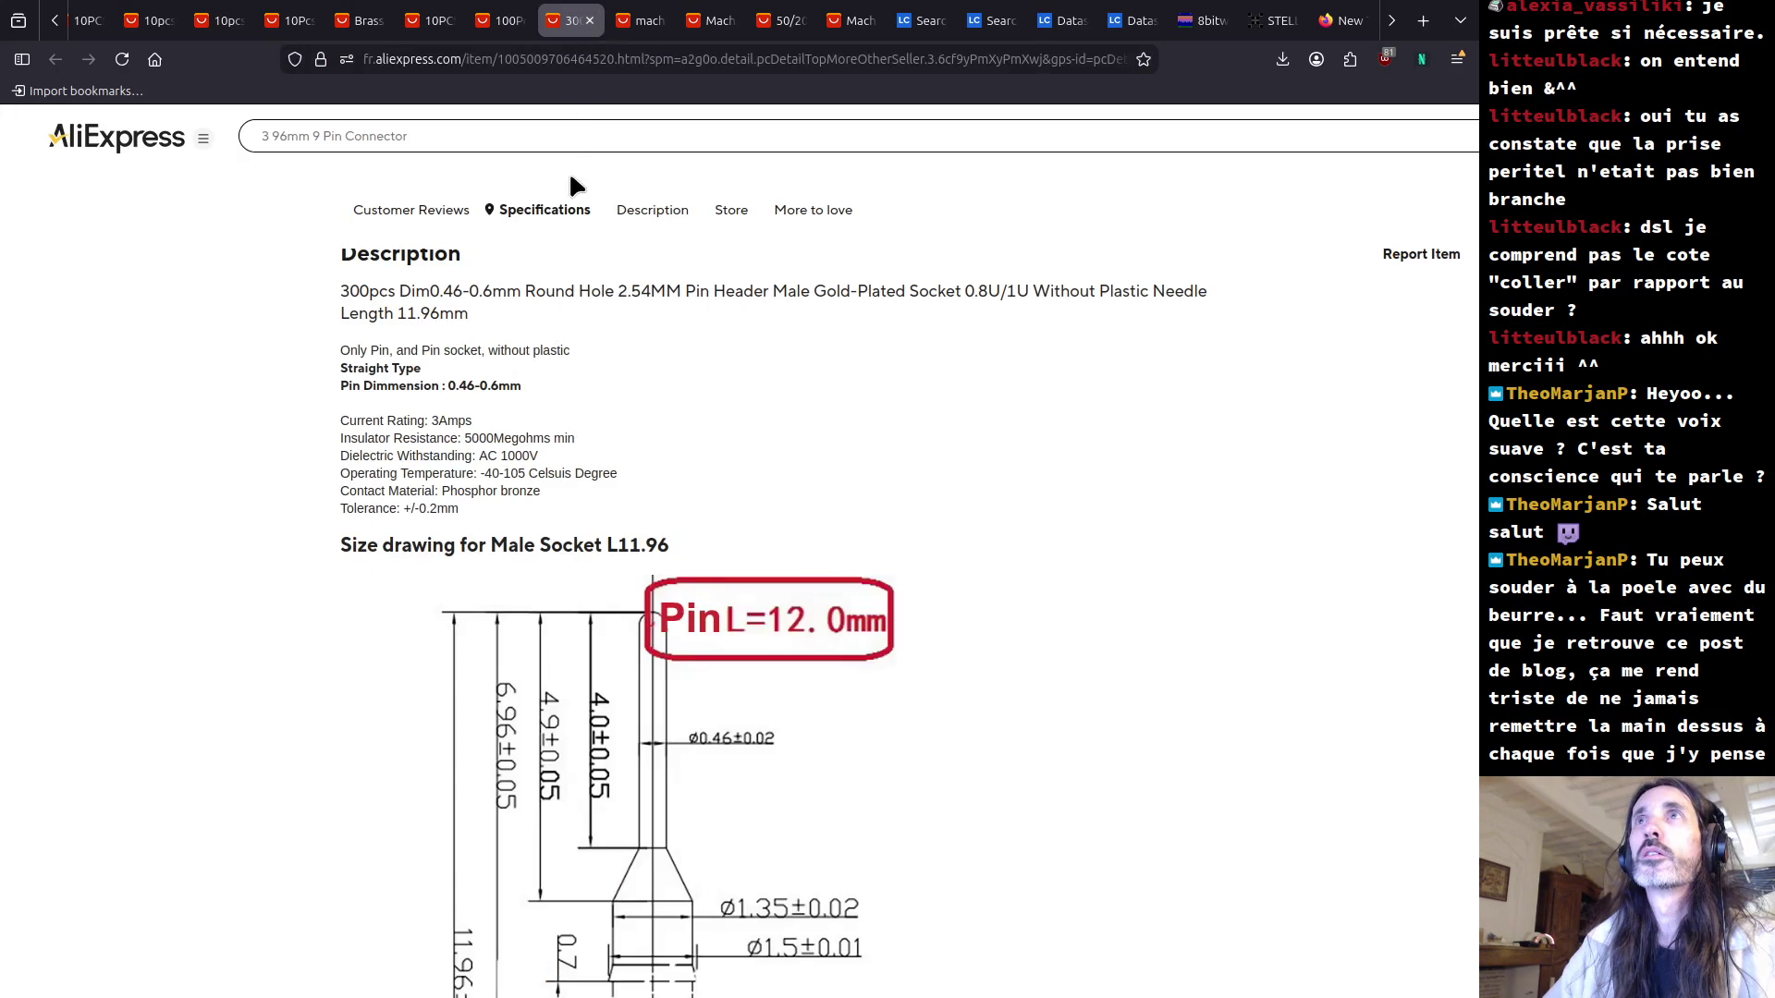
left_click(566, 136)
type("al")
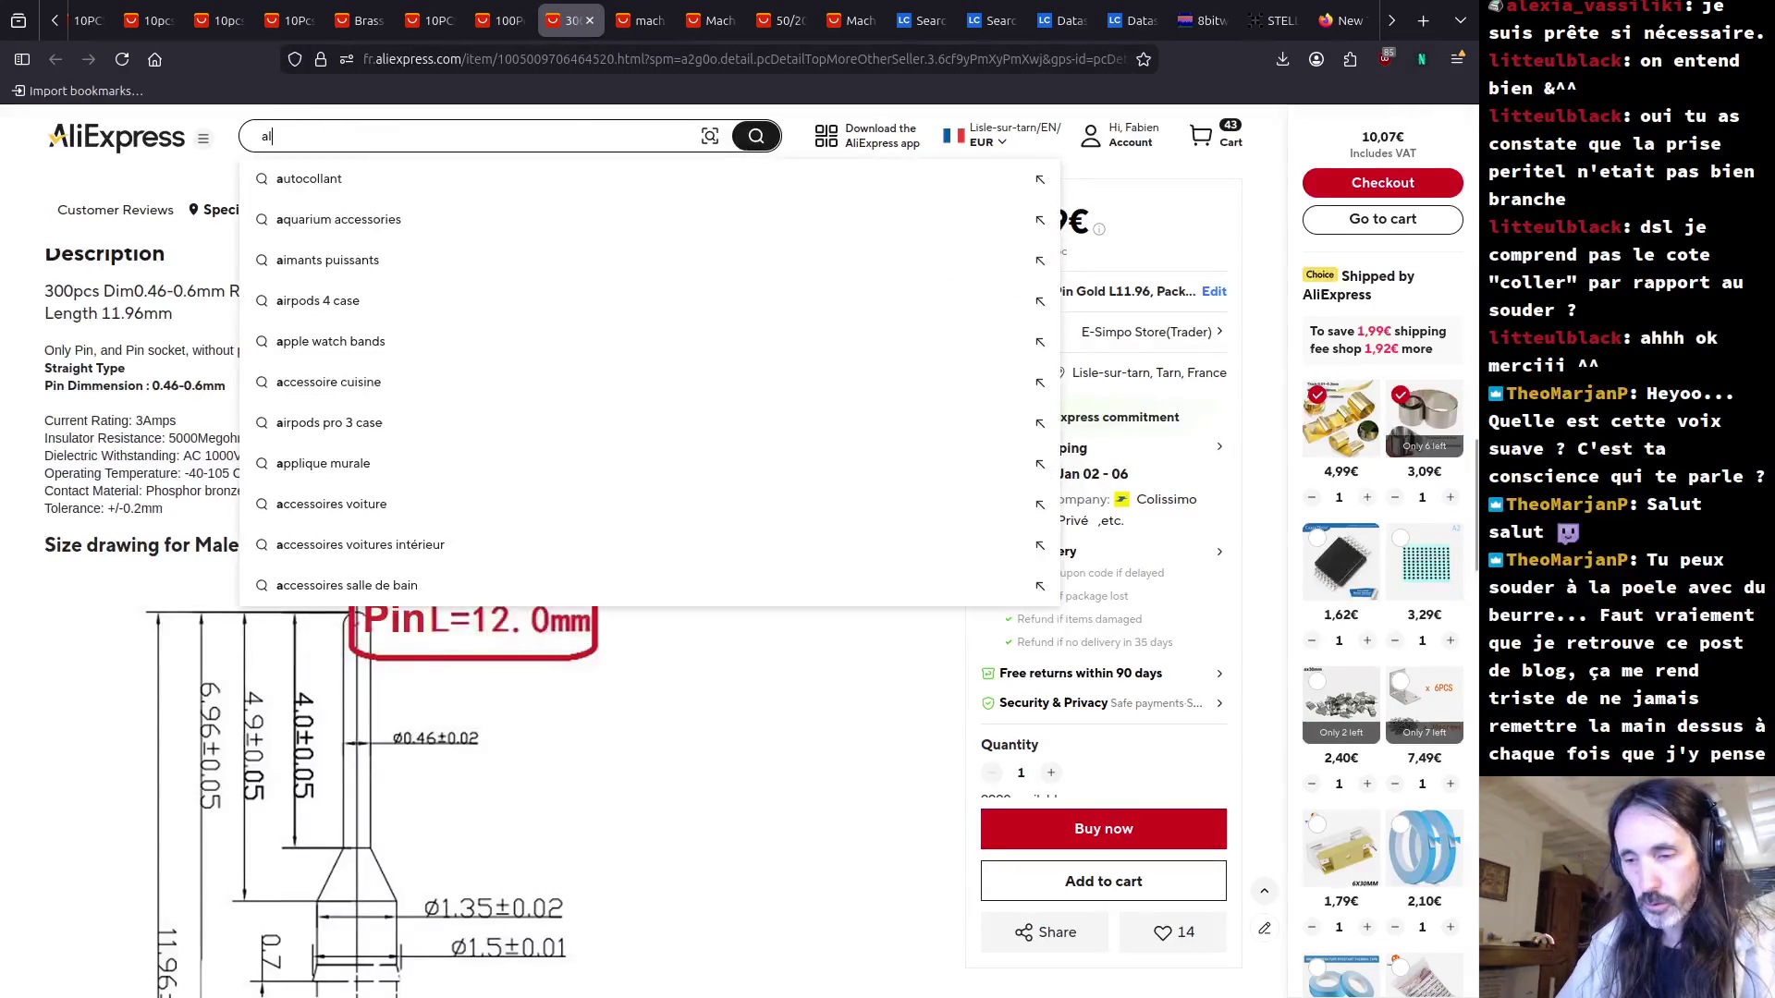
type("uminium ")
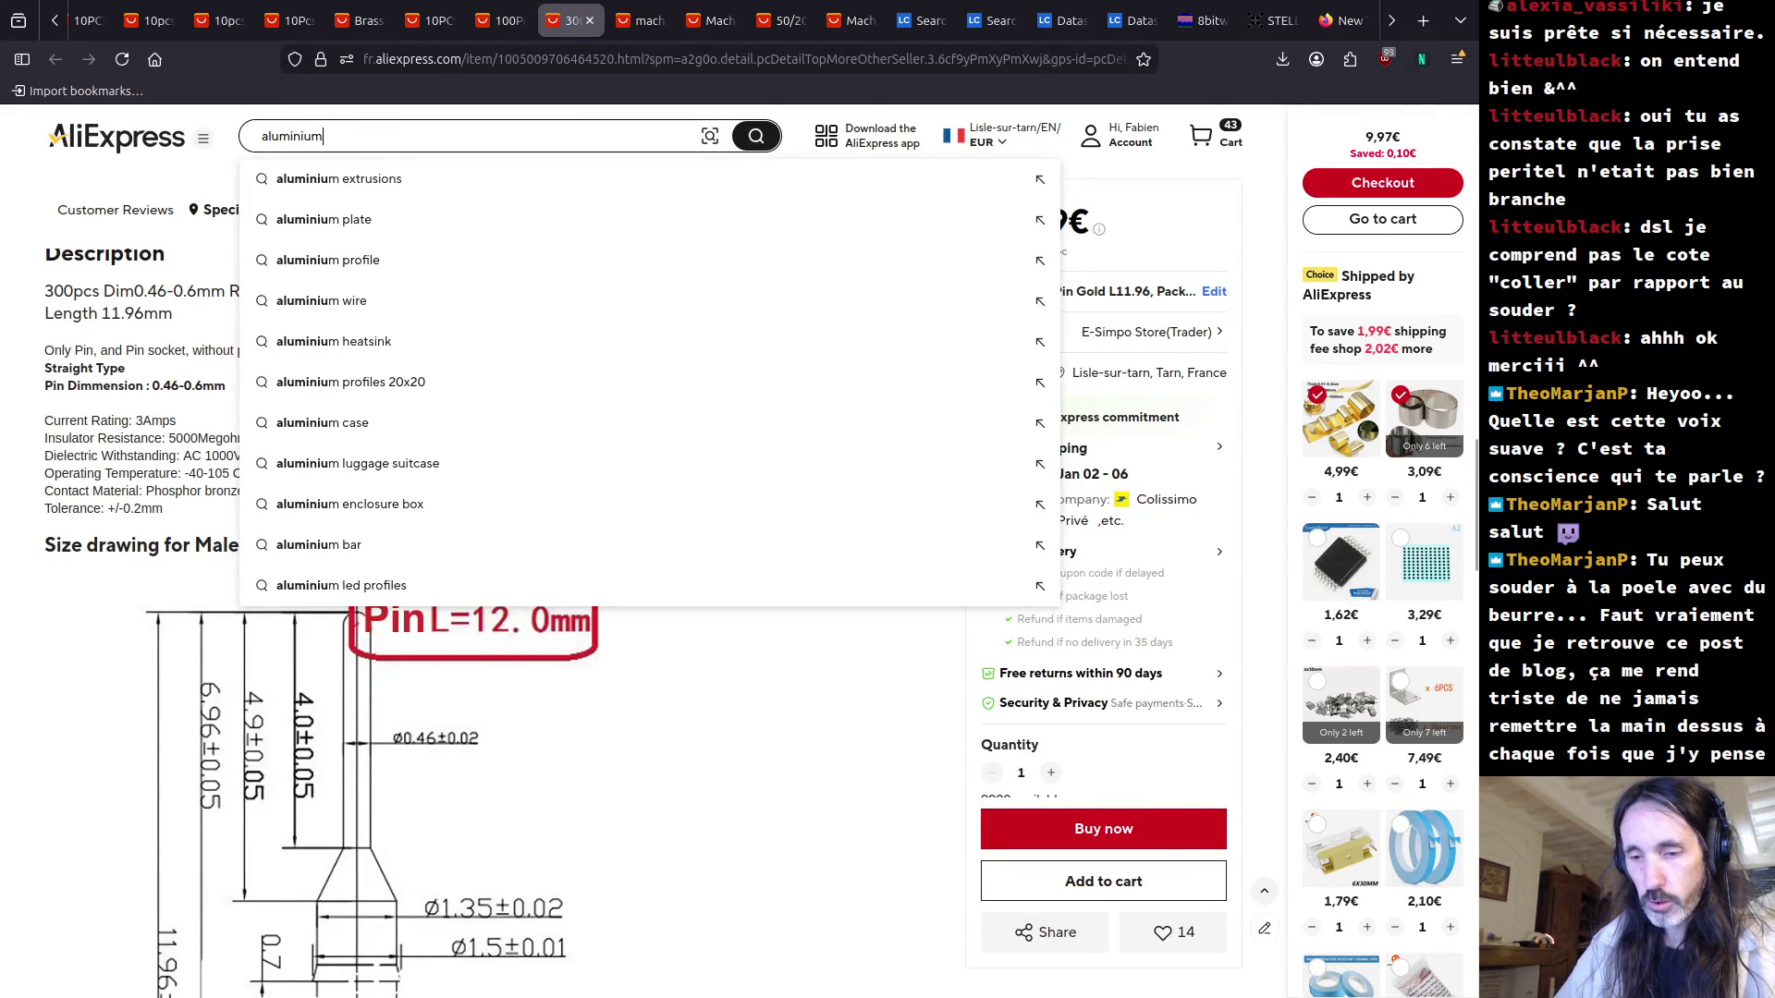
type("bu")
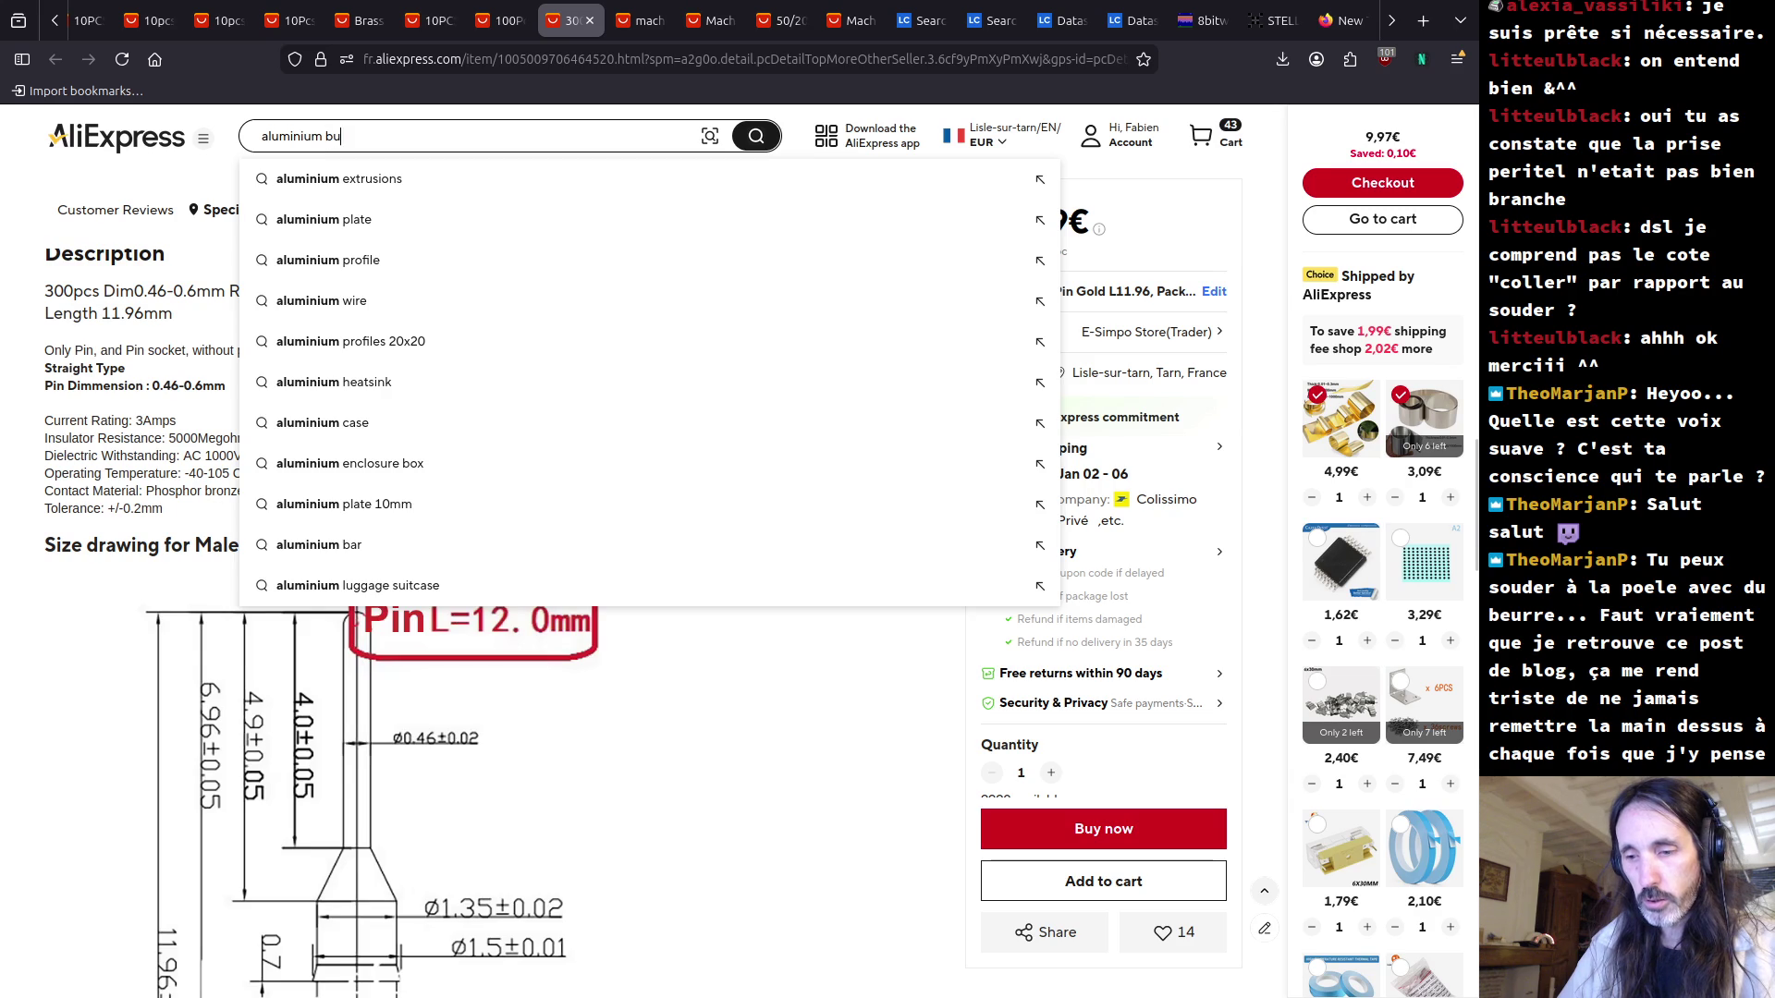
type("siness card")
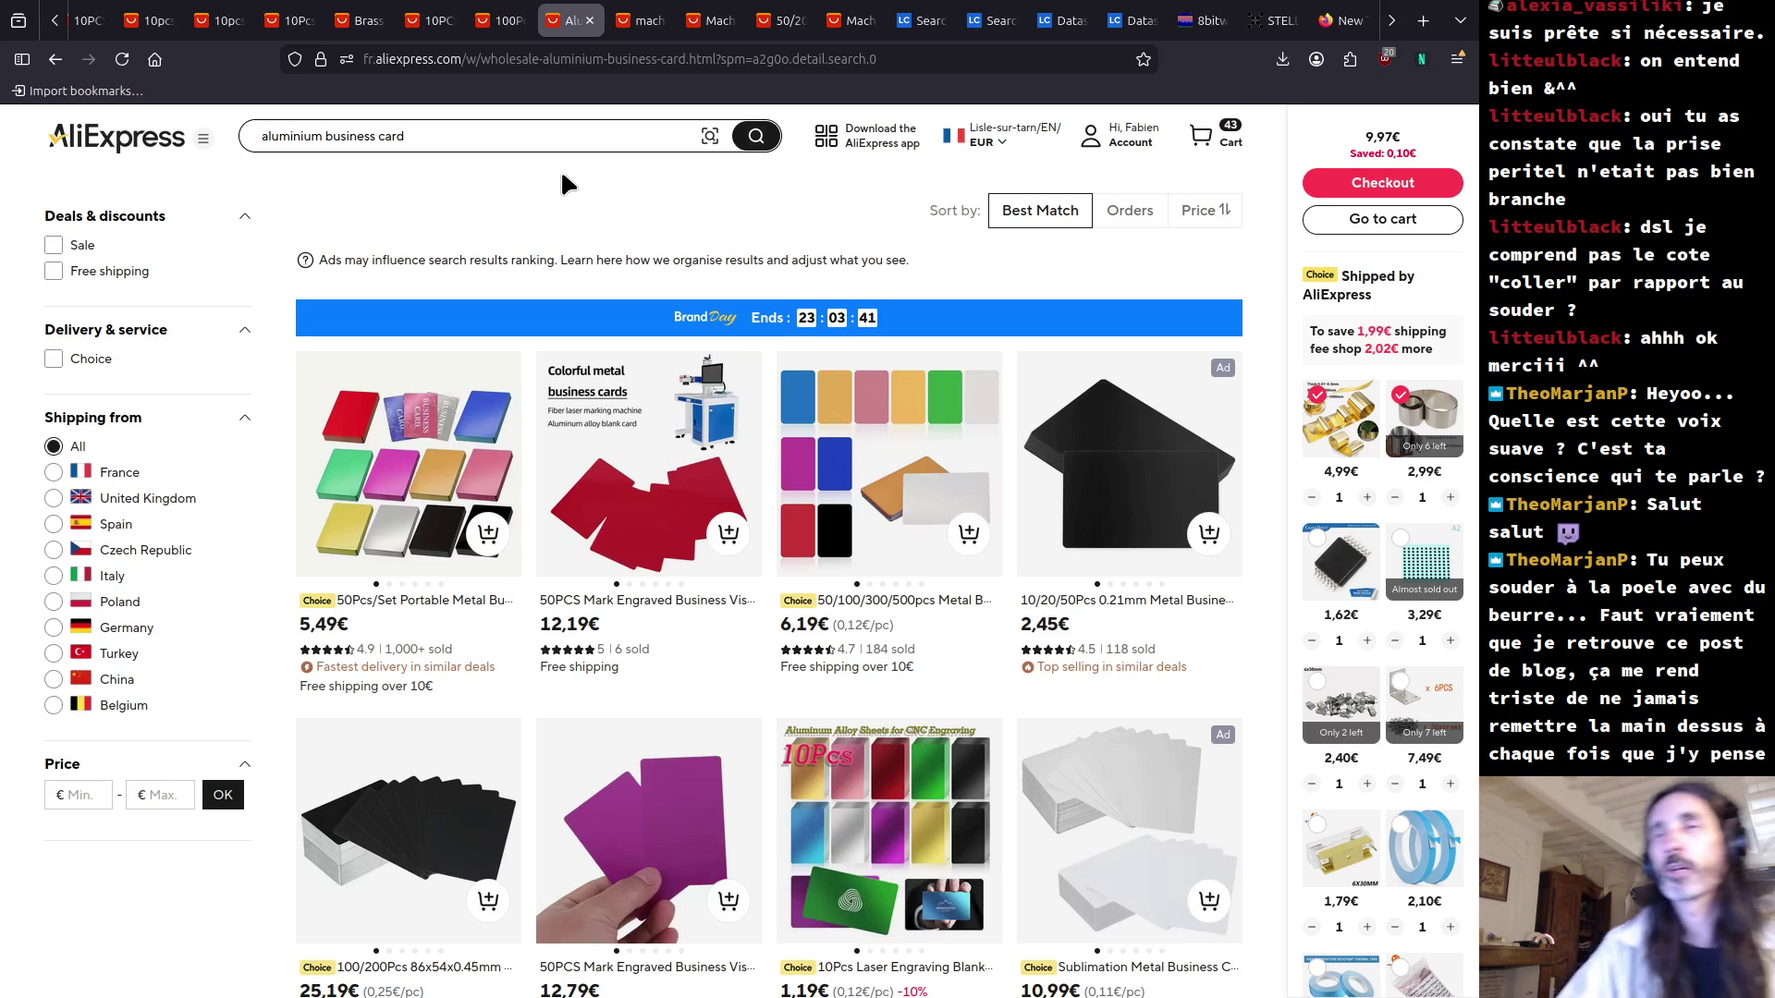
mouse_move(424, 510)
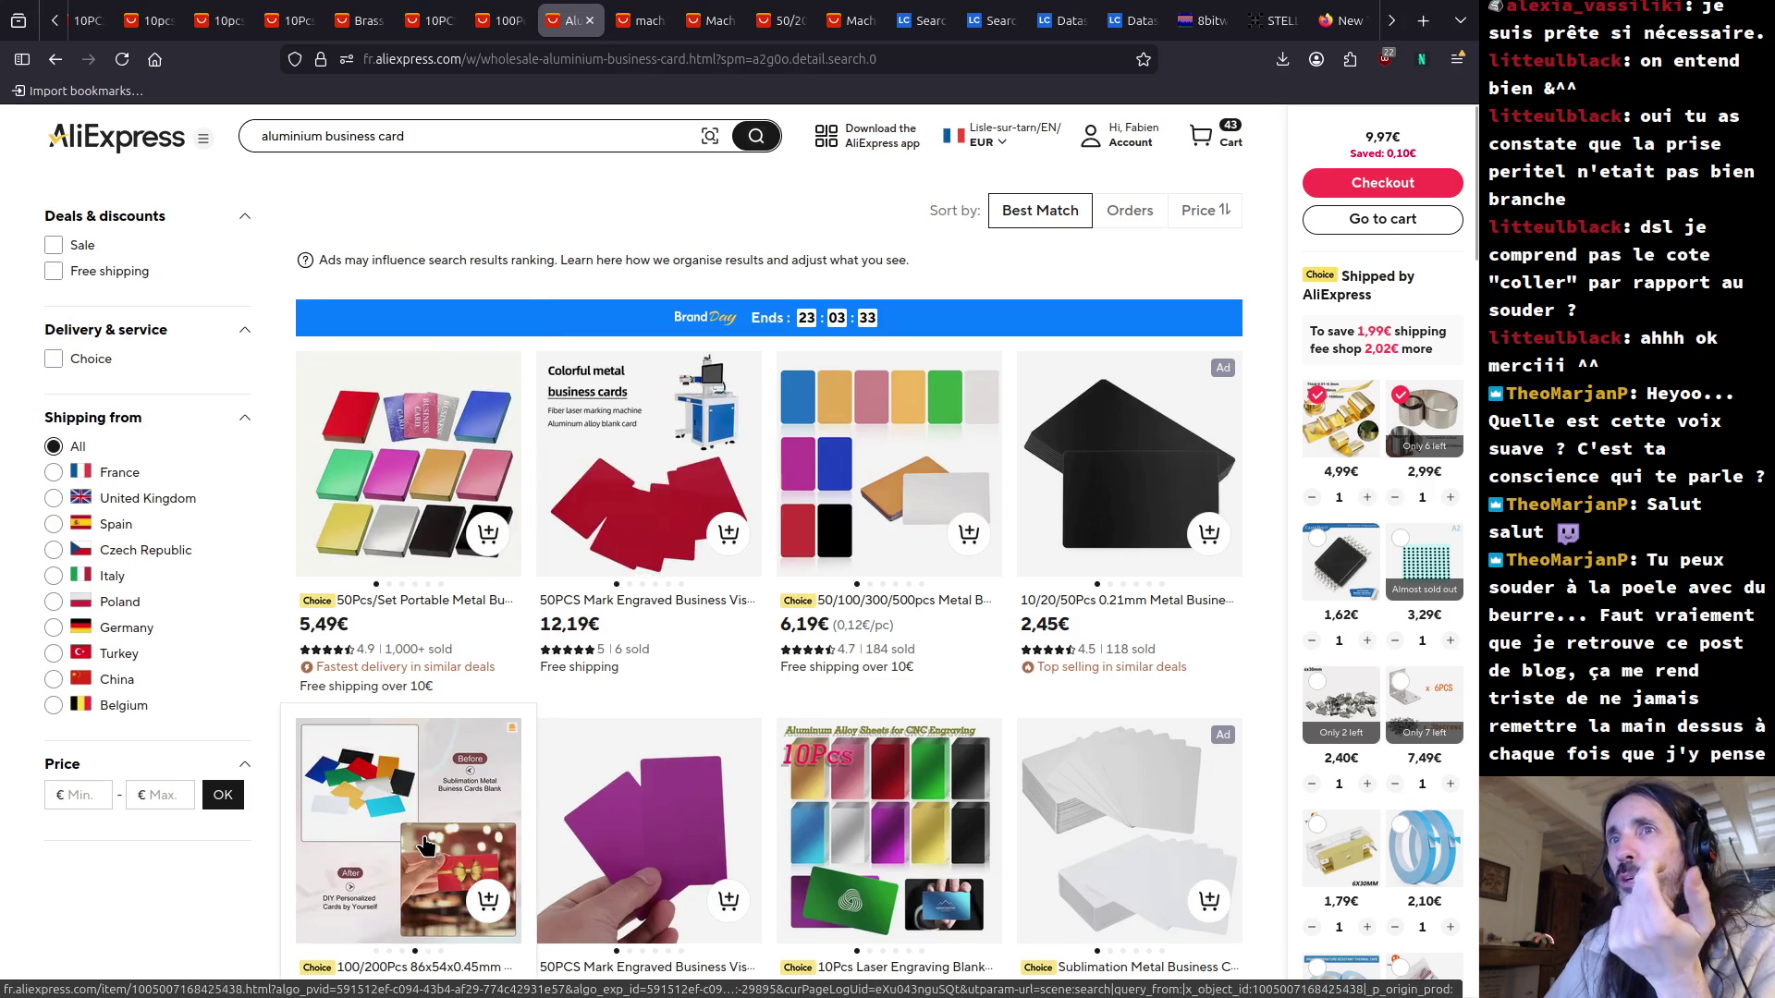
scroll(426, 846, "down", 4)
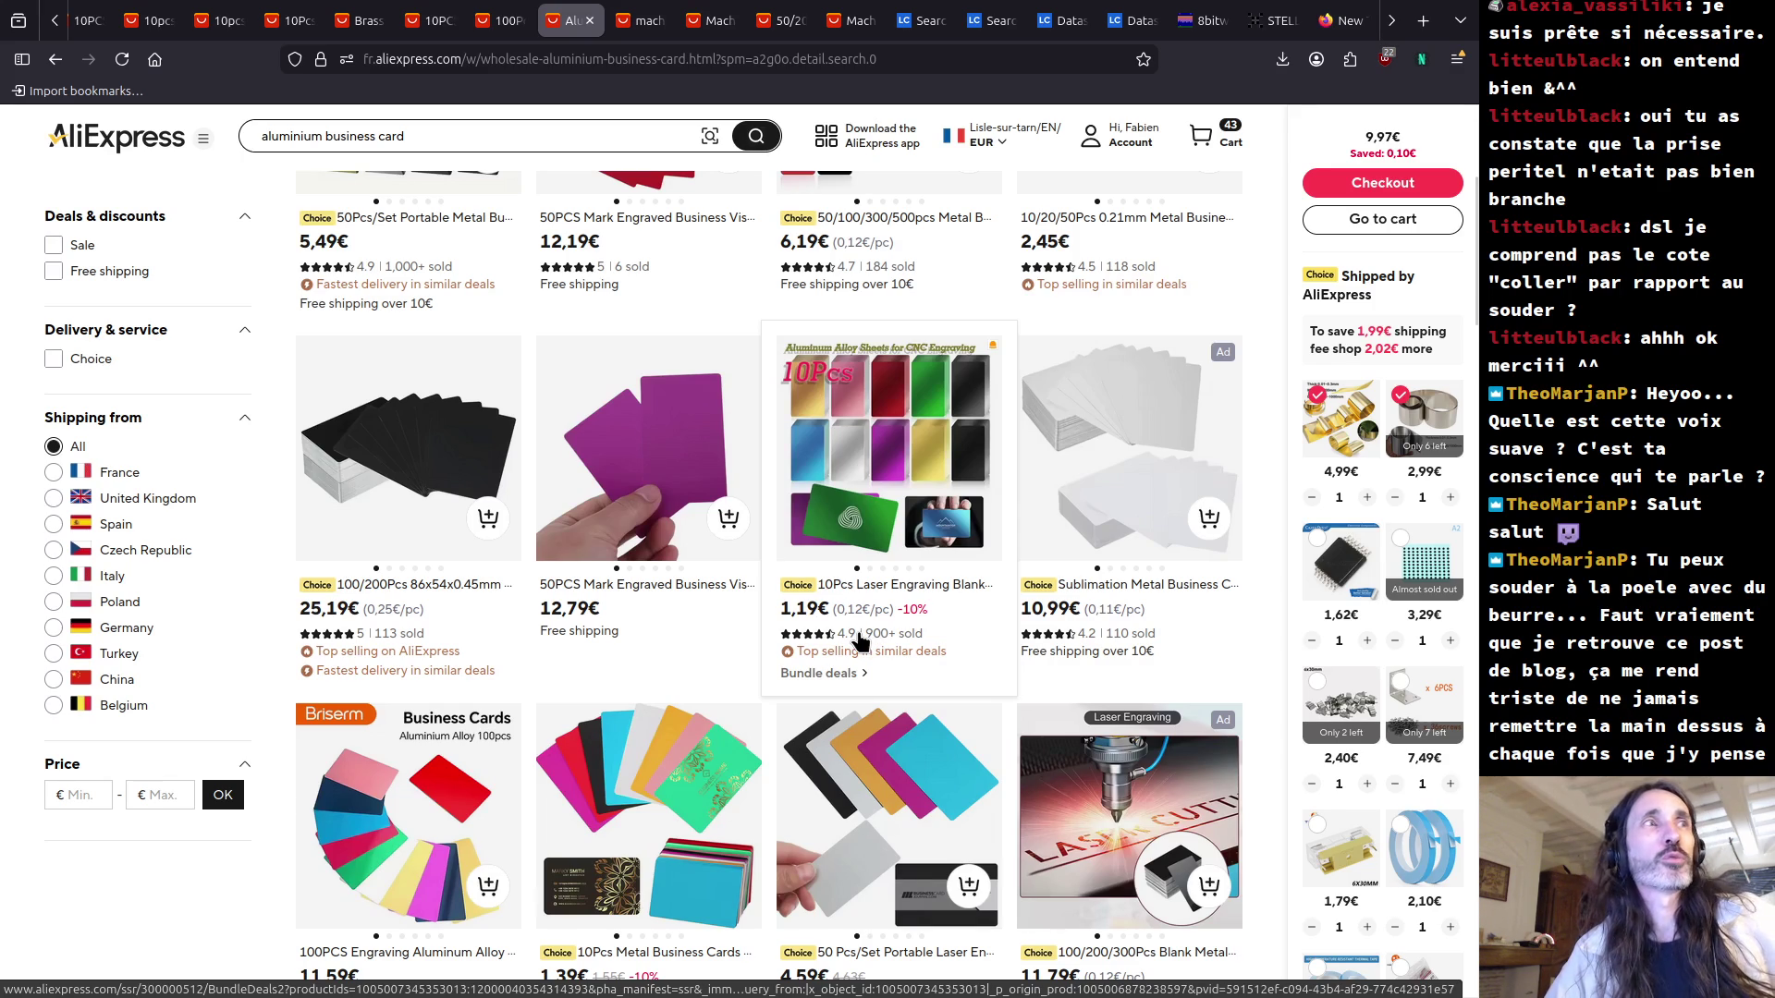
mouse_move(675, 477)
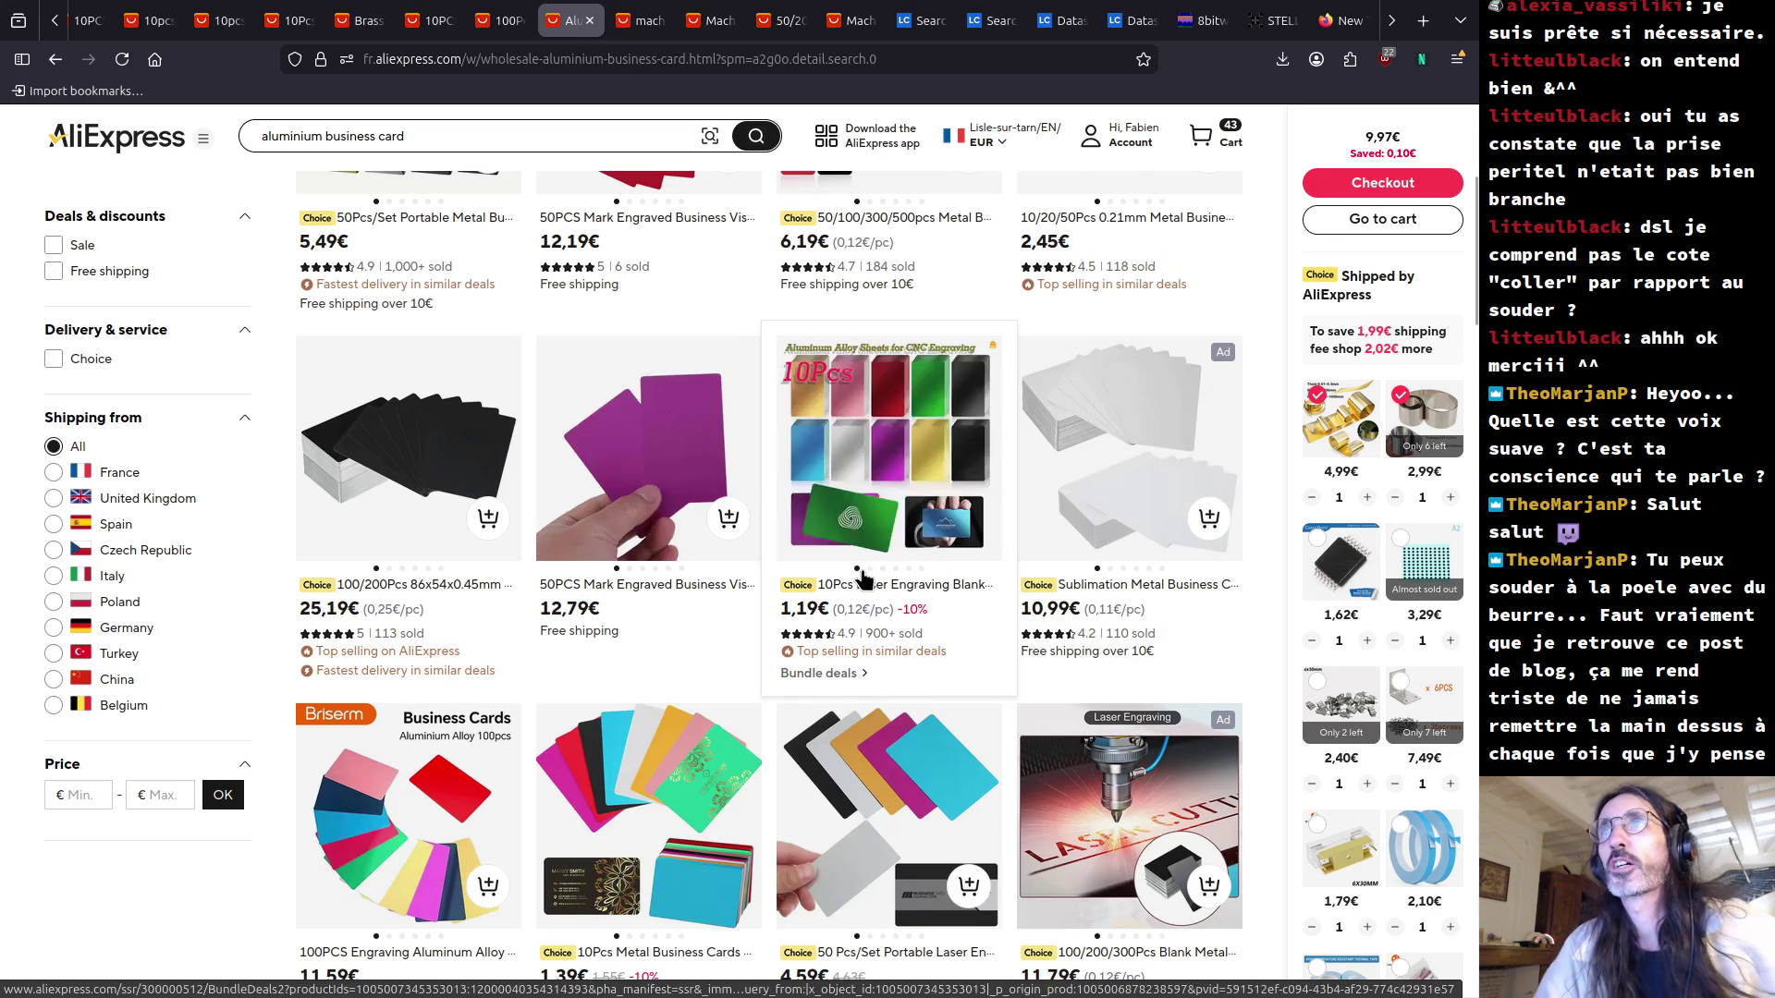
Open a listing's Bundle deals page, then preview and close the Metal Business Cards product.
scroll(865, 580, "down", 5)
scroll(860, 582, "down", 4)
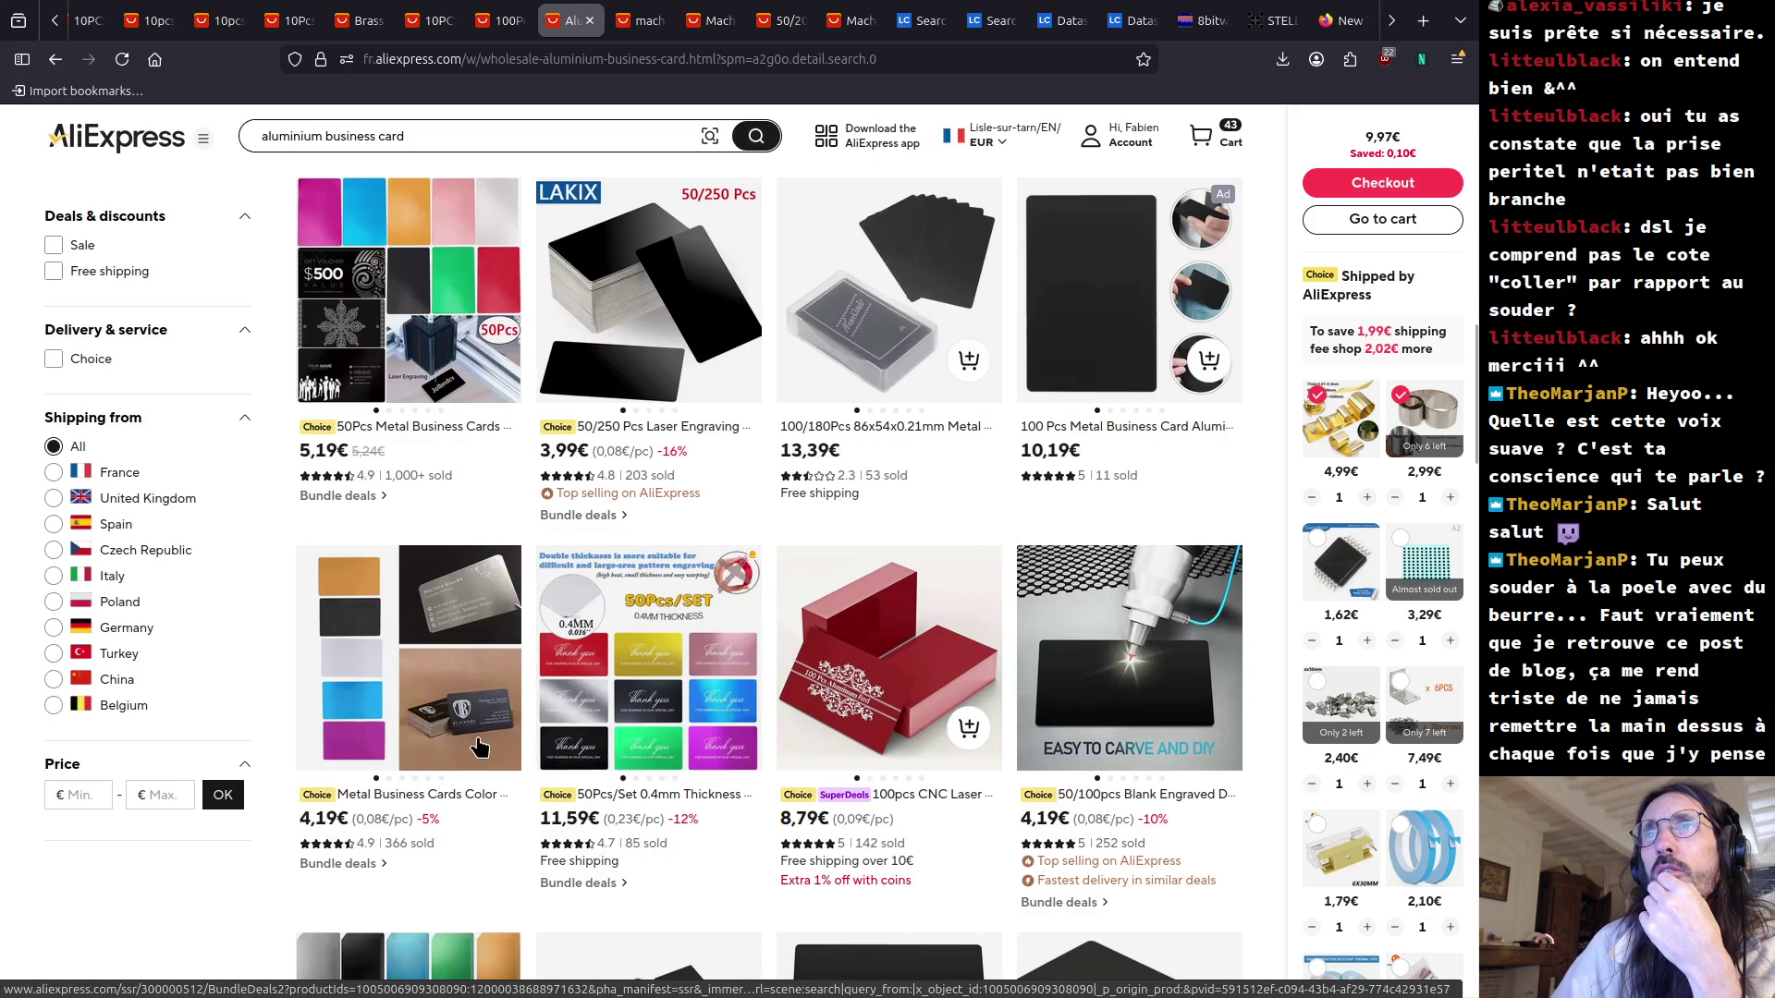
left_click(468, 747)
scroll(342, 592, "down", 5)
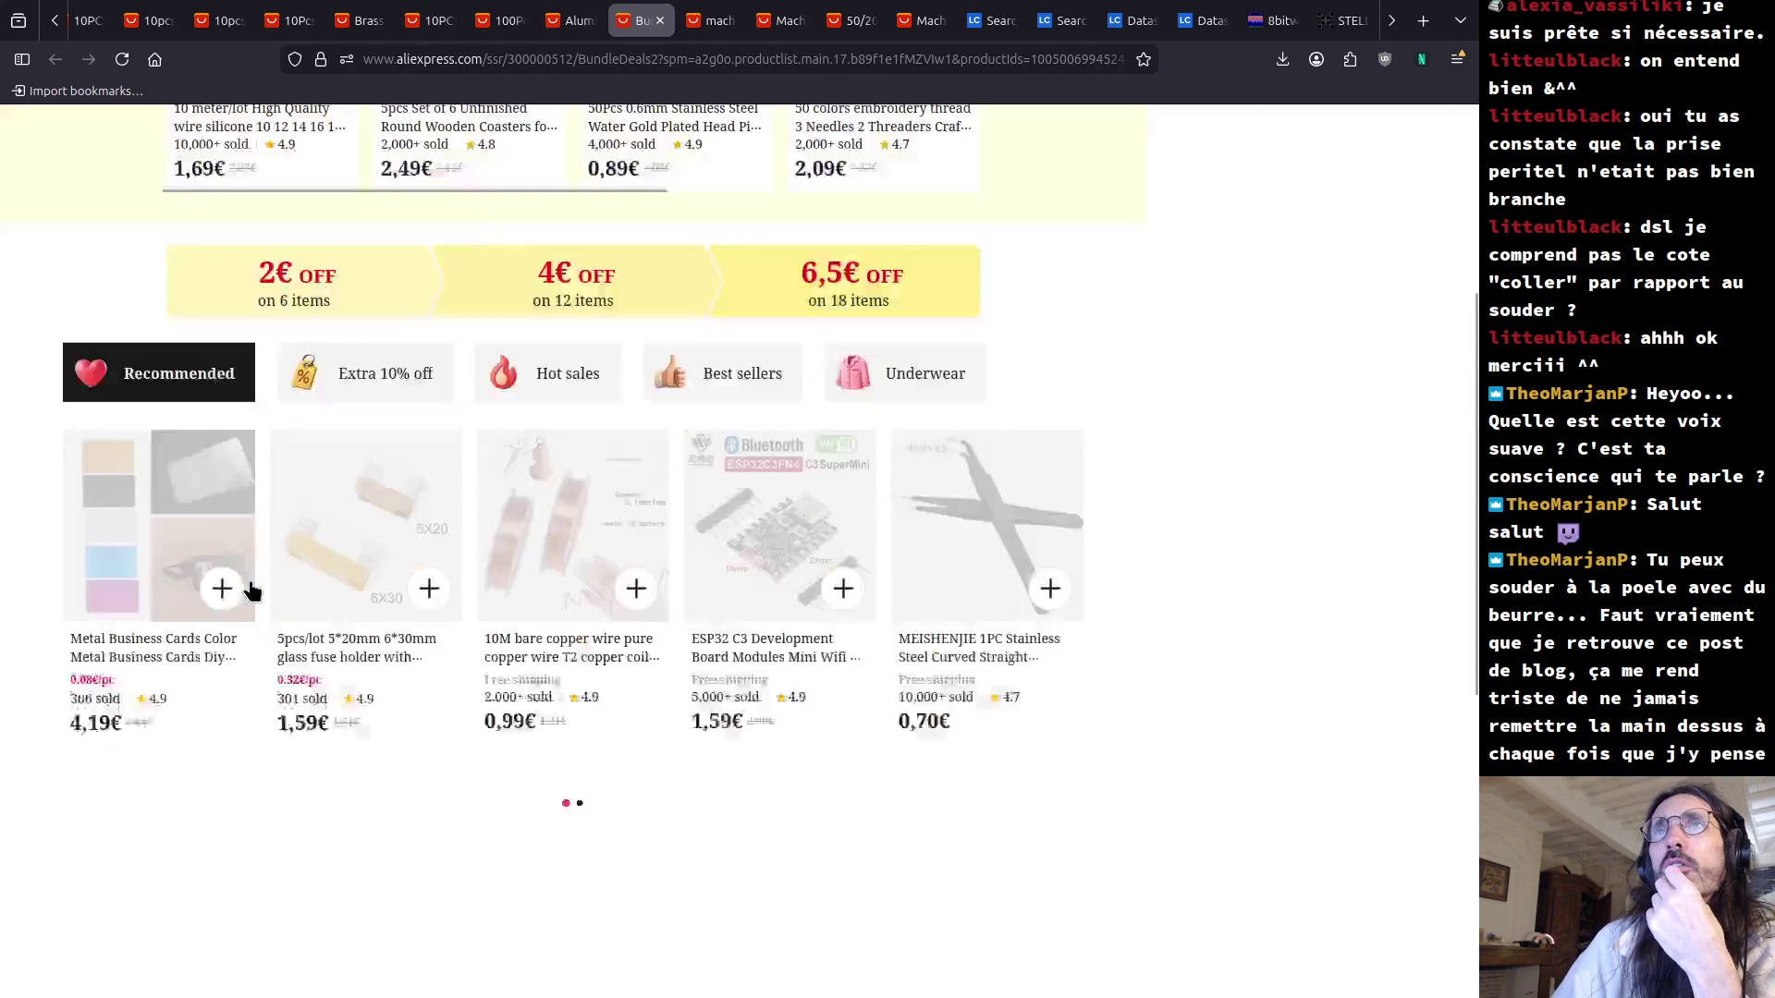
left_click(176, 308)
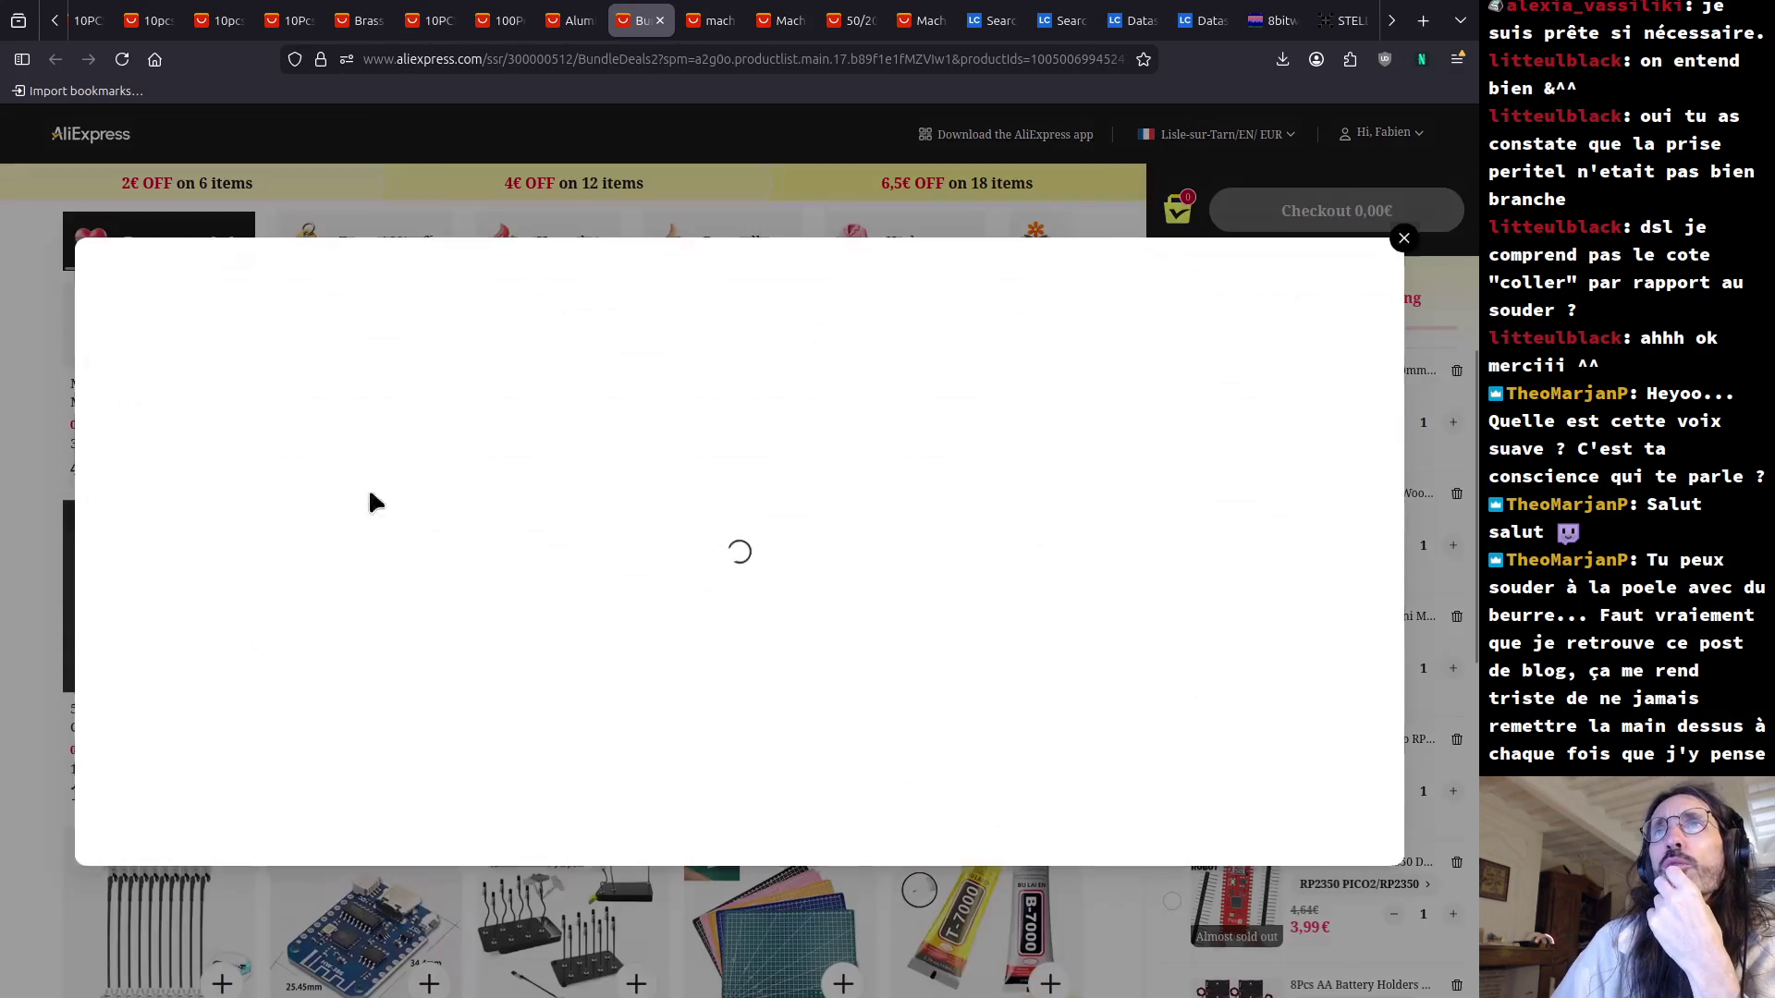
mouse_move(443, 516)
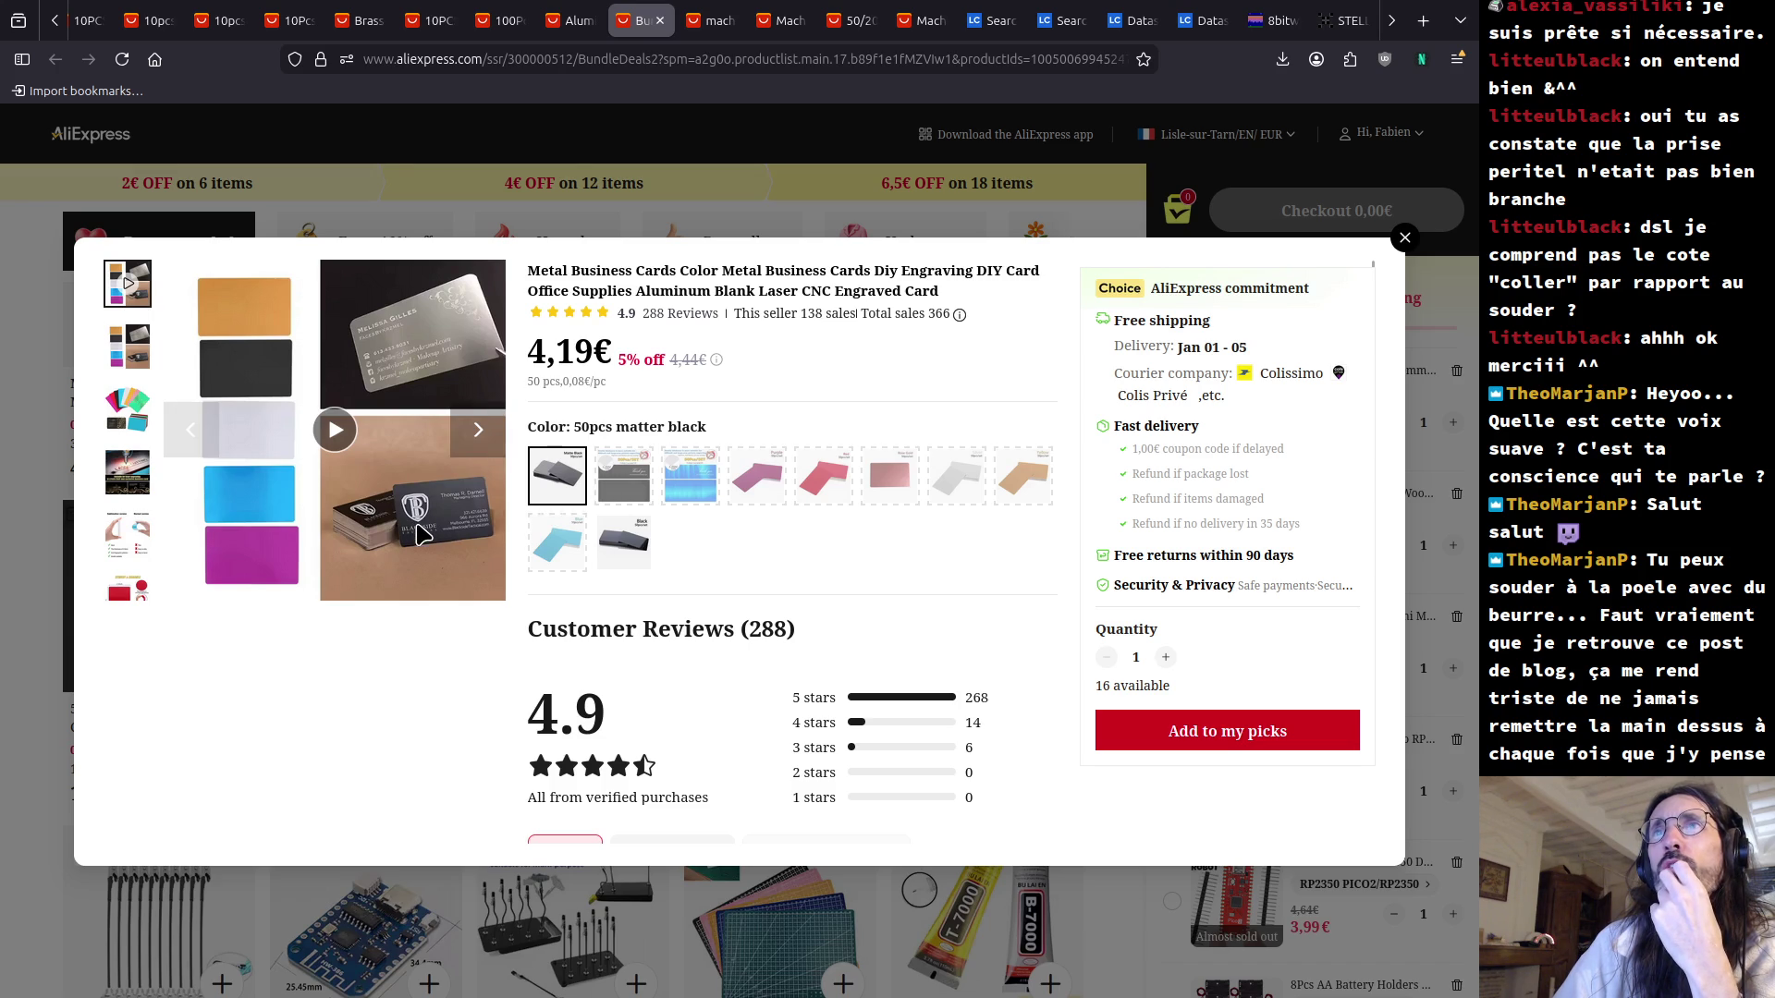
left_click(1403, 246)
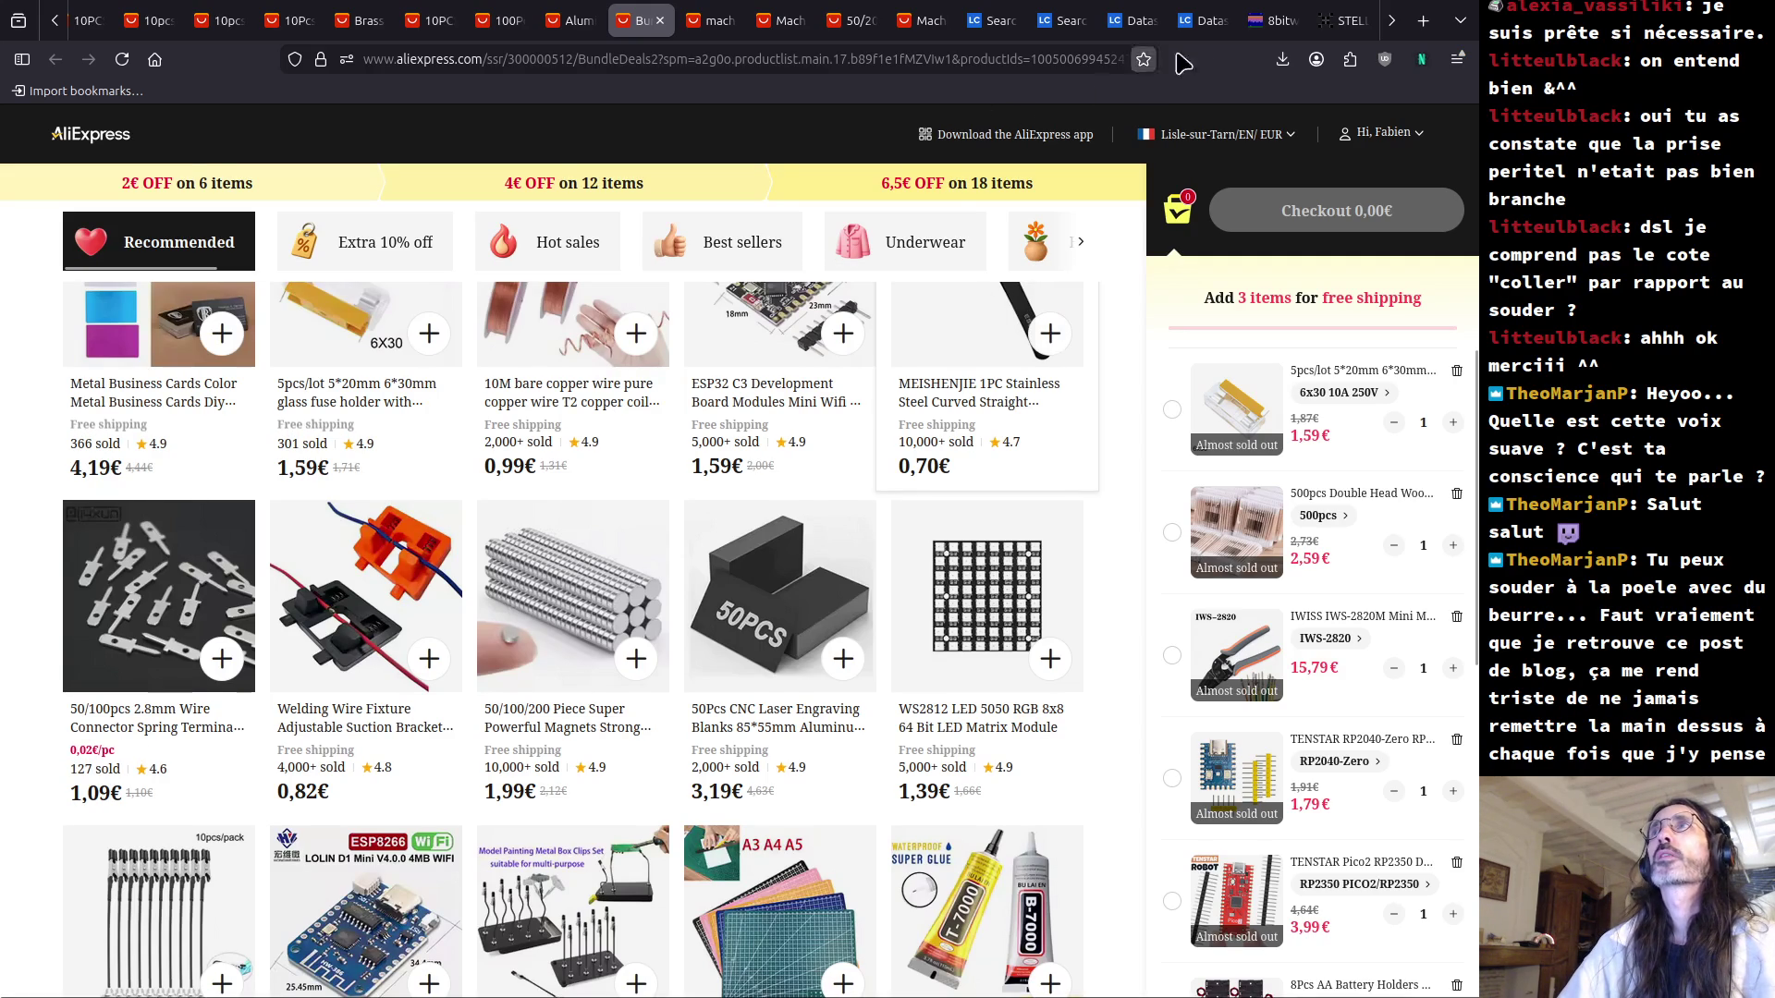
Switch to the Trans2600 Schematic Editor window.
key("alt+Tab")
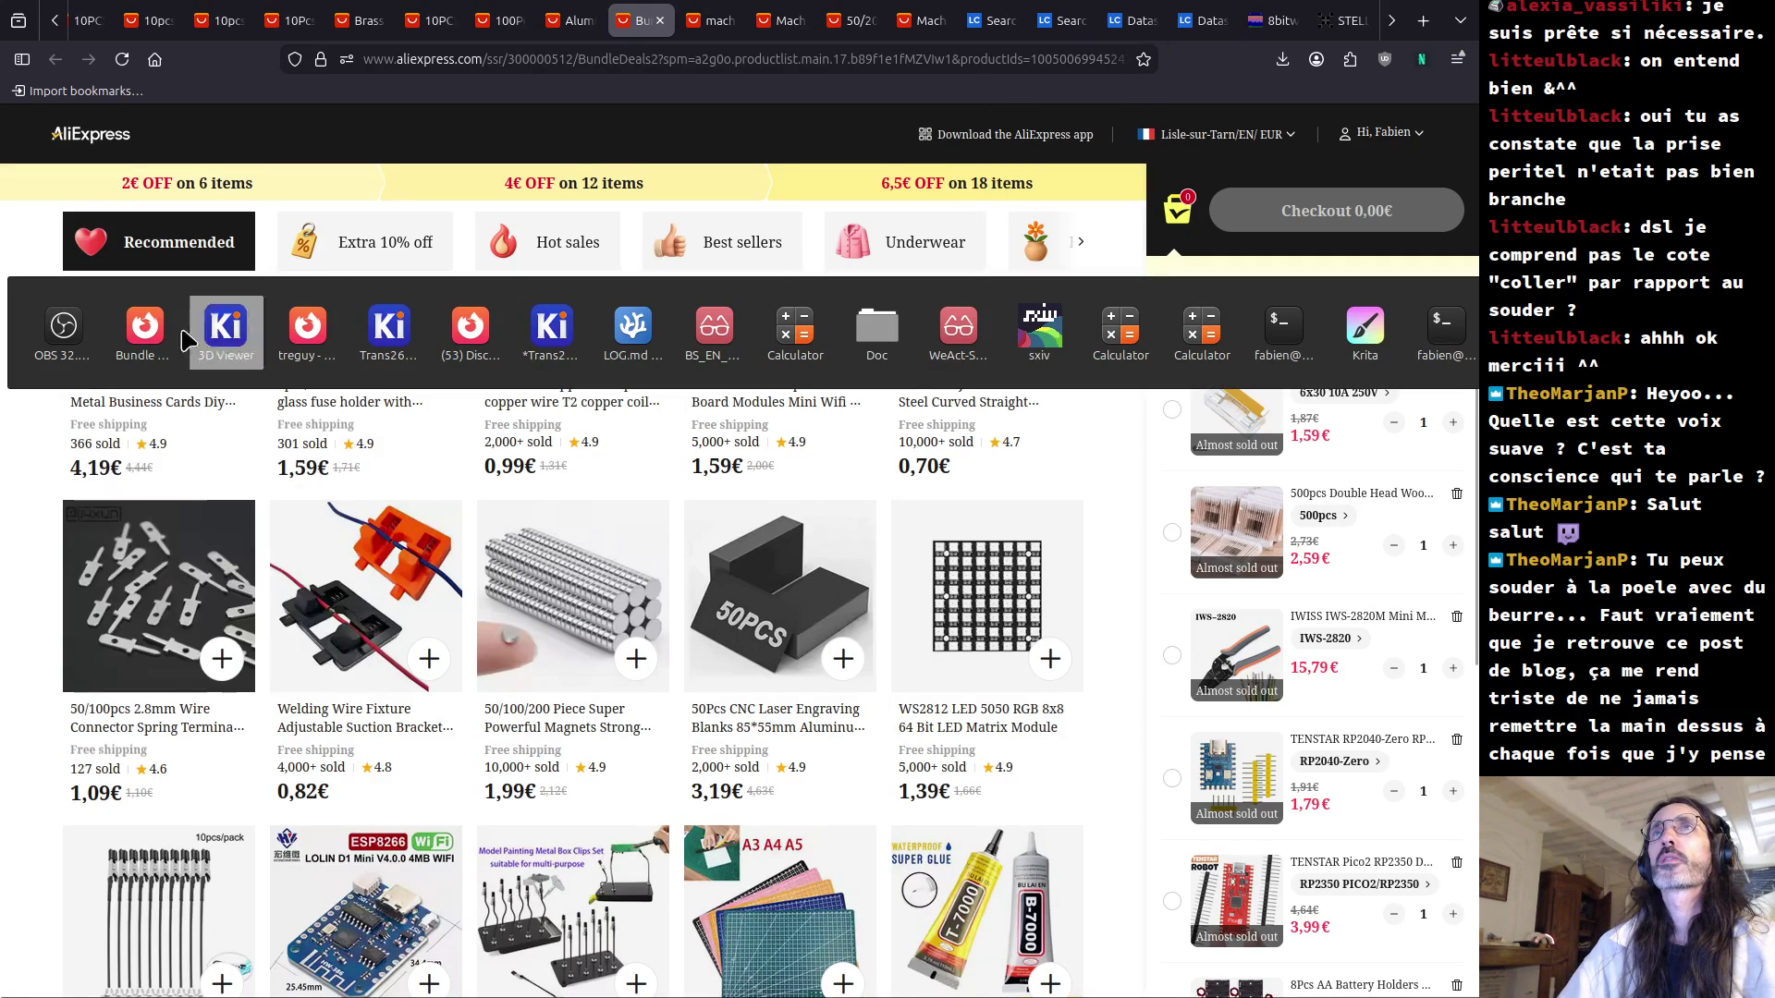
mouse_move(388, 356)
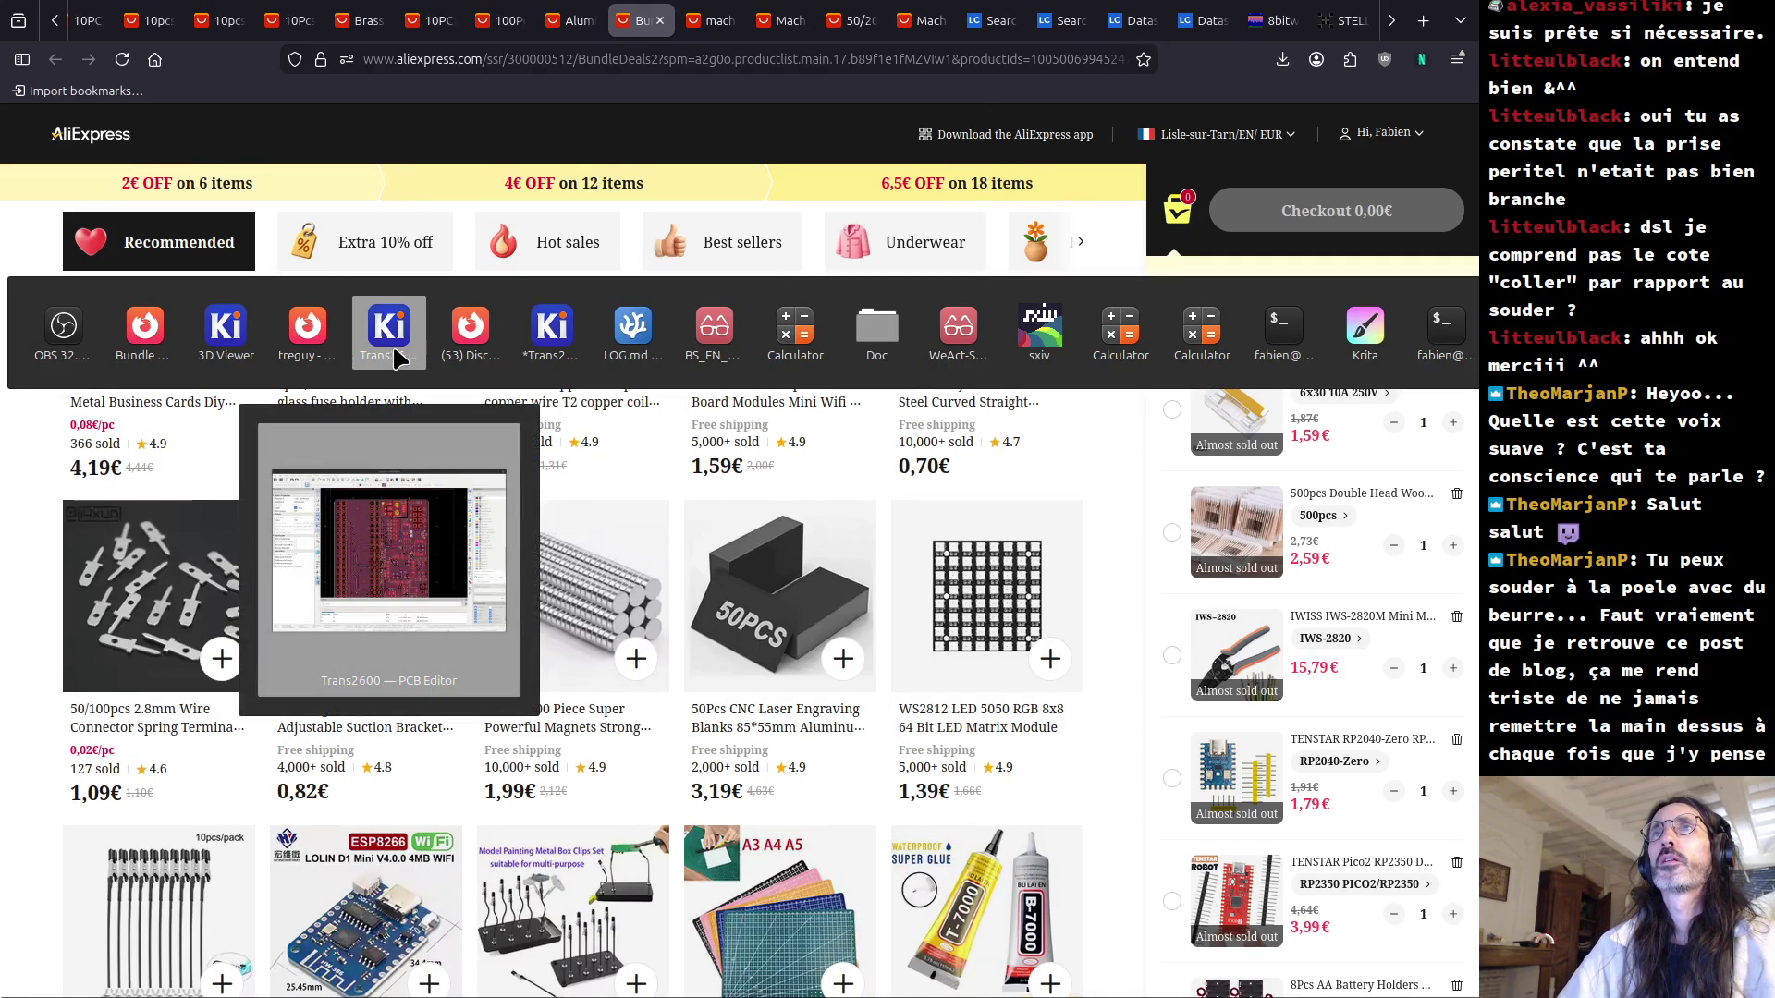
left_click(555, 349)
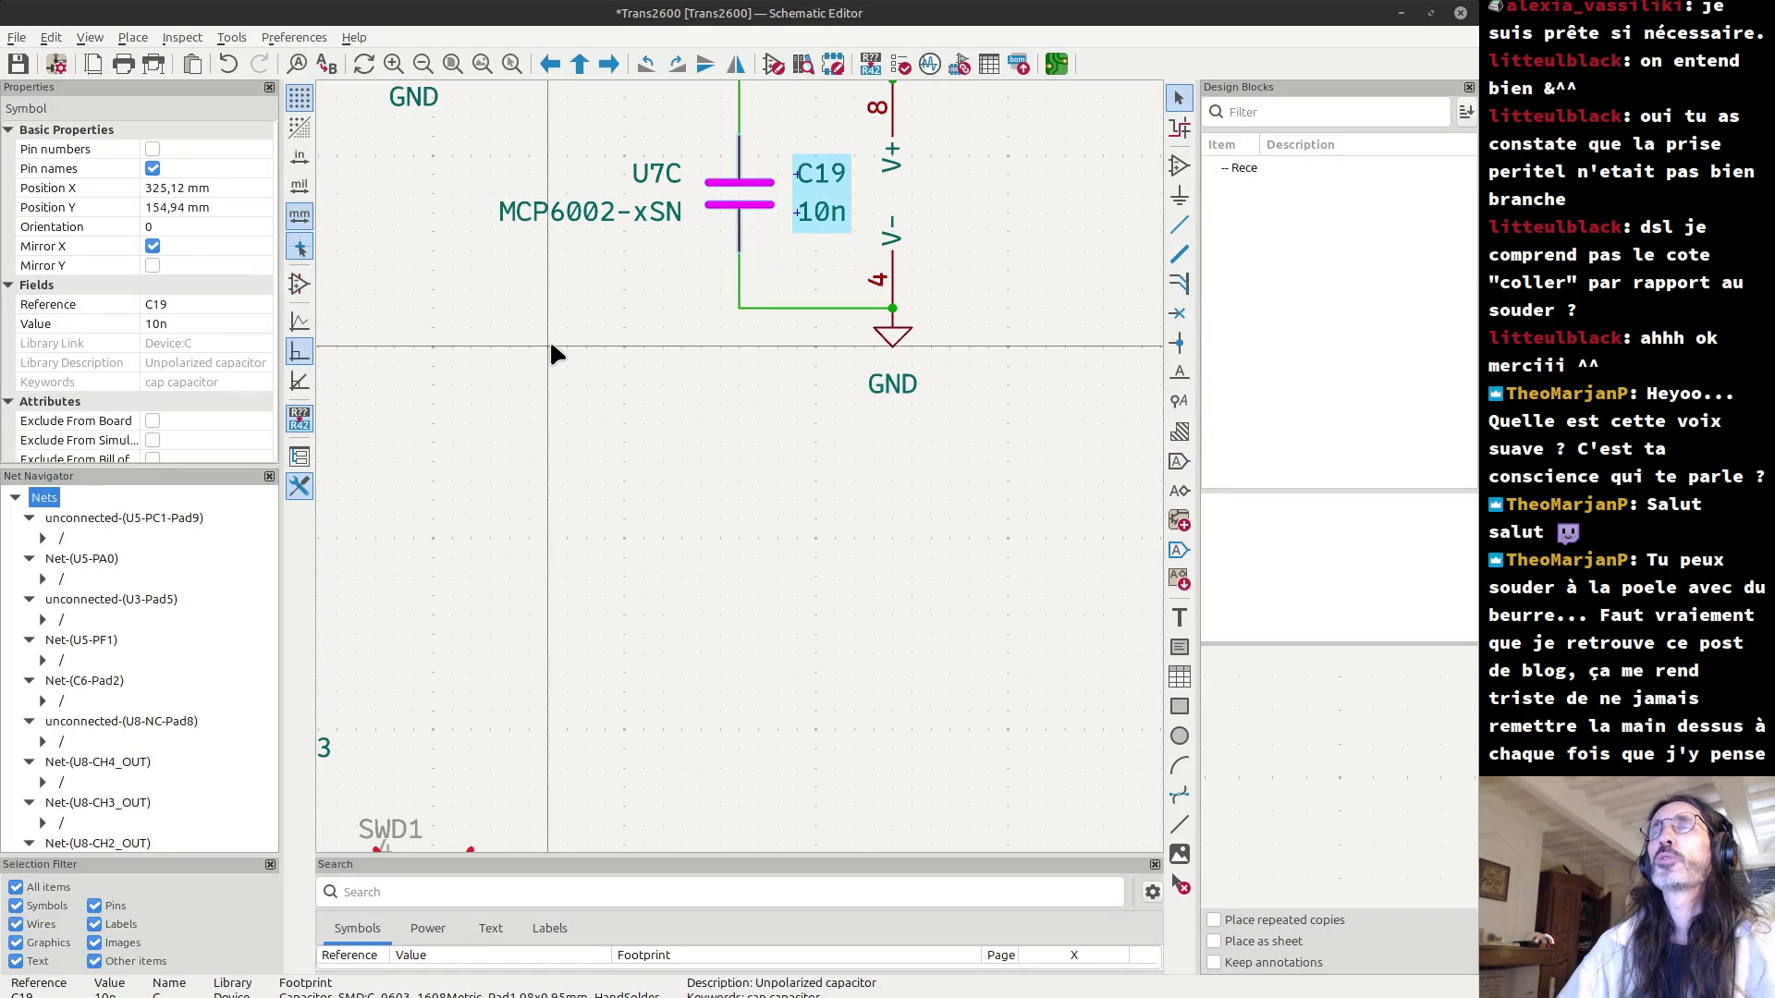
Switch to the Trans2600 PCB Editor window.
key("alt+Tab")
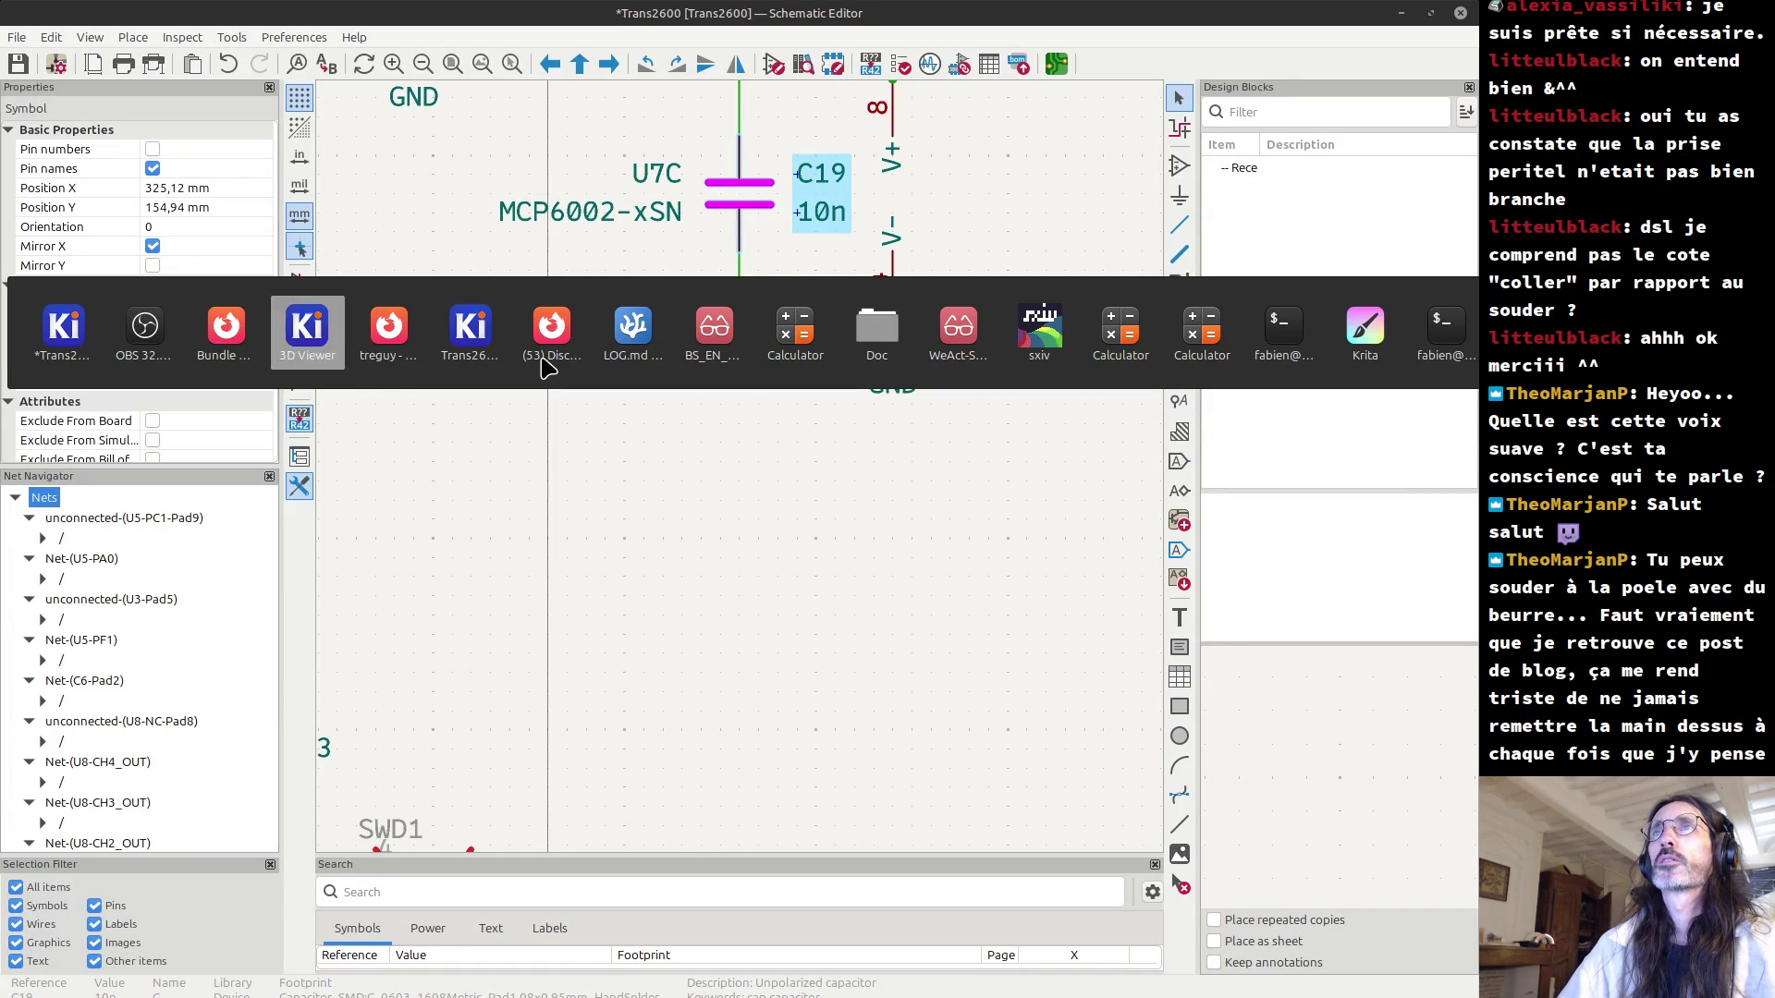
key("Tab")
key("Tab")
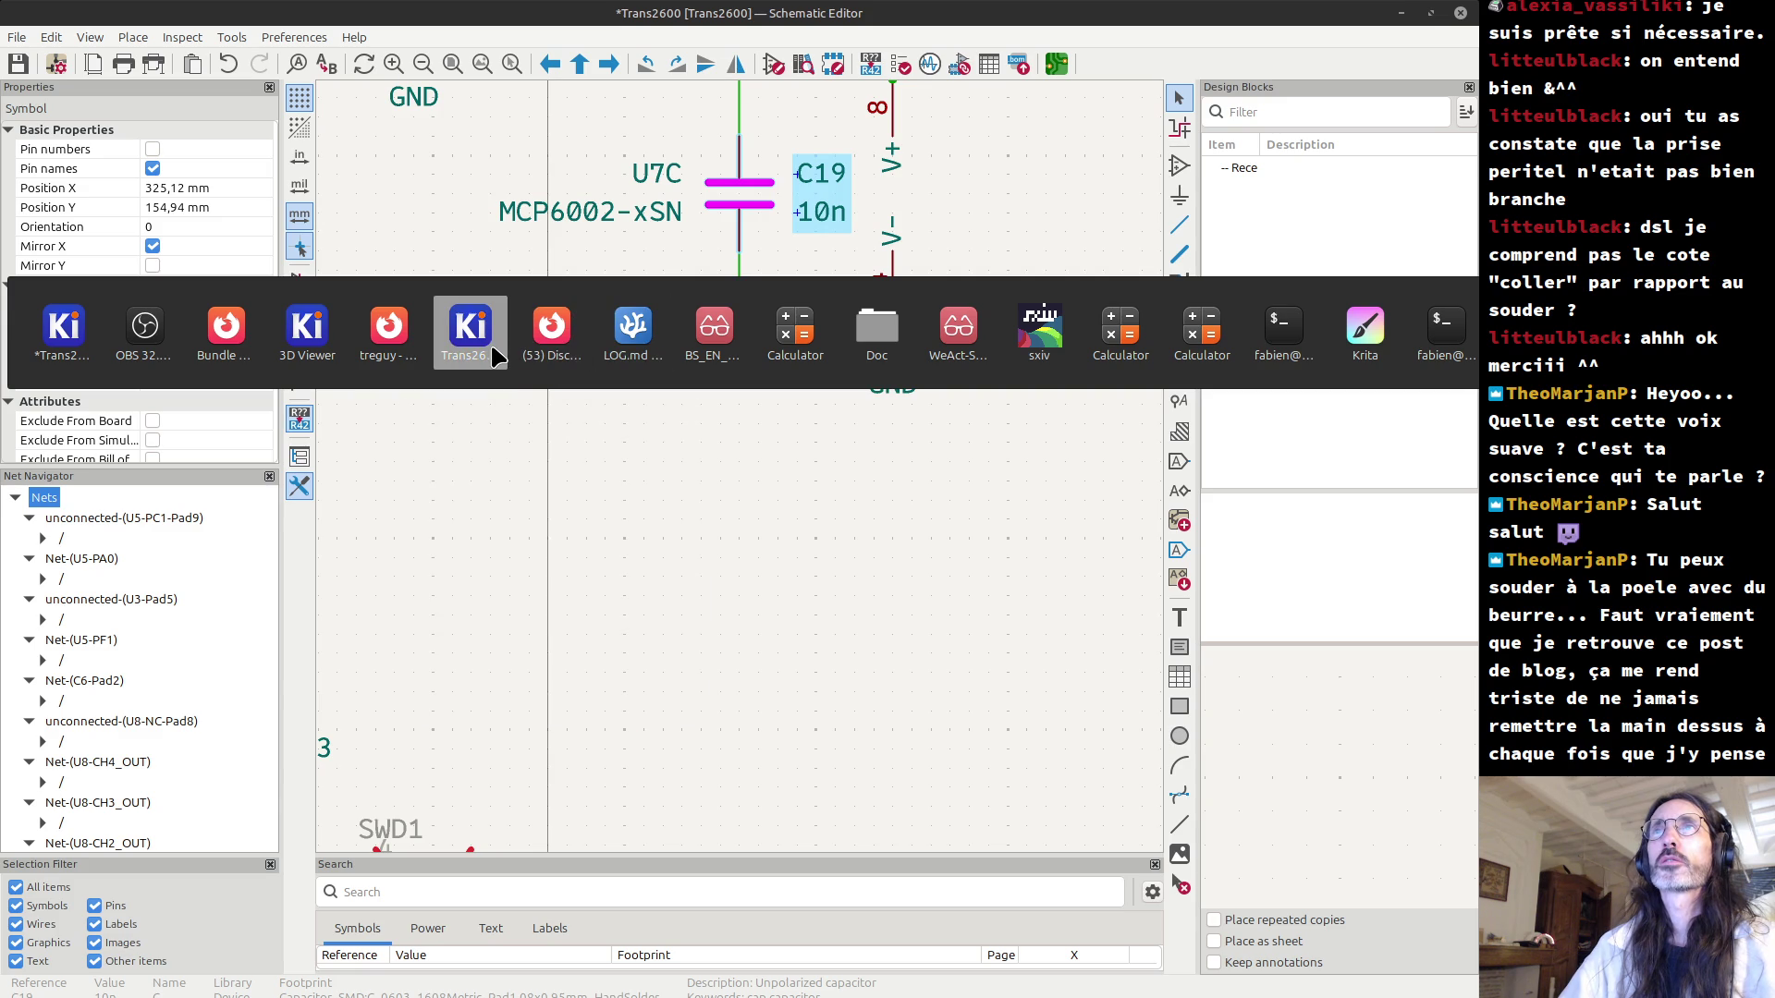
left_click(496, 356)
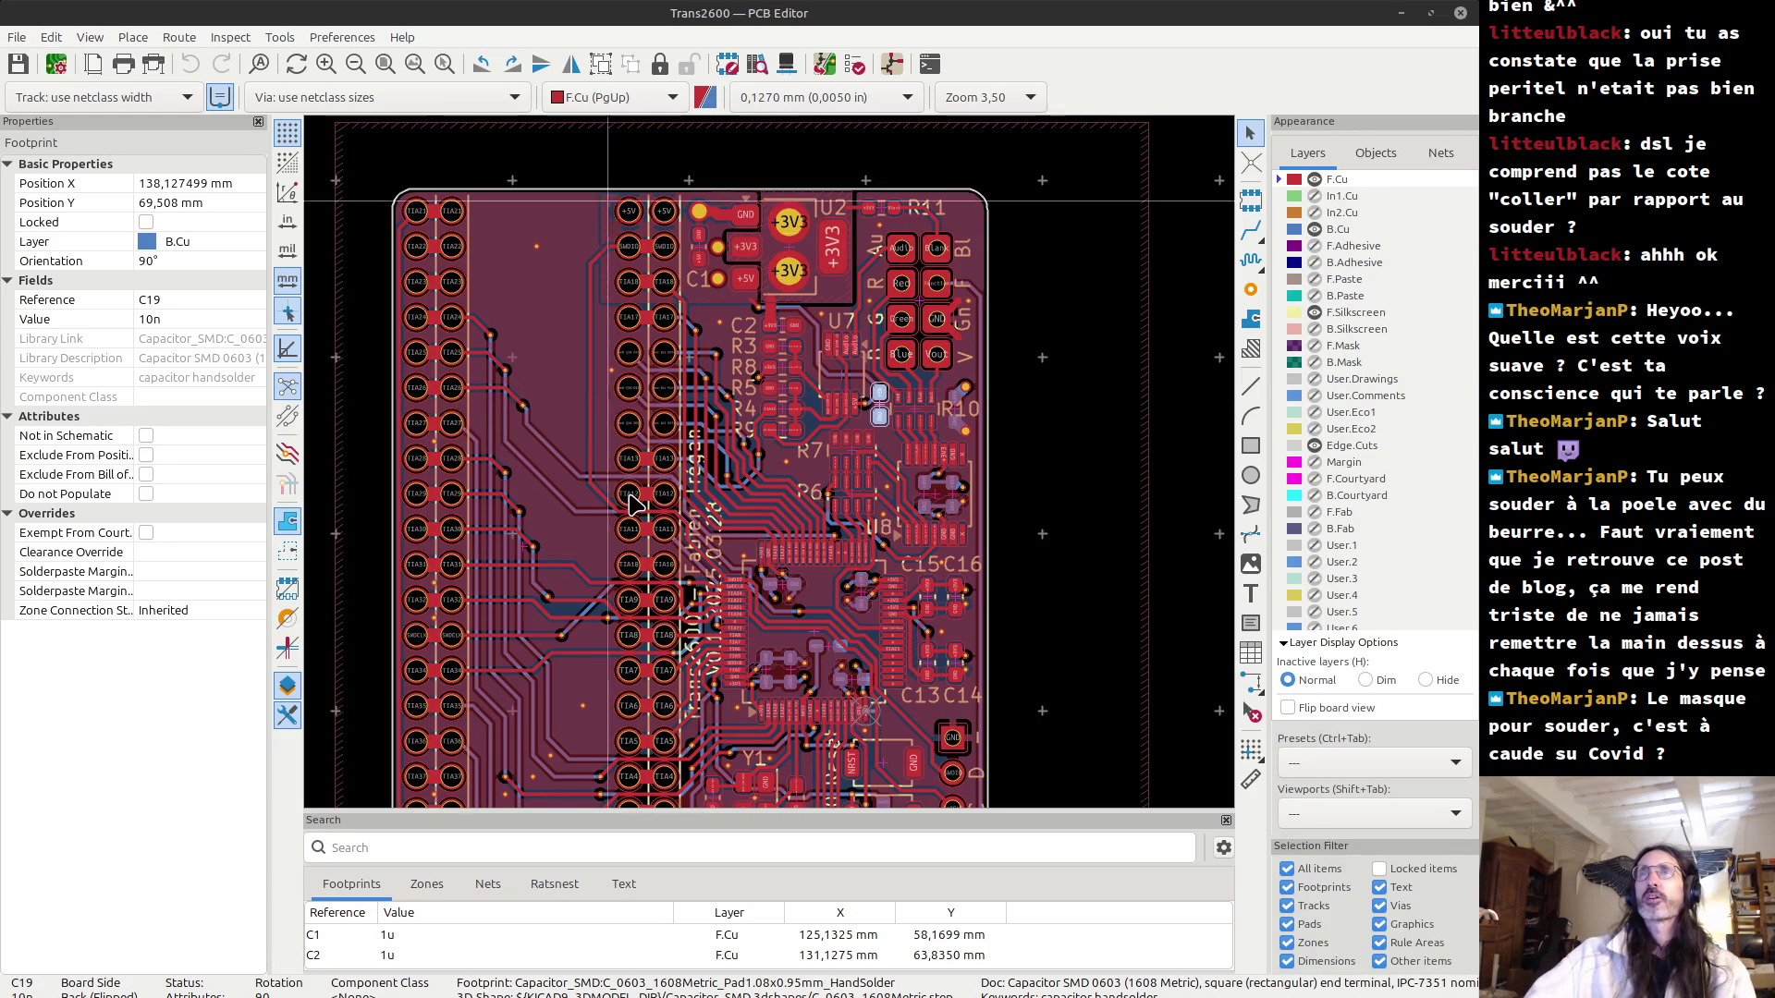
scroll(618, 467, "down", 1)
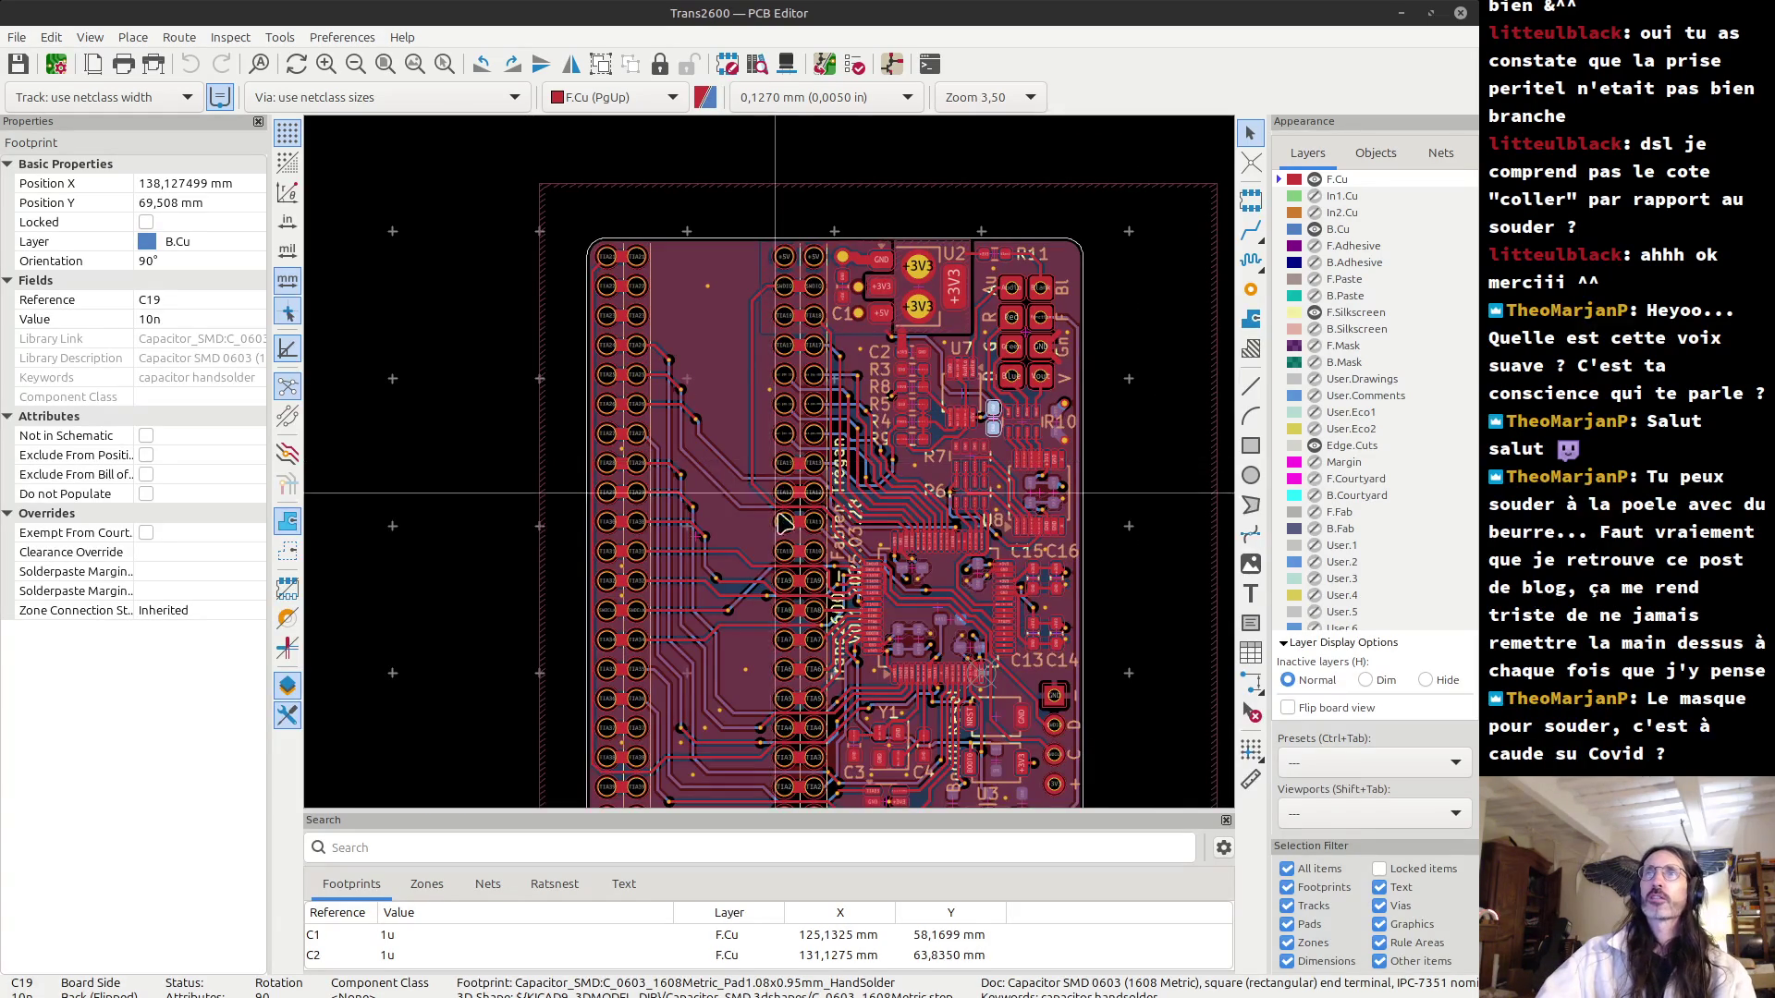
mouse_move(855, 546)
middle_mouse_down()
mouse_move(664, 442)
mouse_move(660, 542)
mouse_move(712, 481)
middle_mouse_up()
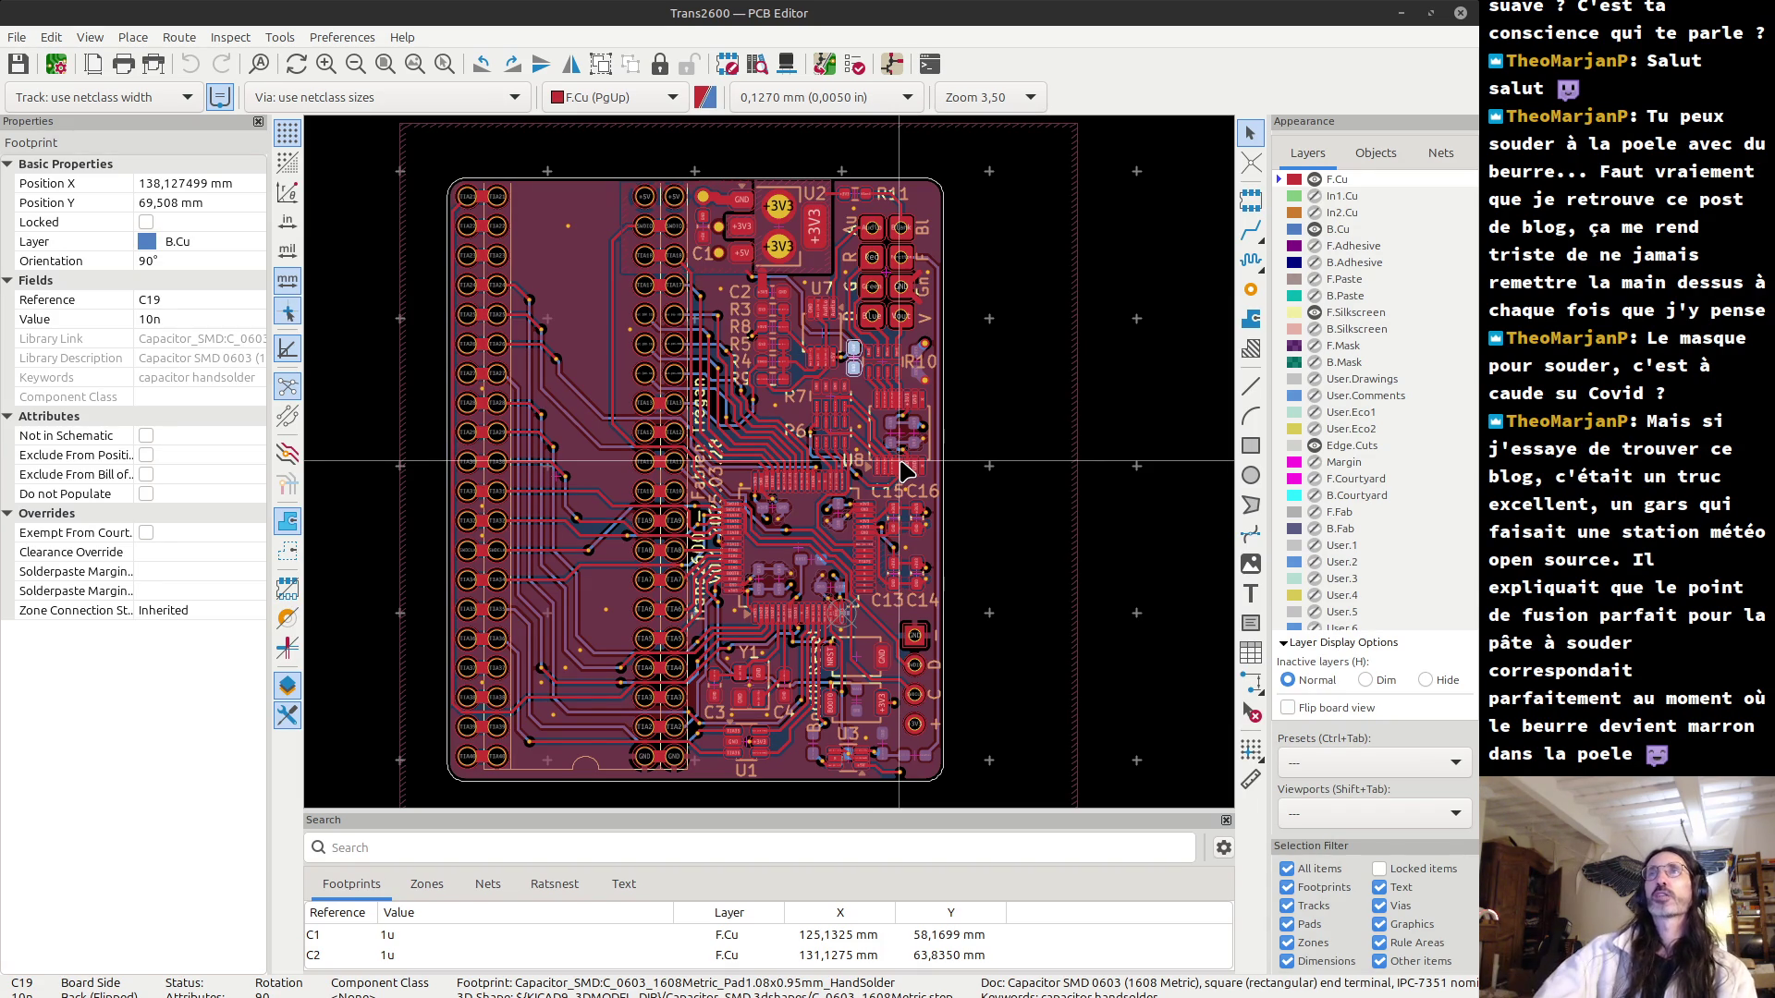
scroll(839, 366, "up", 1)
scroll(772, 470, "up", 2)
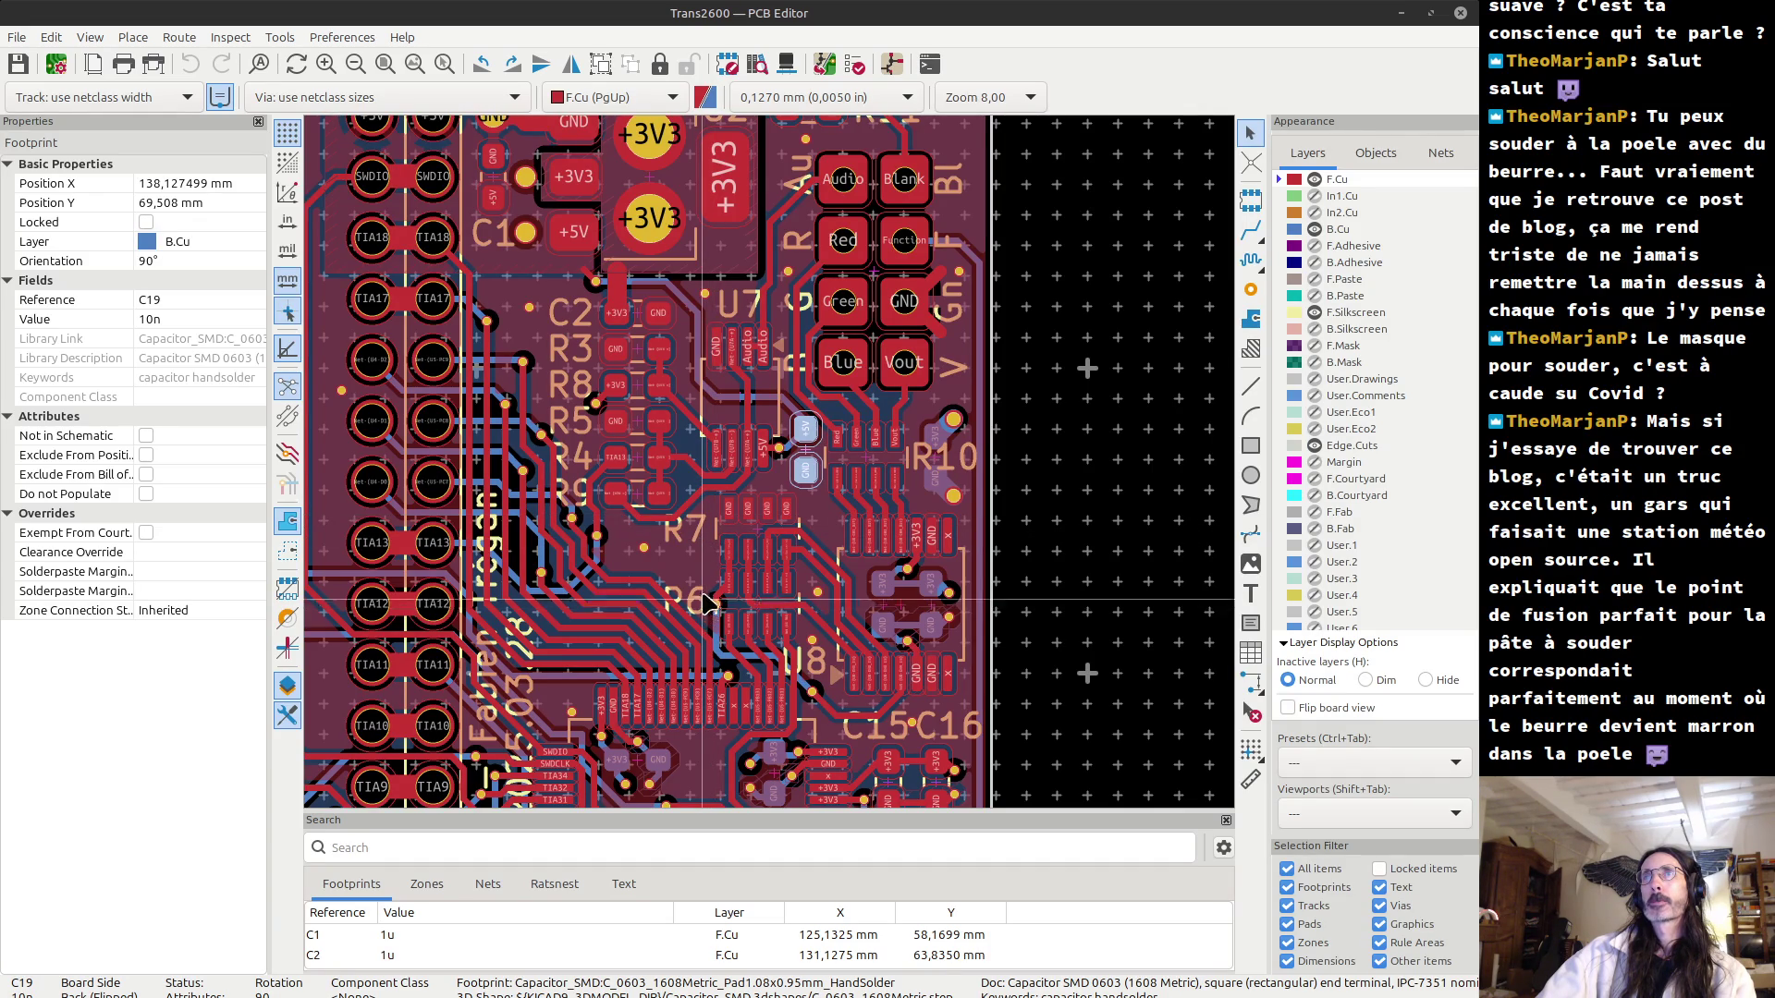
scroll(879, 259, "down", 2)
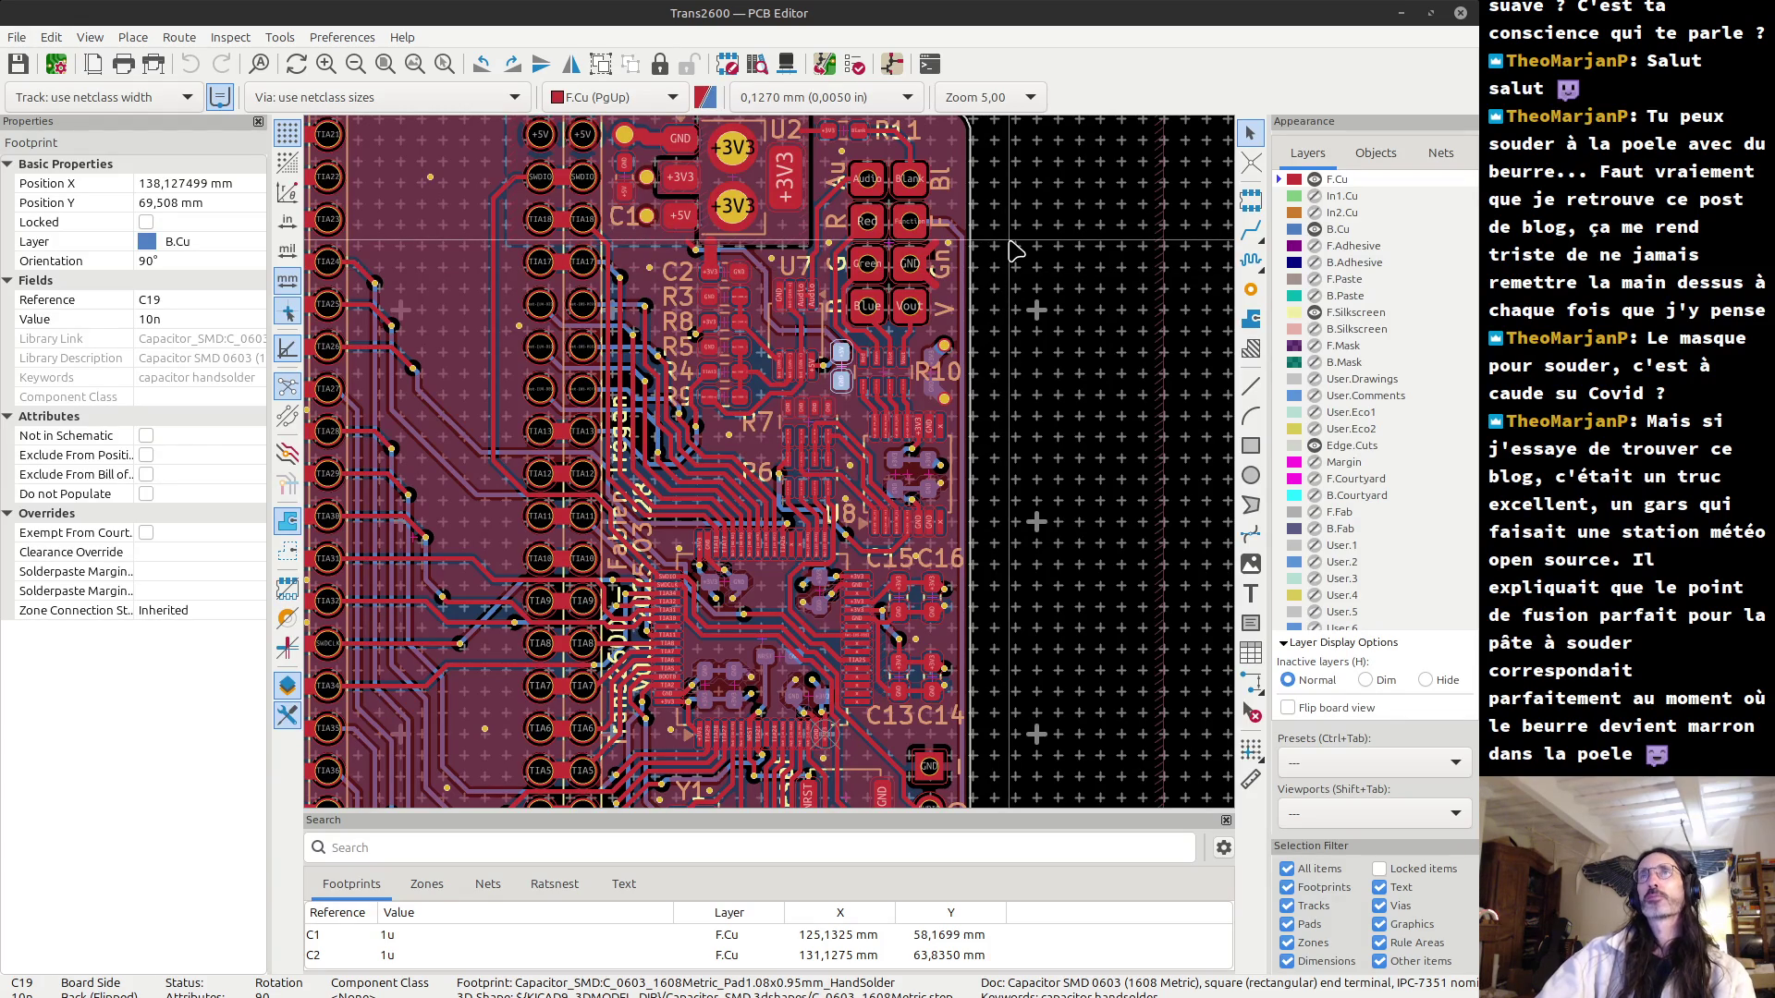
scroll(1015, 249, "down", 1)
mouse_move(777, 468)
middle_mouse_down()
mouse_move(1021, 344)
mouse_move(1094, 297)
mouse_move(1093, 271)
mouse_move(1202, 238)
middle_mouse_up()
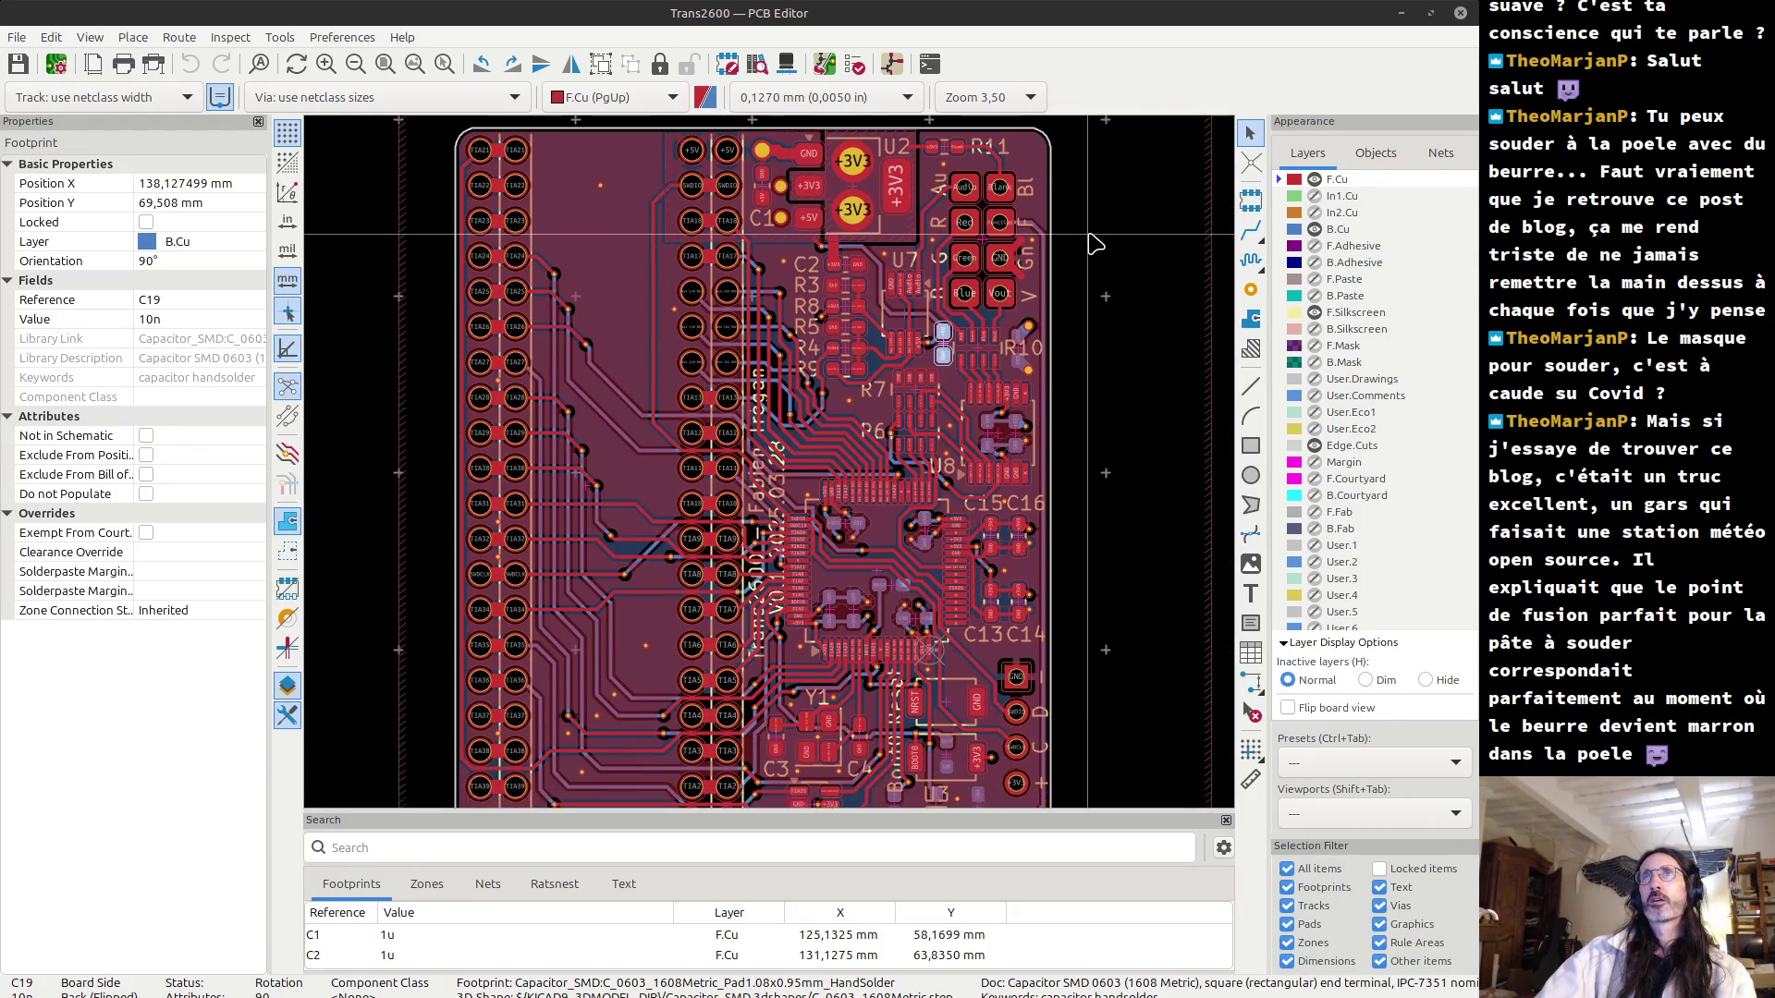
scroll(1202, 239, "up", 1)
scroll(776, 472, "down", 1)
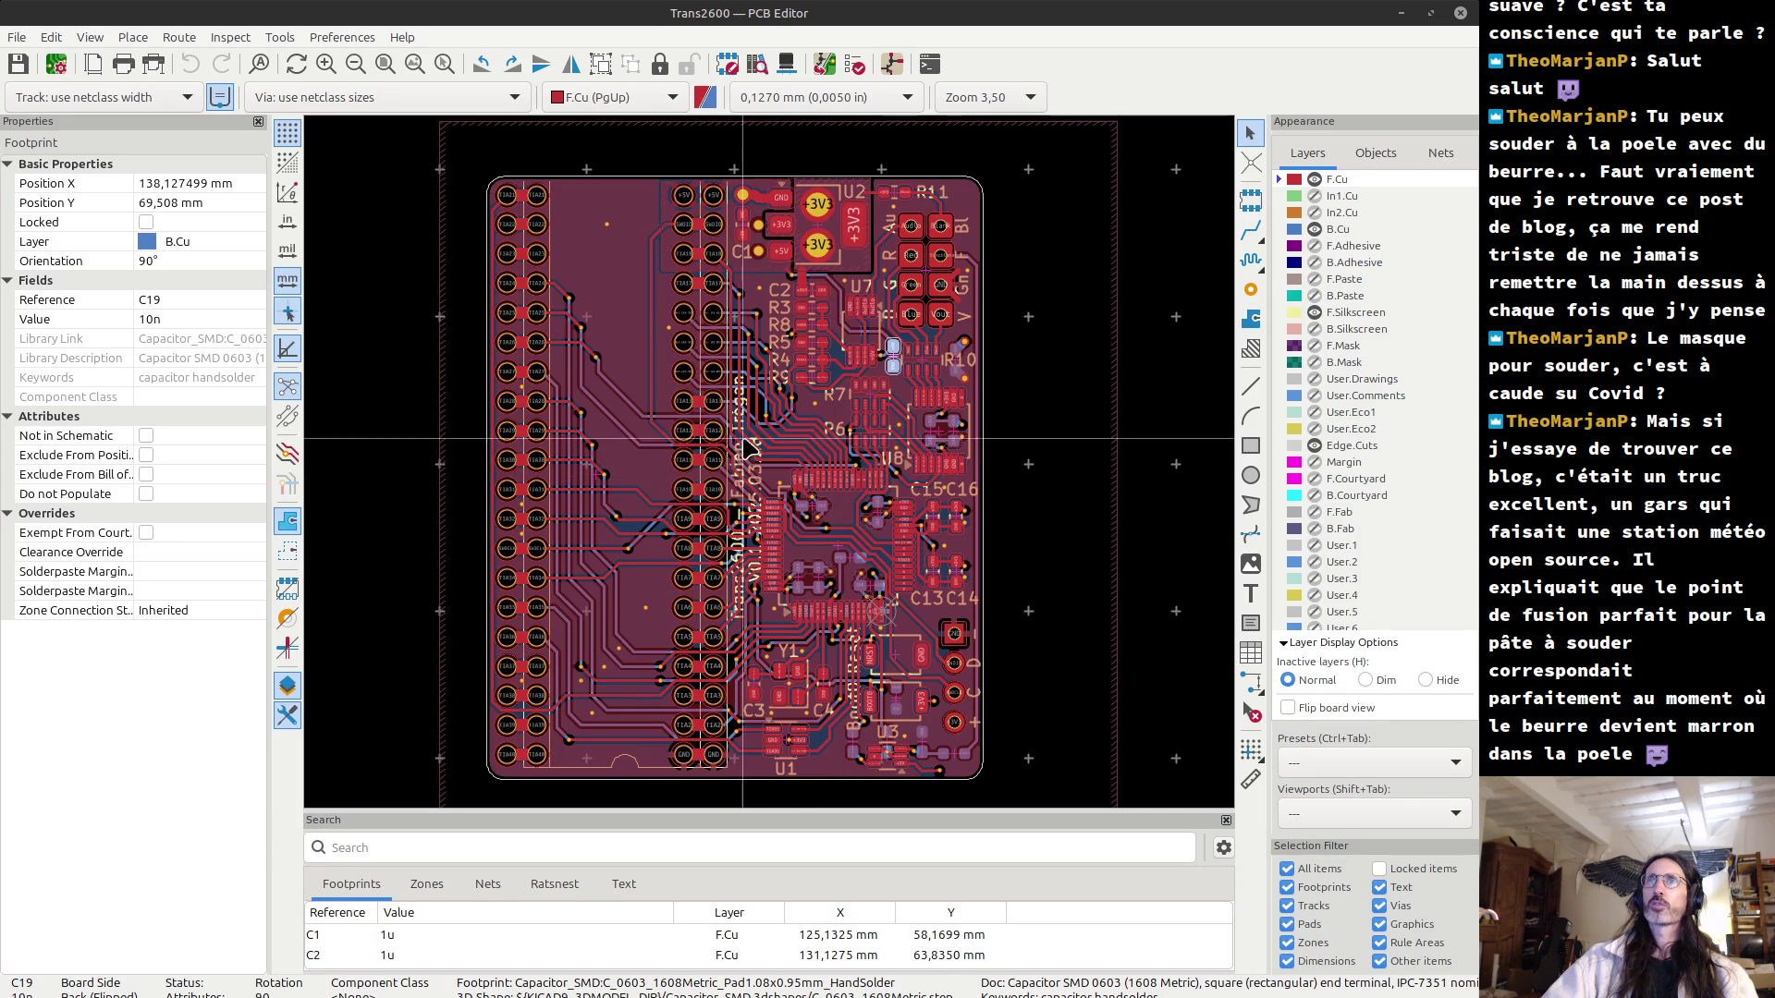
Zoom out twice with F2 until the whole Trans2600 board outline fits the view.
scroll(710, 368, "up", 5)
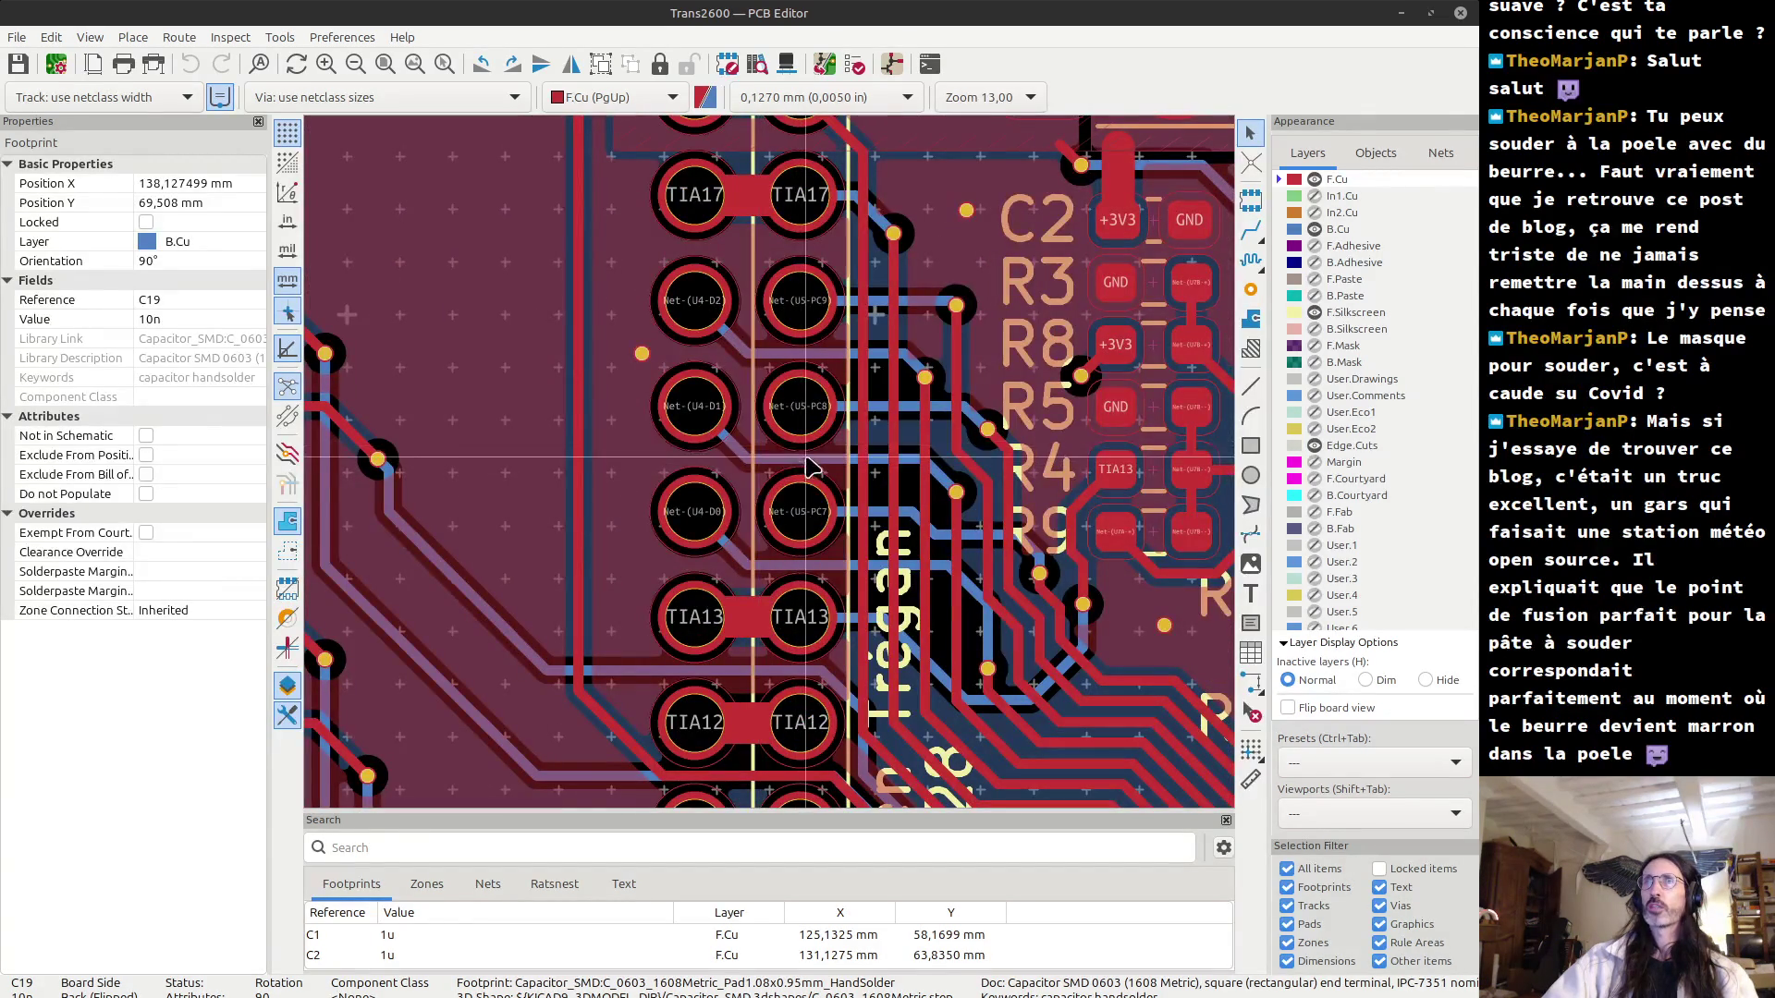
scroll(772, 470, "down", 2)
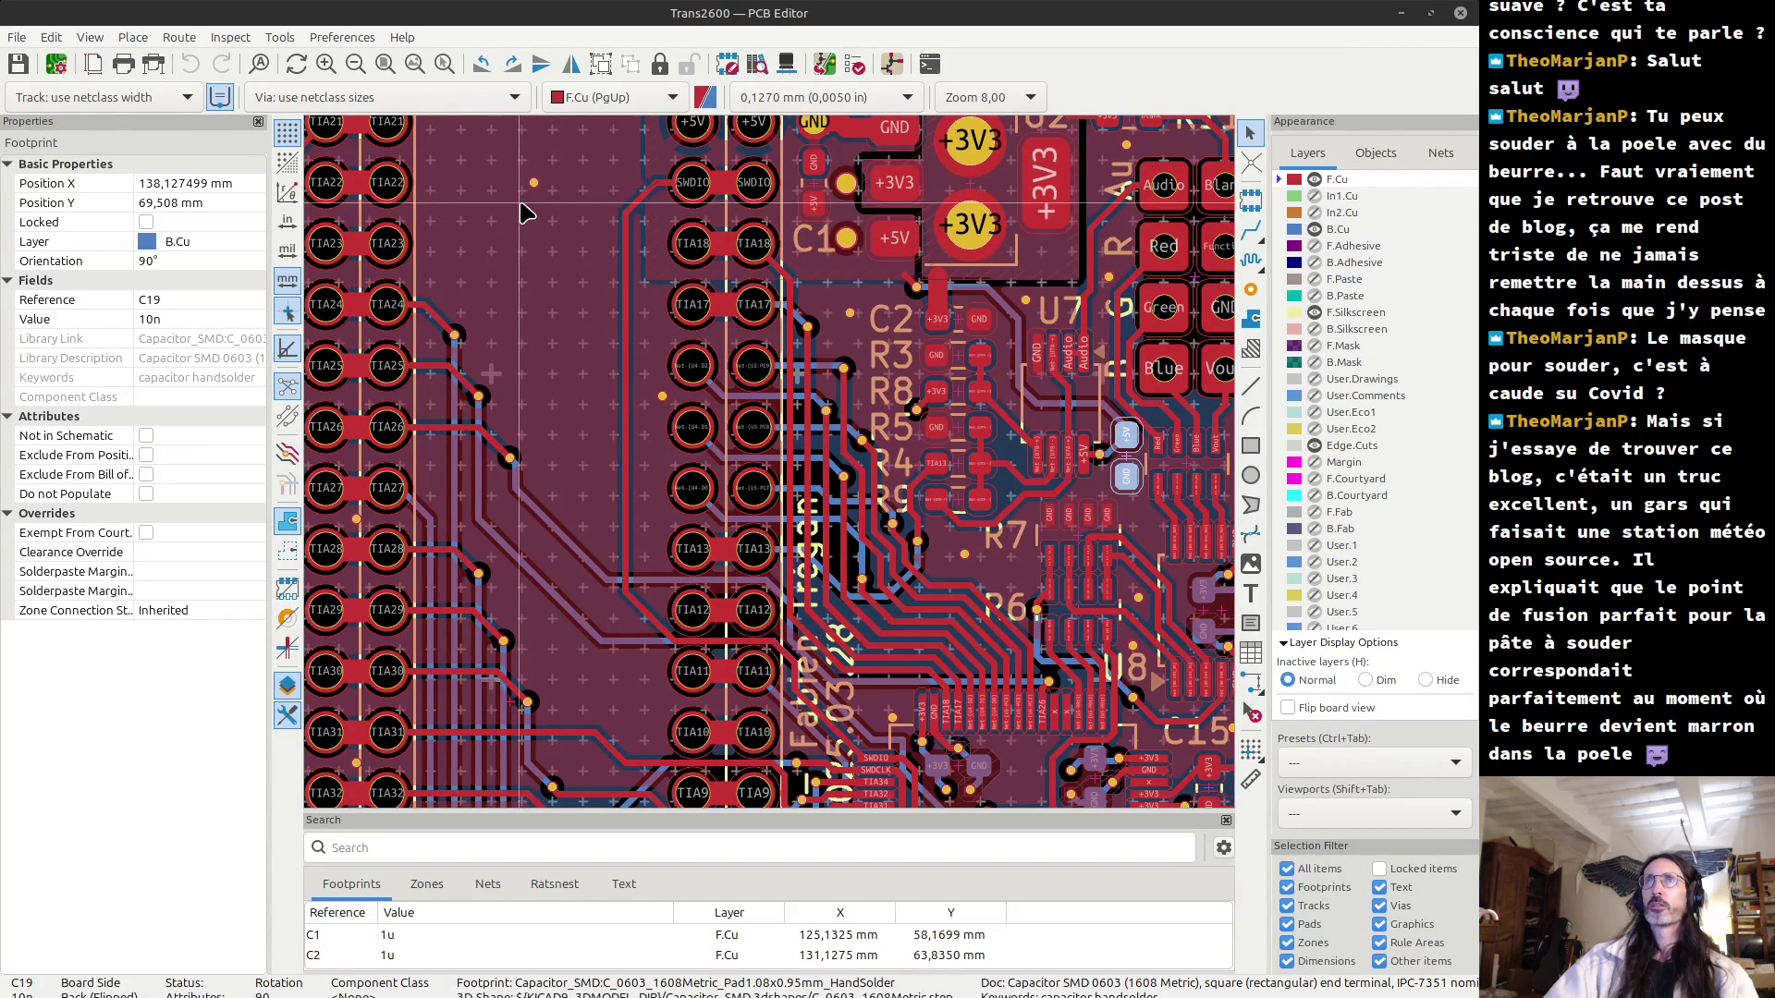
key("F2")
key("F2")
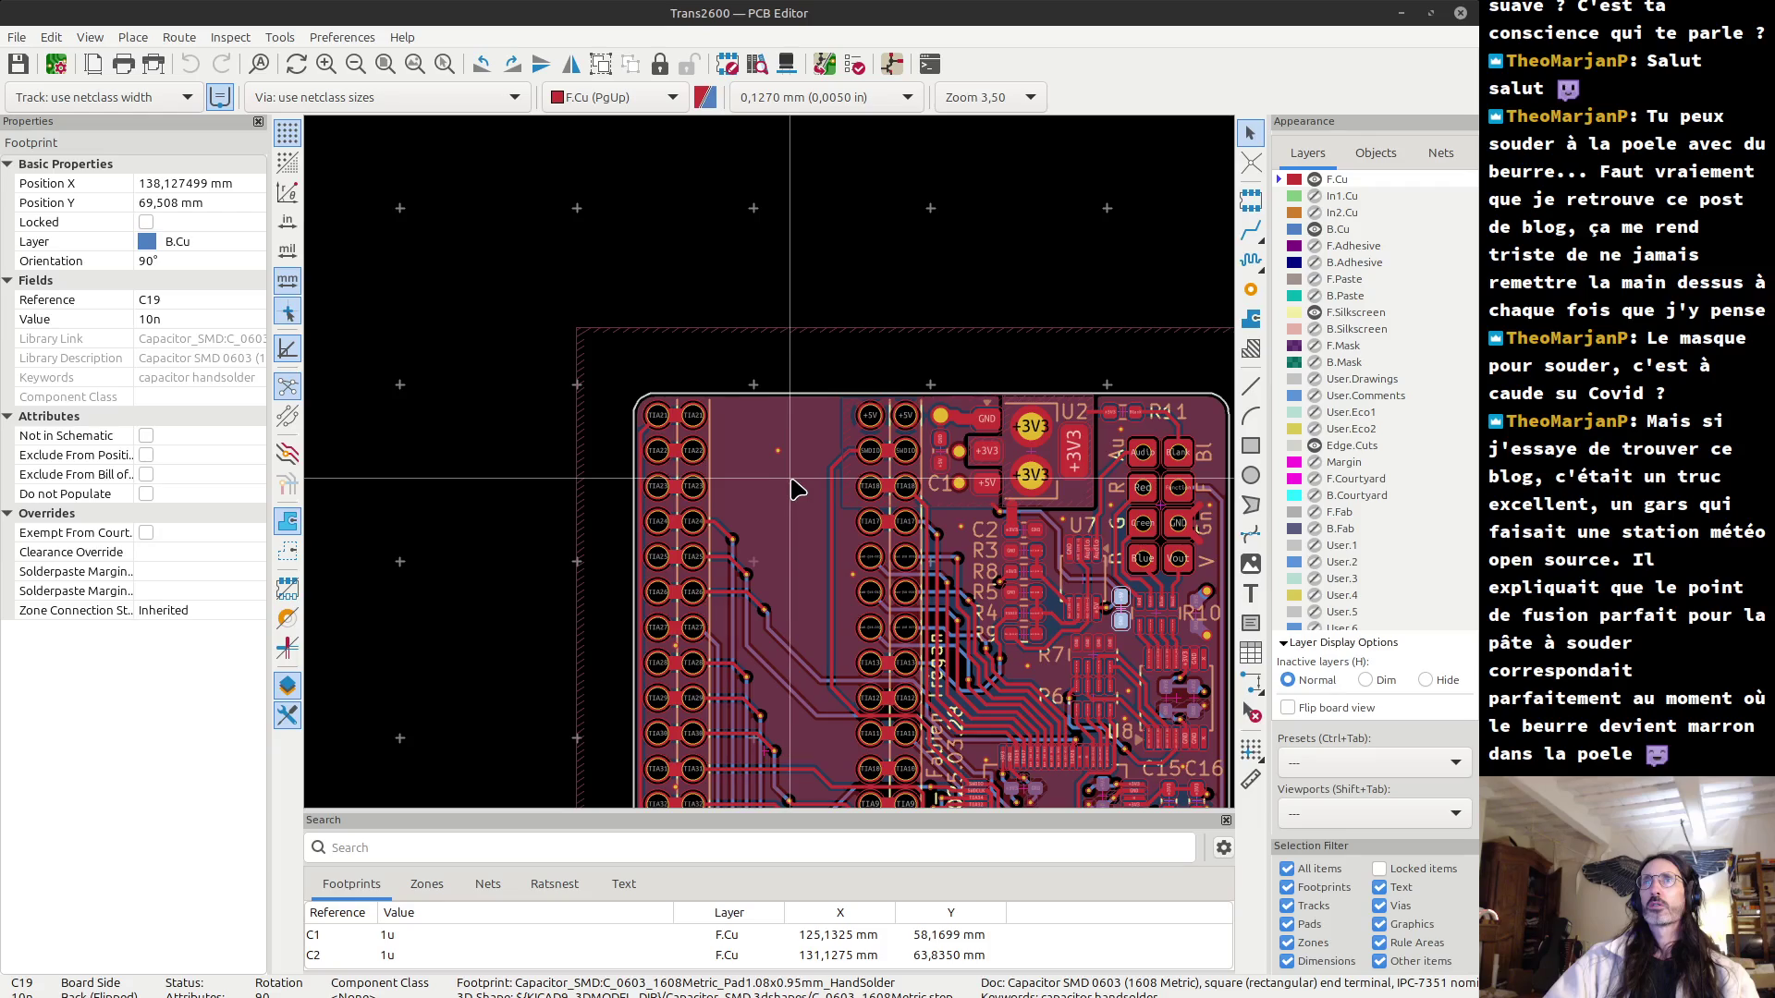
key("F2")
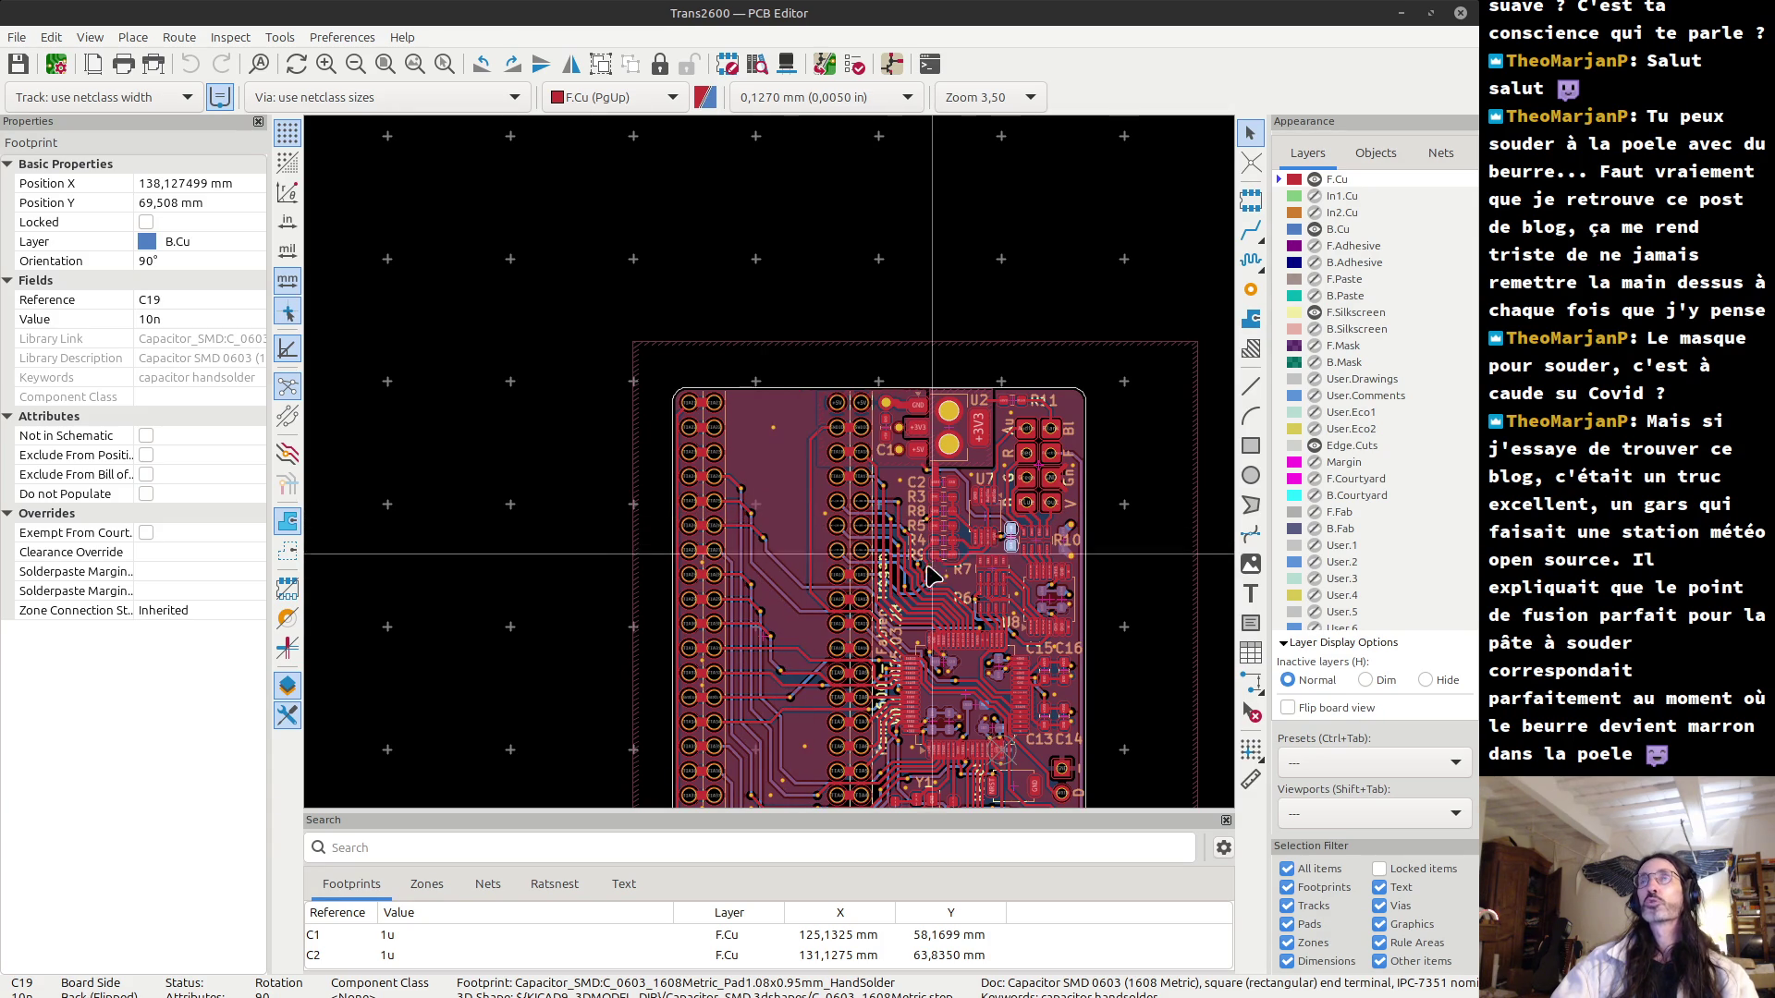
Centre the board, zoom into its upper half, and bring up the window switcher.
mouse_move(906, 536)
middle_mouse_down()
mouse_move(853, 486)
mouse_move(760, 457)
mouse_move(775, 472)
middle_mouse_up()
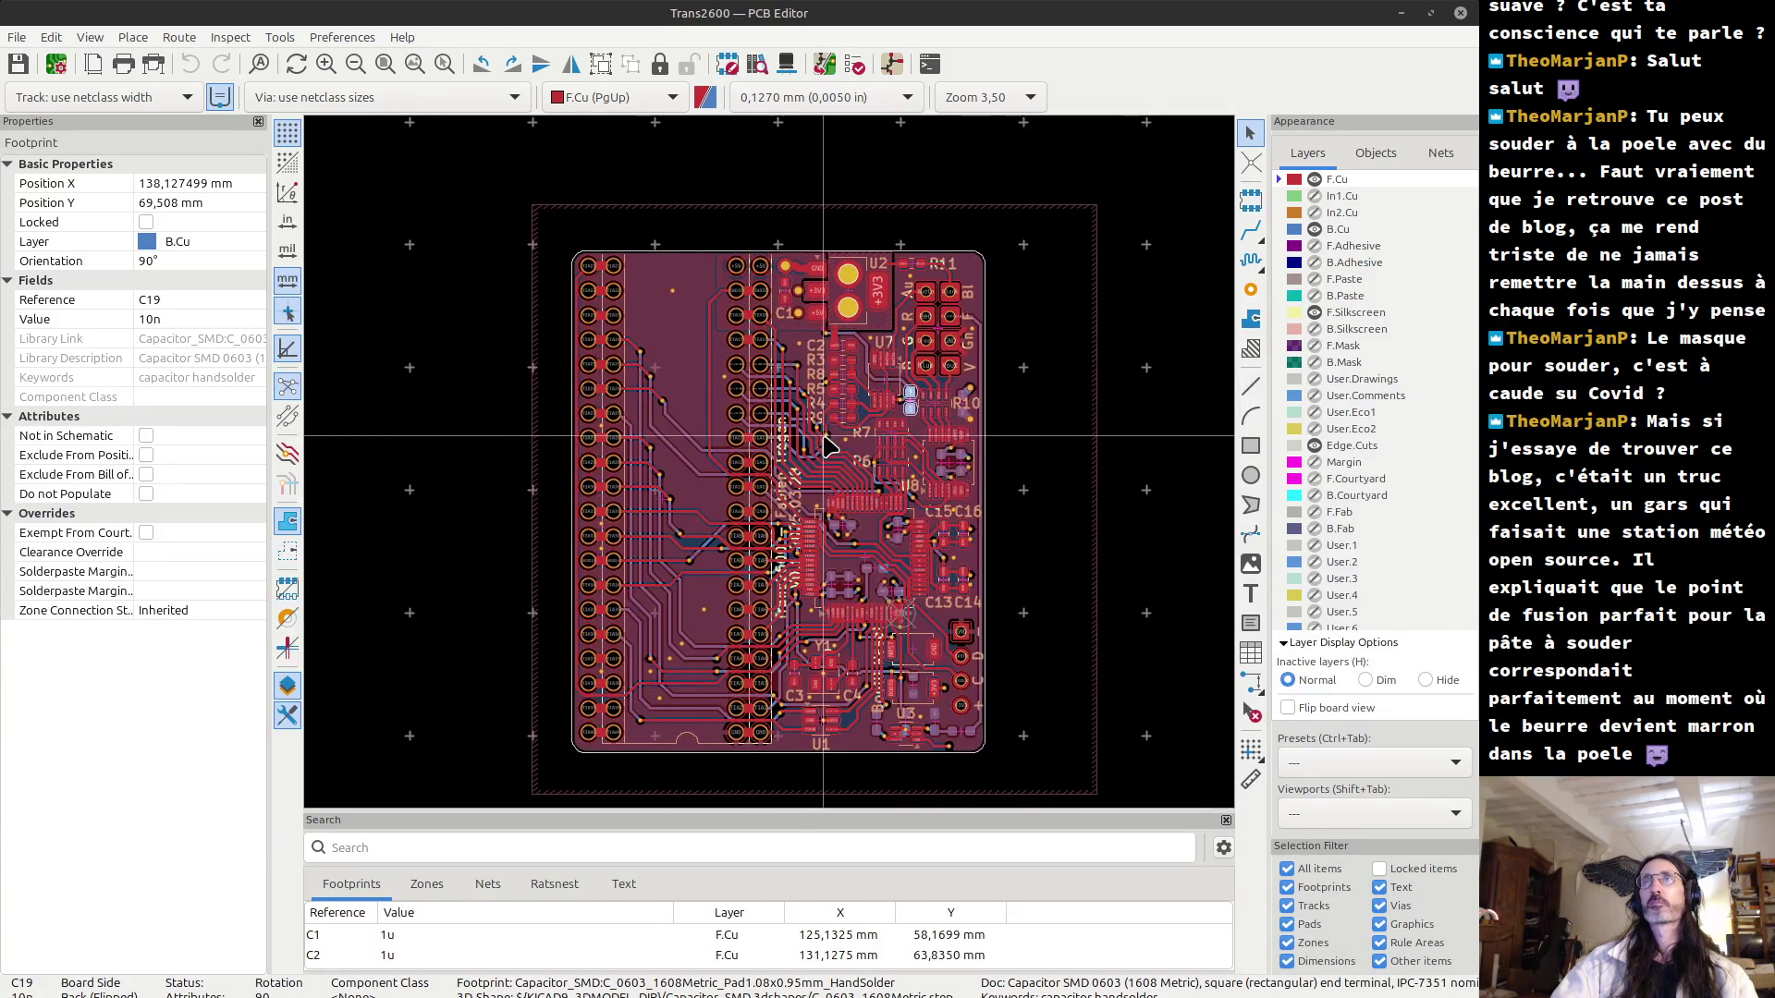
scroll(775, 472, "up", 1)
scroll(774, 472, "up", 1)
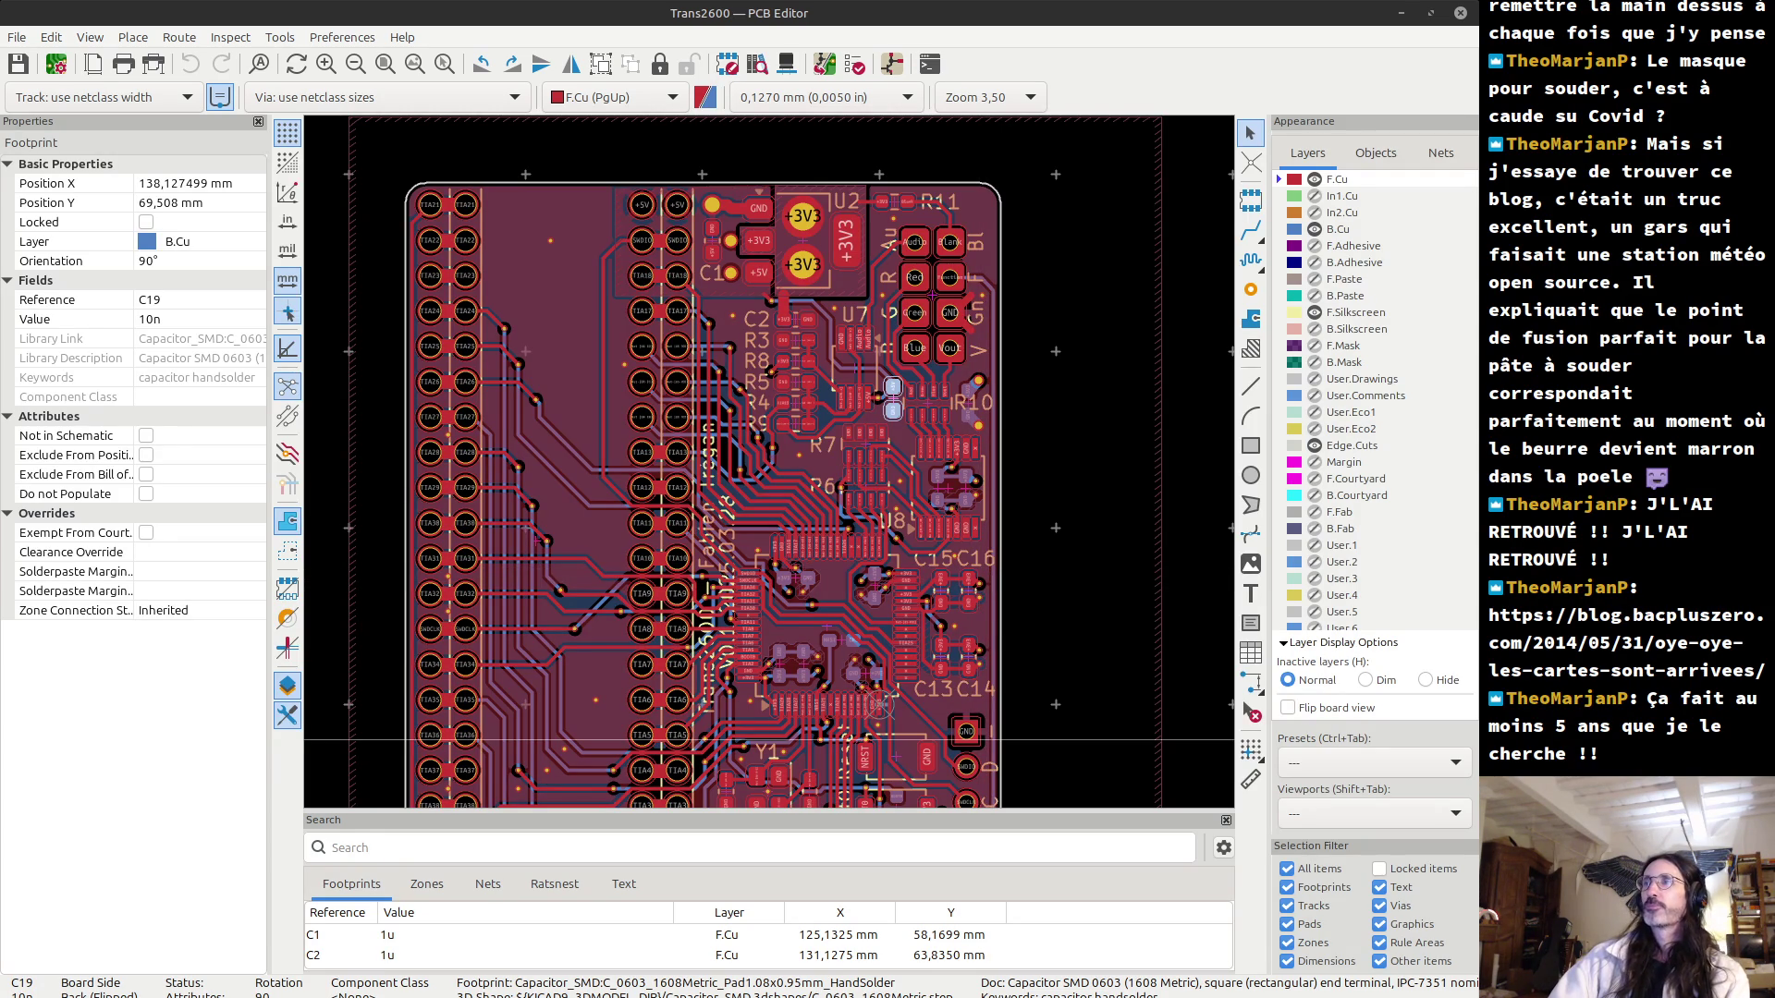
key("e")
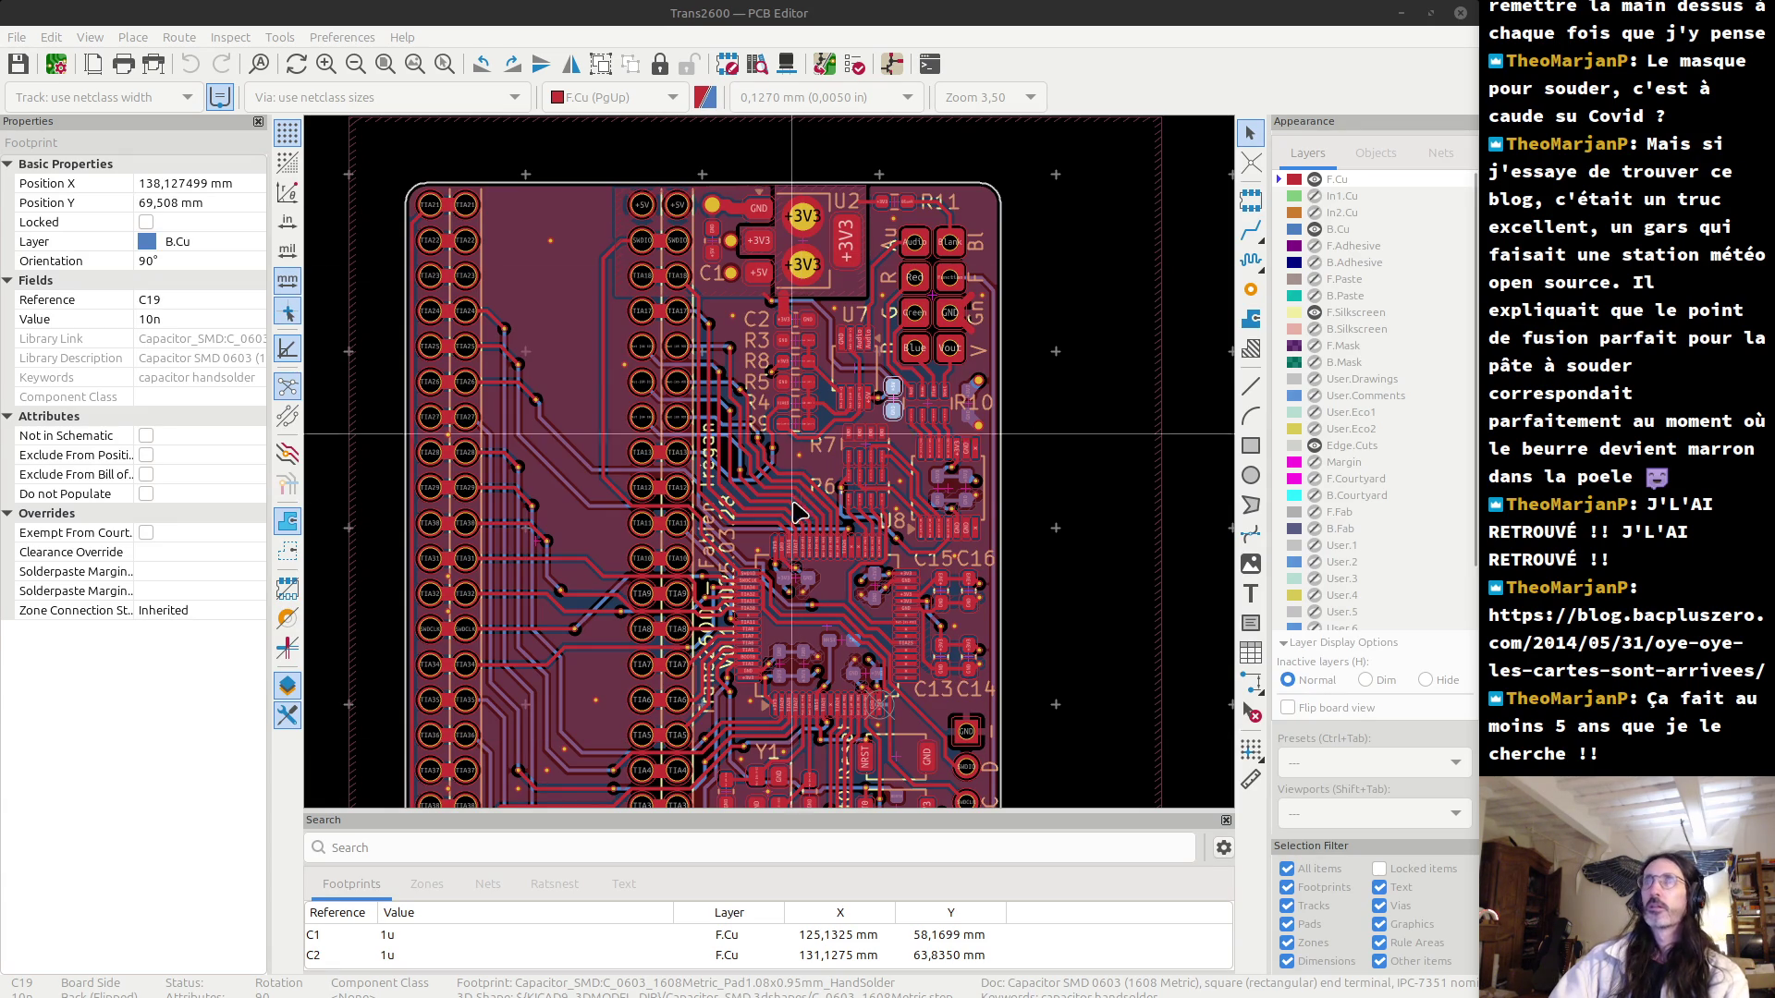
key("alt+Tab")
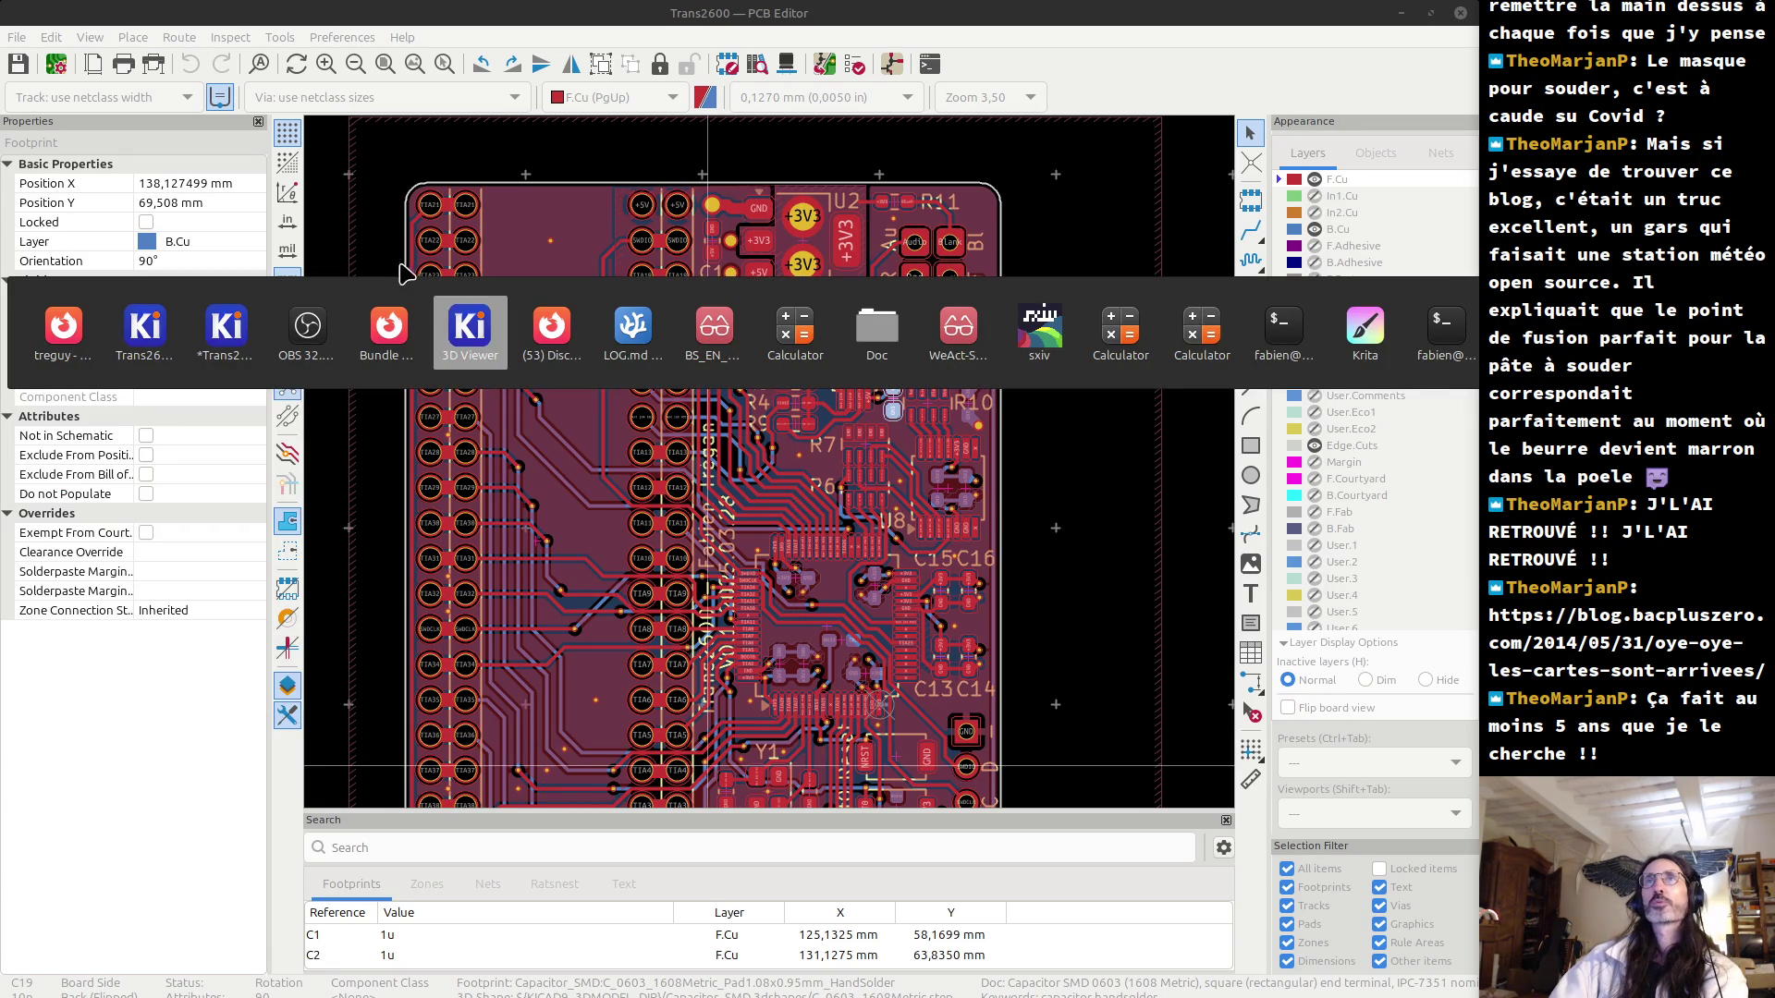
Switch to Firefox and run a web search for 'wire wraping'.
left_click(378, 341)
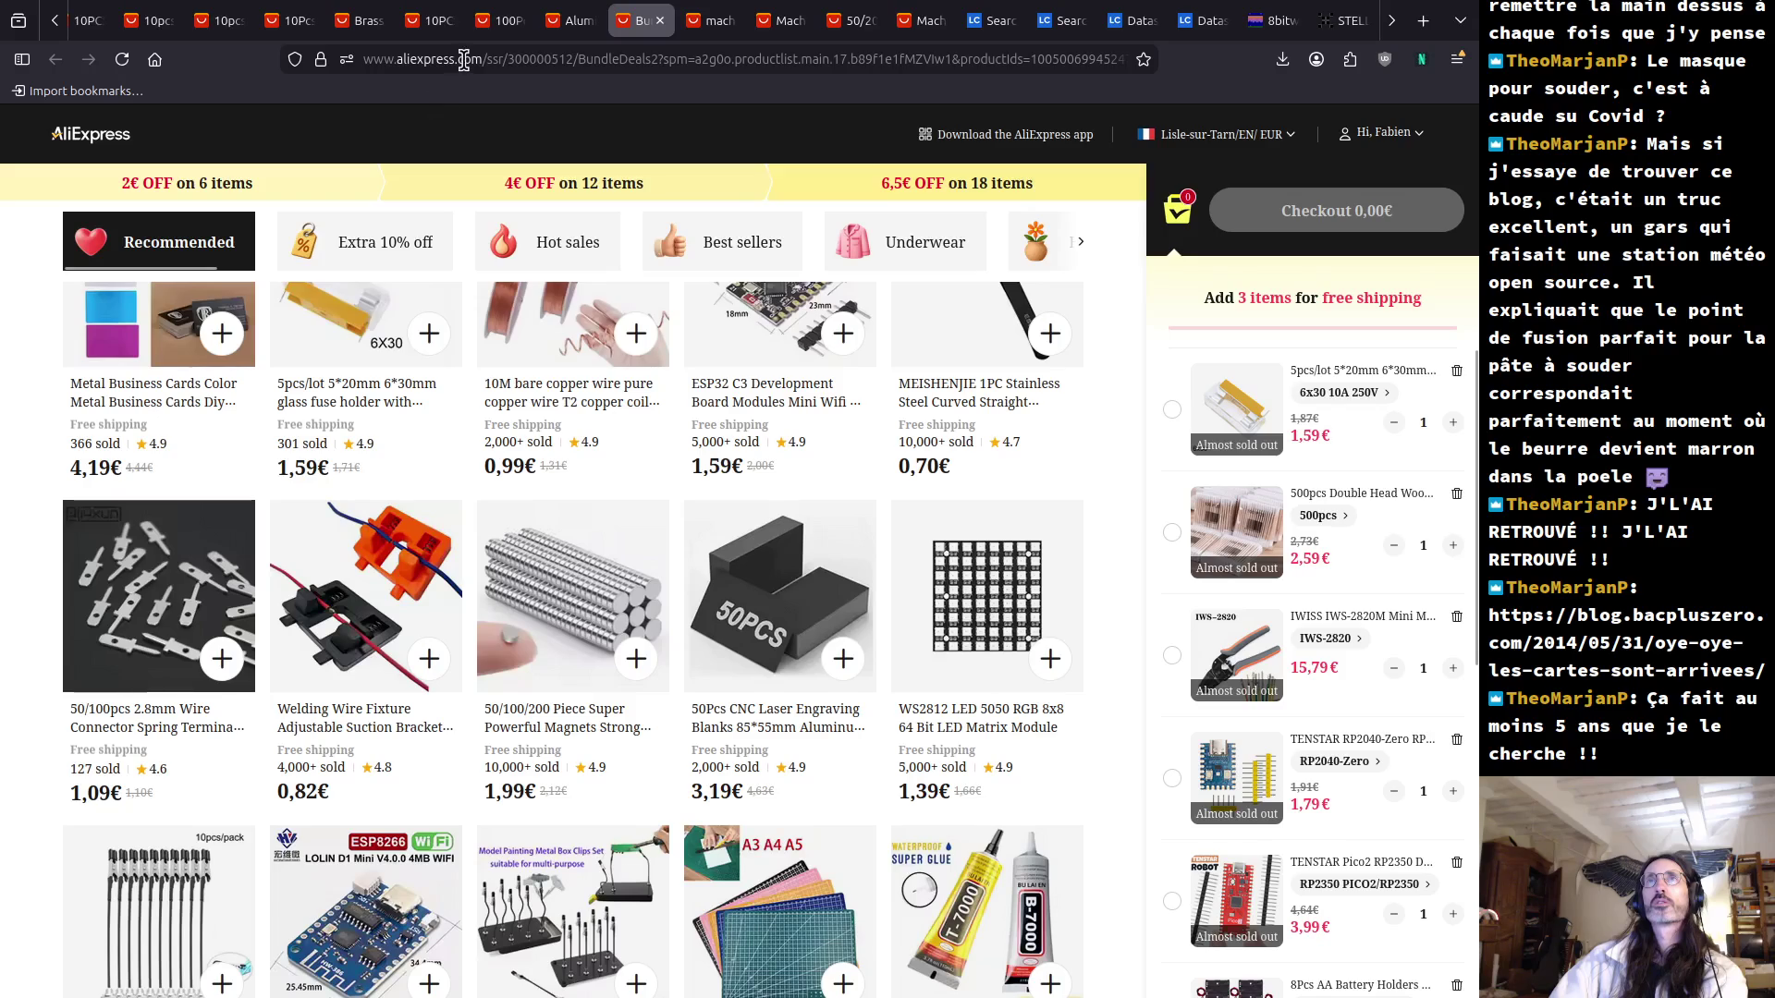
left_click(464, 60)
type("wire ")
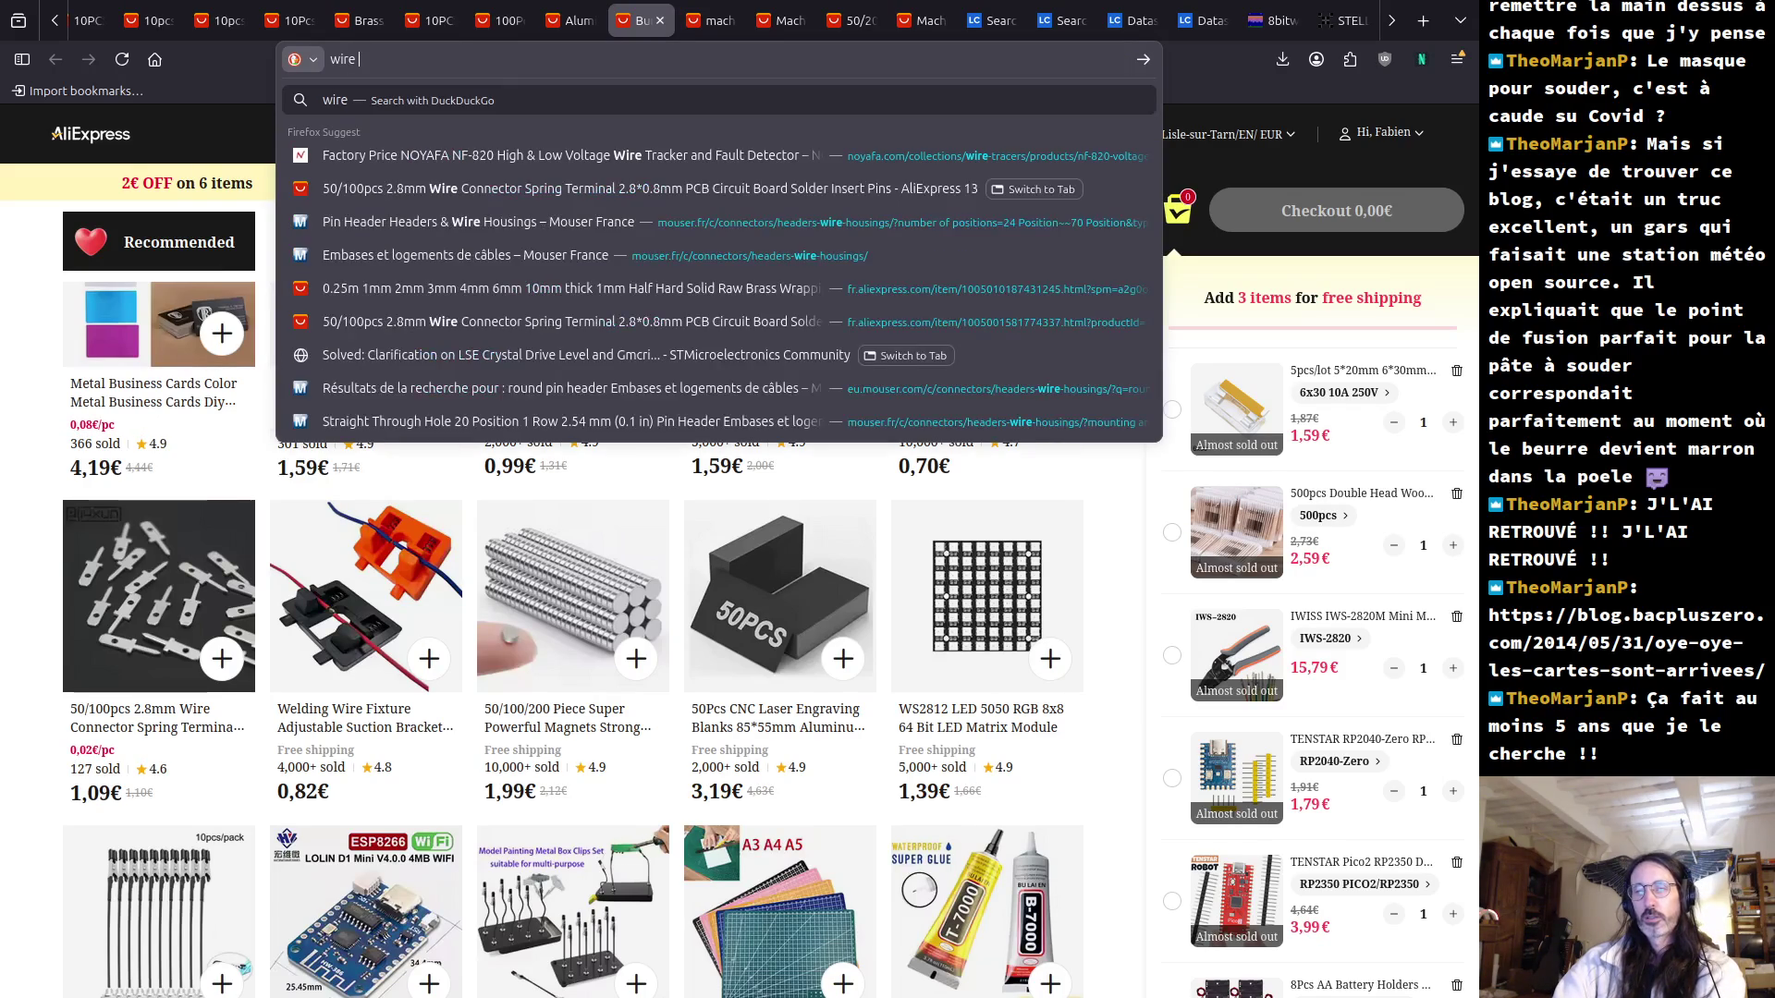
type("wraping")
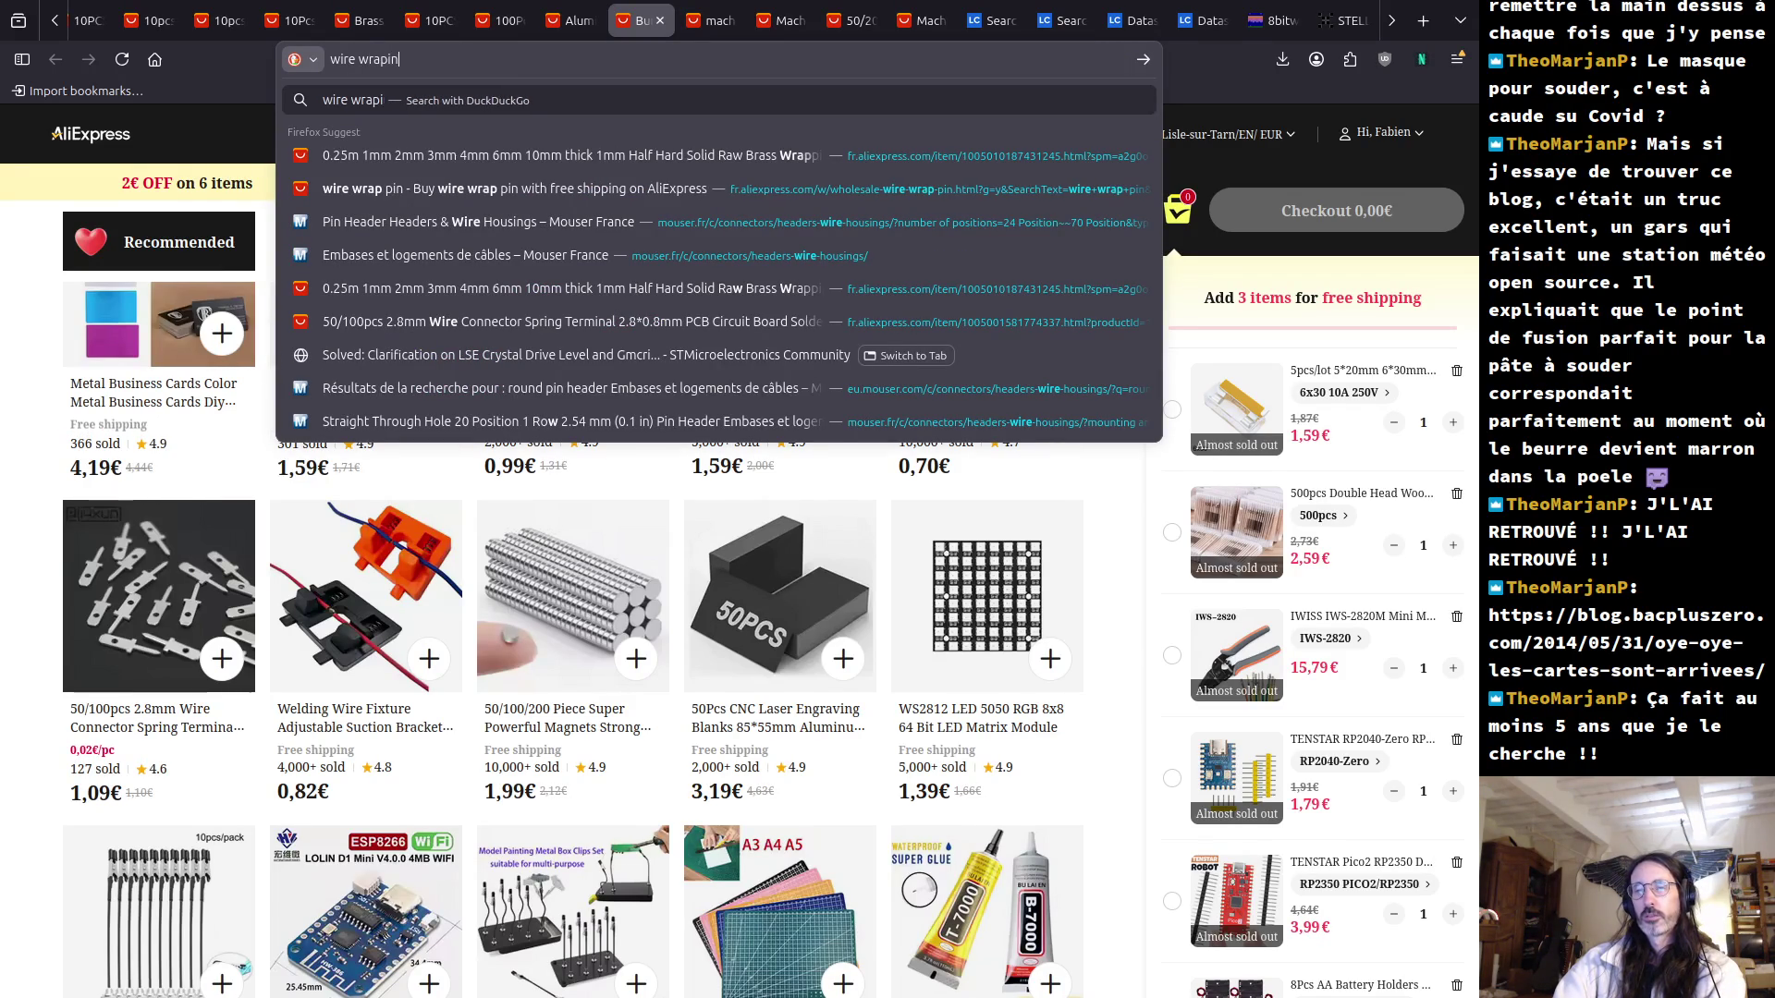
key("Return")
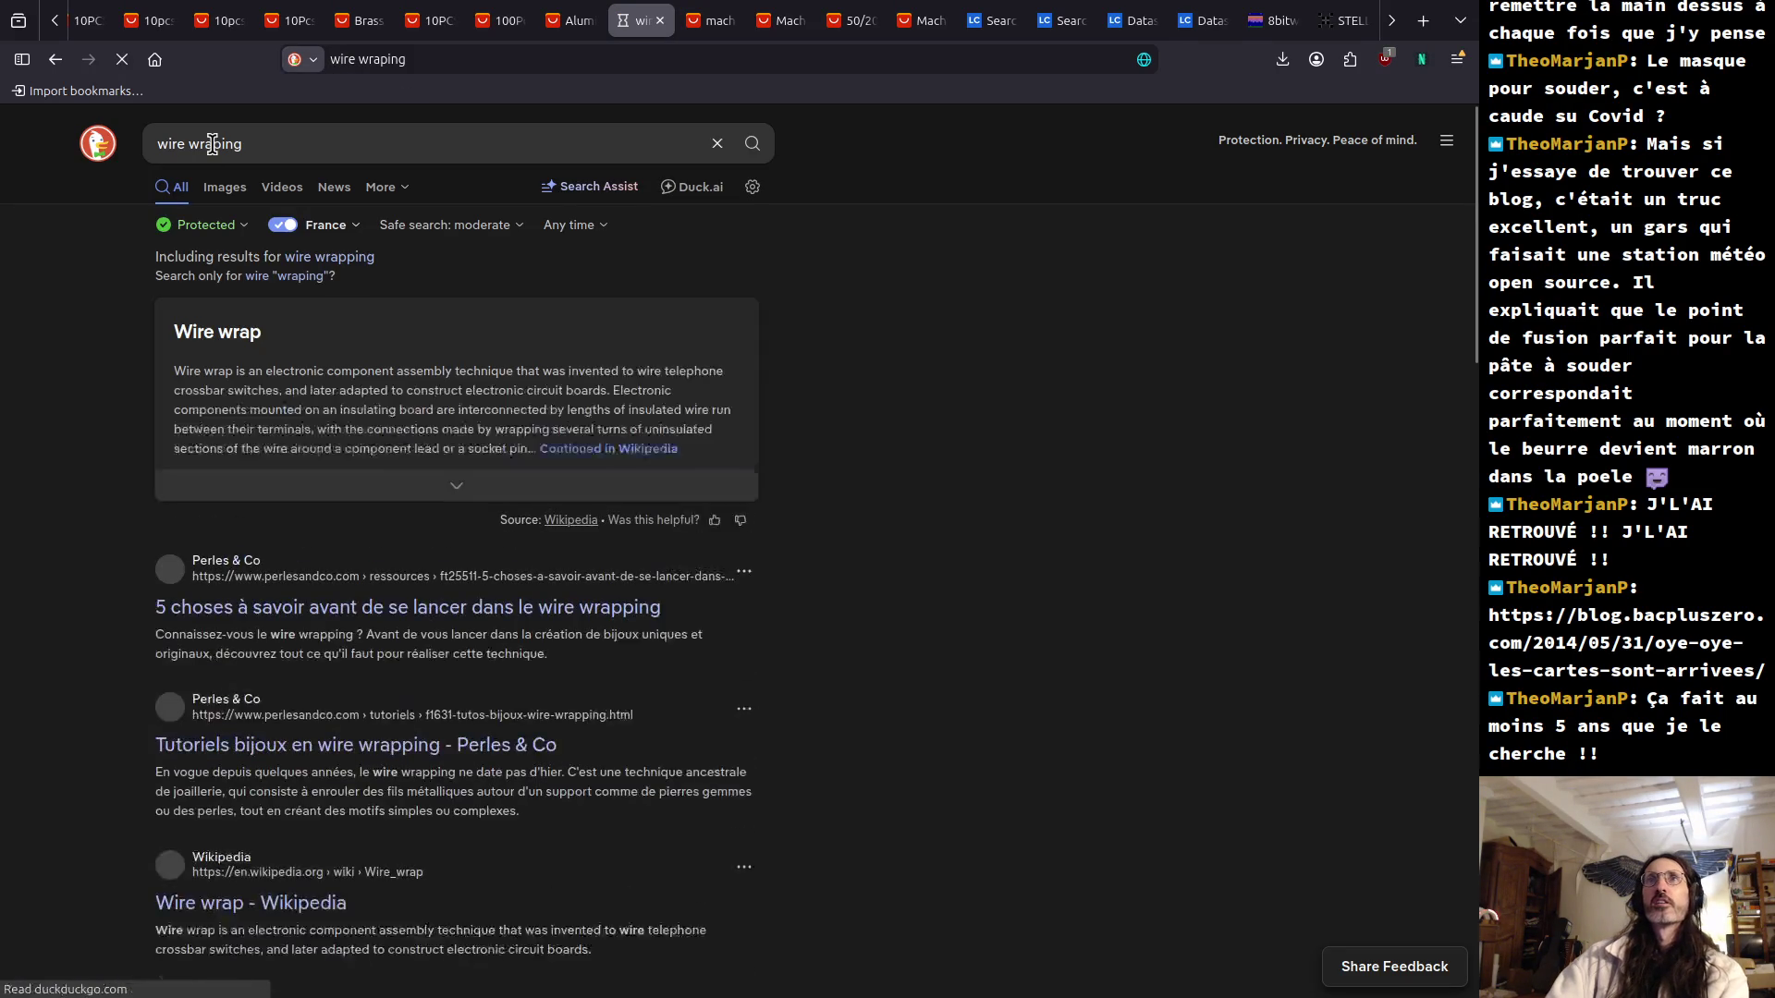
Show image results for 'wire wraping electronics' and enlarge the Wire wrapped : r/electronics photo.
left_click(227, 189)
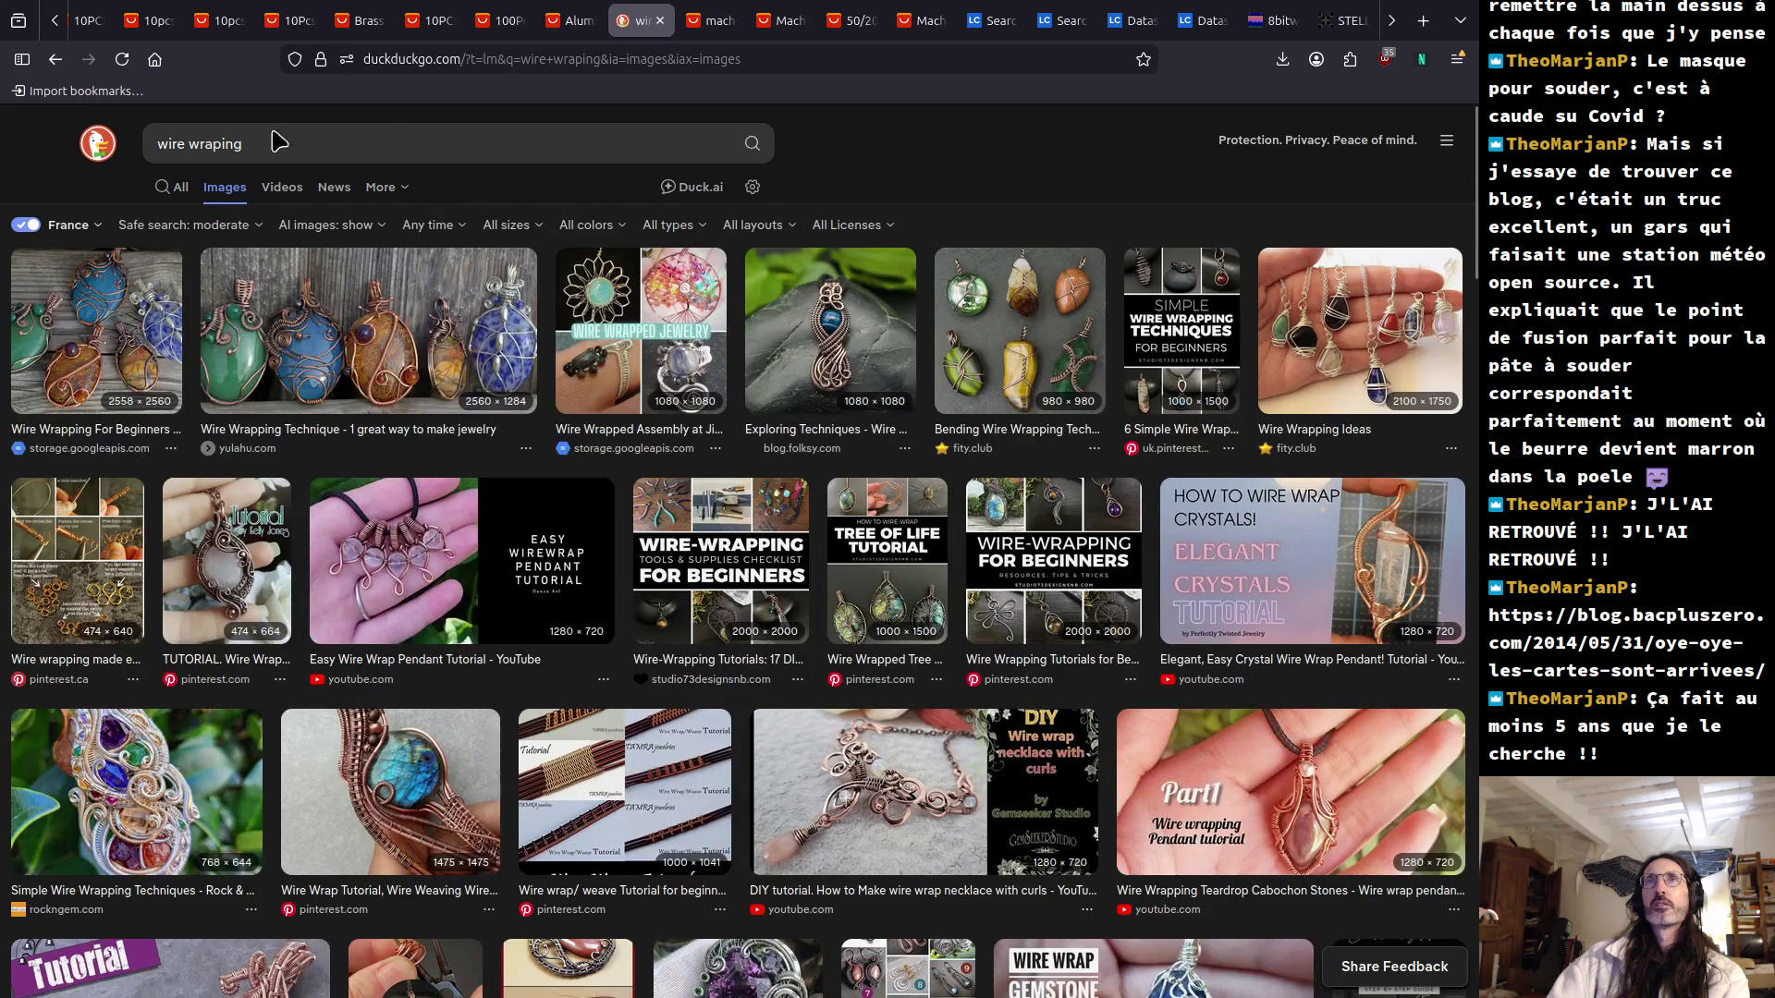
left_click(281, 151)
type("electronics")
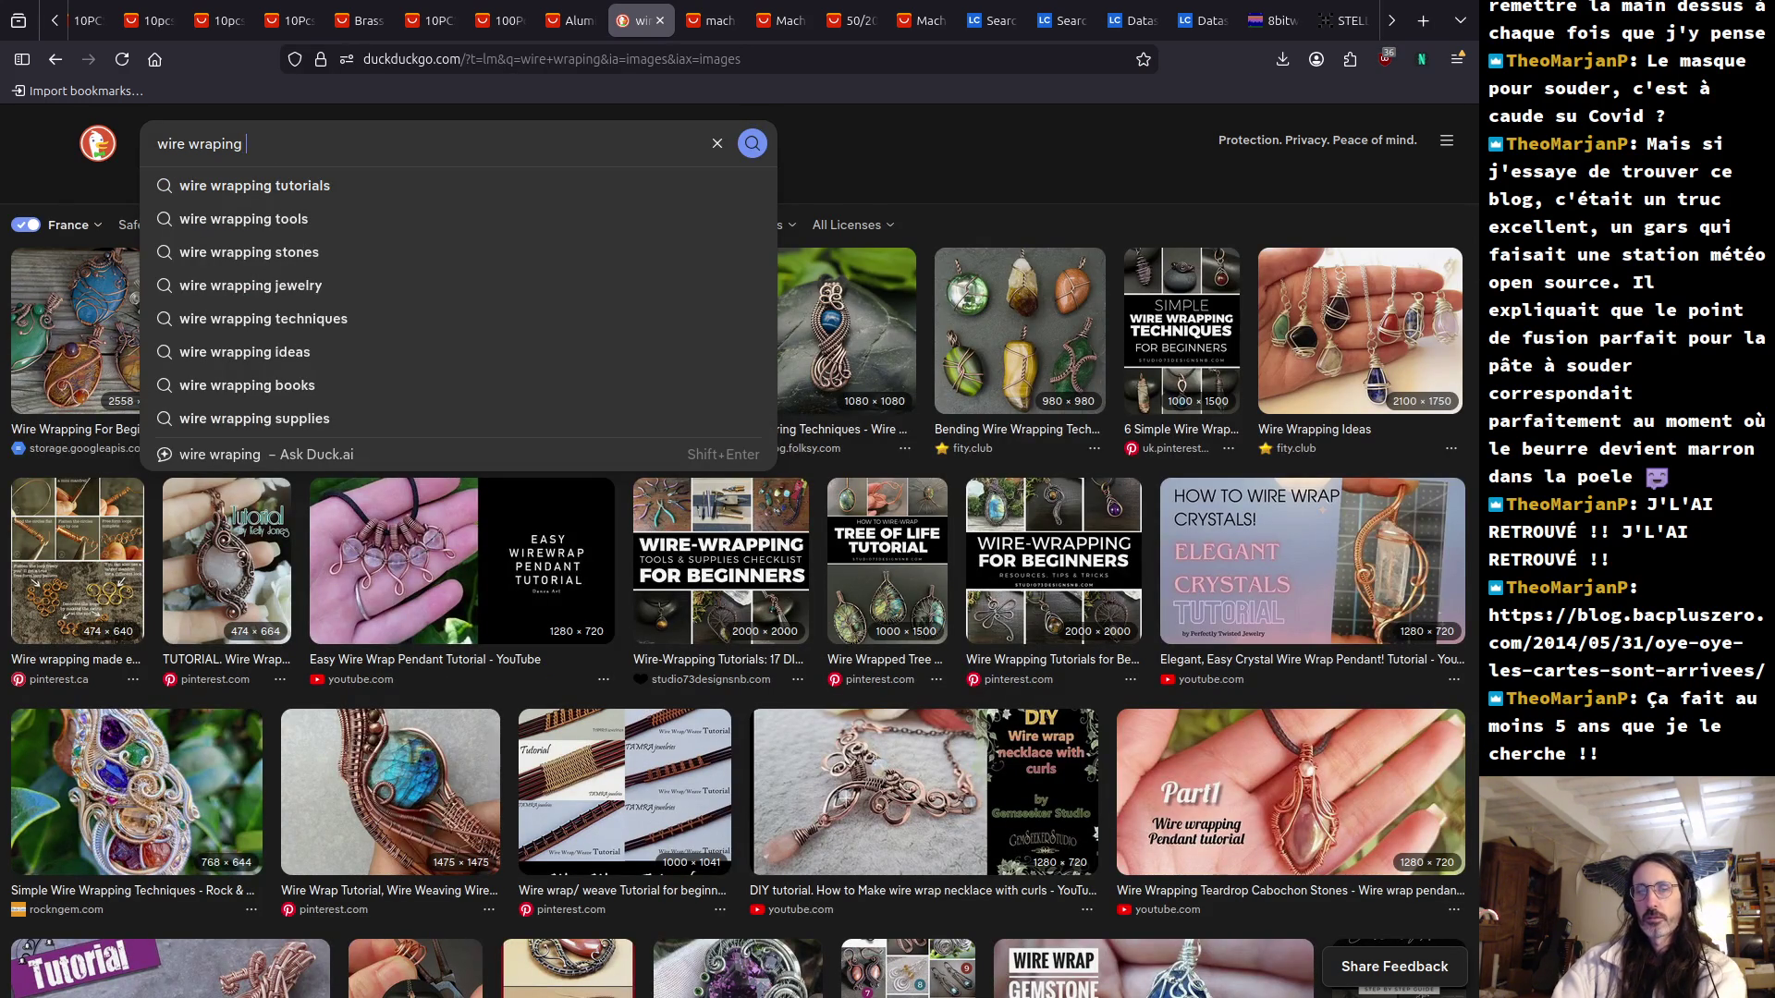
key("Return")
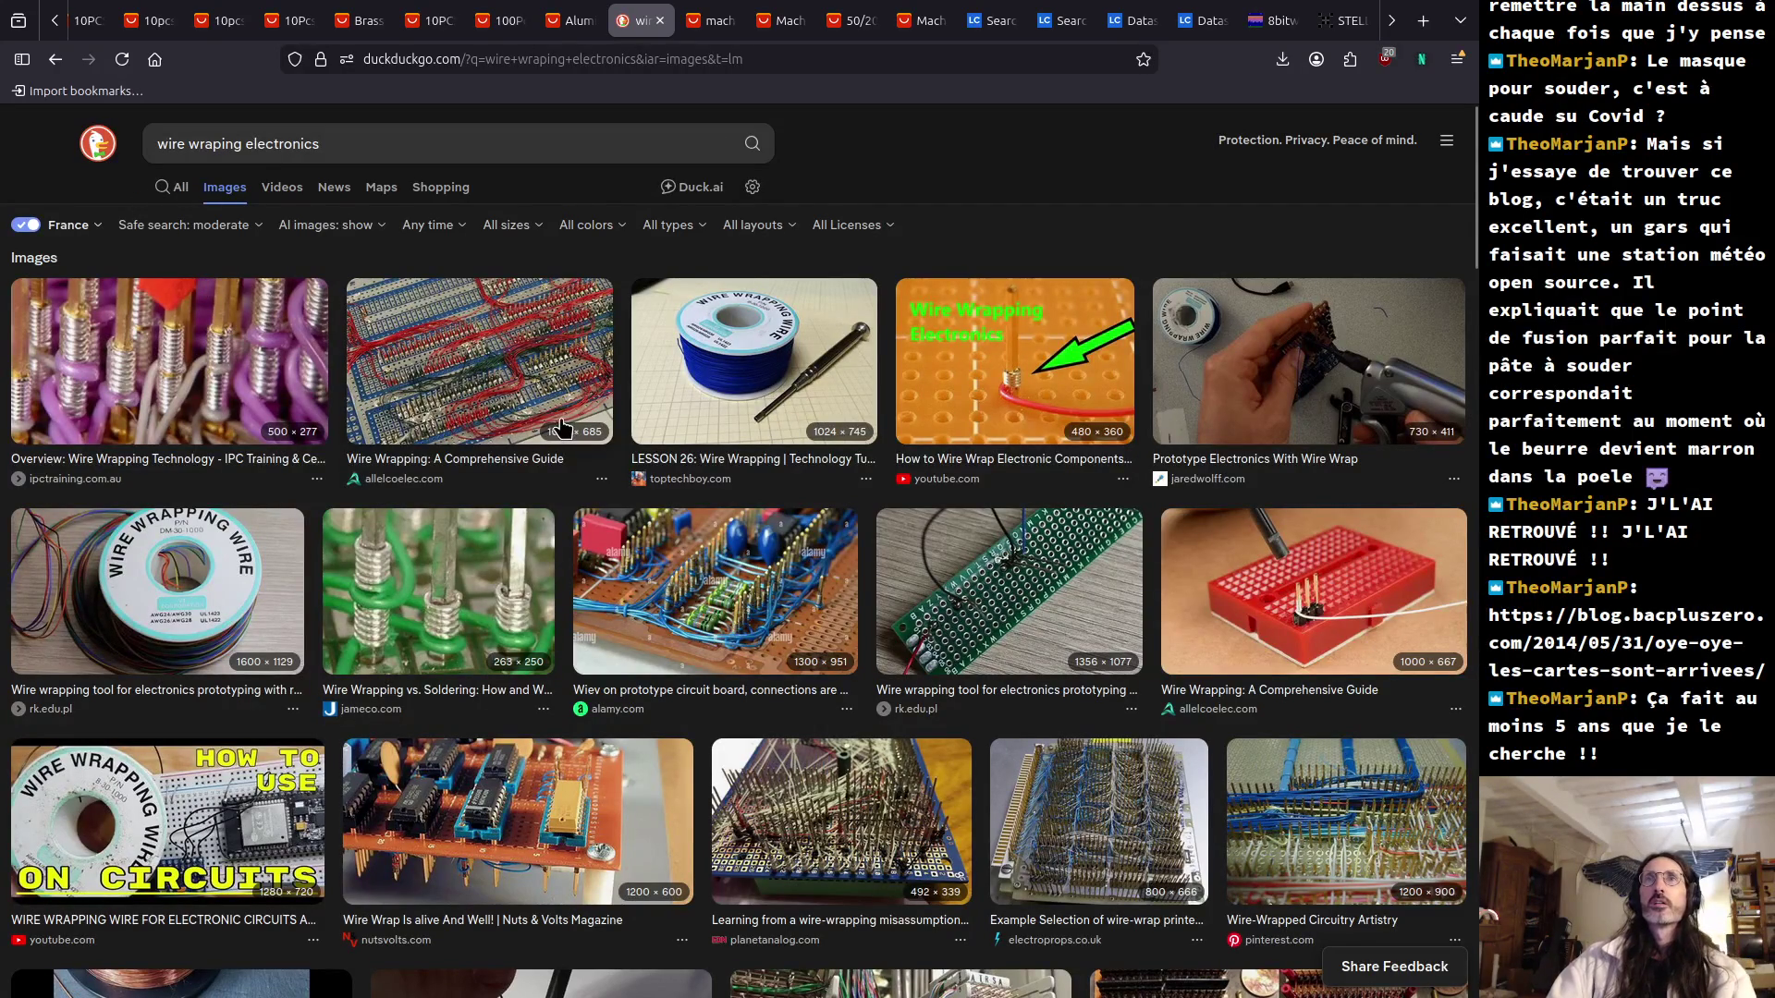
scroll(557, 442, "down", 4)
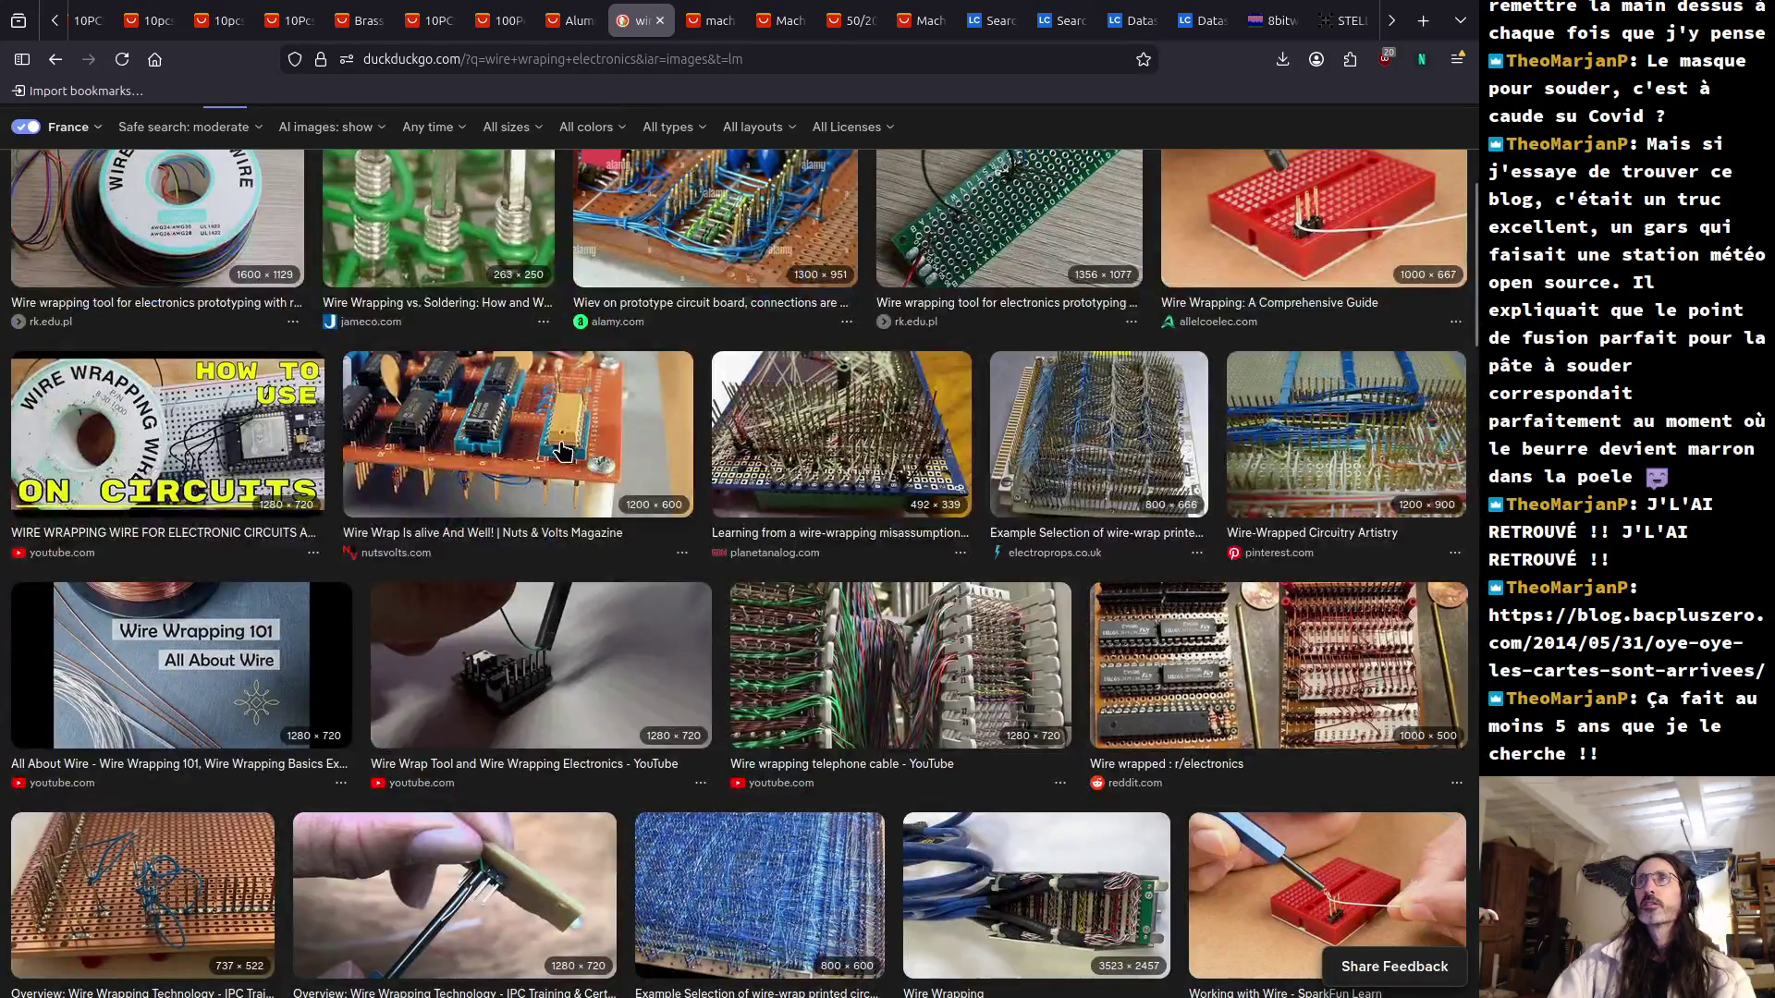
left_click(1279, 665)
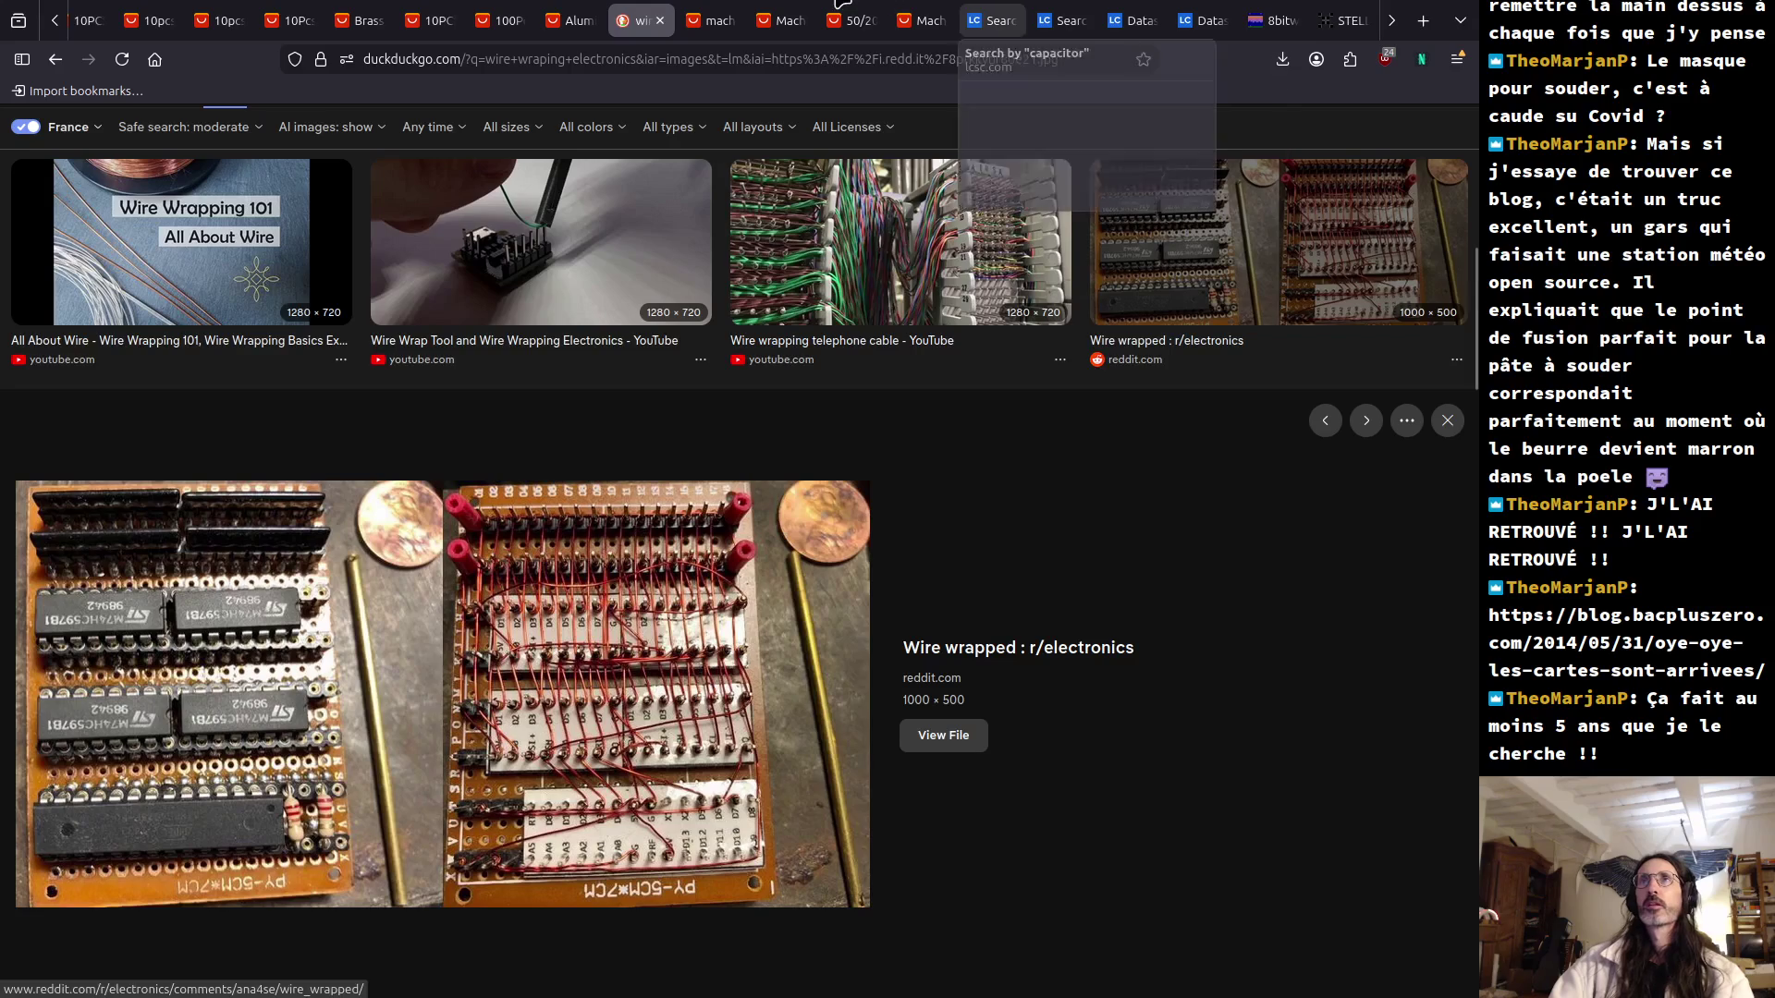
left_click(858, 63)
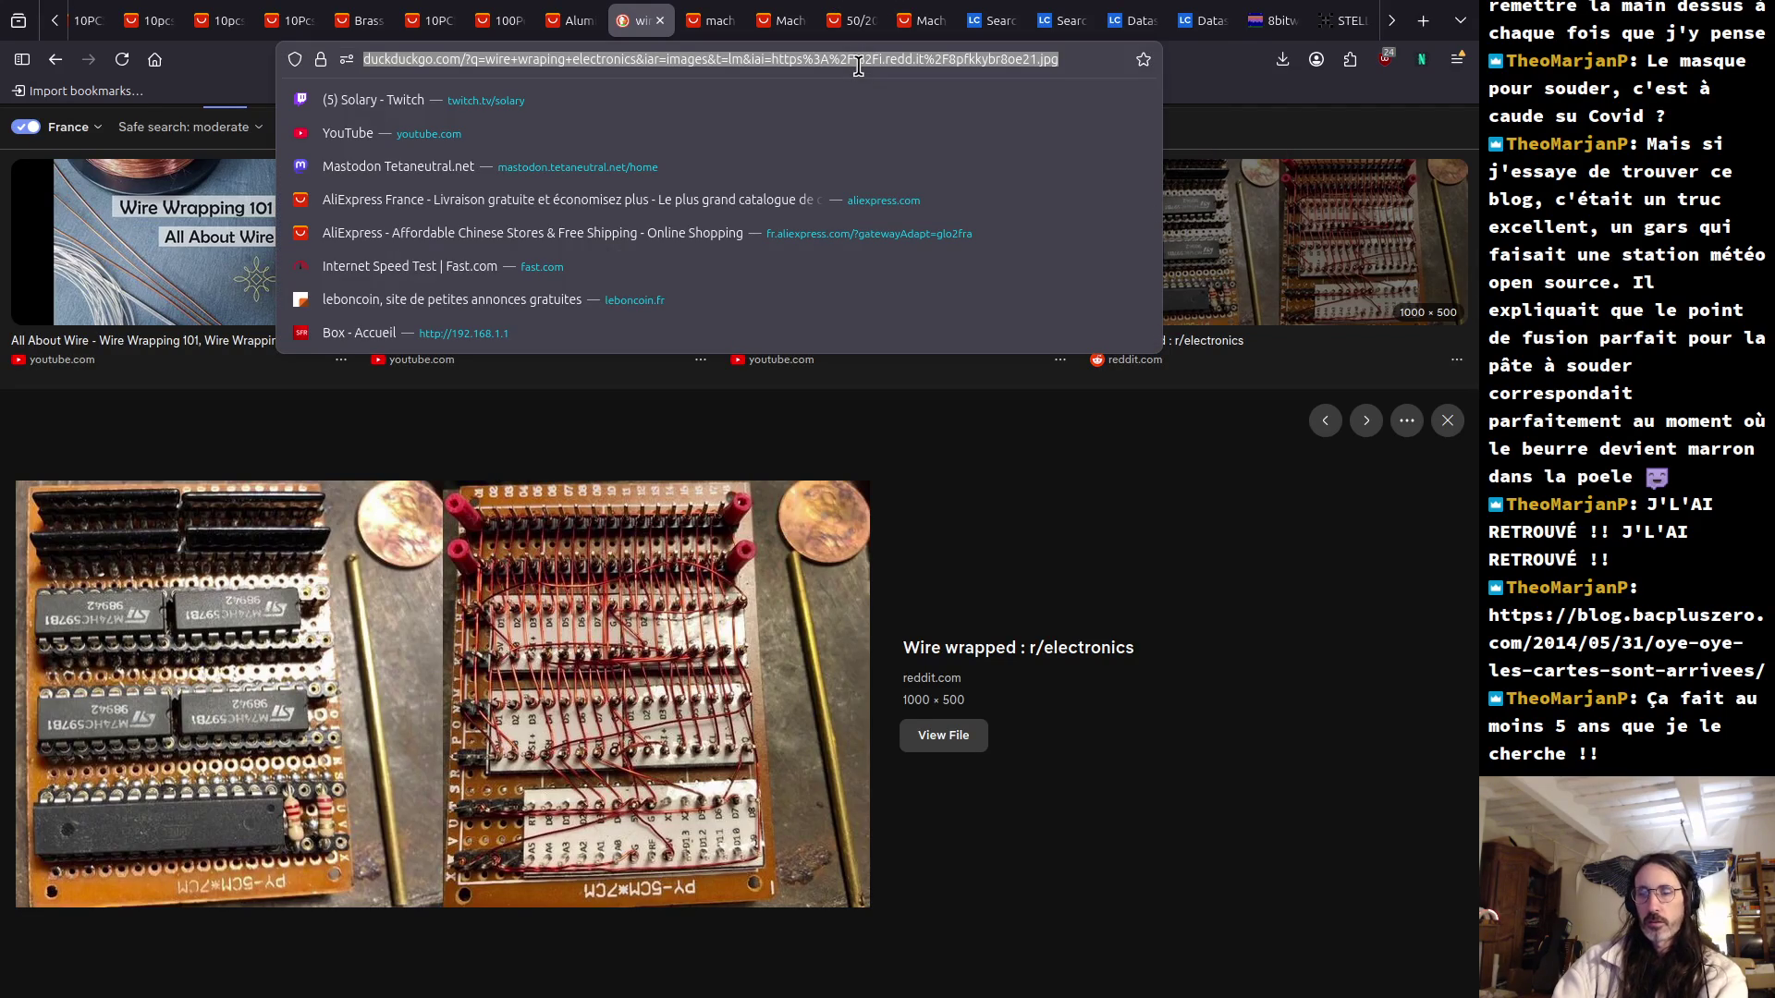
Search DuckDuckGo images for 'manathan style amplifier'.
type("manathan st")
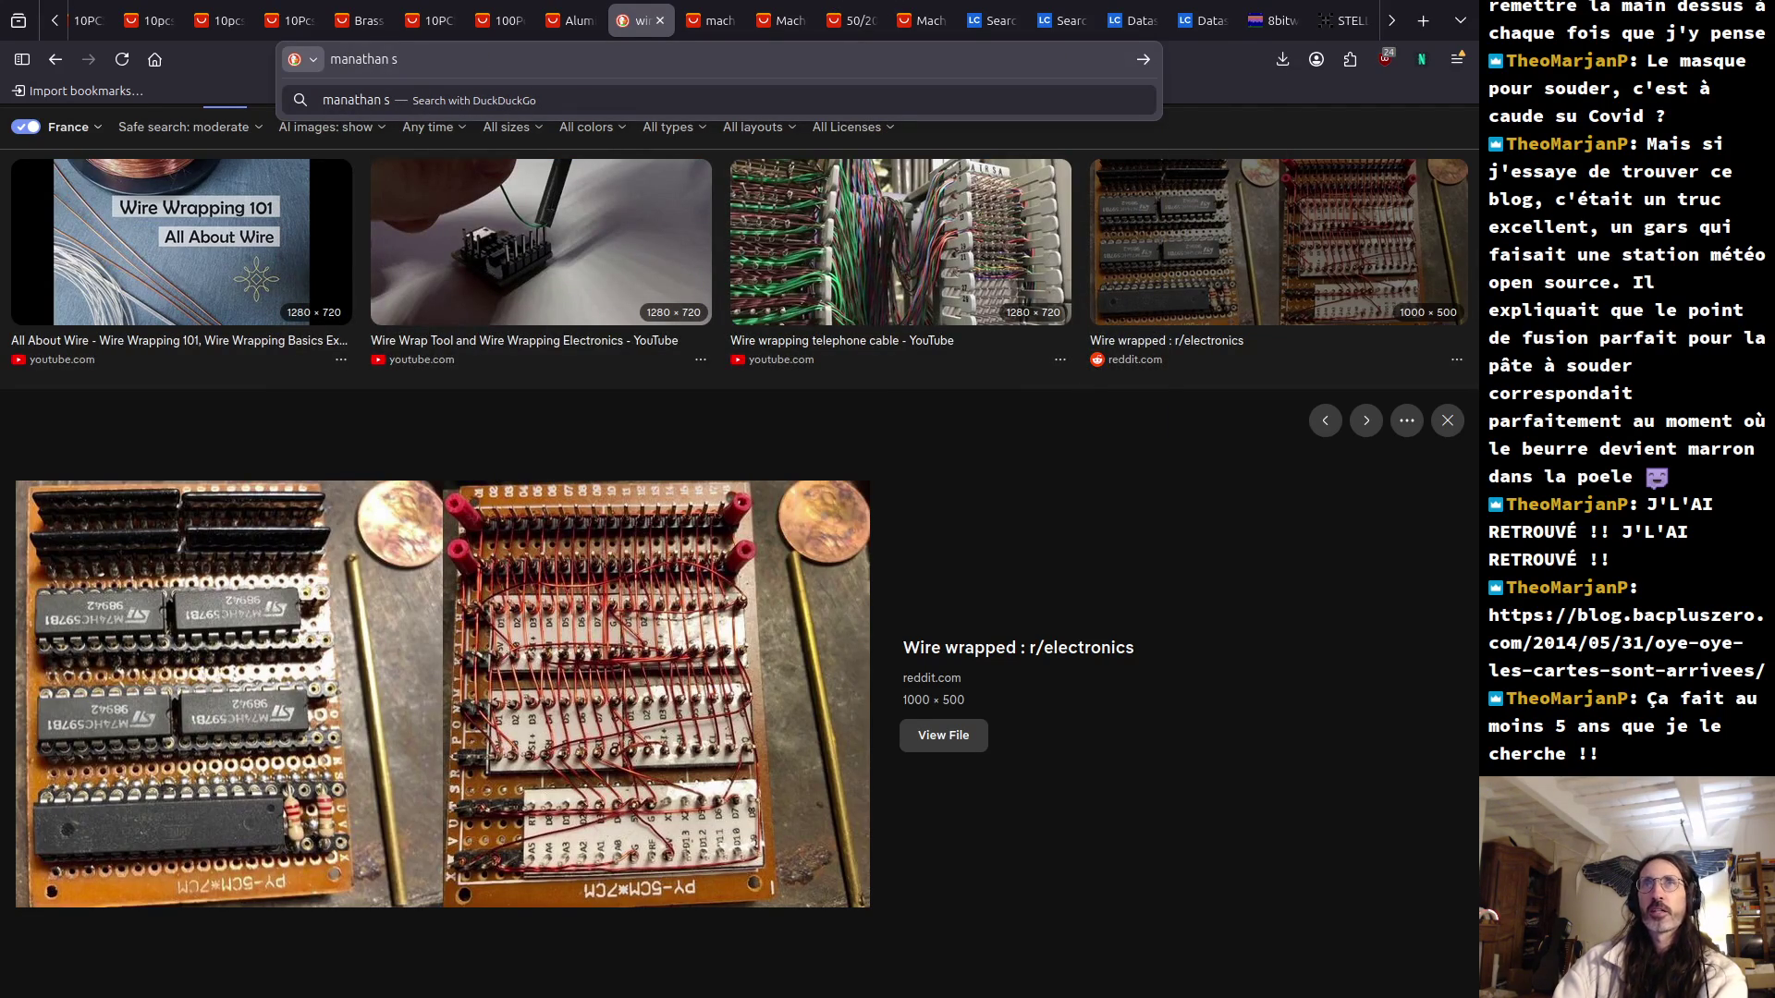
type("yle ")
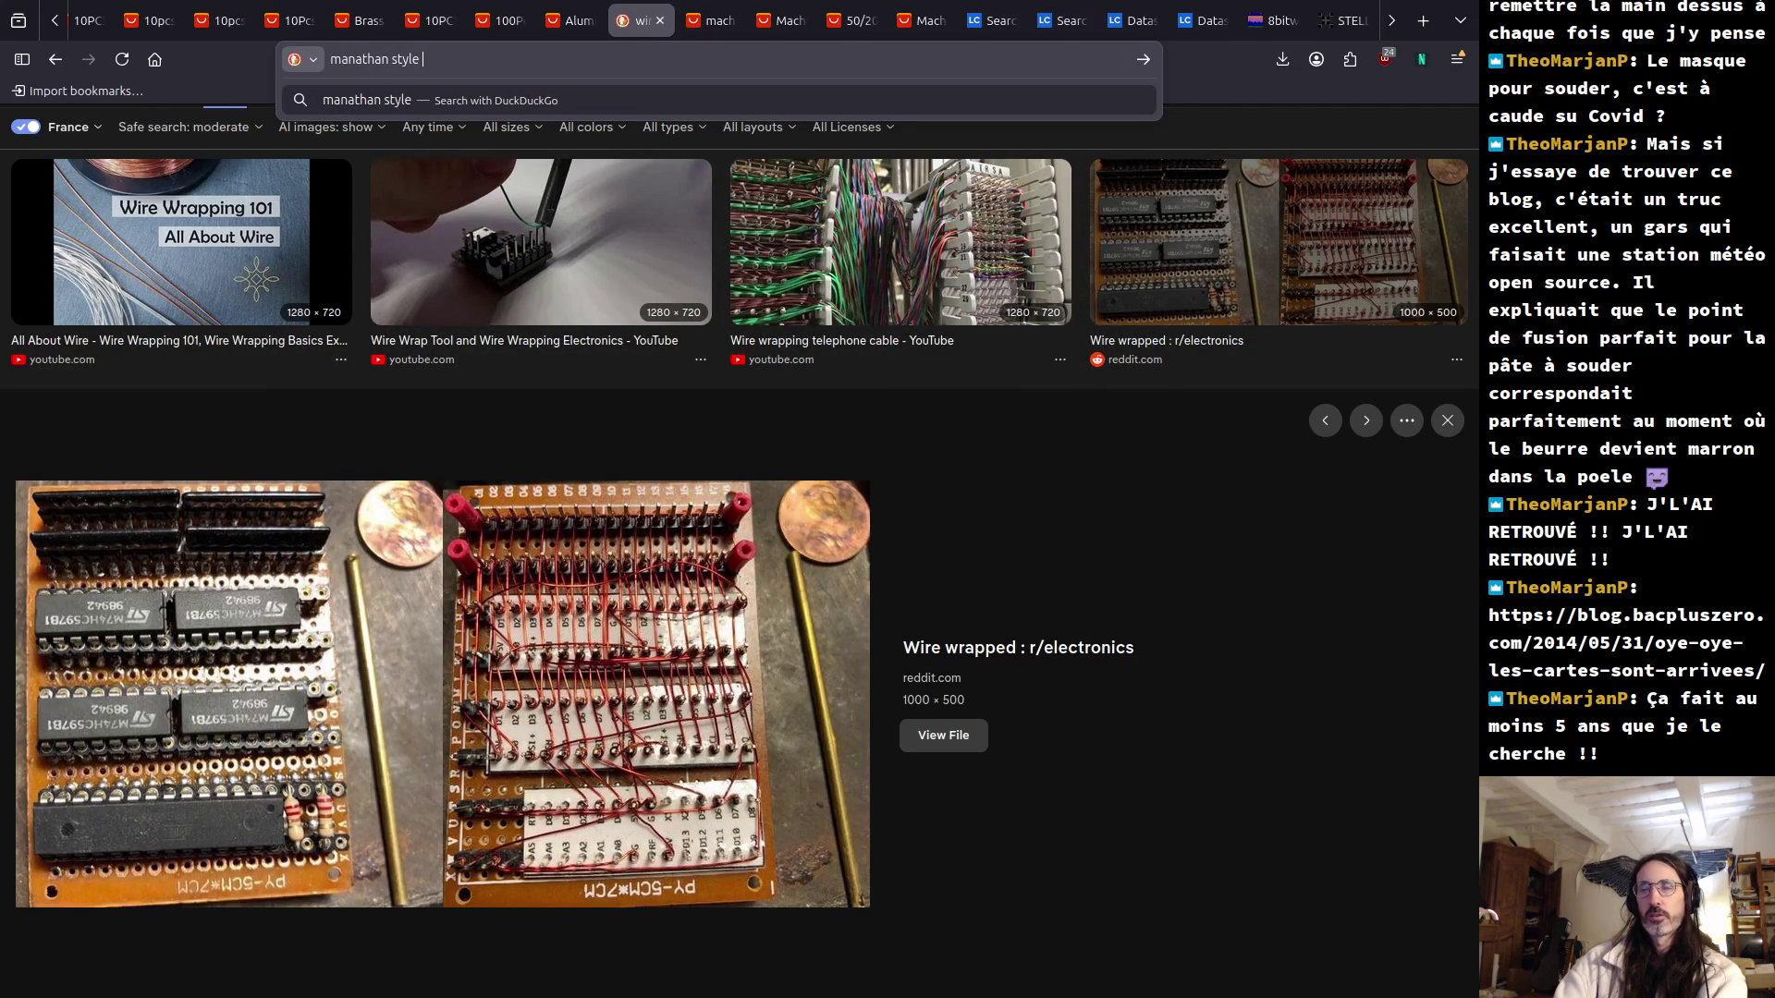
type("amplifier")
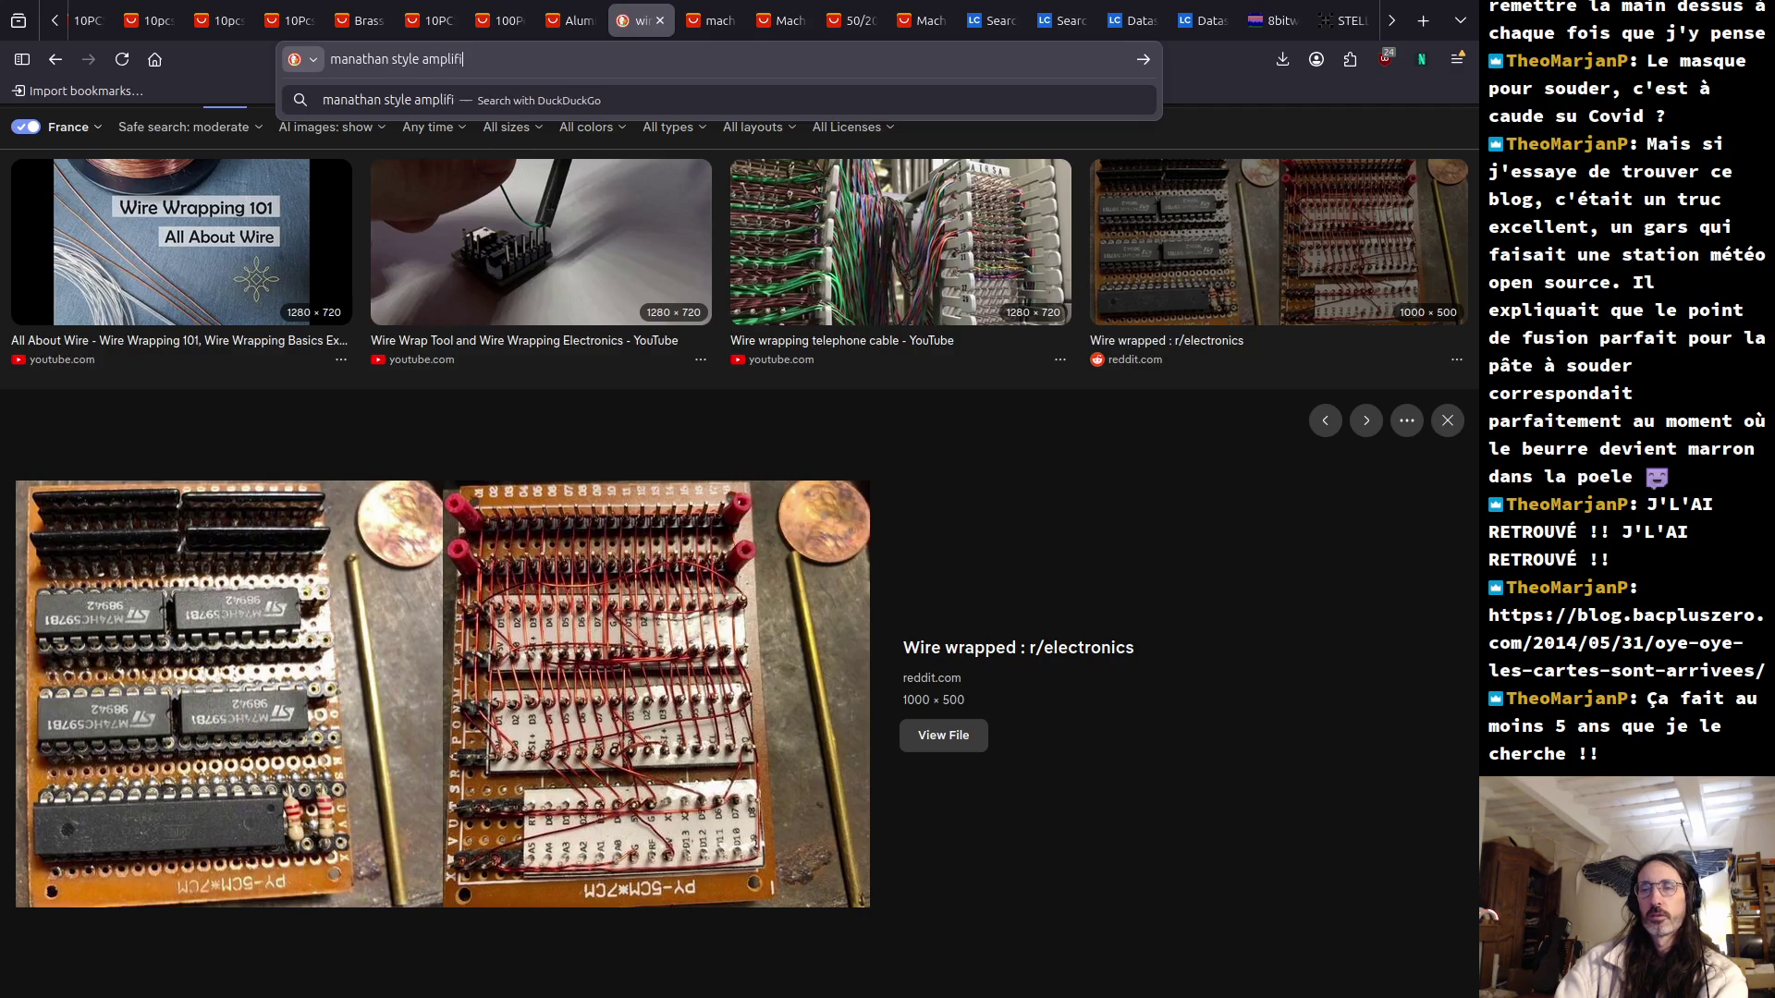
key("Return")
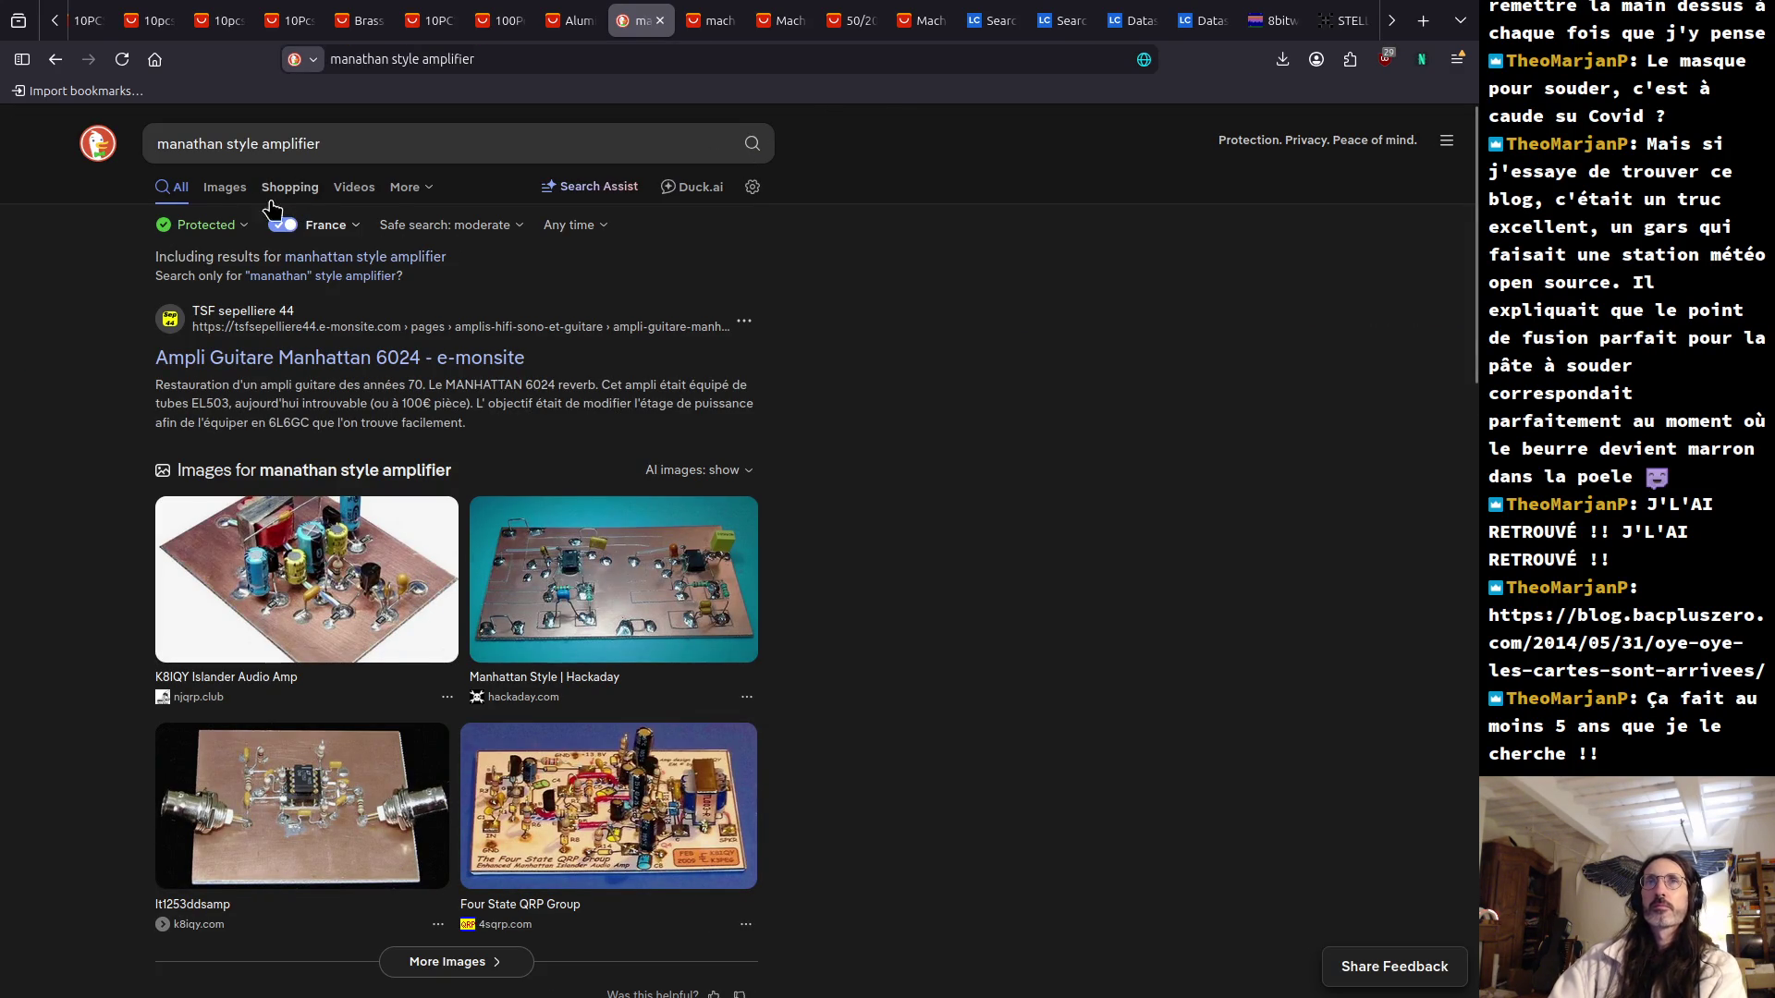
left_click(222, 191)
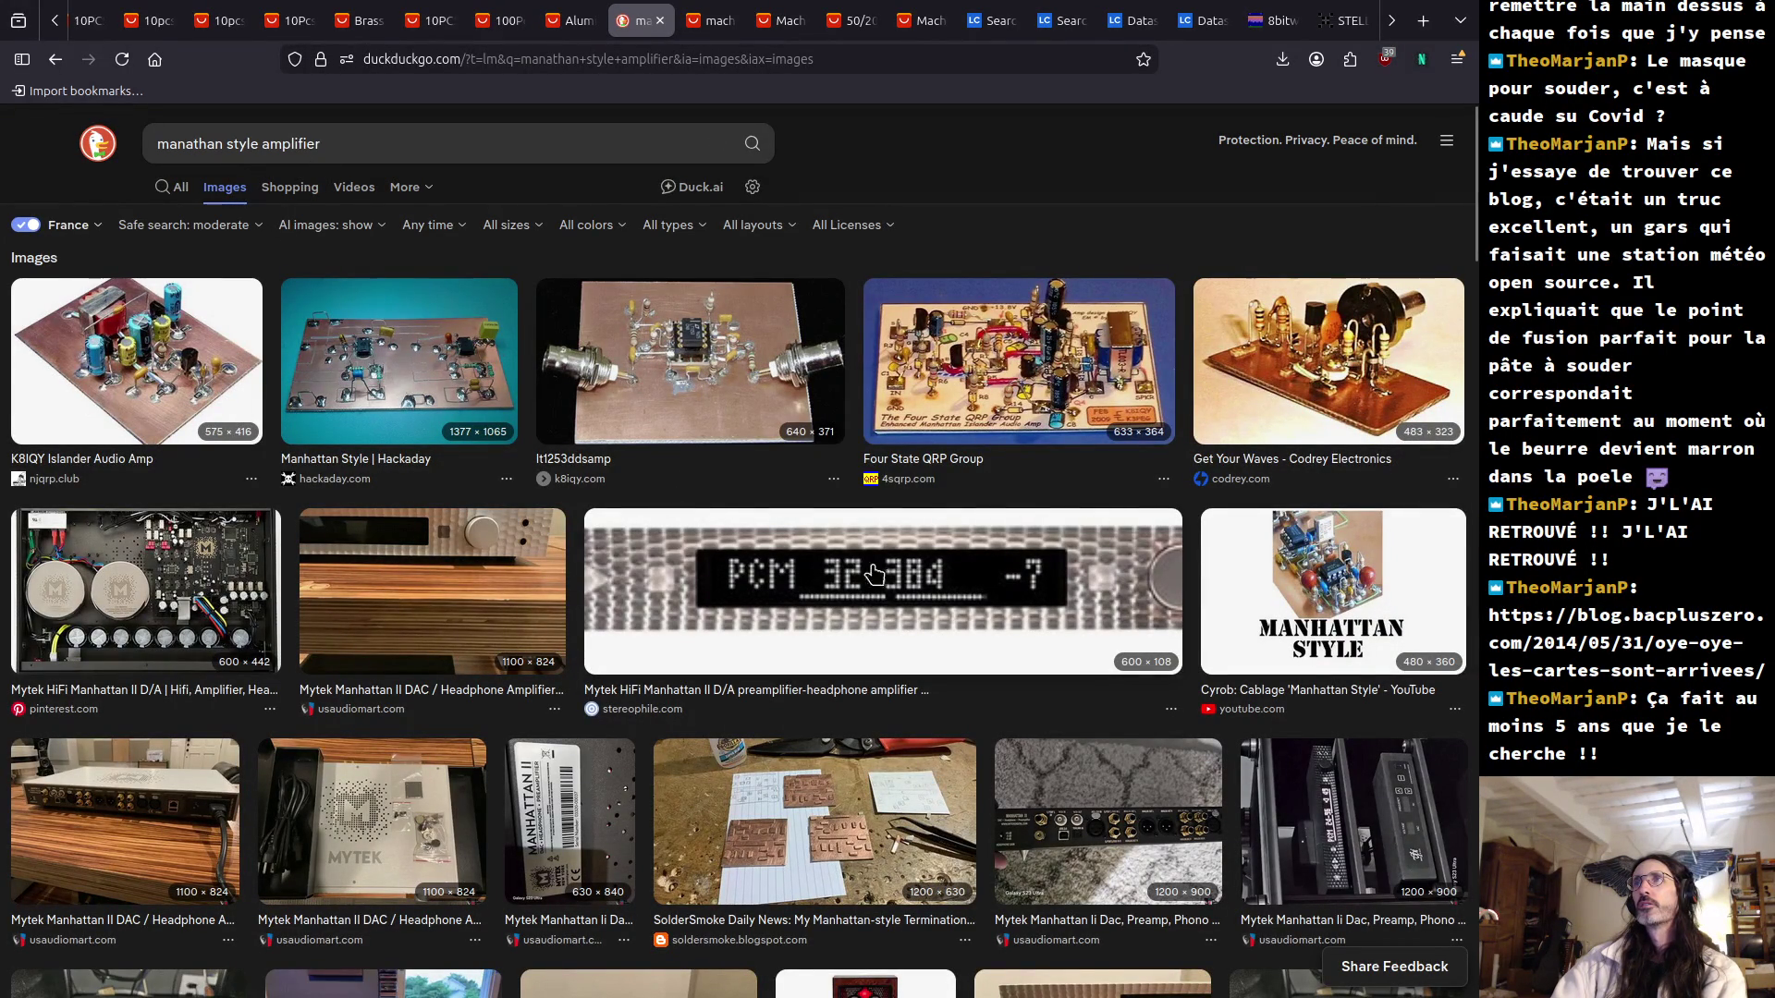
Browse the Manhattan-style amplifier image results, then select the search query text.
scroll(1024, 575, "down", 5)
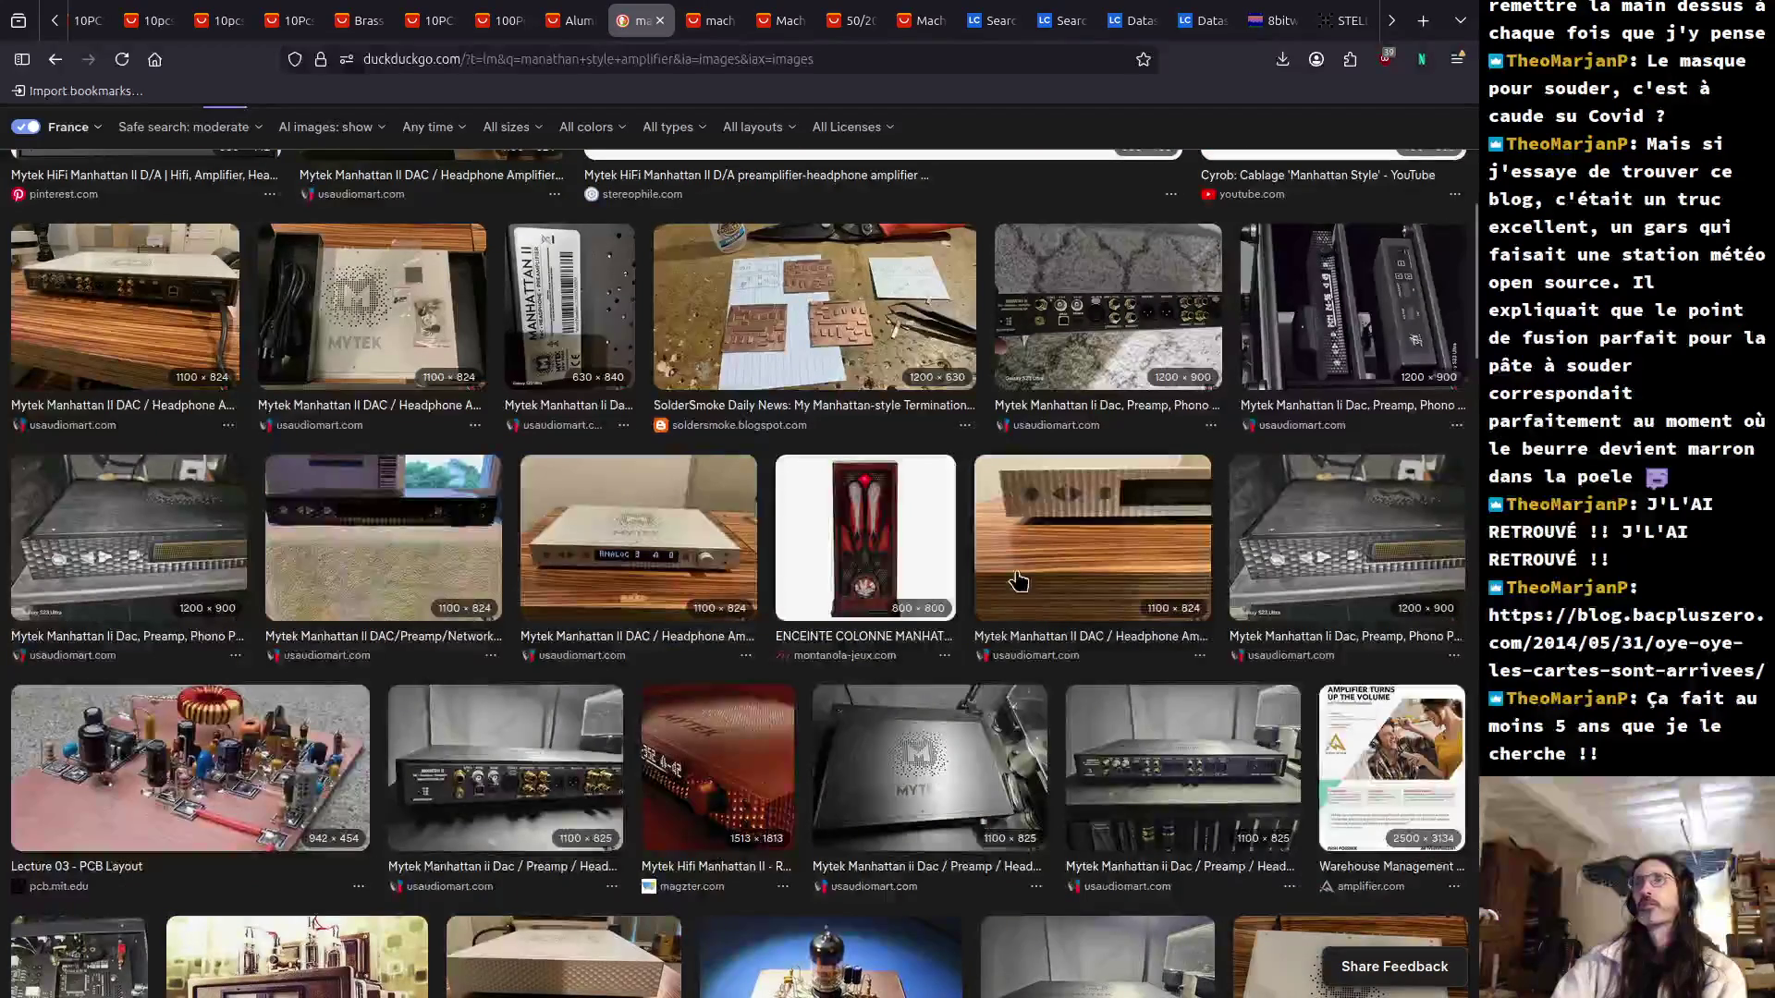
scroll(1018, 581, "down", 3)
scroll(1017, 582, "down", 3)
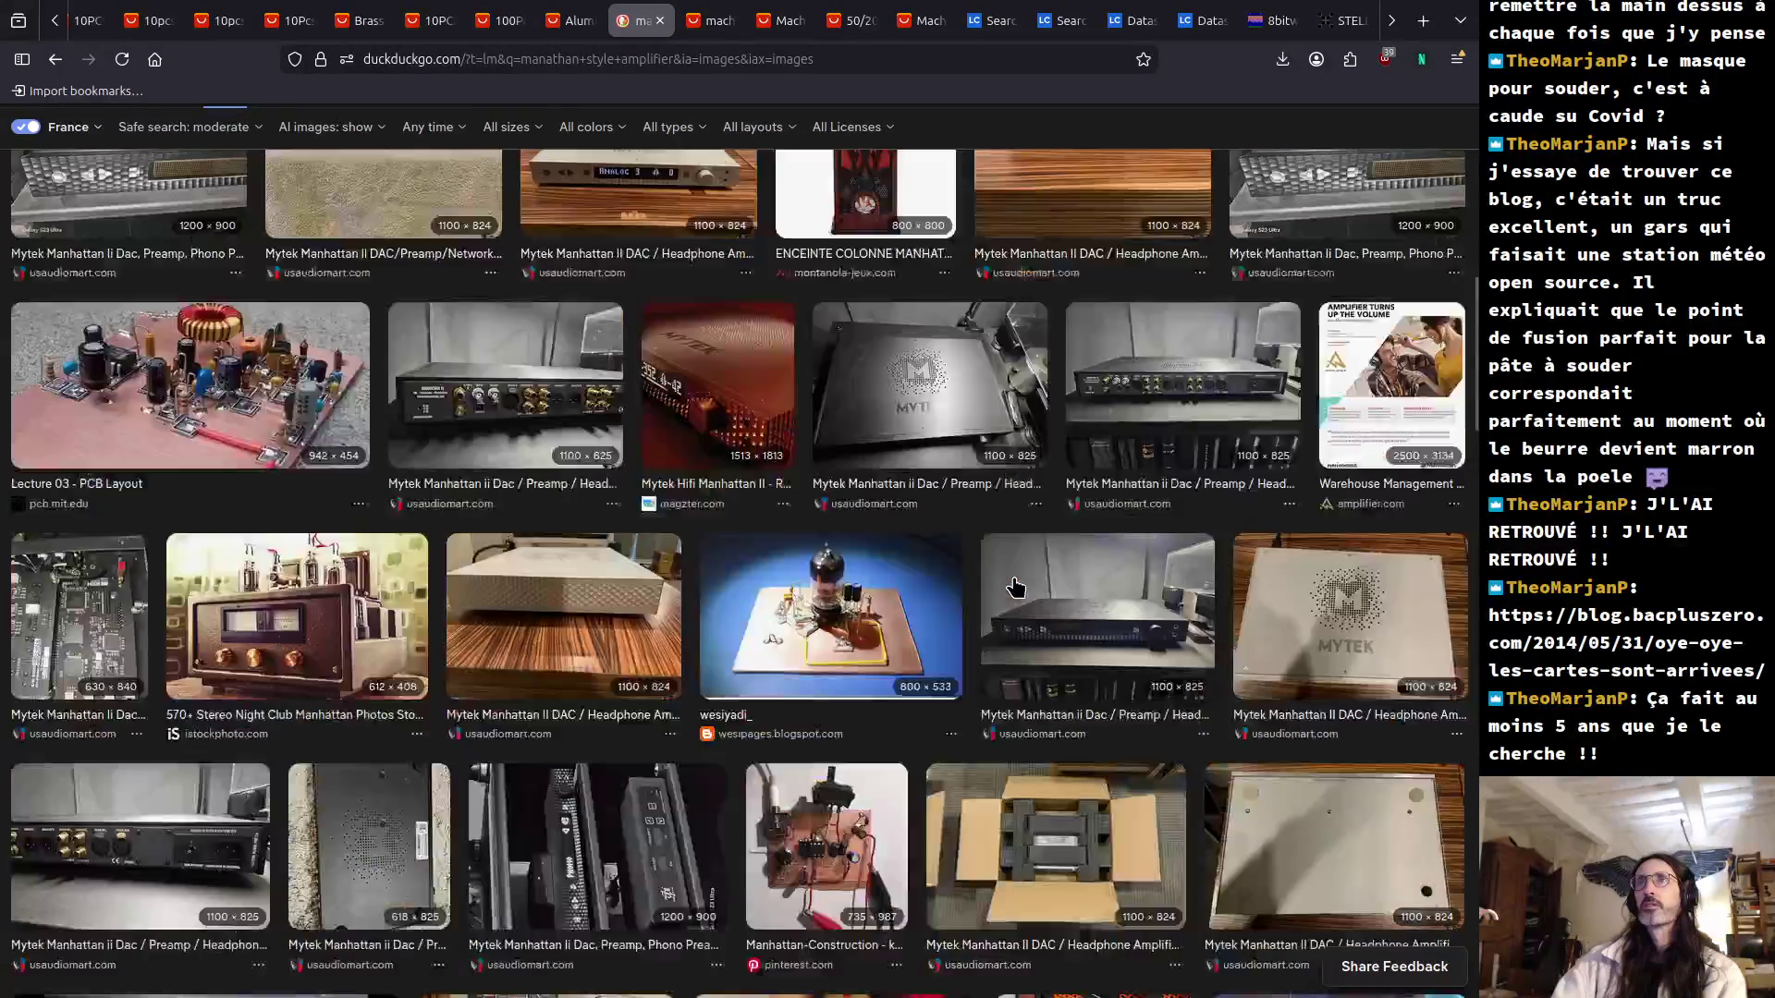
scroll(1016, 586, "down", 2)
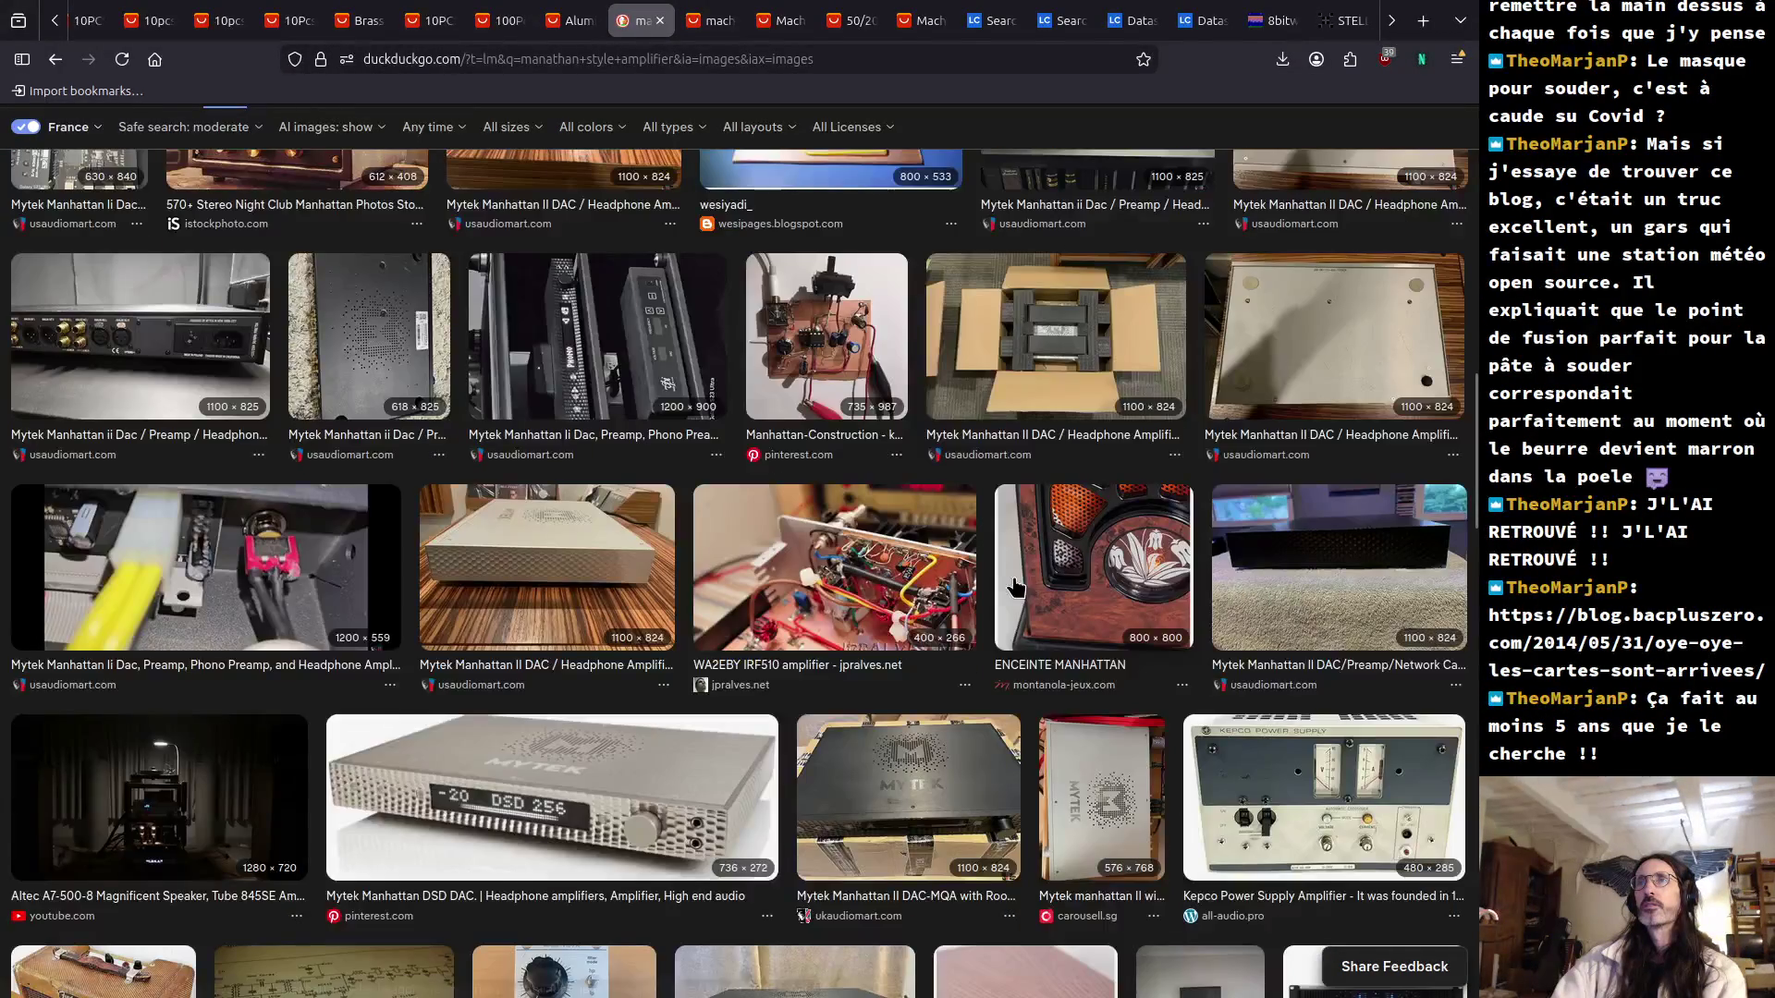
scroll(1016, 586, "up", 15)
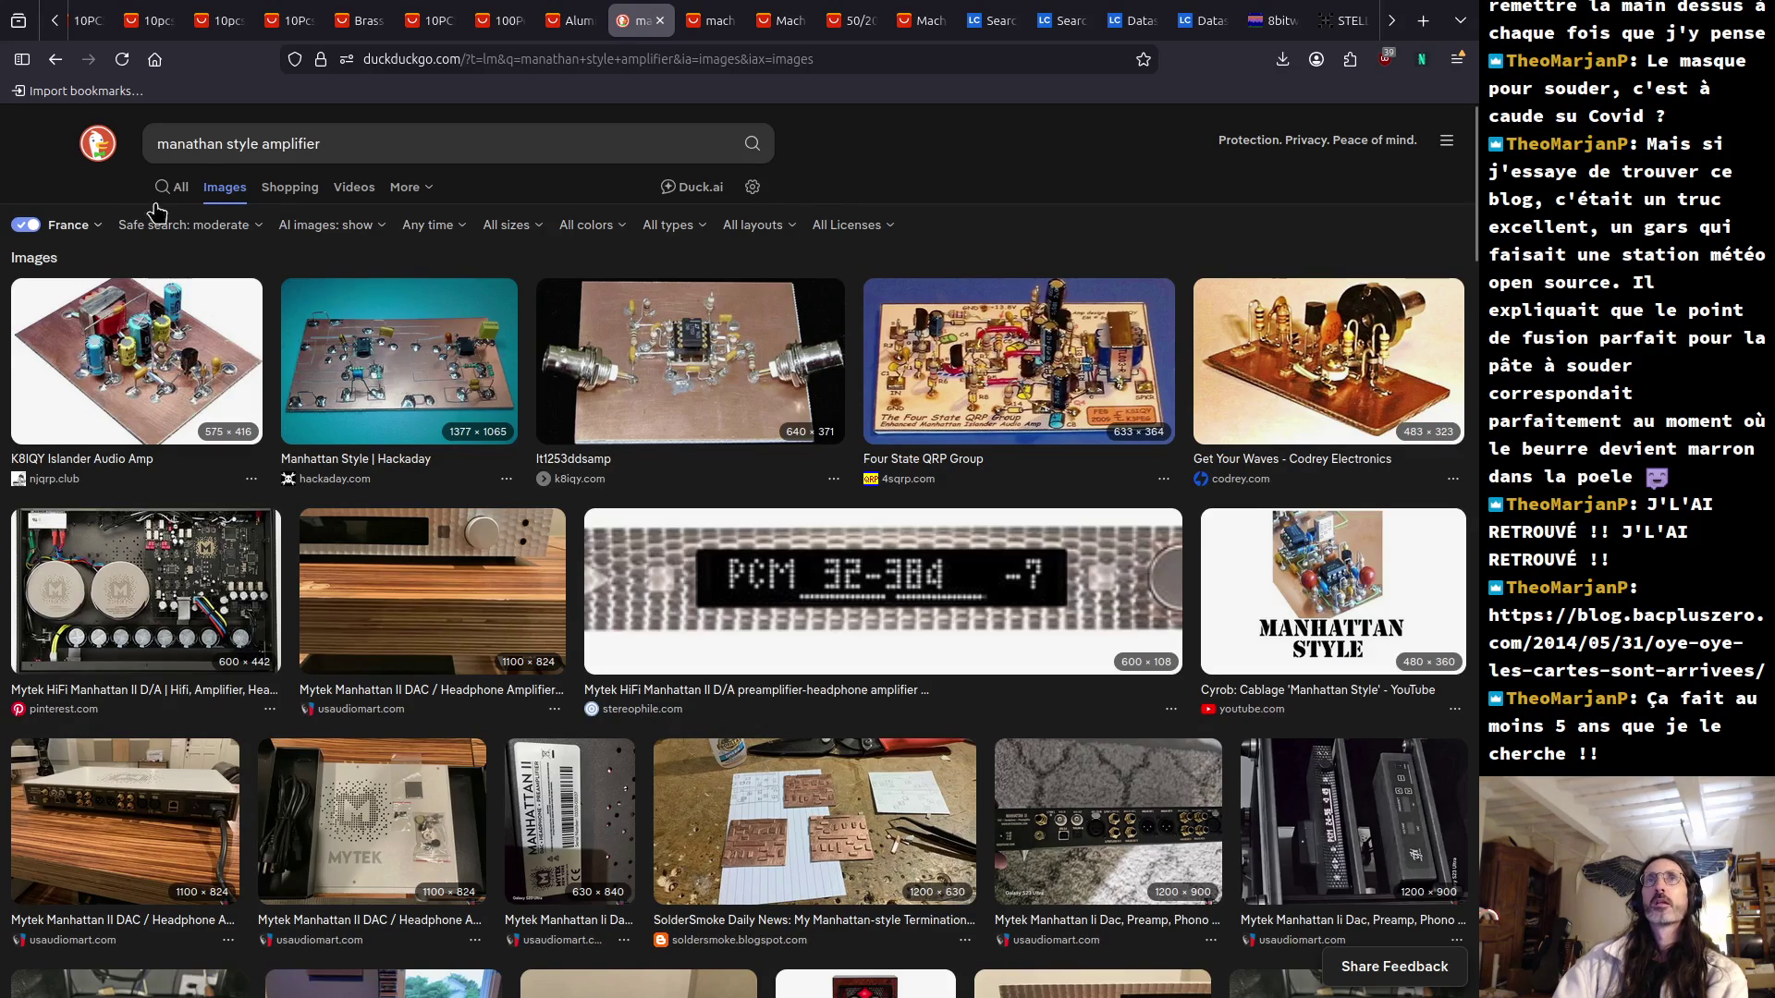
left_click_drag(155, 143, 351, 143)
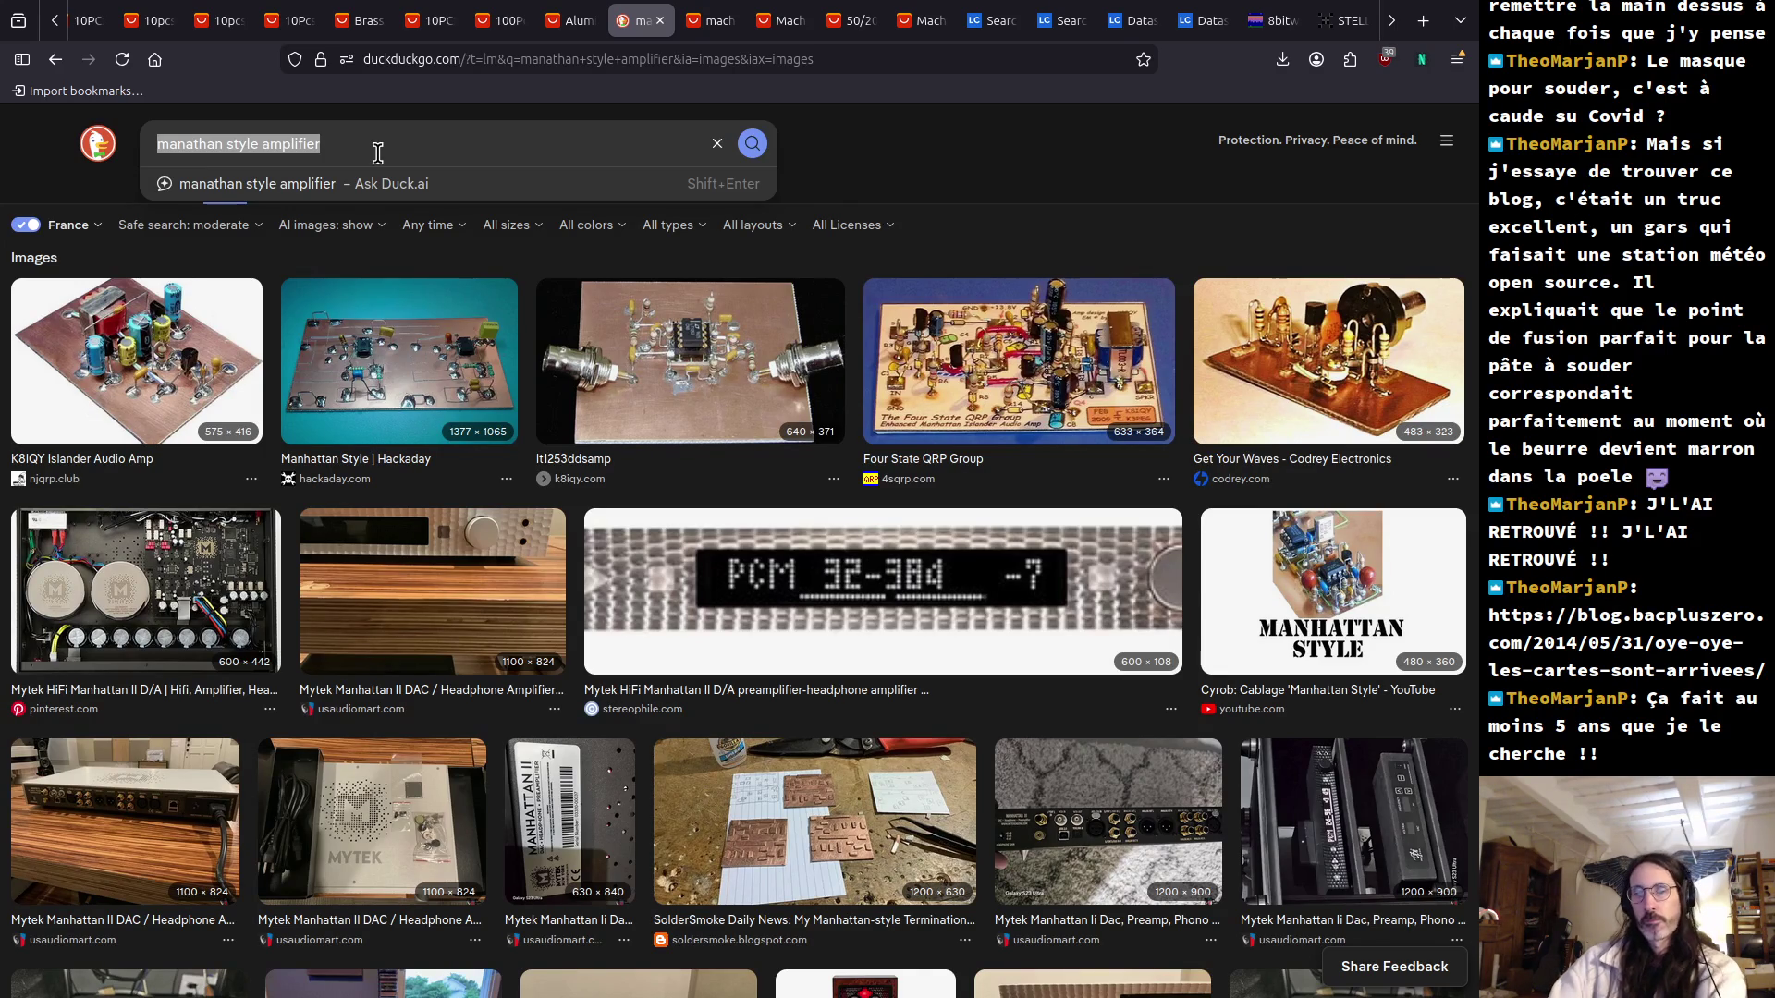
Search images for '3D wire electronics' and browse the circuit renders and wire spools.
type("3D wire electronics")
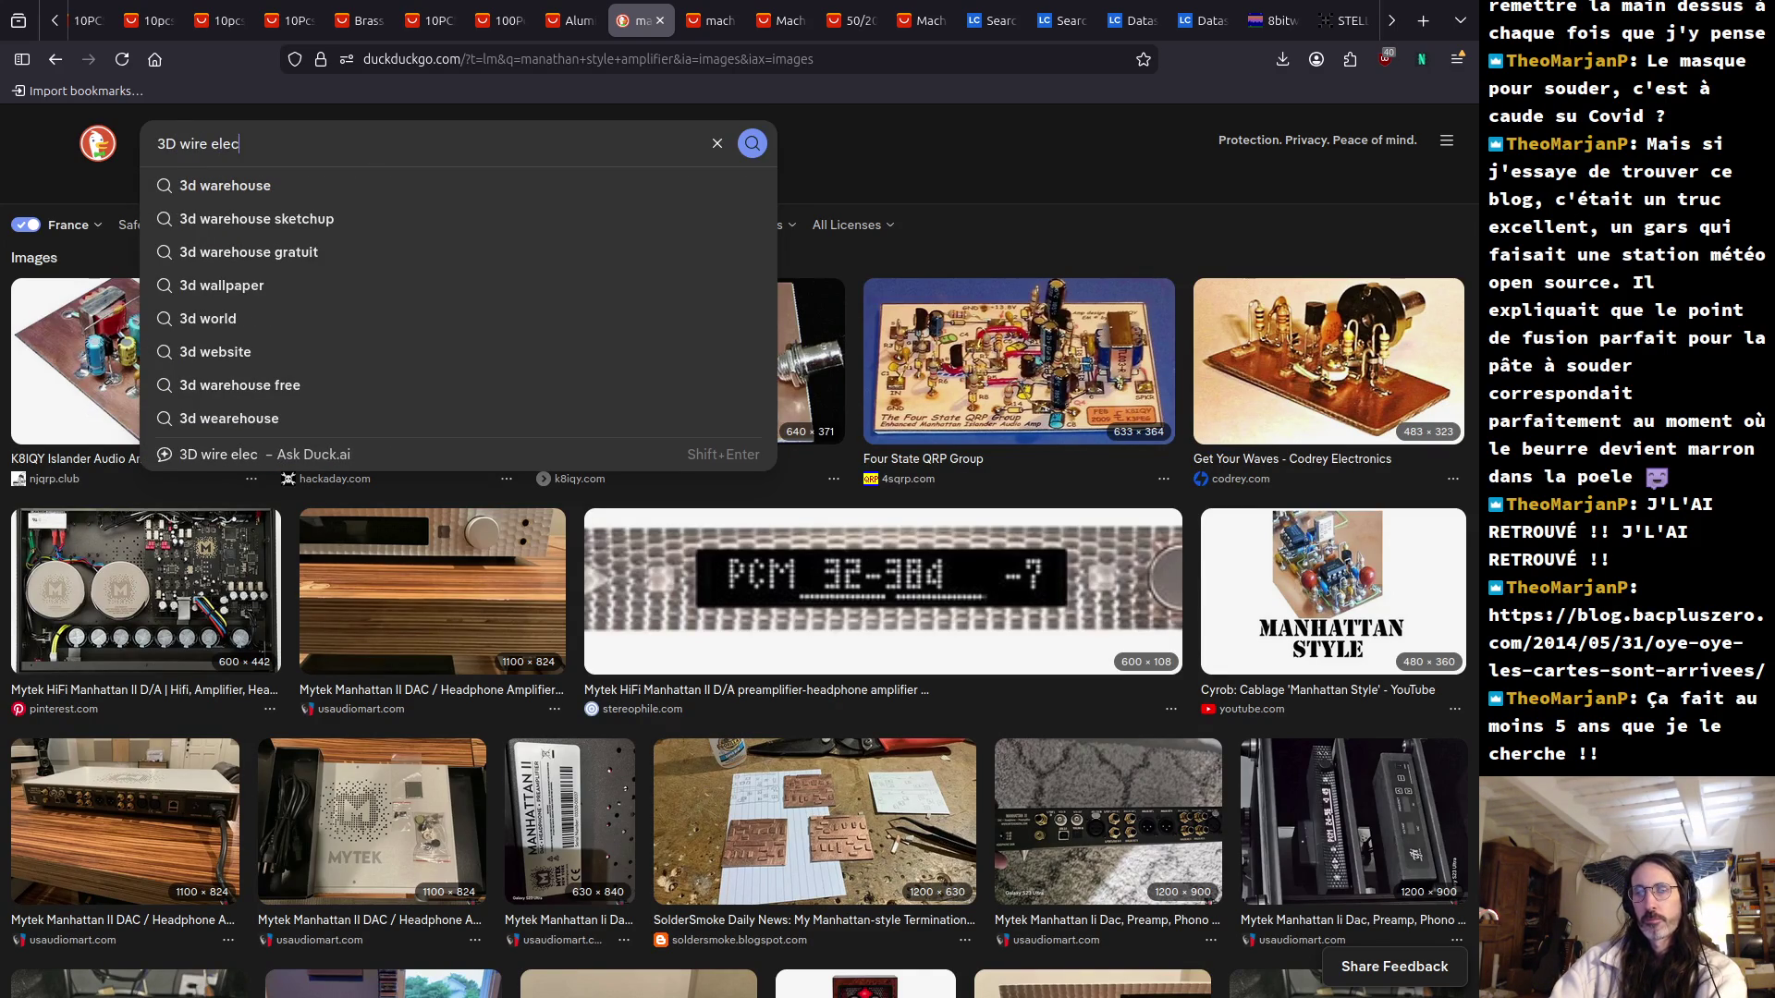
key("Return")
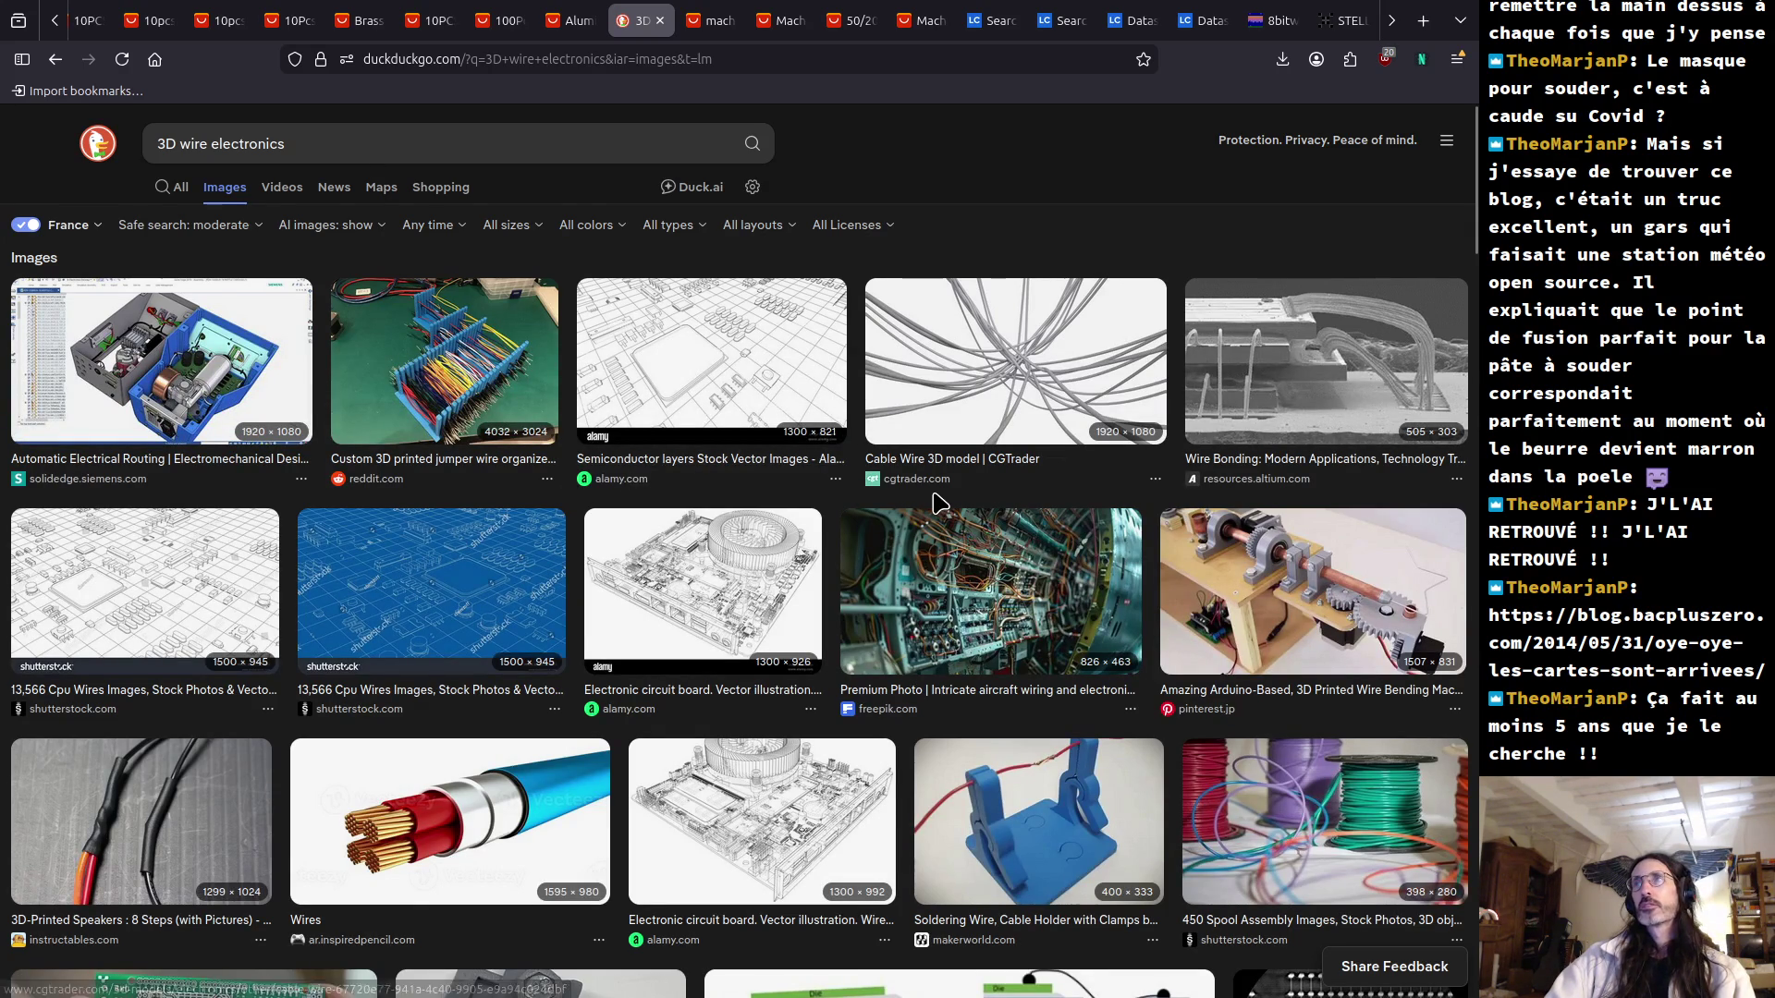
scroll(939, 504, "down", 5)
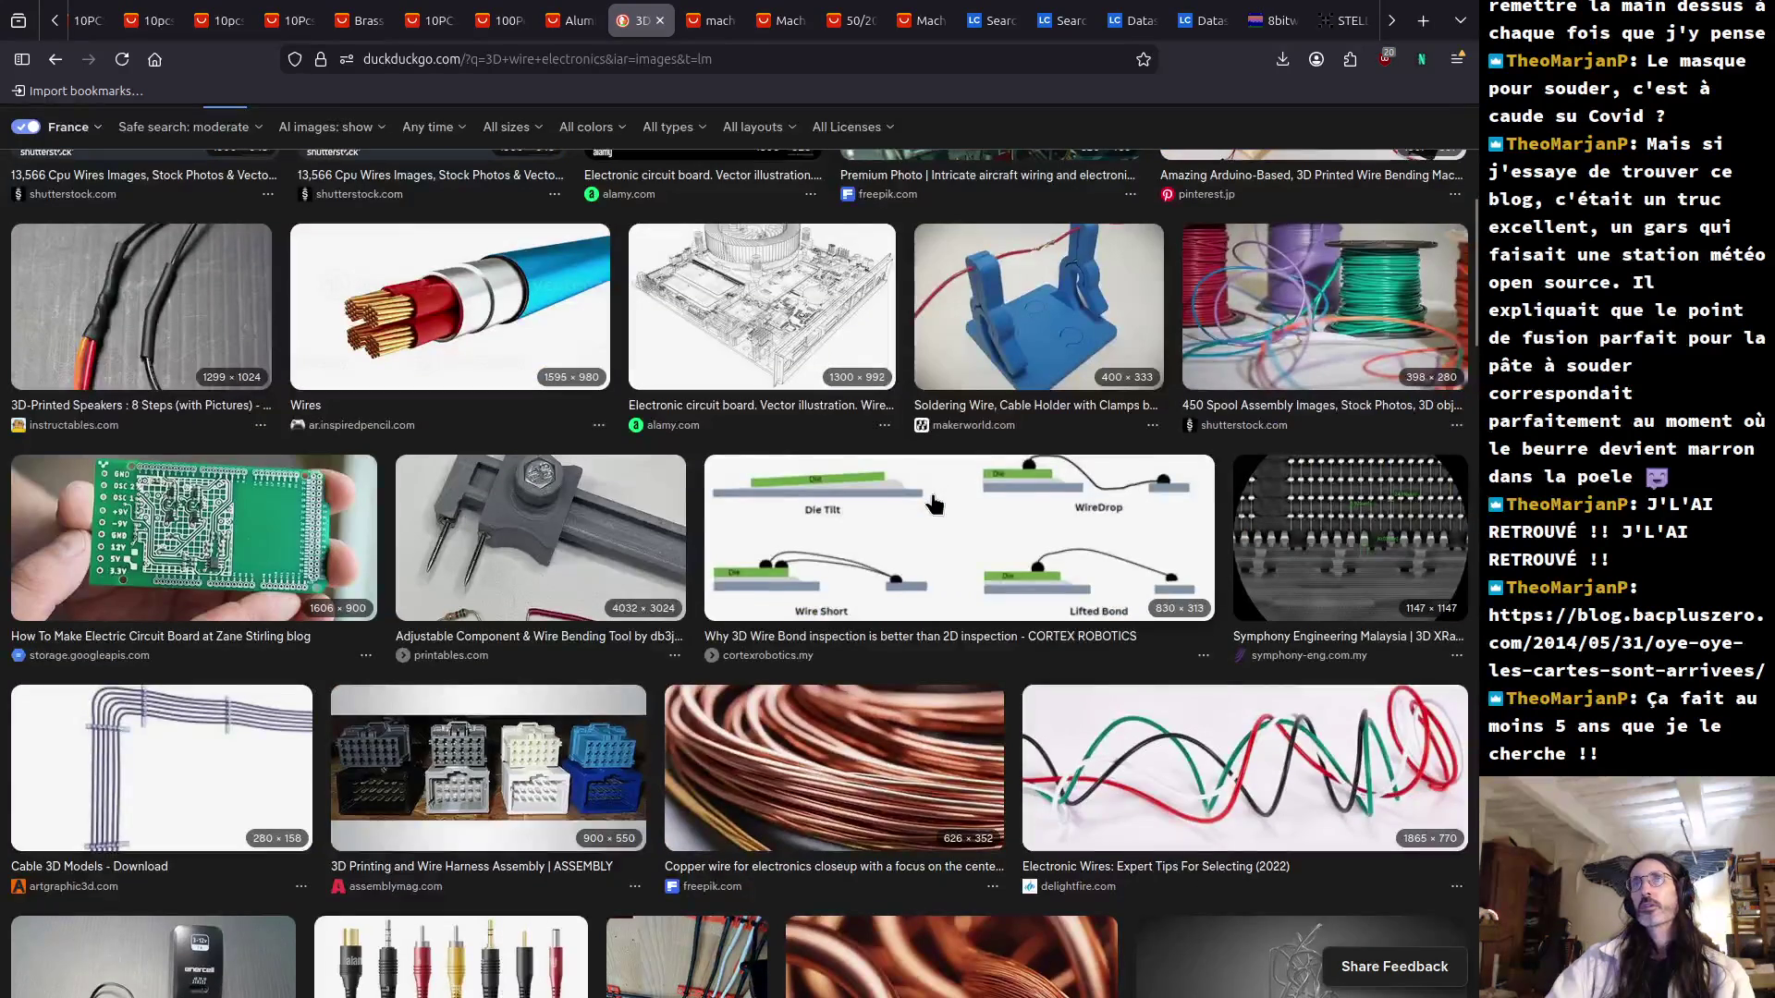
scroll(936, 504, "down", 2)
scroll(936, 504, "down", 4)
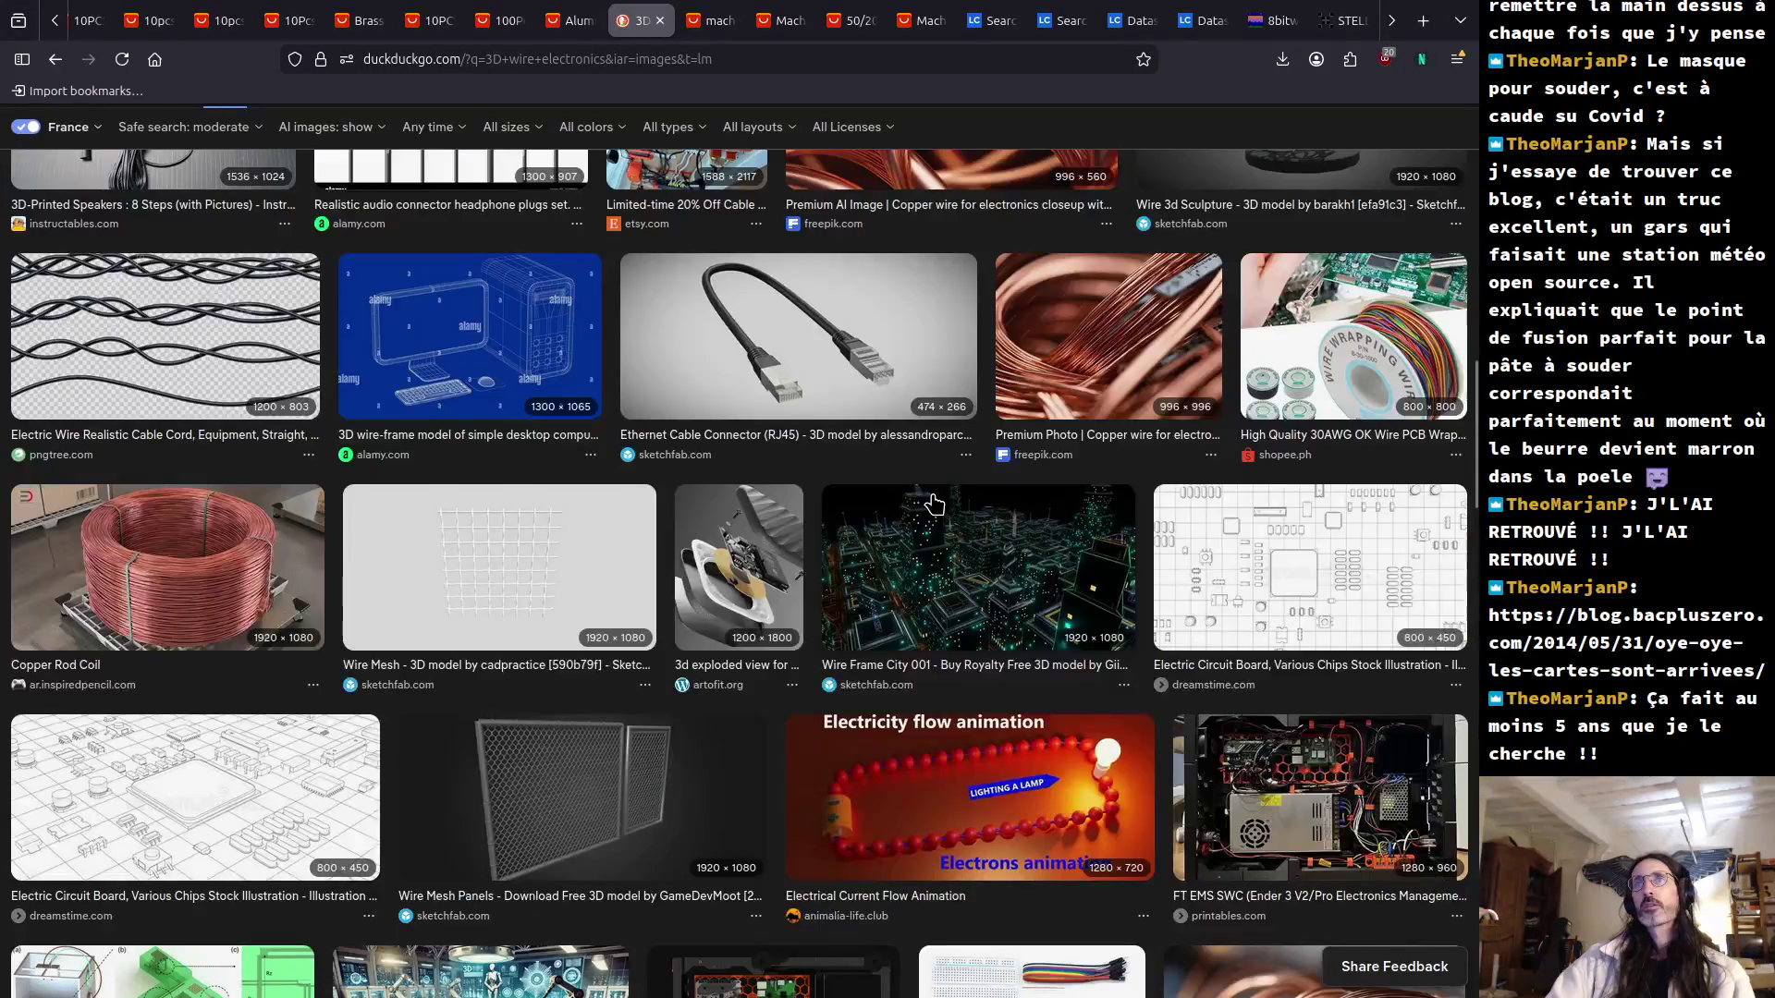
scroll(934, 504, "down", 6)
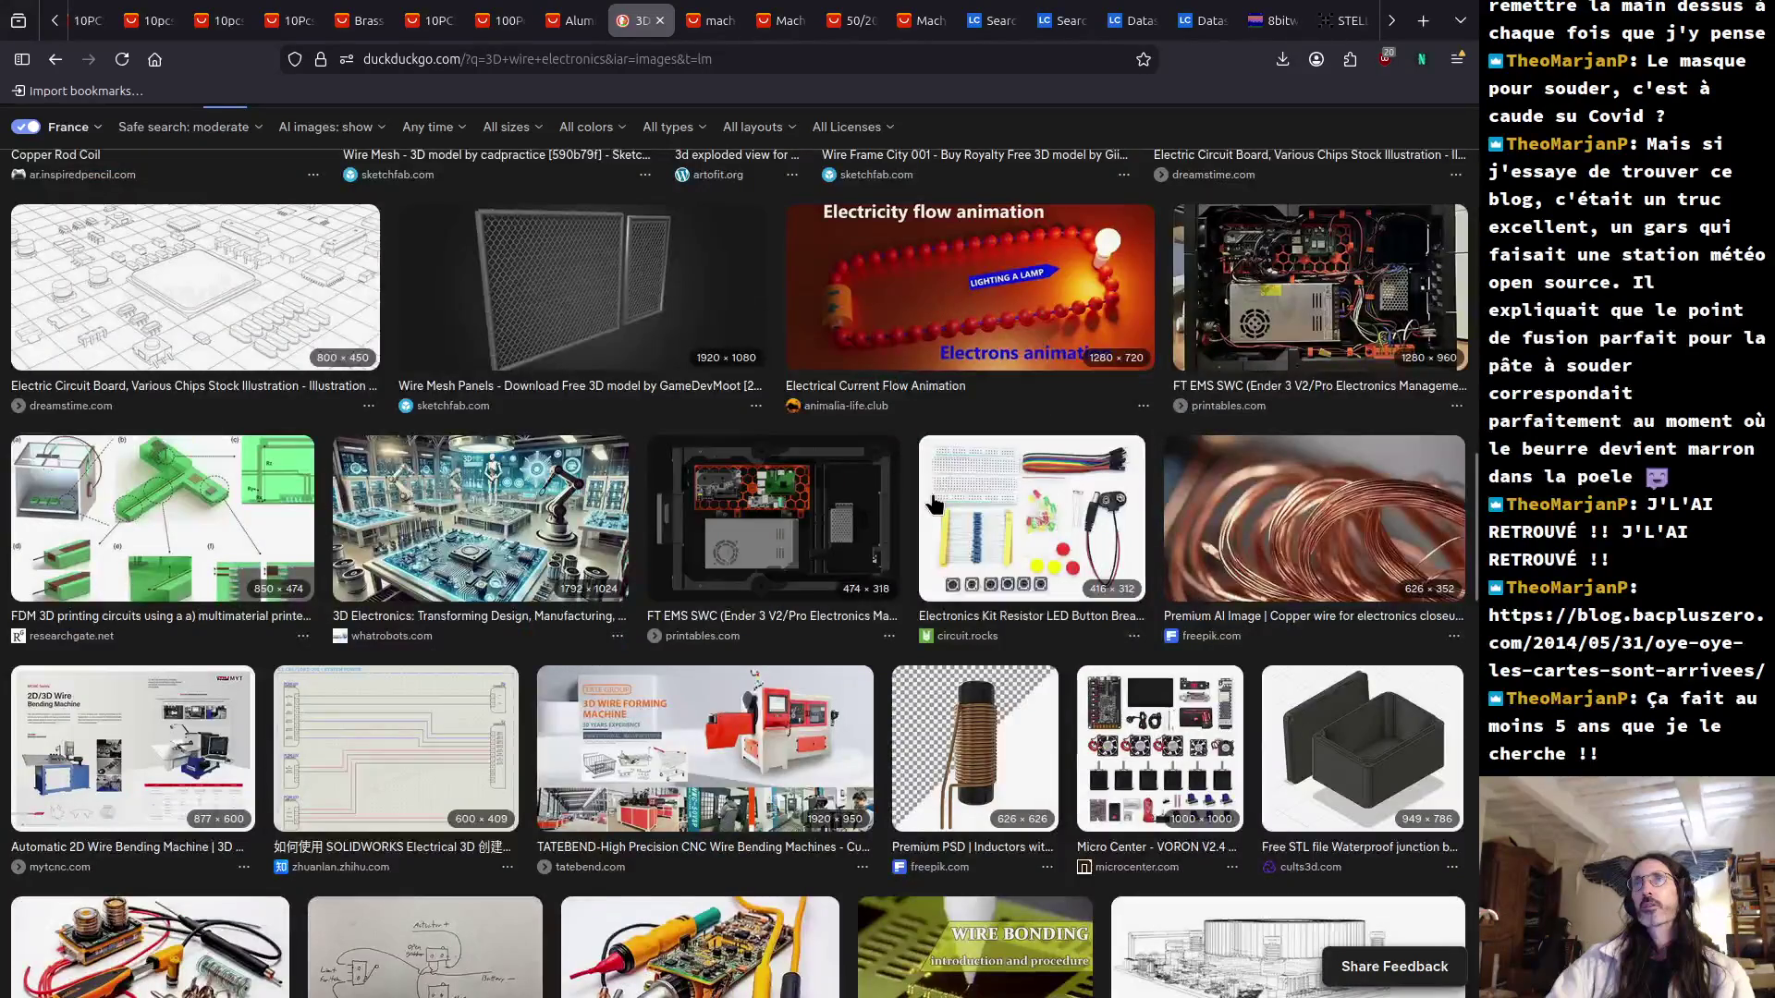
scroll(933, 504, "down", 2)
scroll(934, 504, "down", 3)
scroll(933, 504, "up", 15)
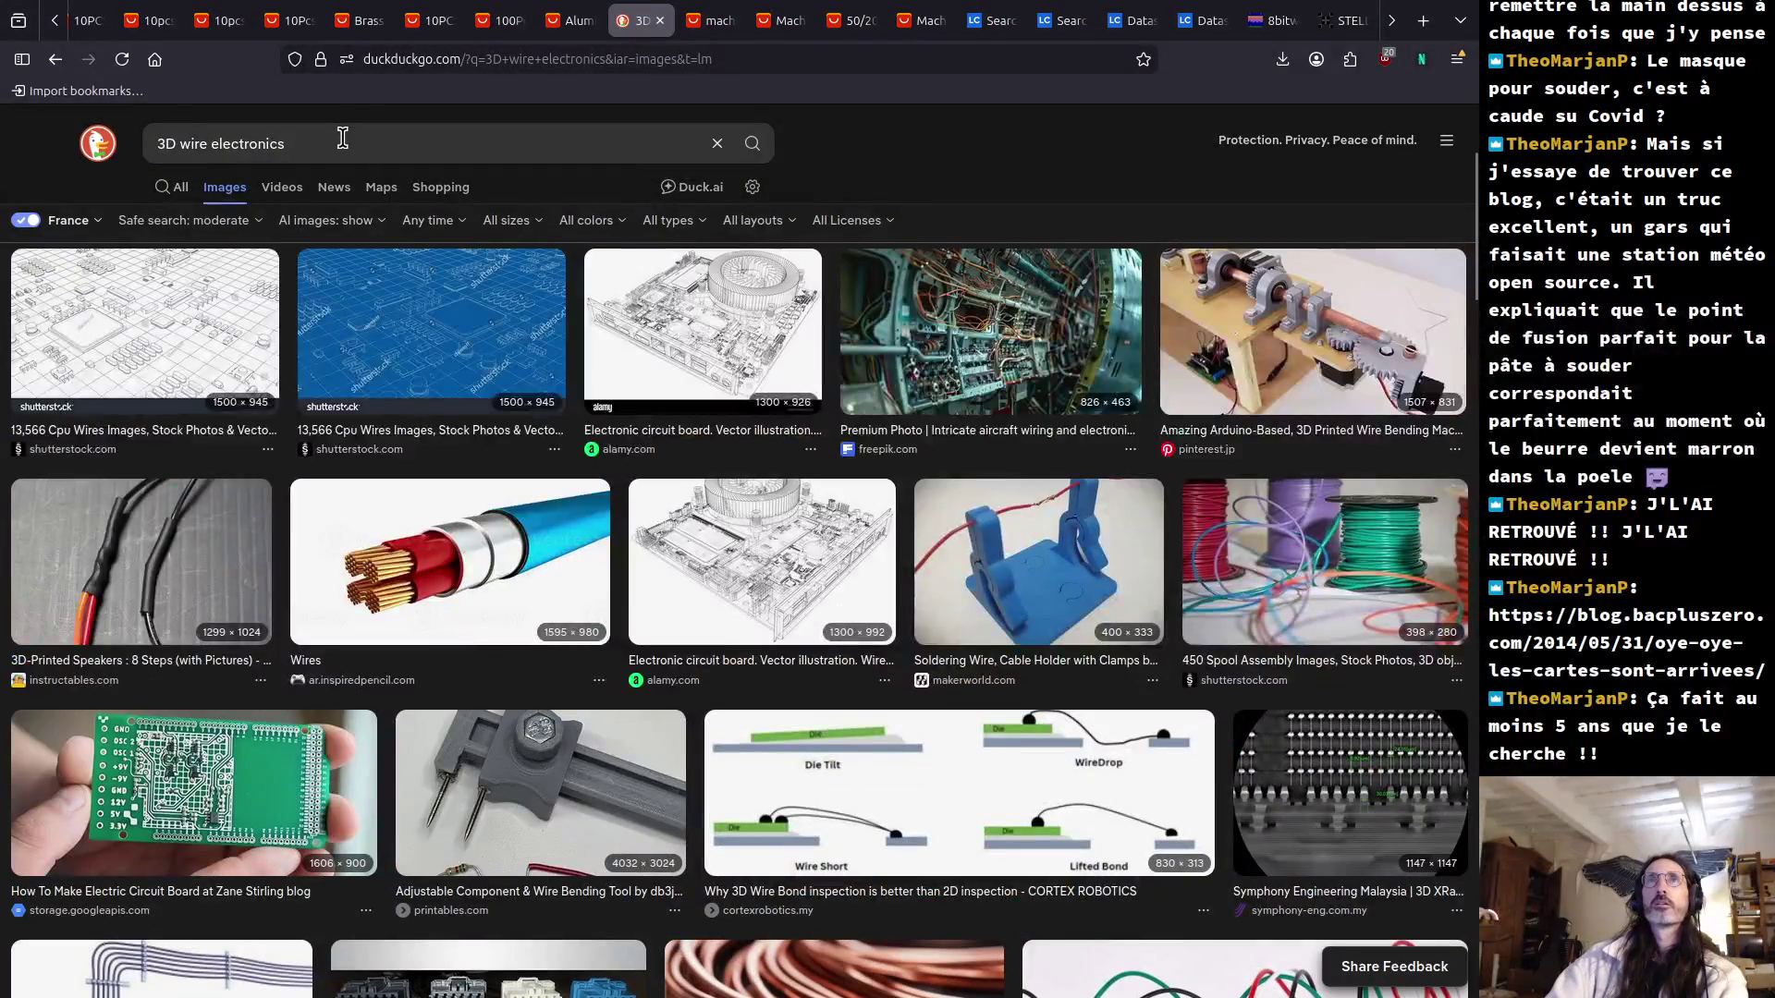
left_click(342, 138)
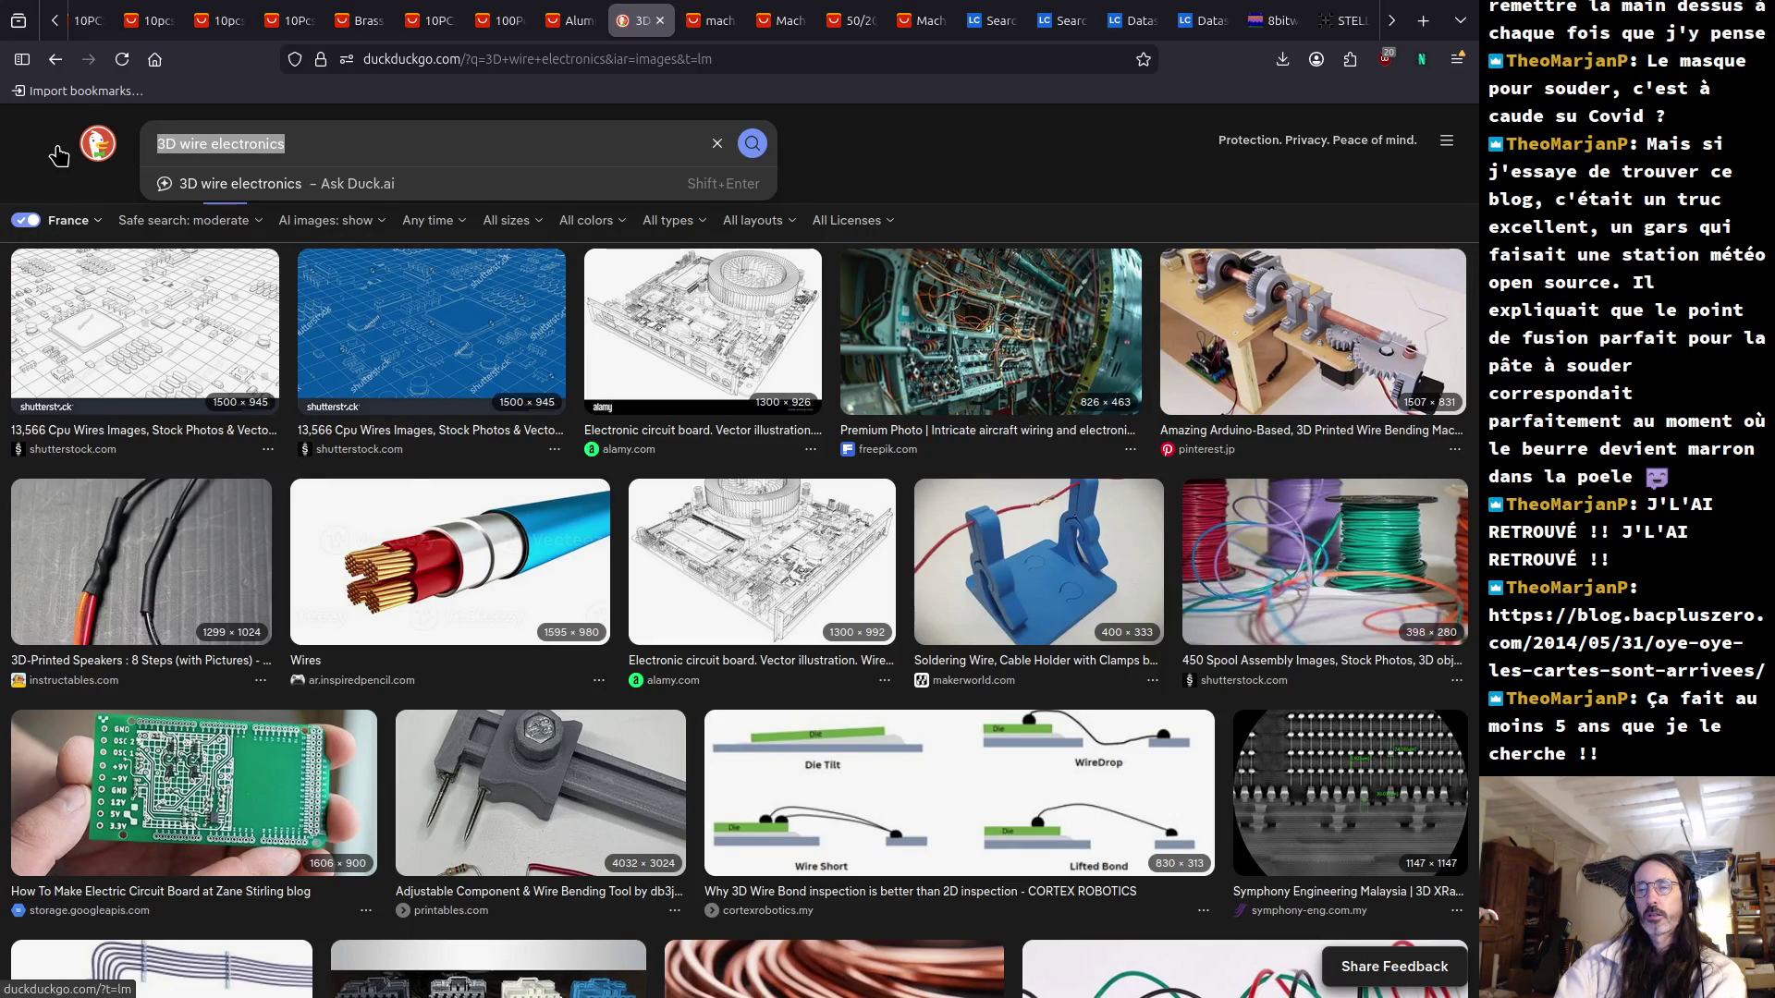
type("old pcb ")
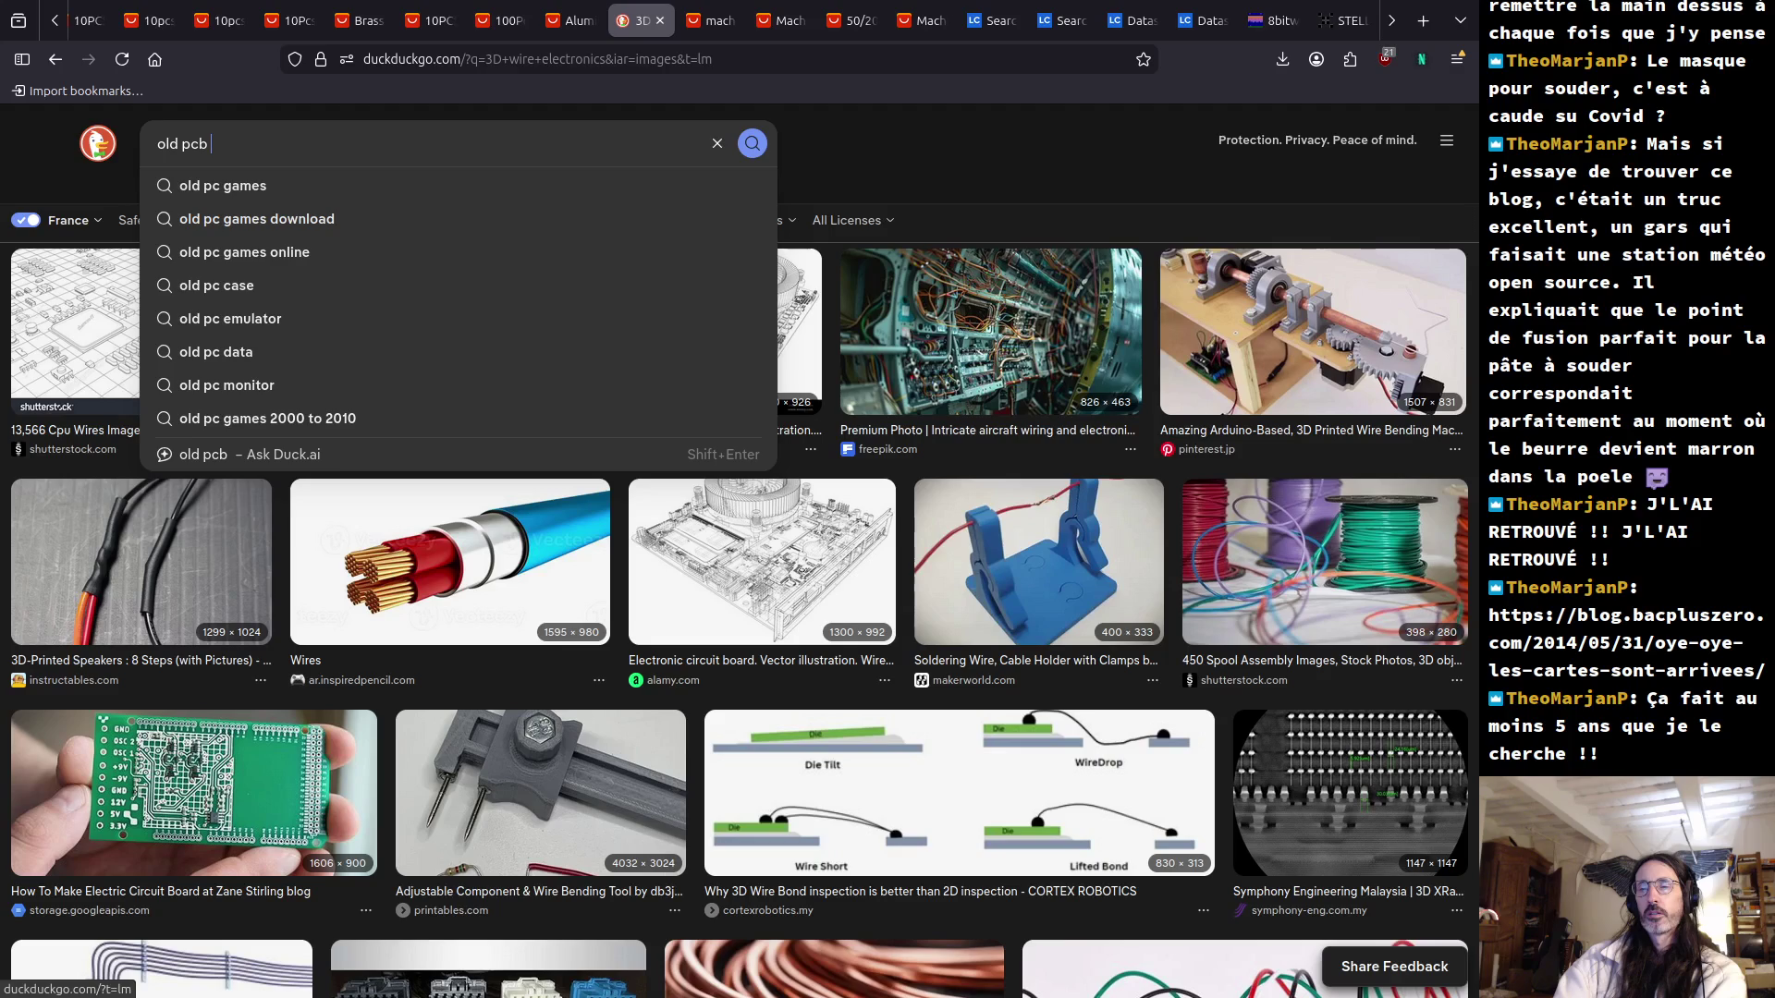
type("valve amp")
type("lifier")
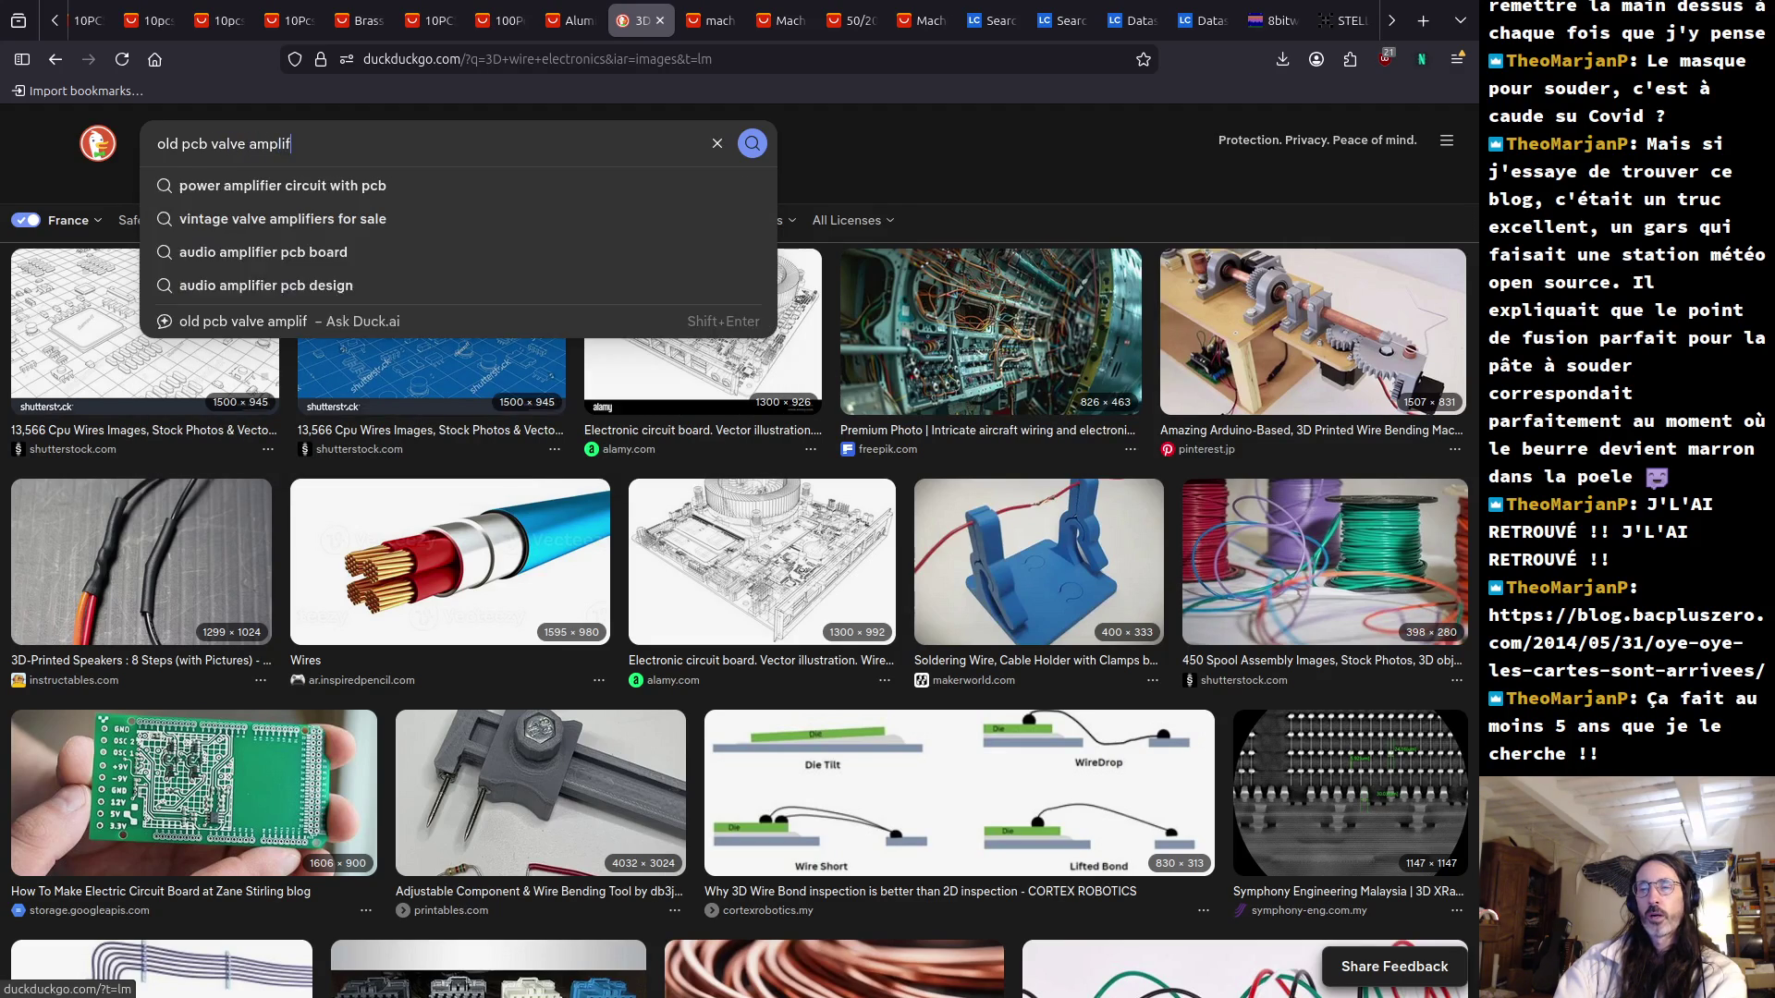
key("Return")
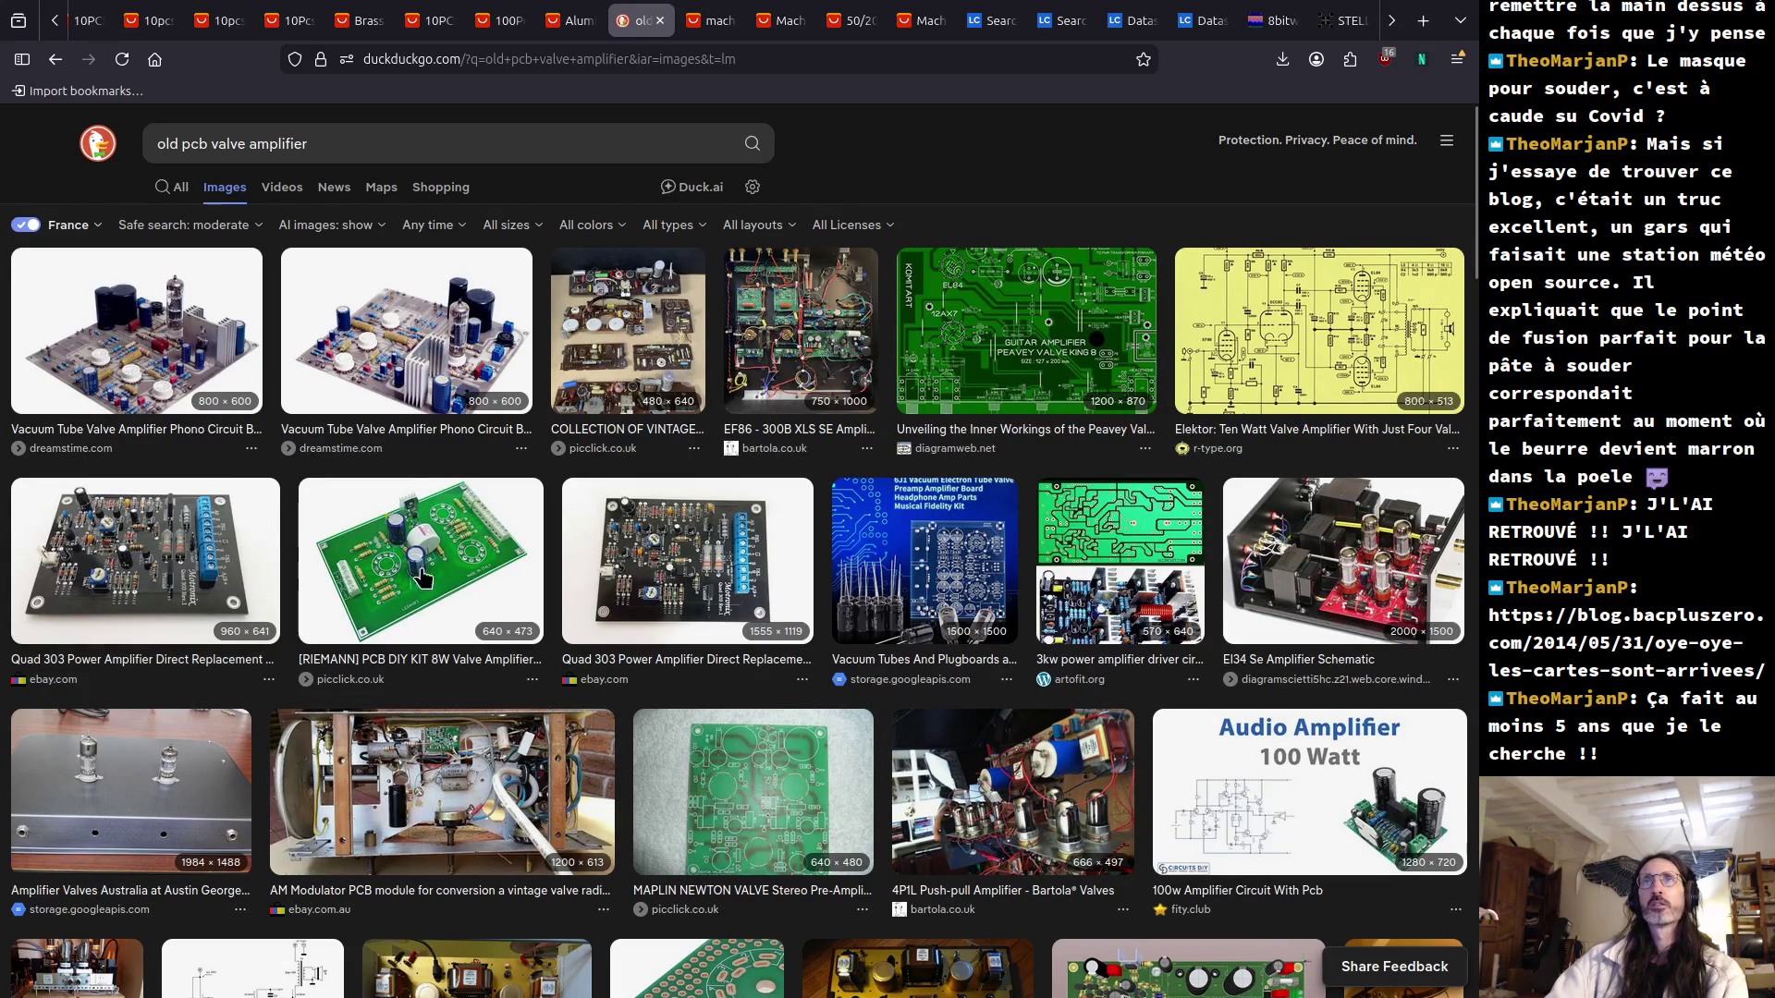
scroll(444, 579, "down", 4)
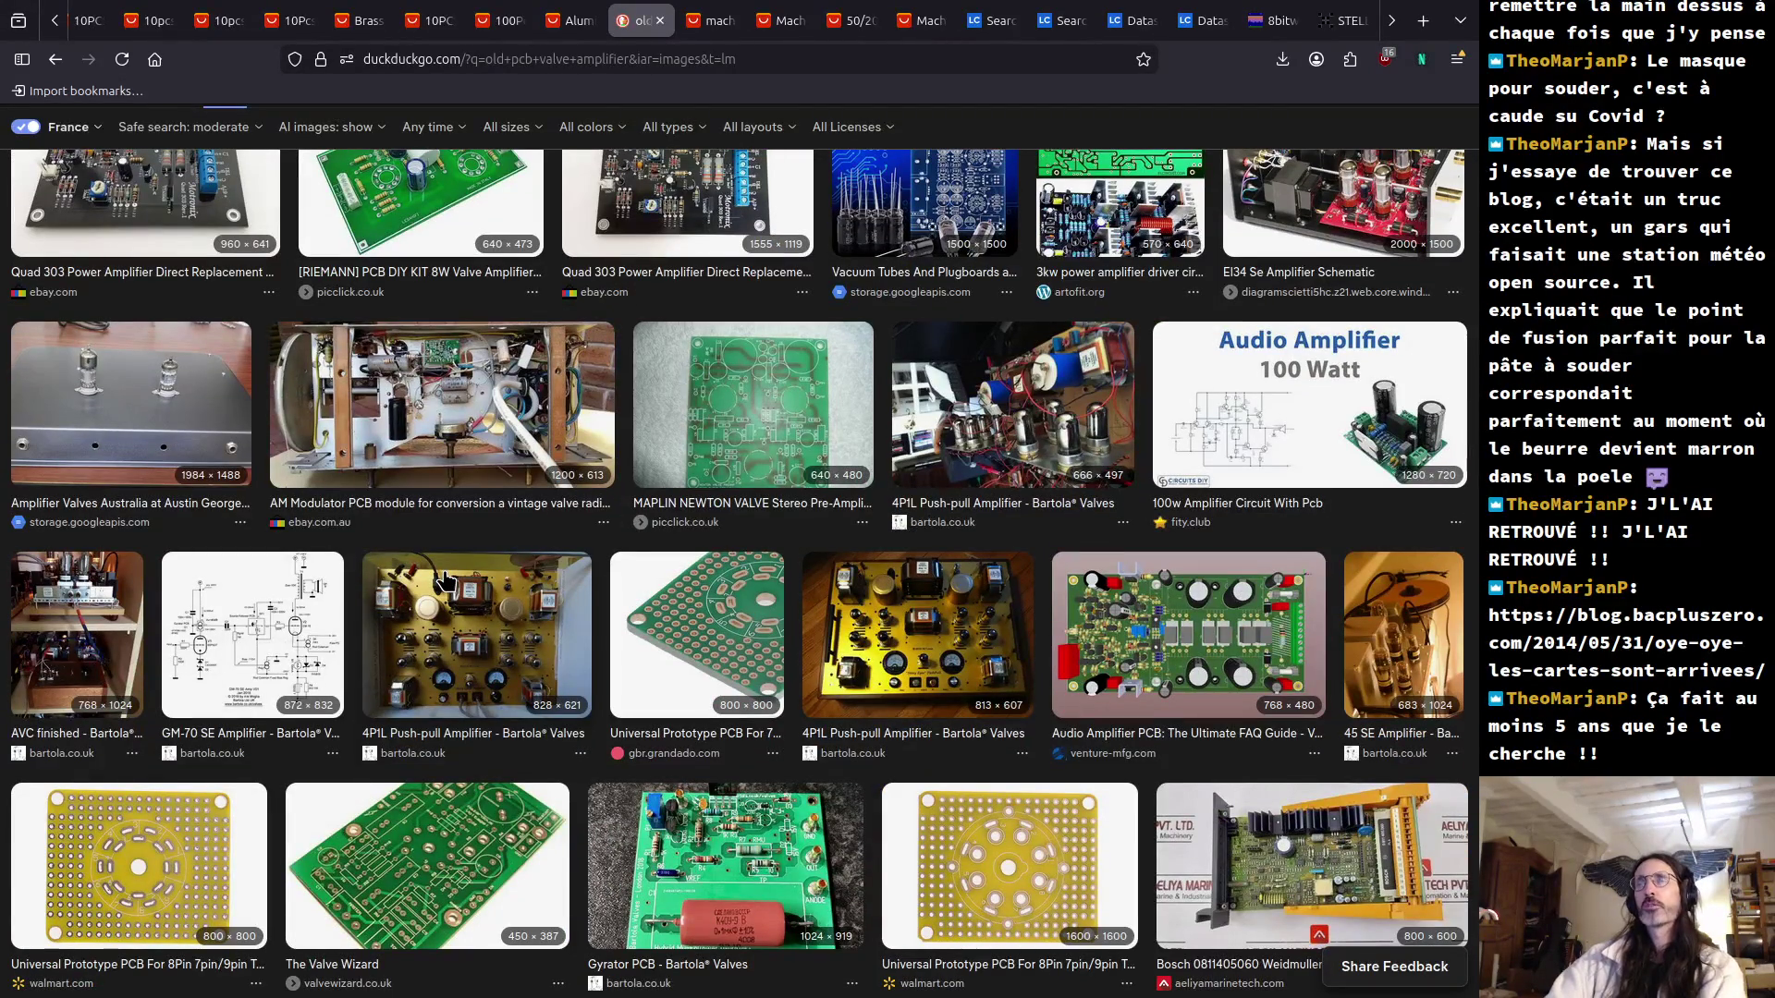
scroll(444, 580, "down", 5)
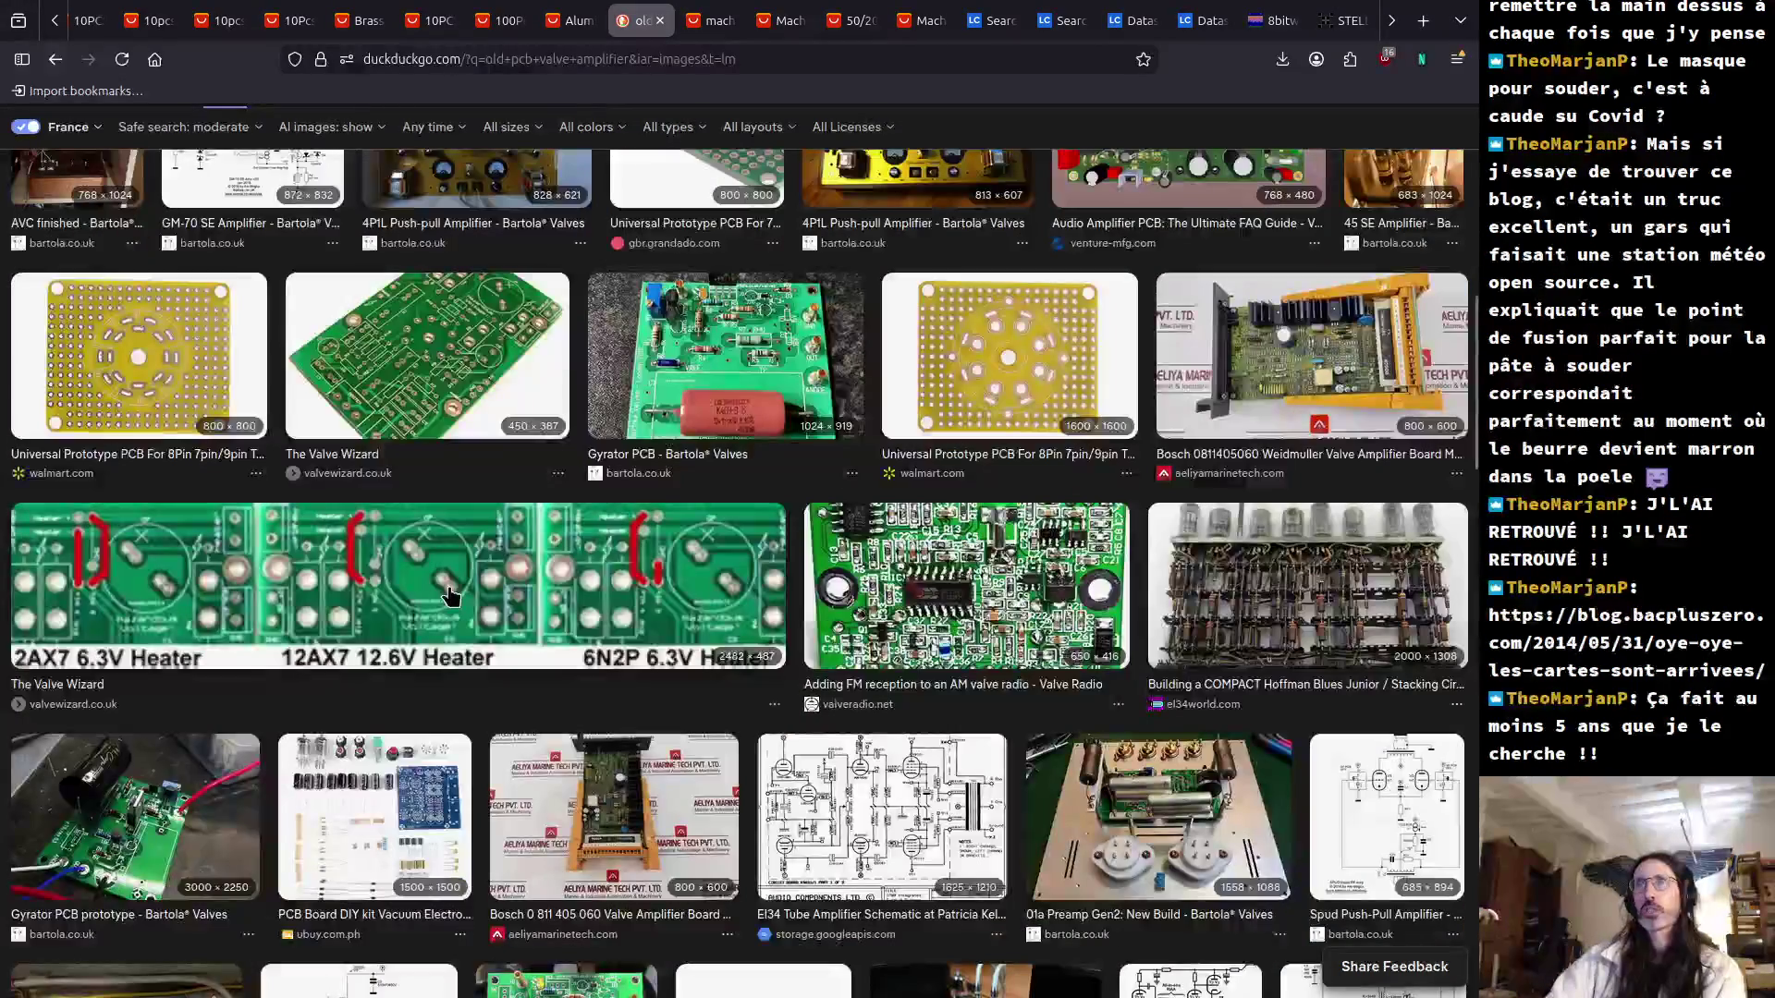
left_click(1234, 626)
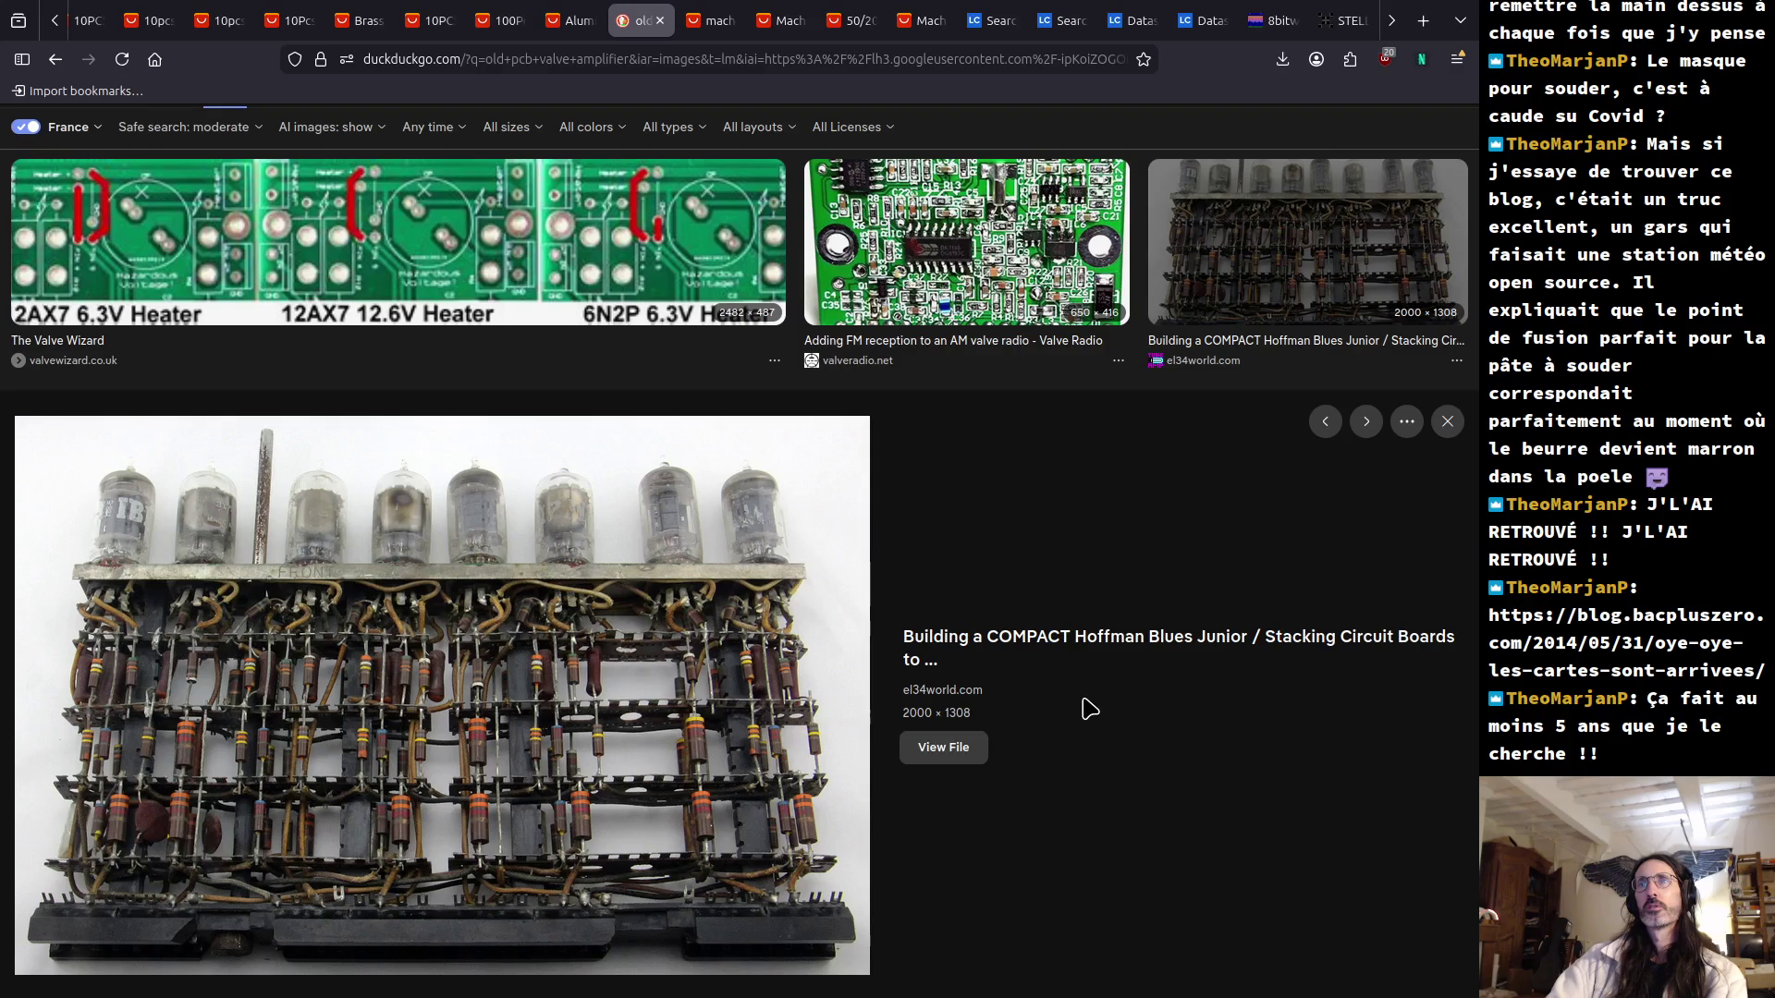
scroll(1089, 710, "down", 5)
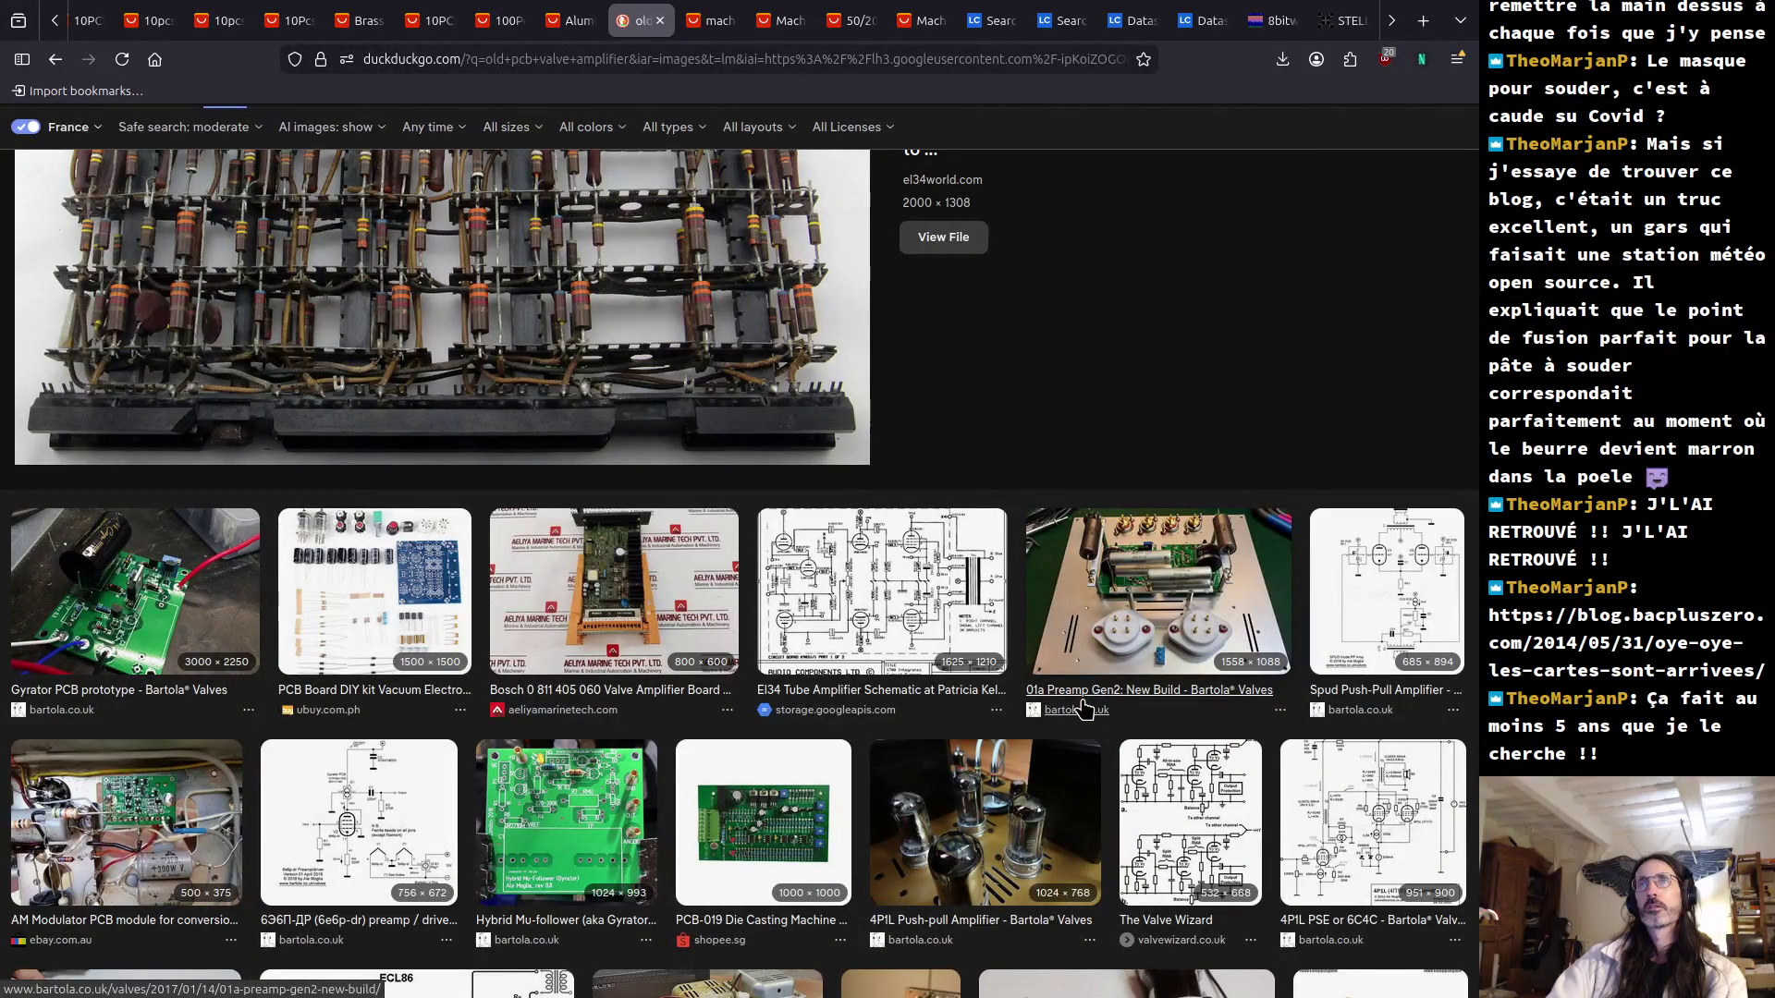
scroll(1084, 709, "down", 4)
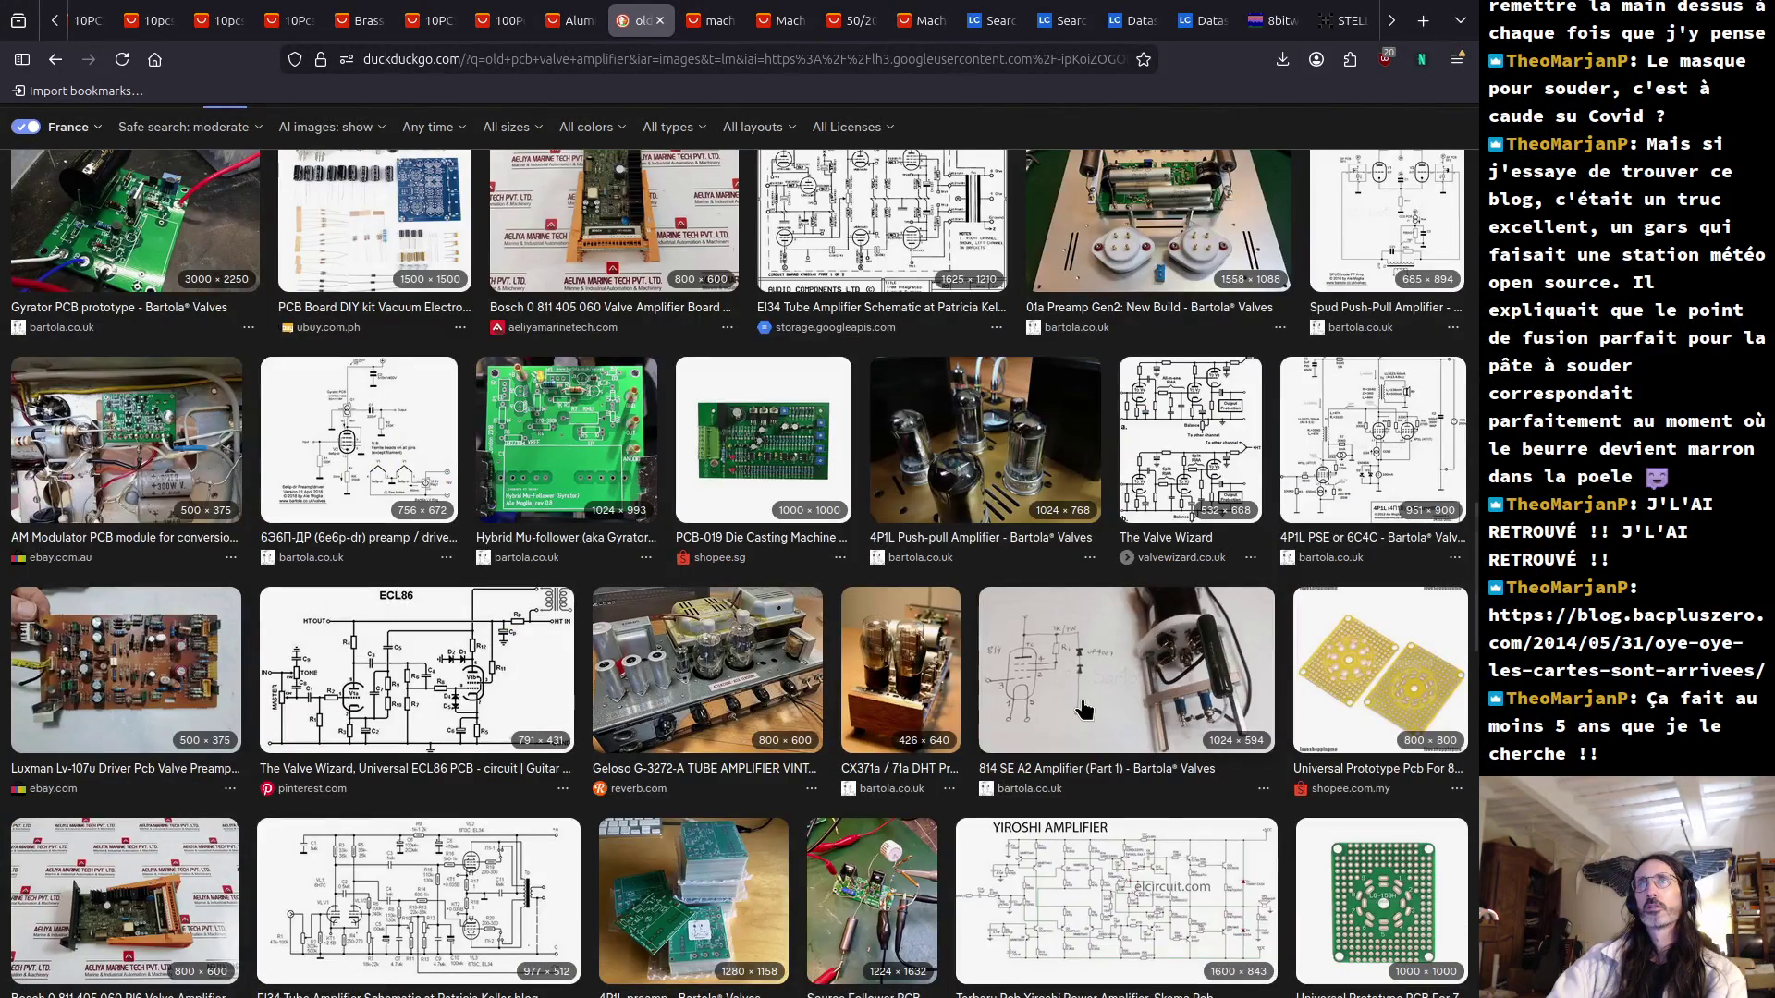
scroll(1085, 709, "down", 4)
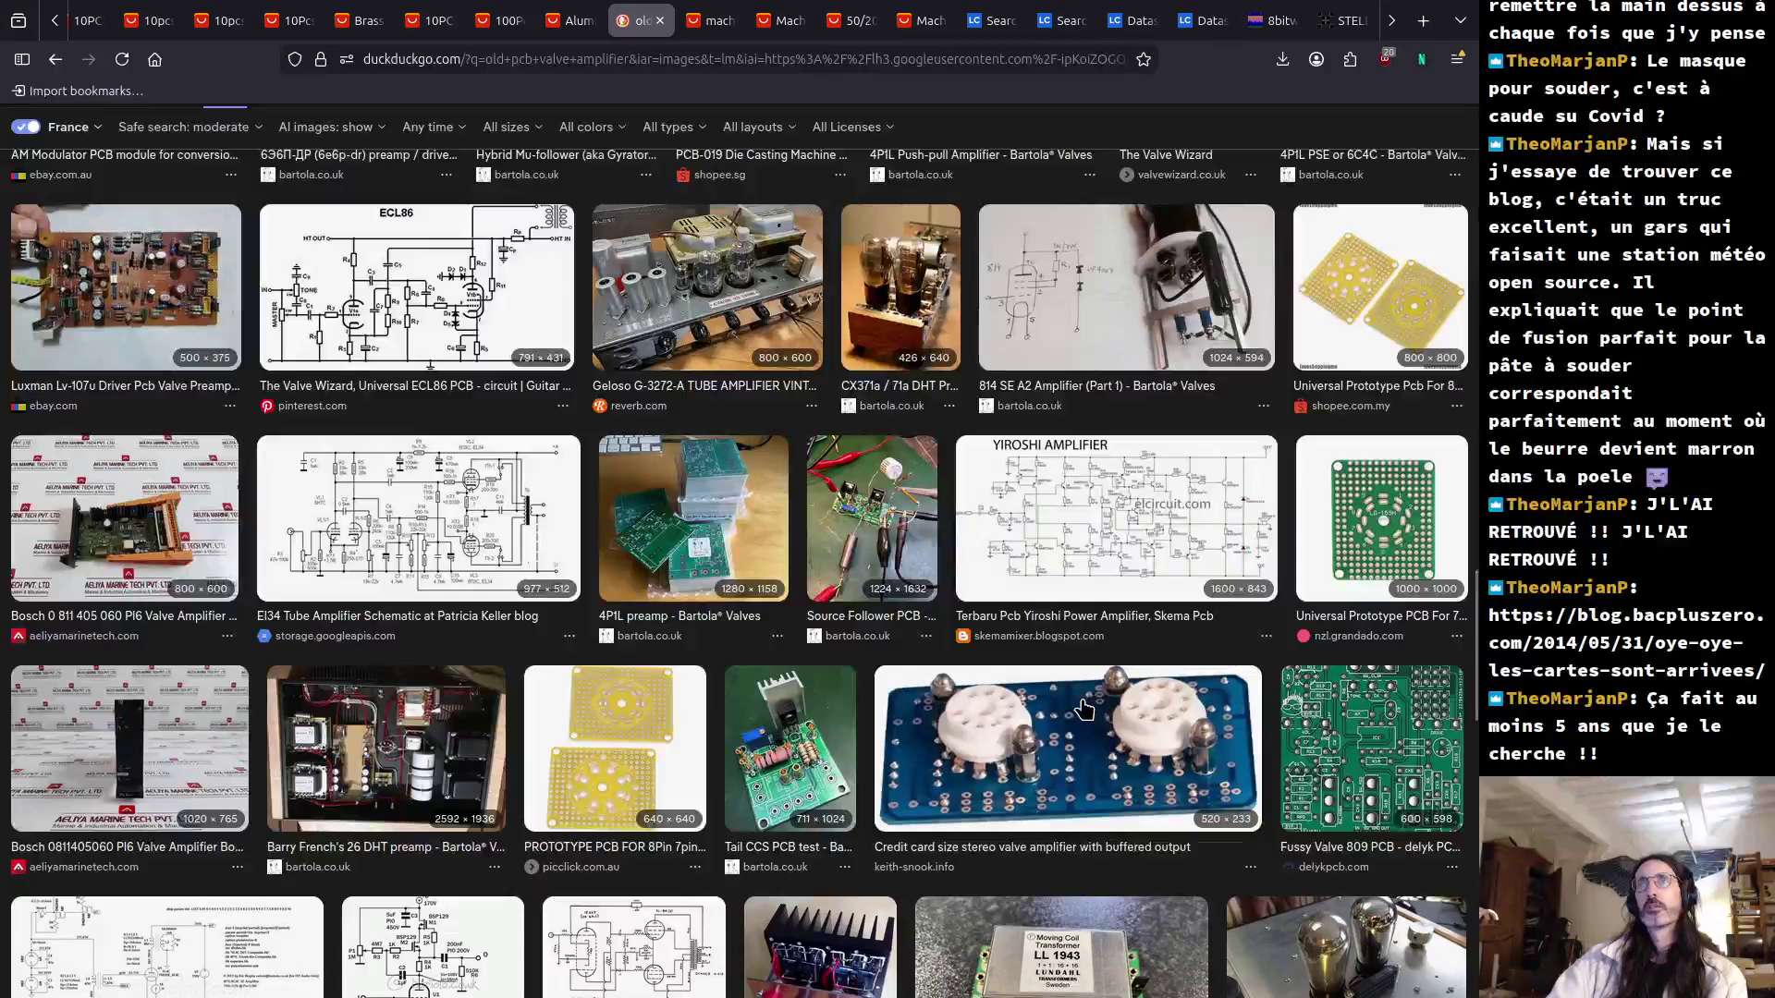
scroll(1084, 709, "down", 5)
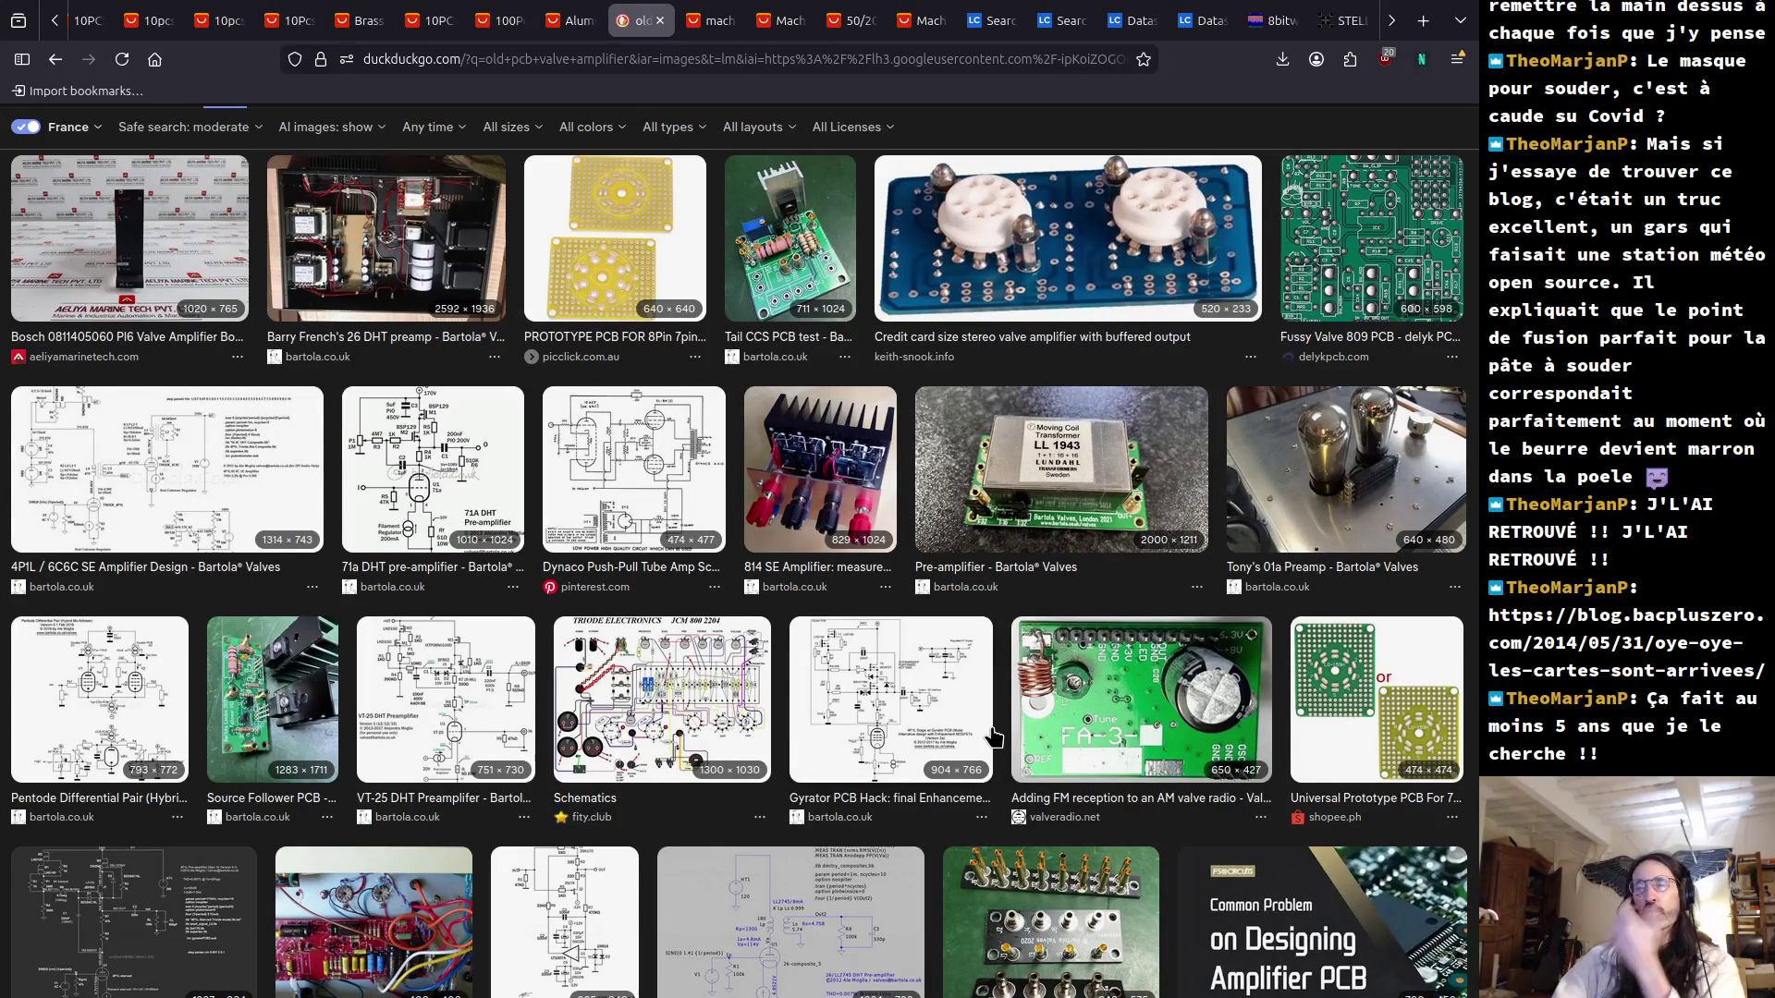
scroll(994, 737, "down", 3)
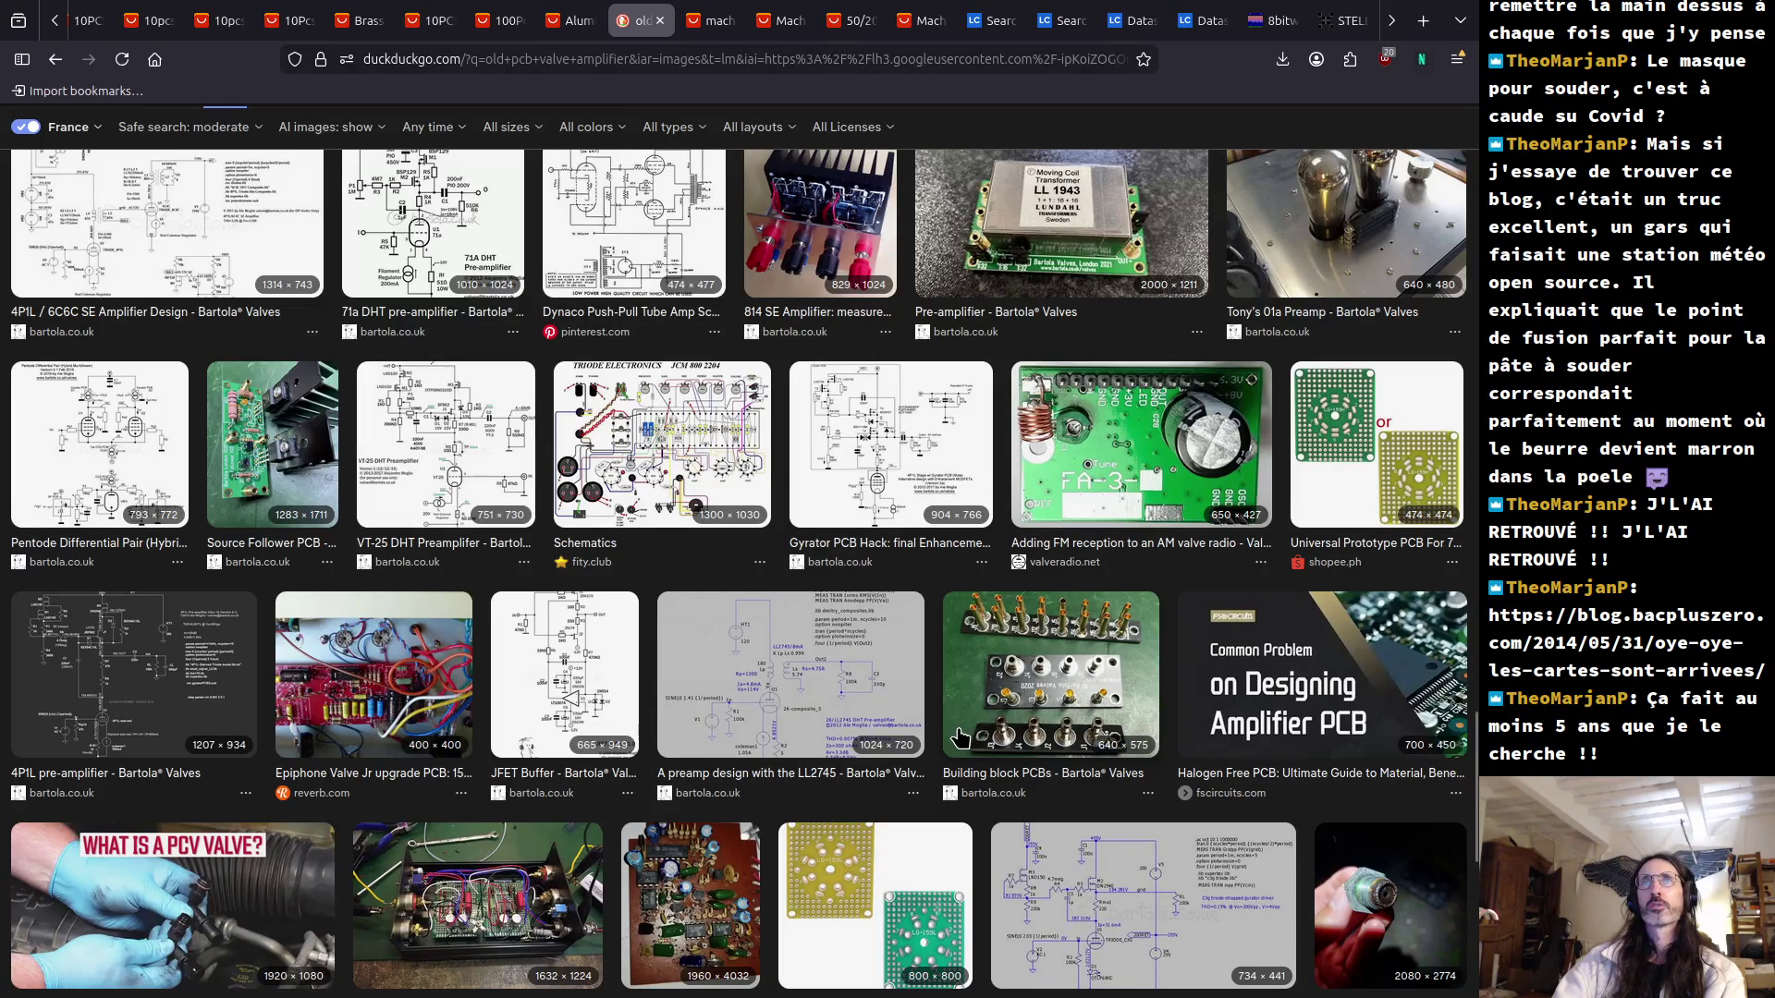
scroll(958, 740, "down", 6)
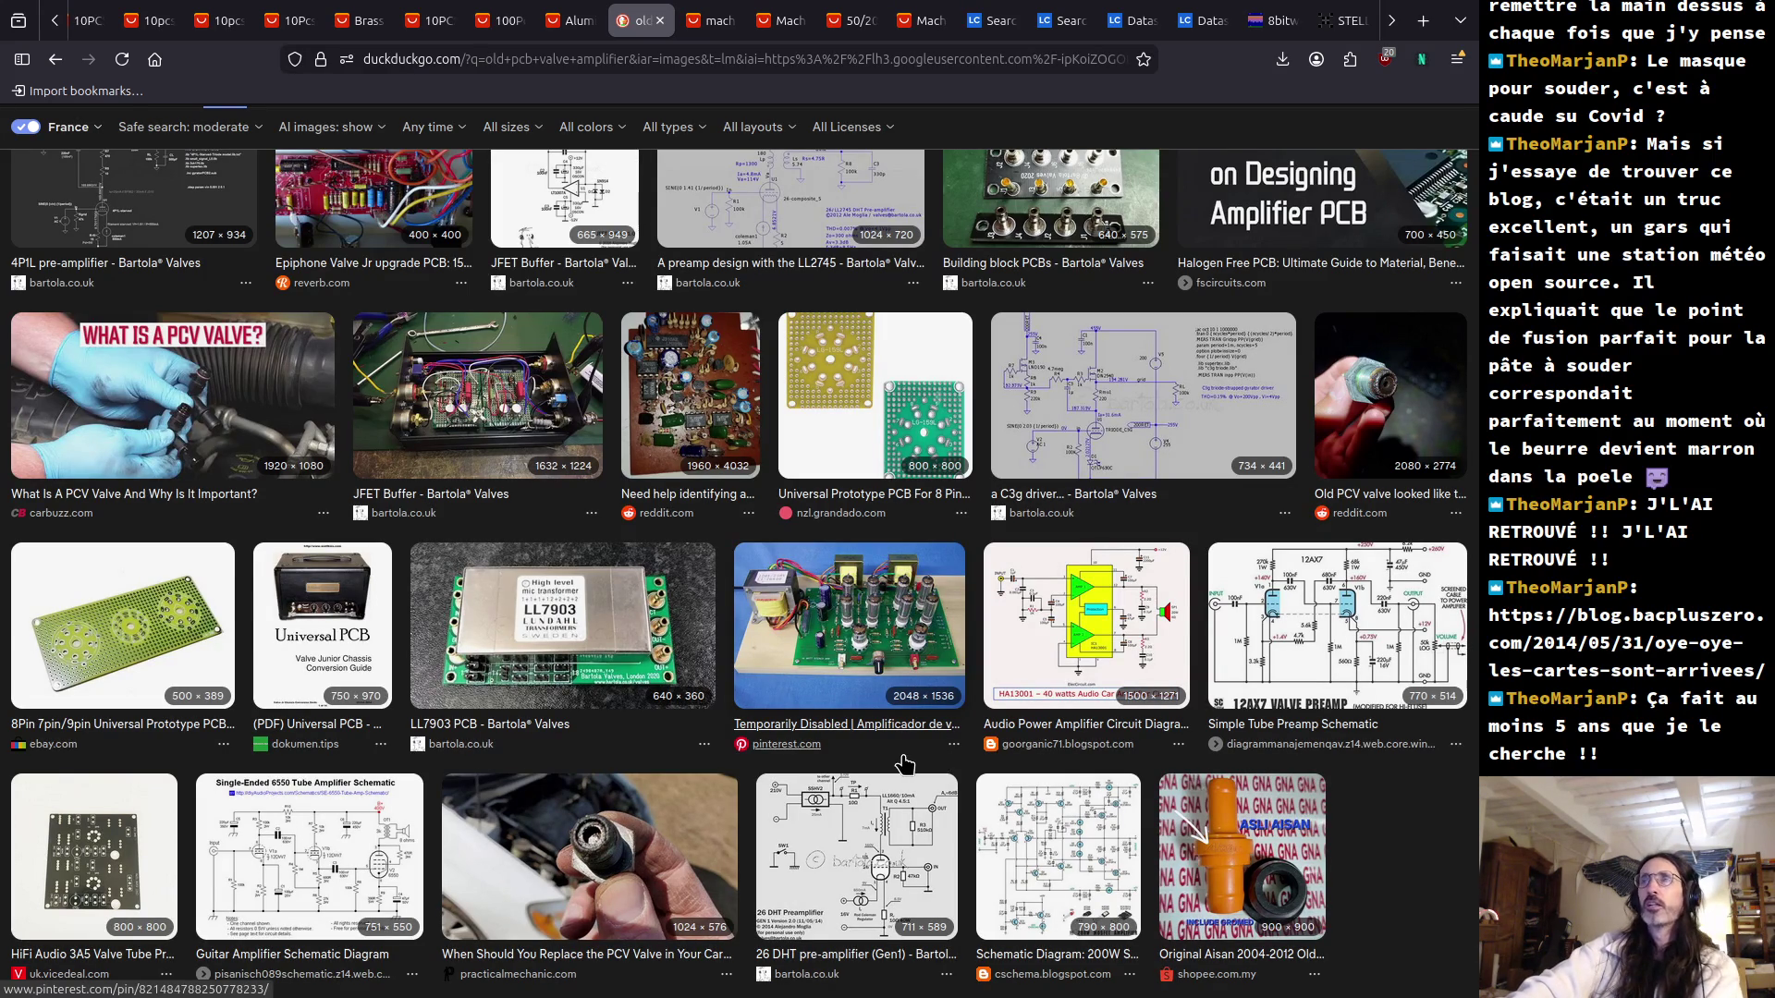
scroll(904, 763, "down", 3)
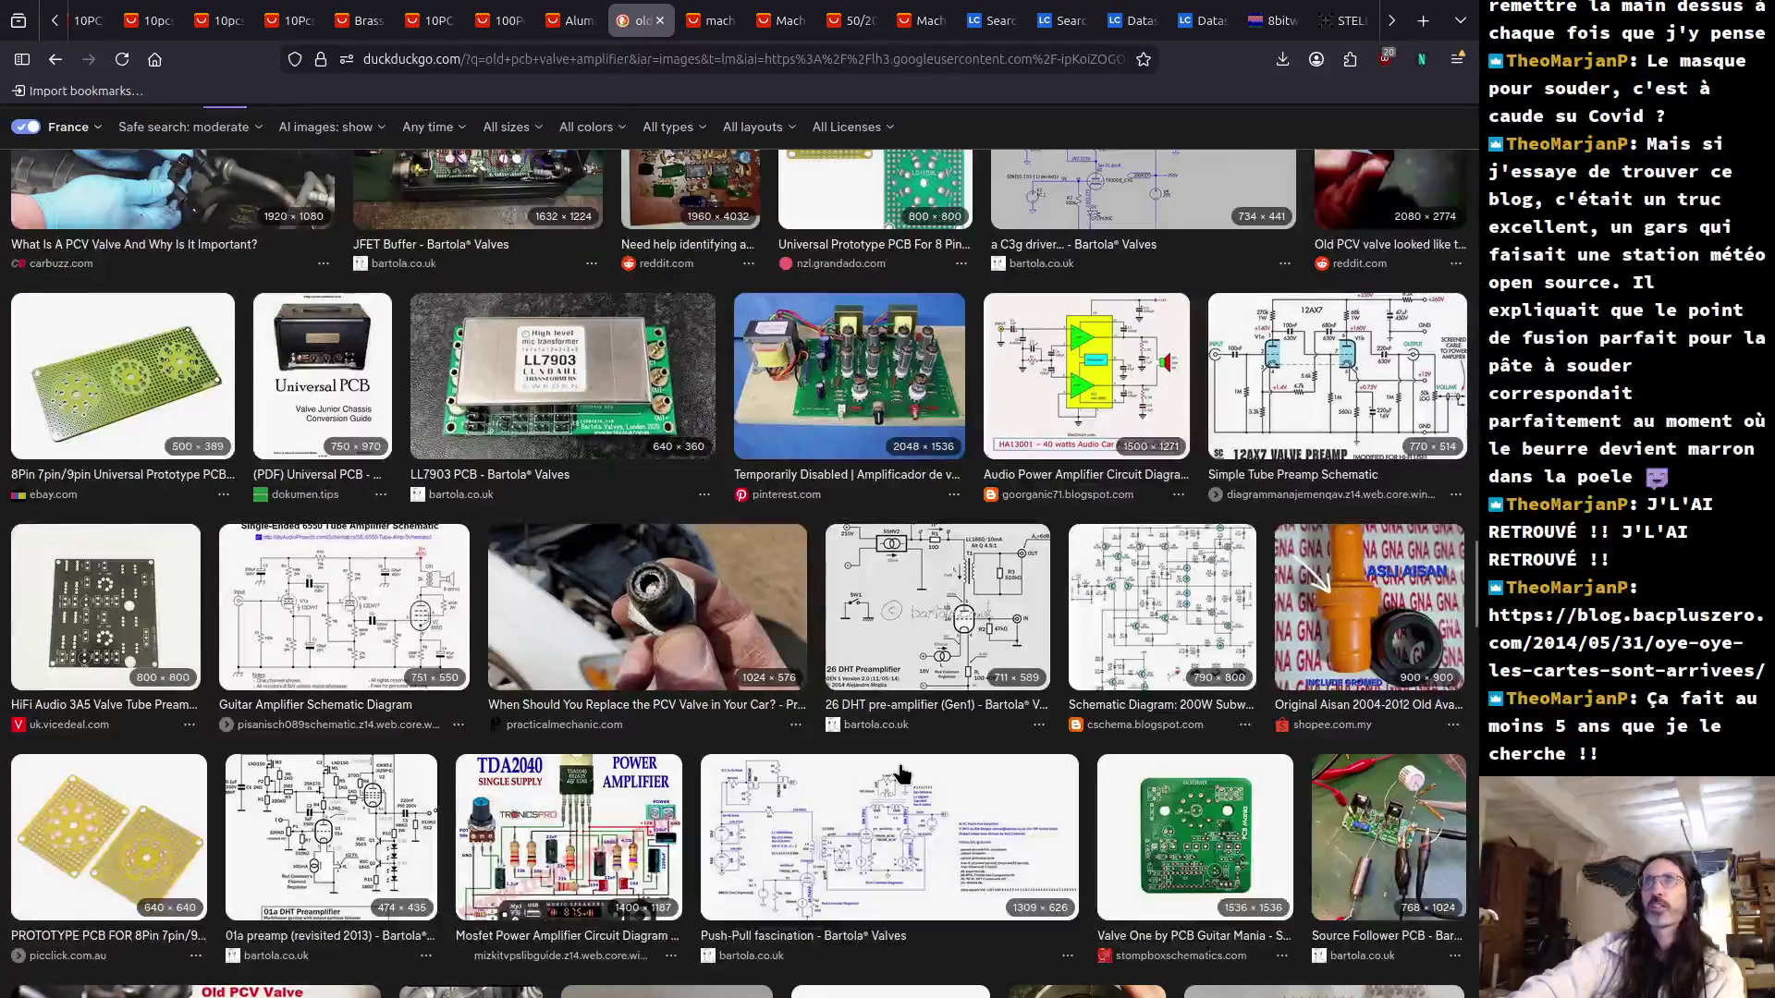
scroll(901, 775, "down", 6)
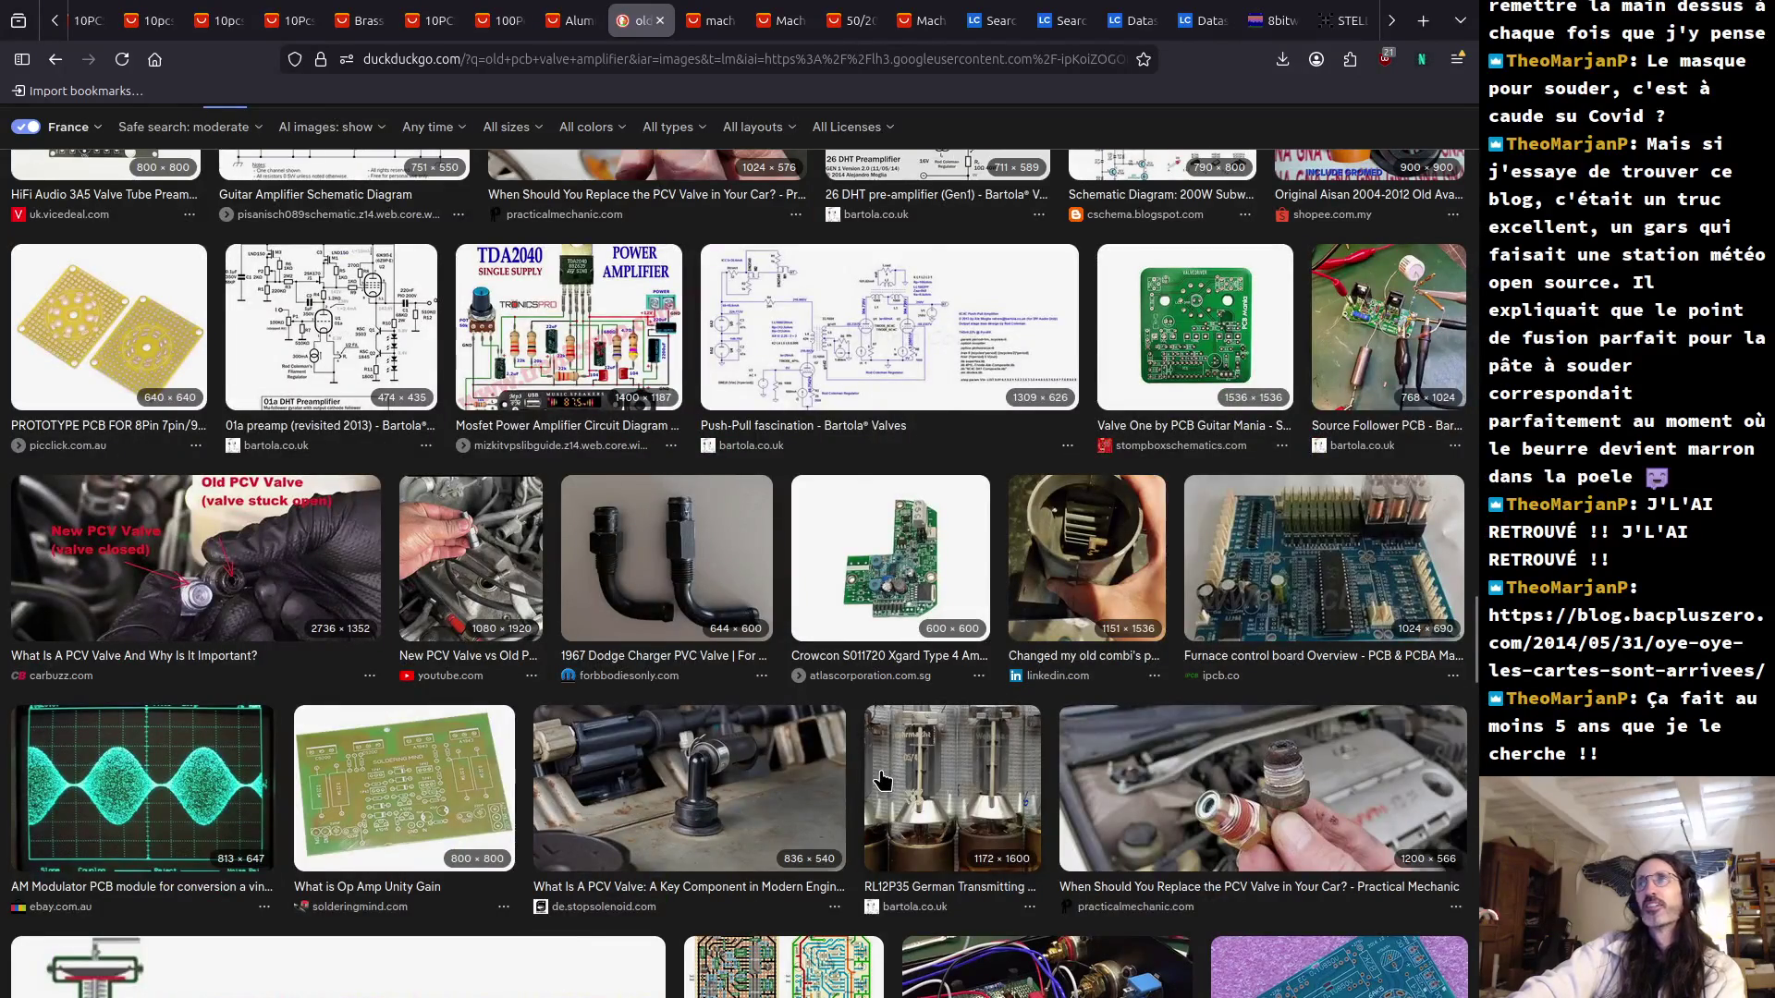
scroll(883, 779, "down", 4)
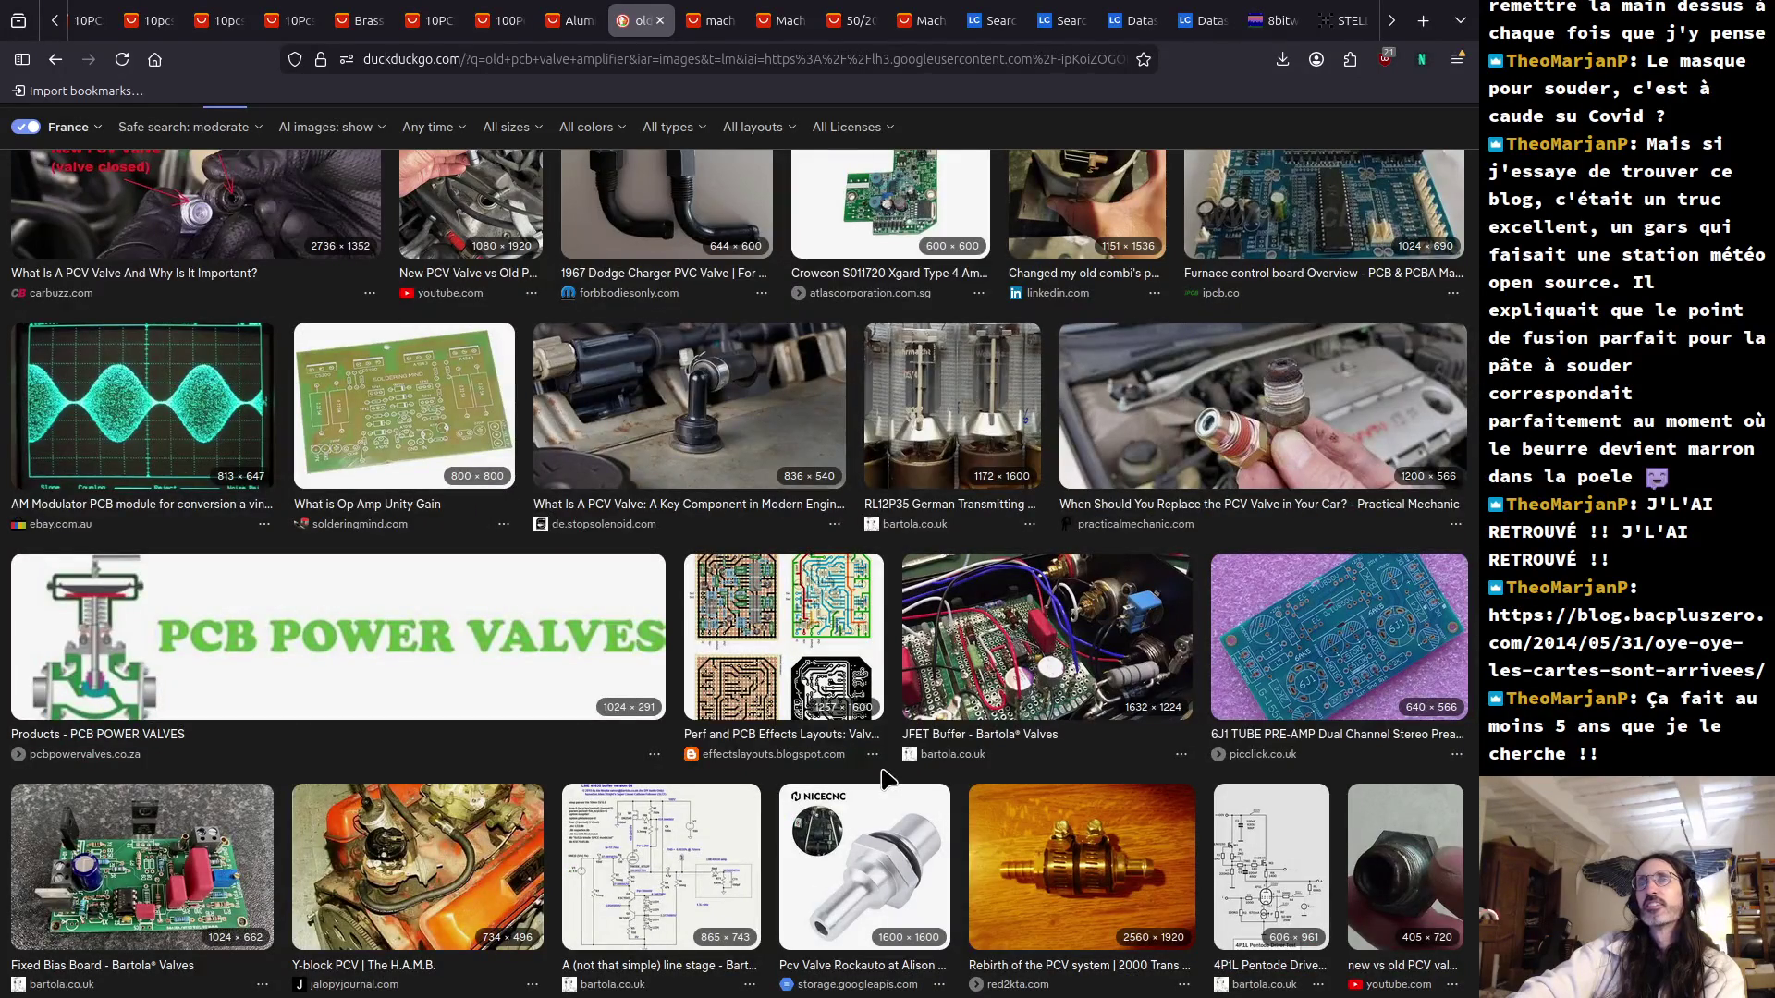
scroll(882, 779, "down", 5)
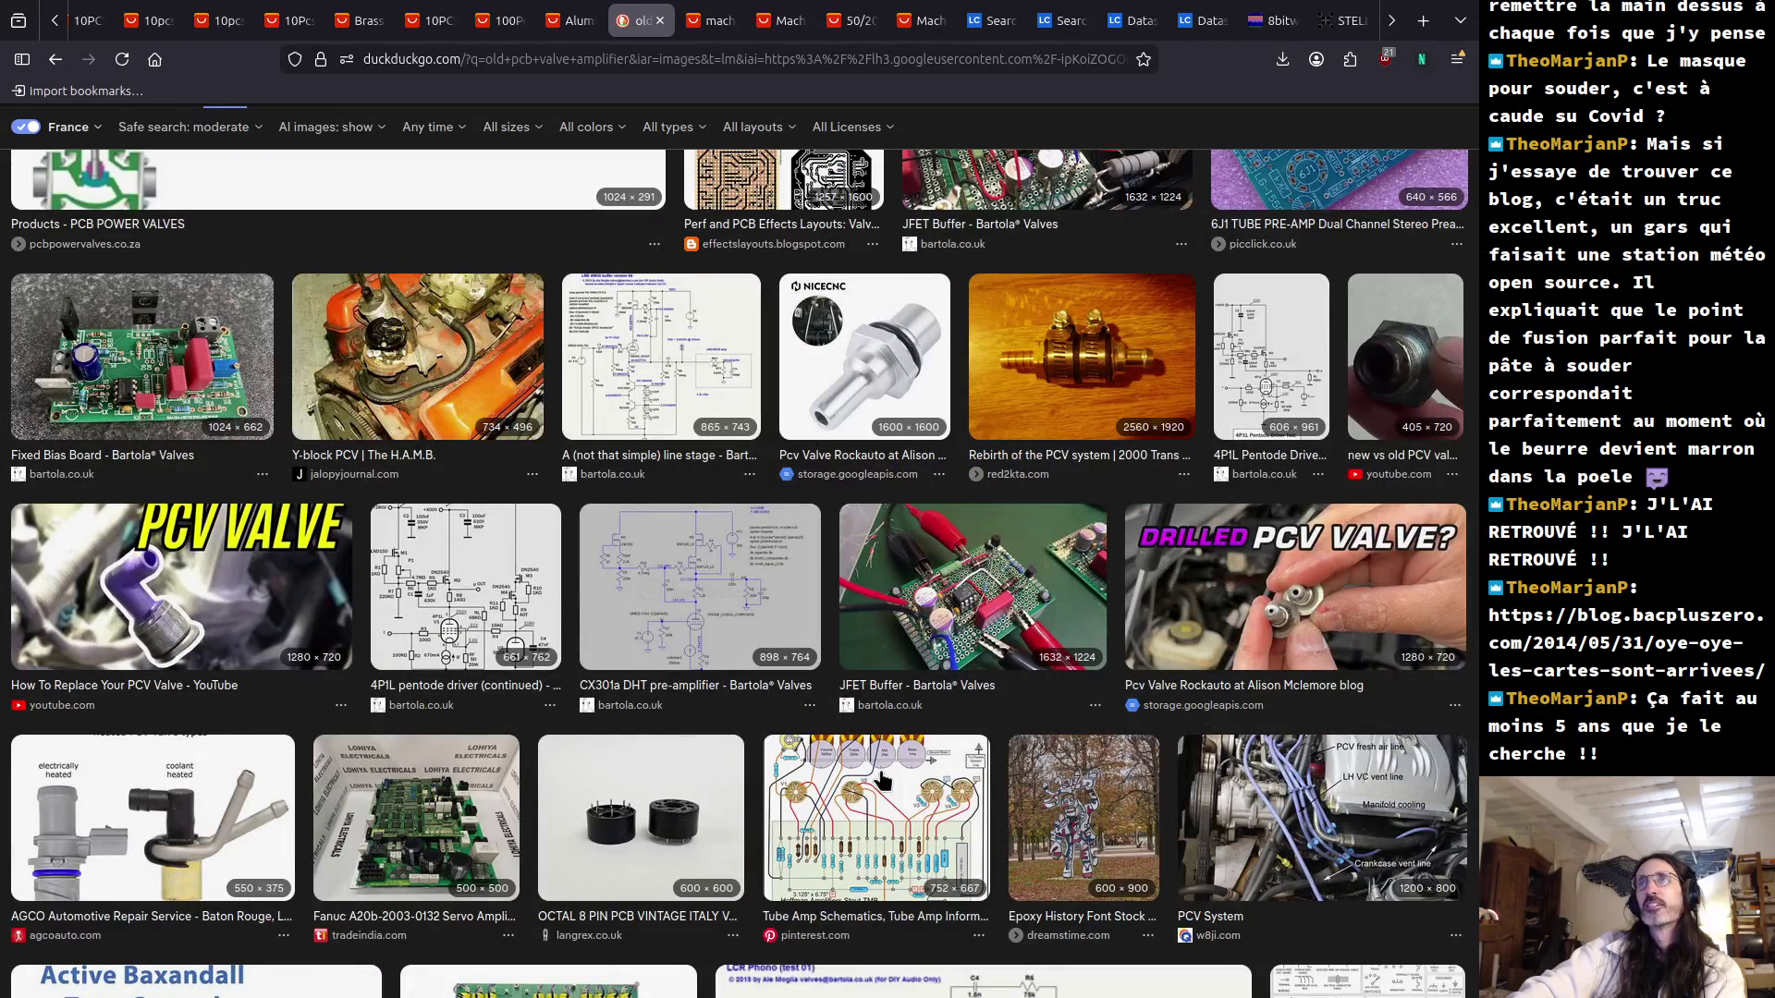
scroll(883, 779, "down", 3)
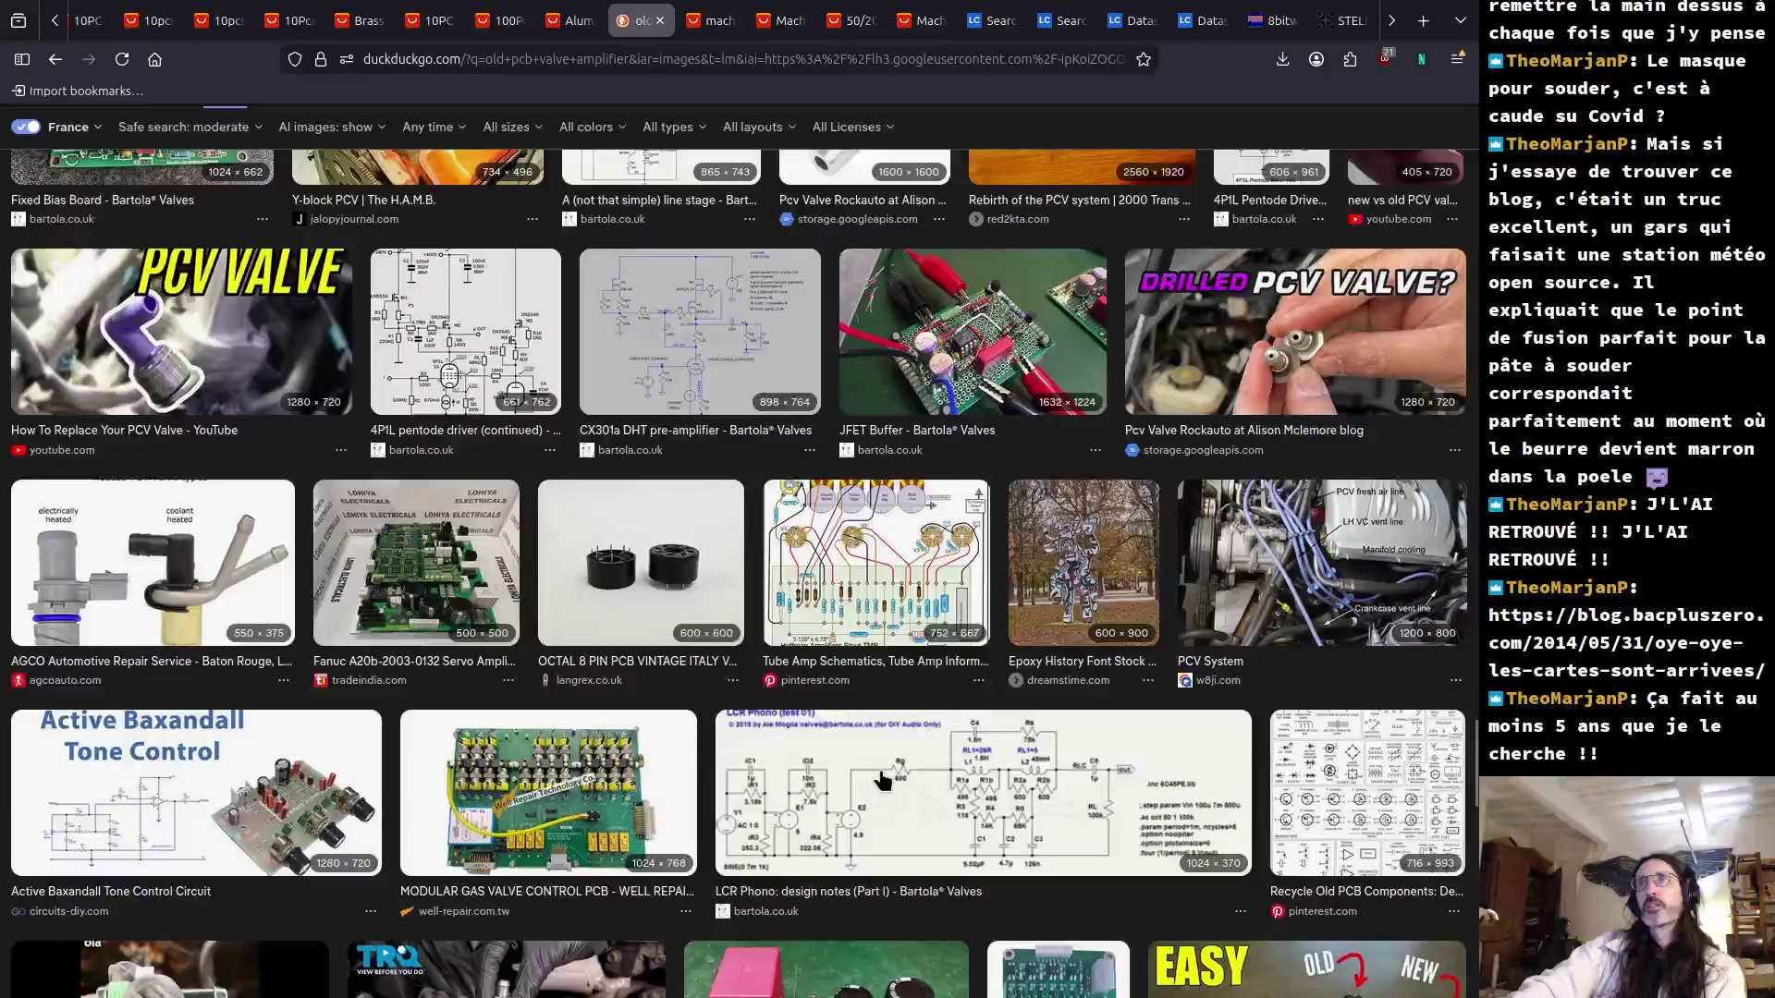
scroll(883, 780, "down", 1)
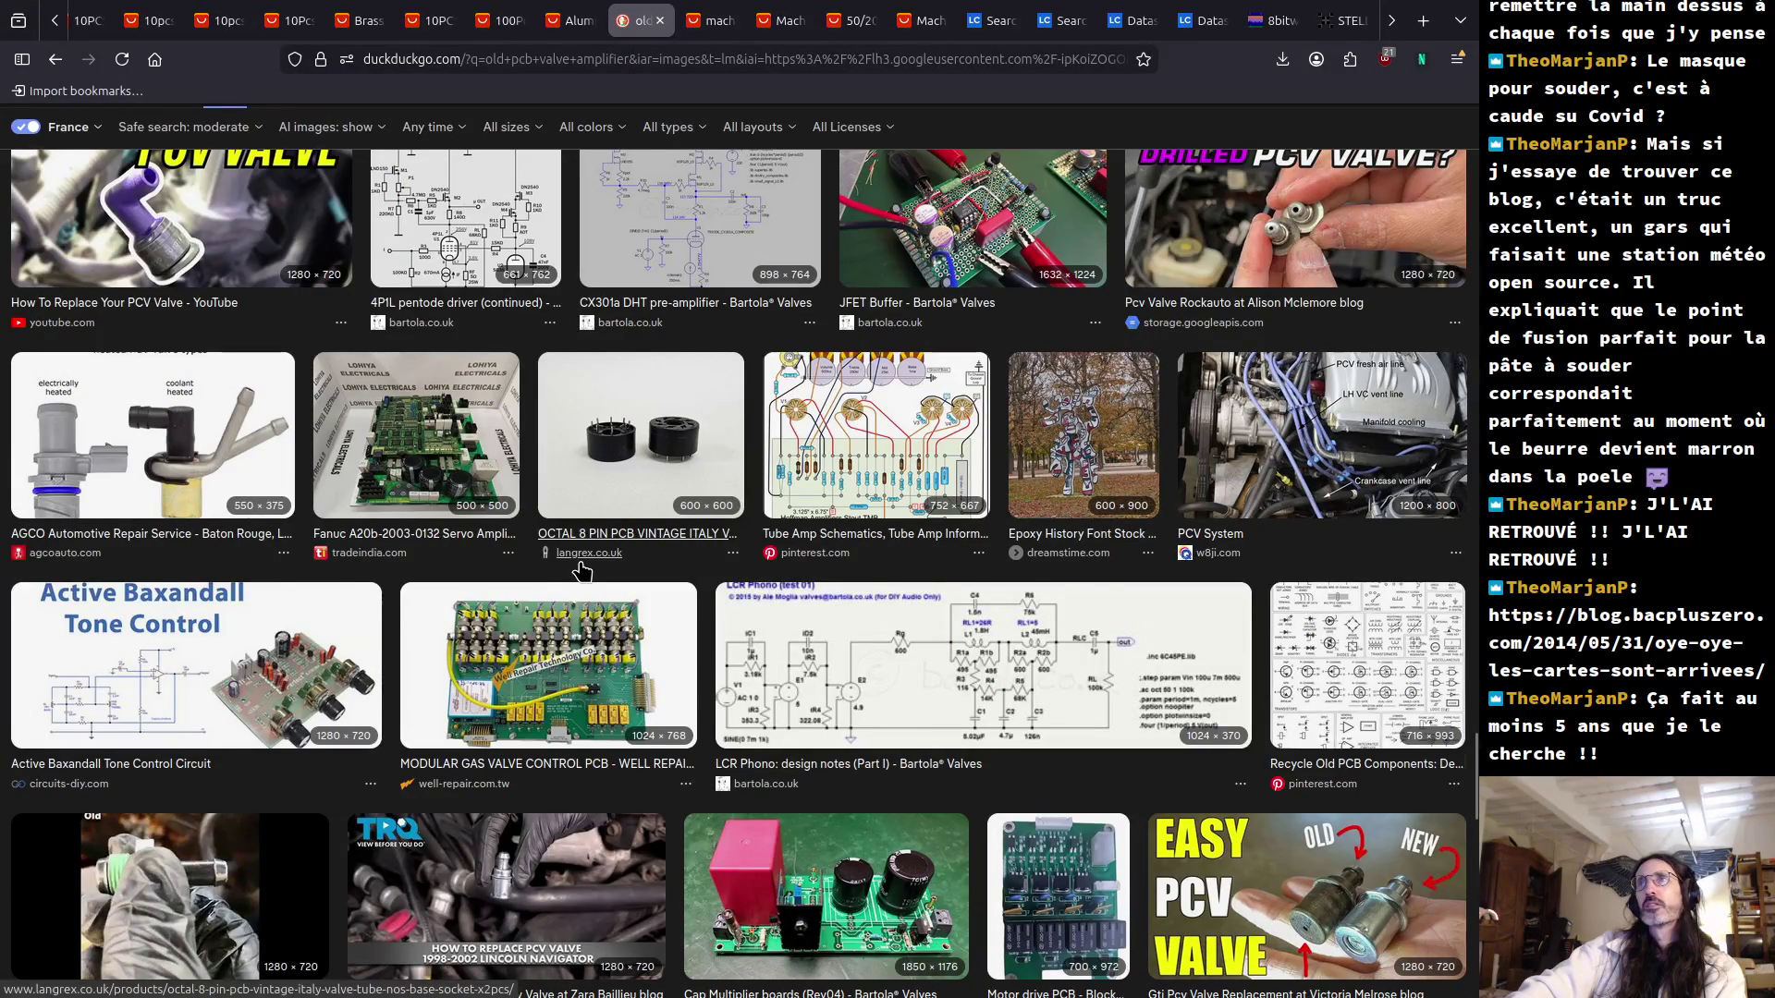
scroll(581, 570, "down", 5)
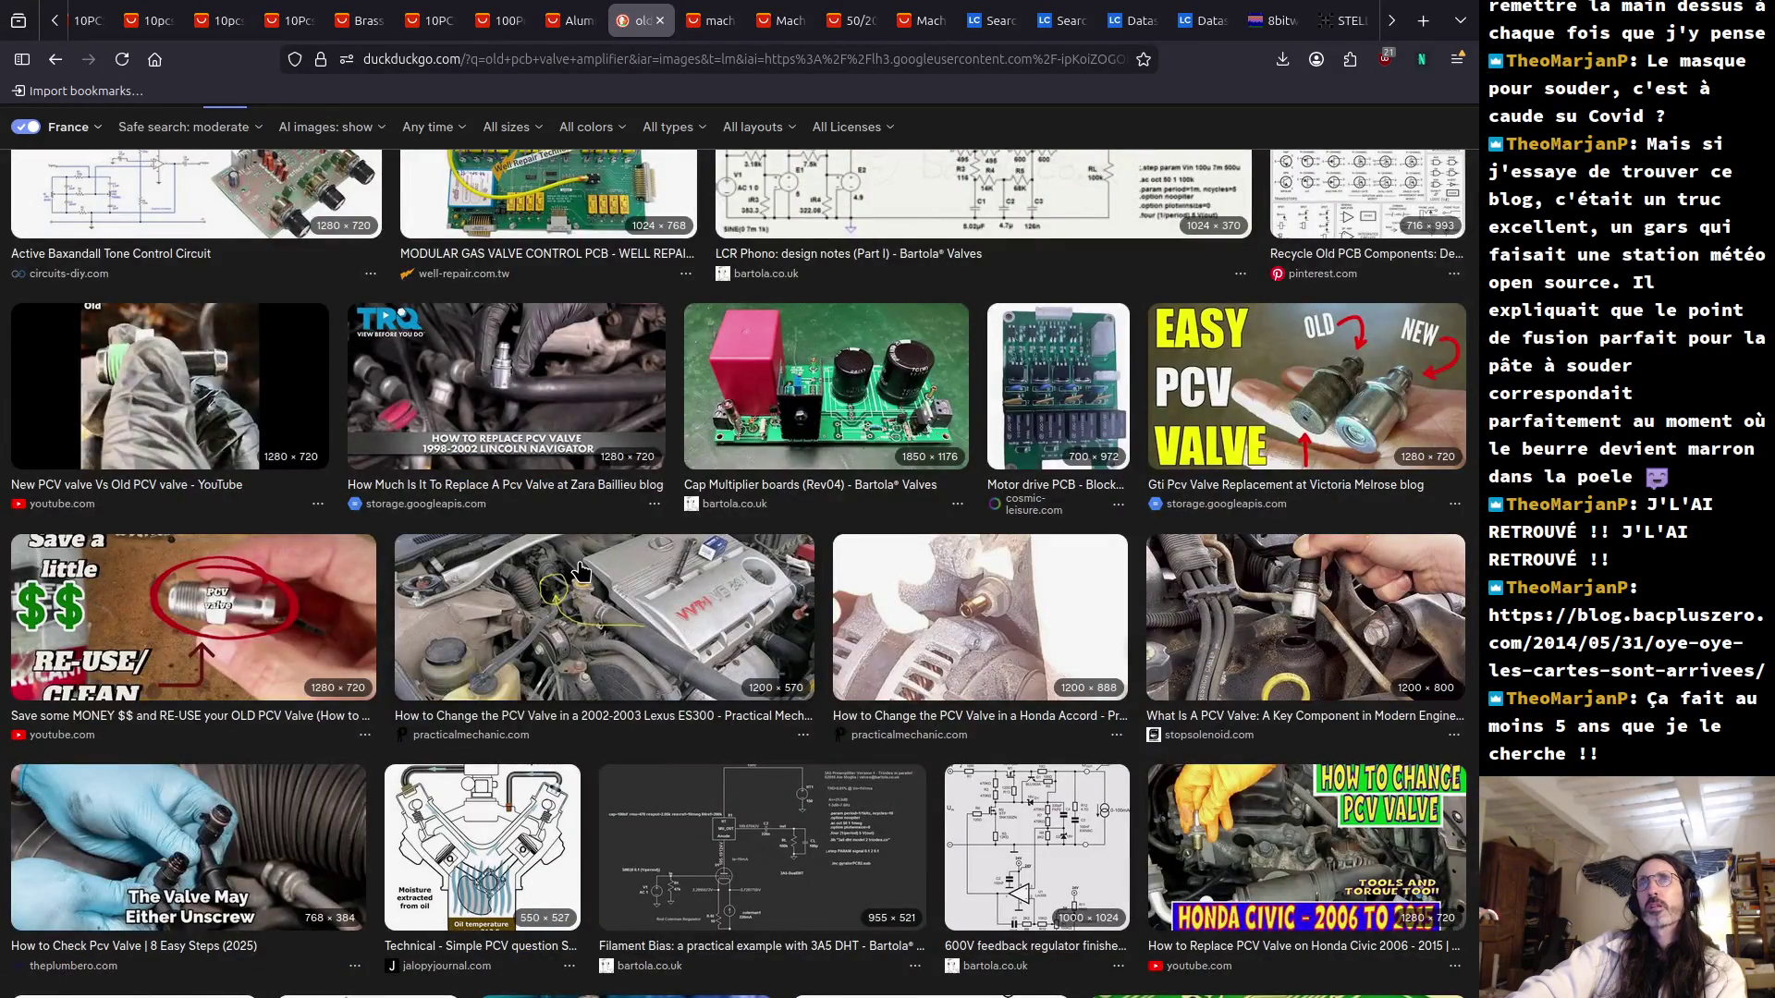
scroll(581, 571, "down", 5)
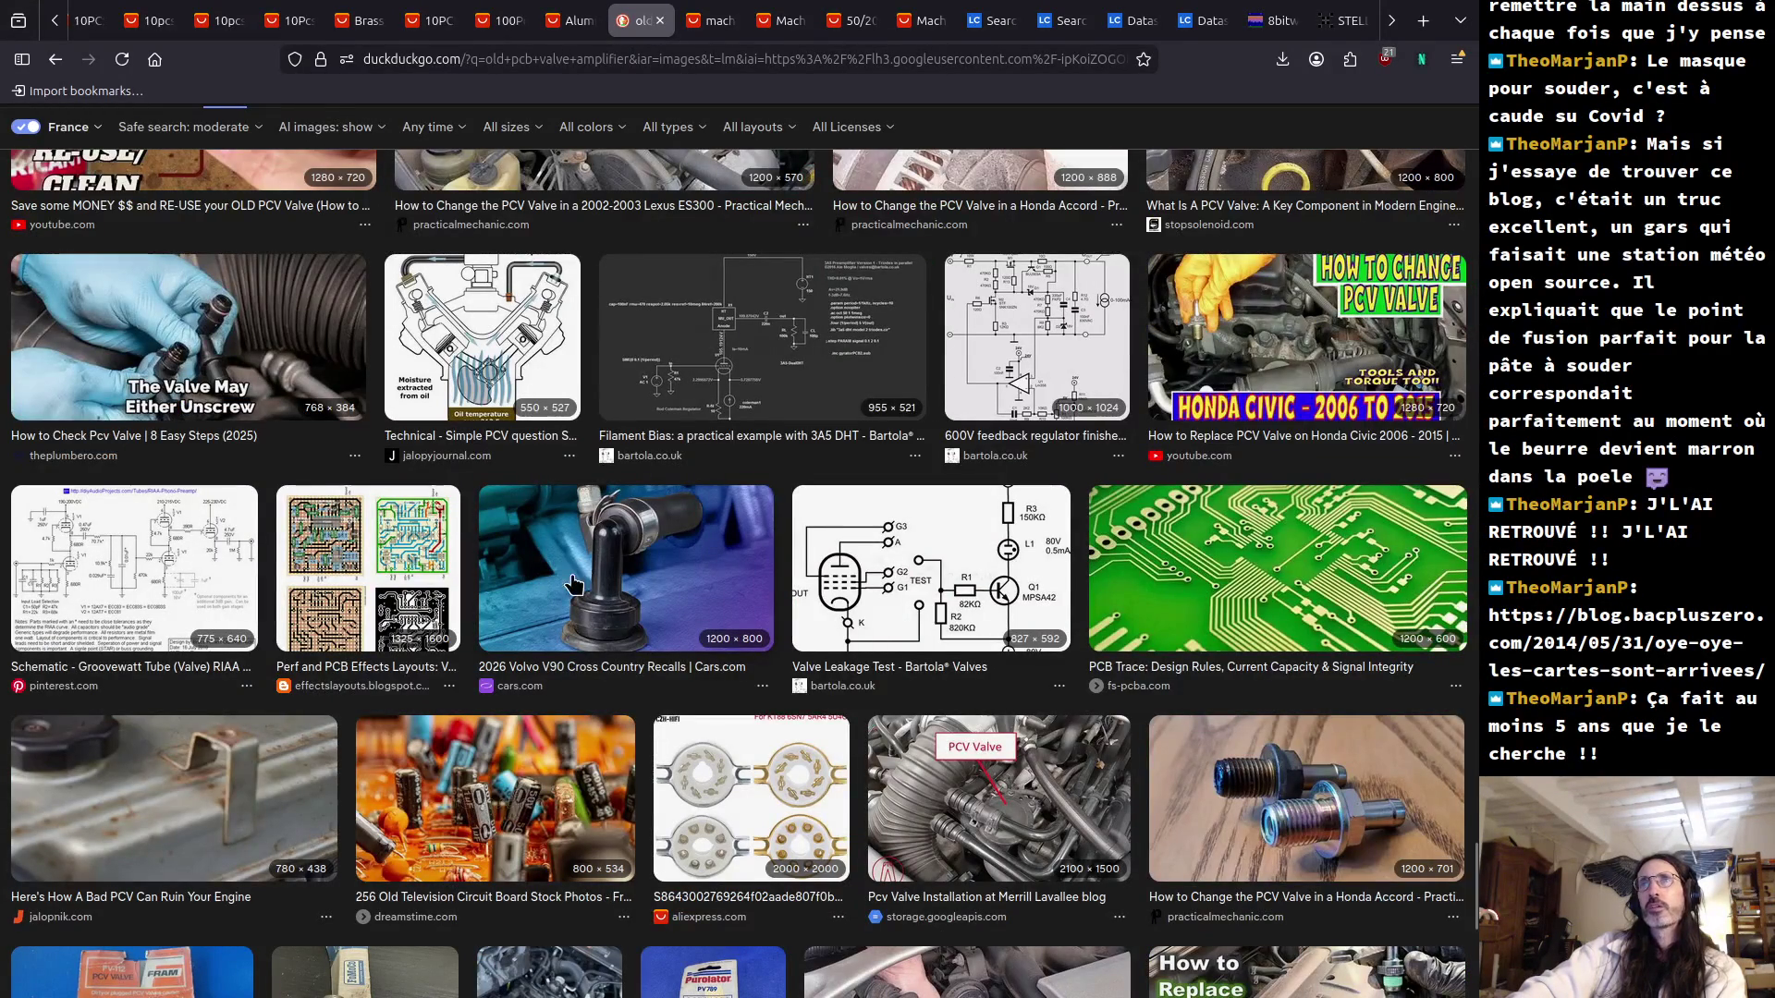
scroll(564, 605, "down", 4)
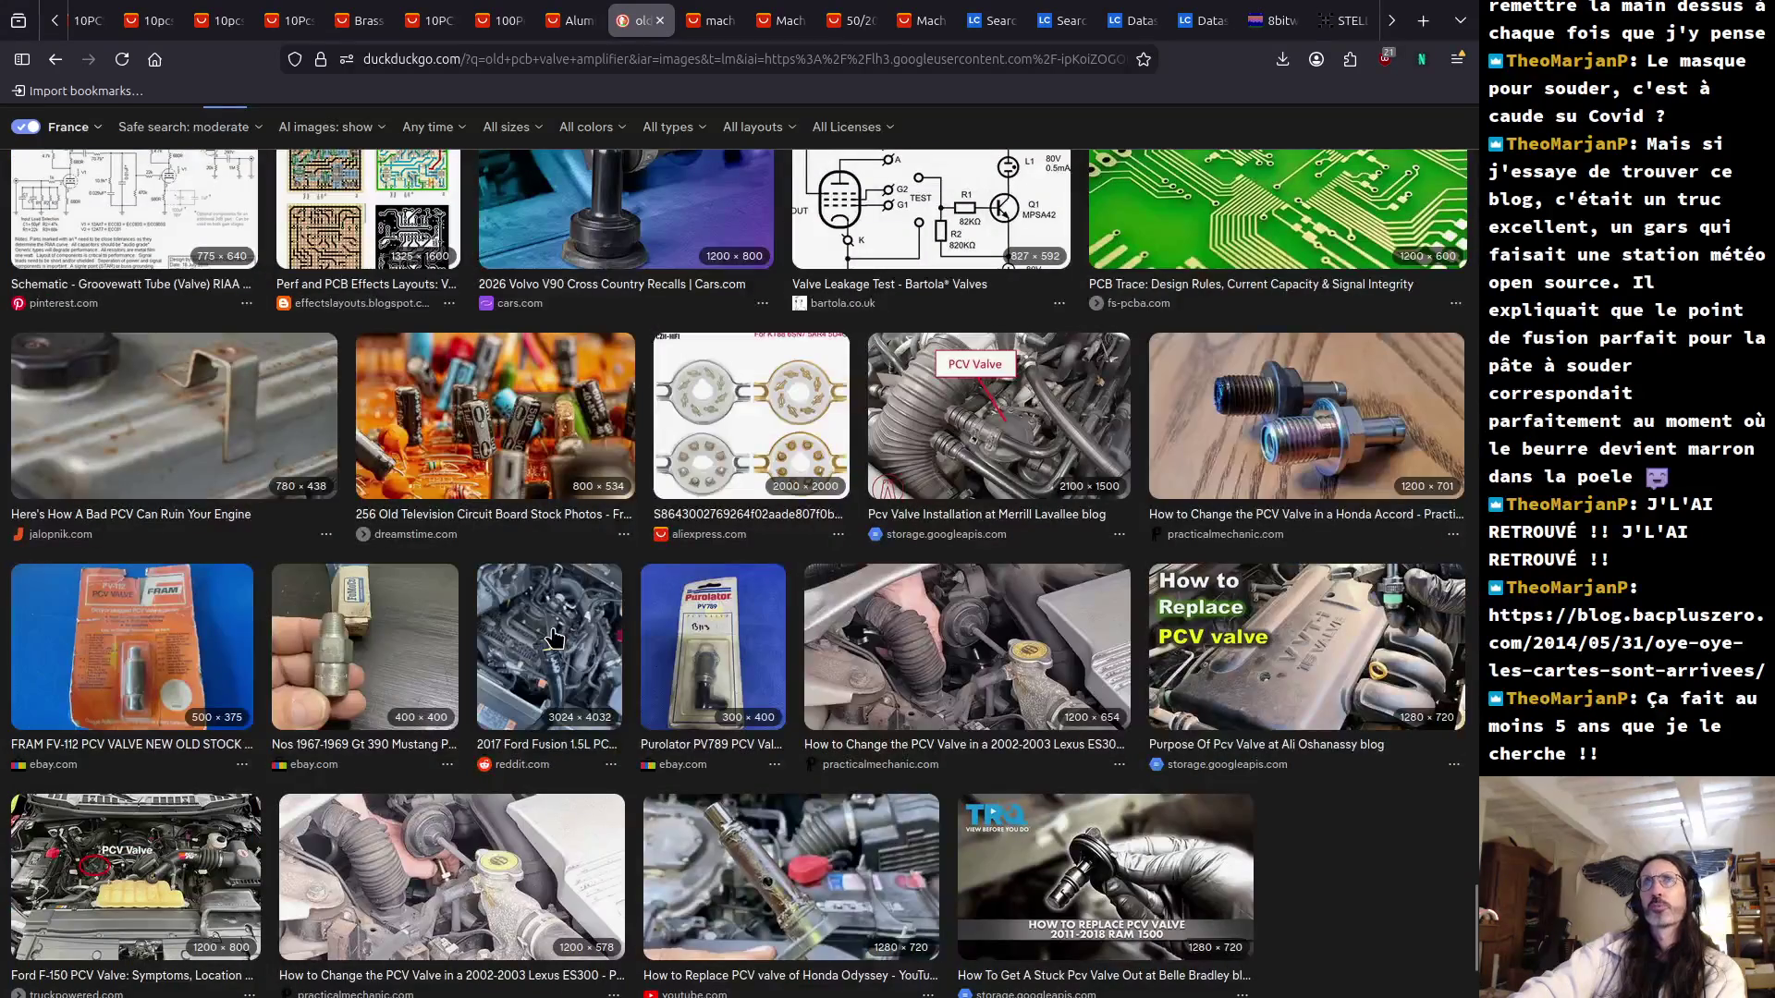
scroll(550, 647, "down", 8)
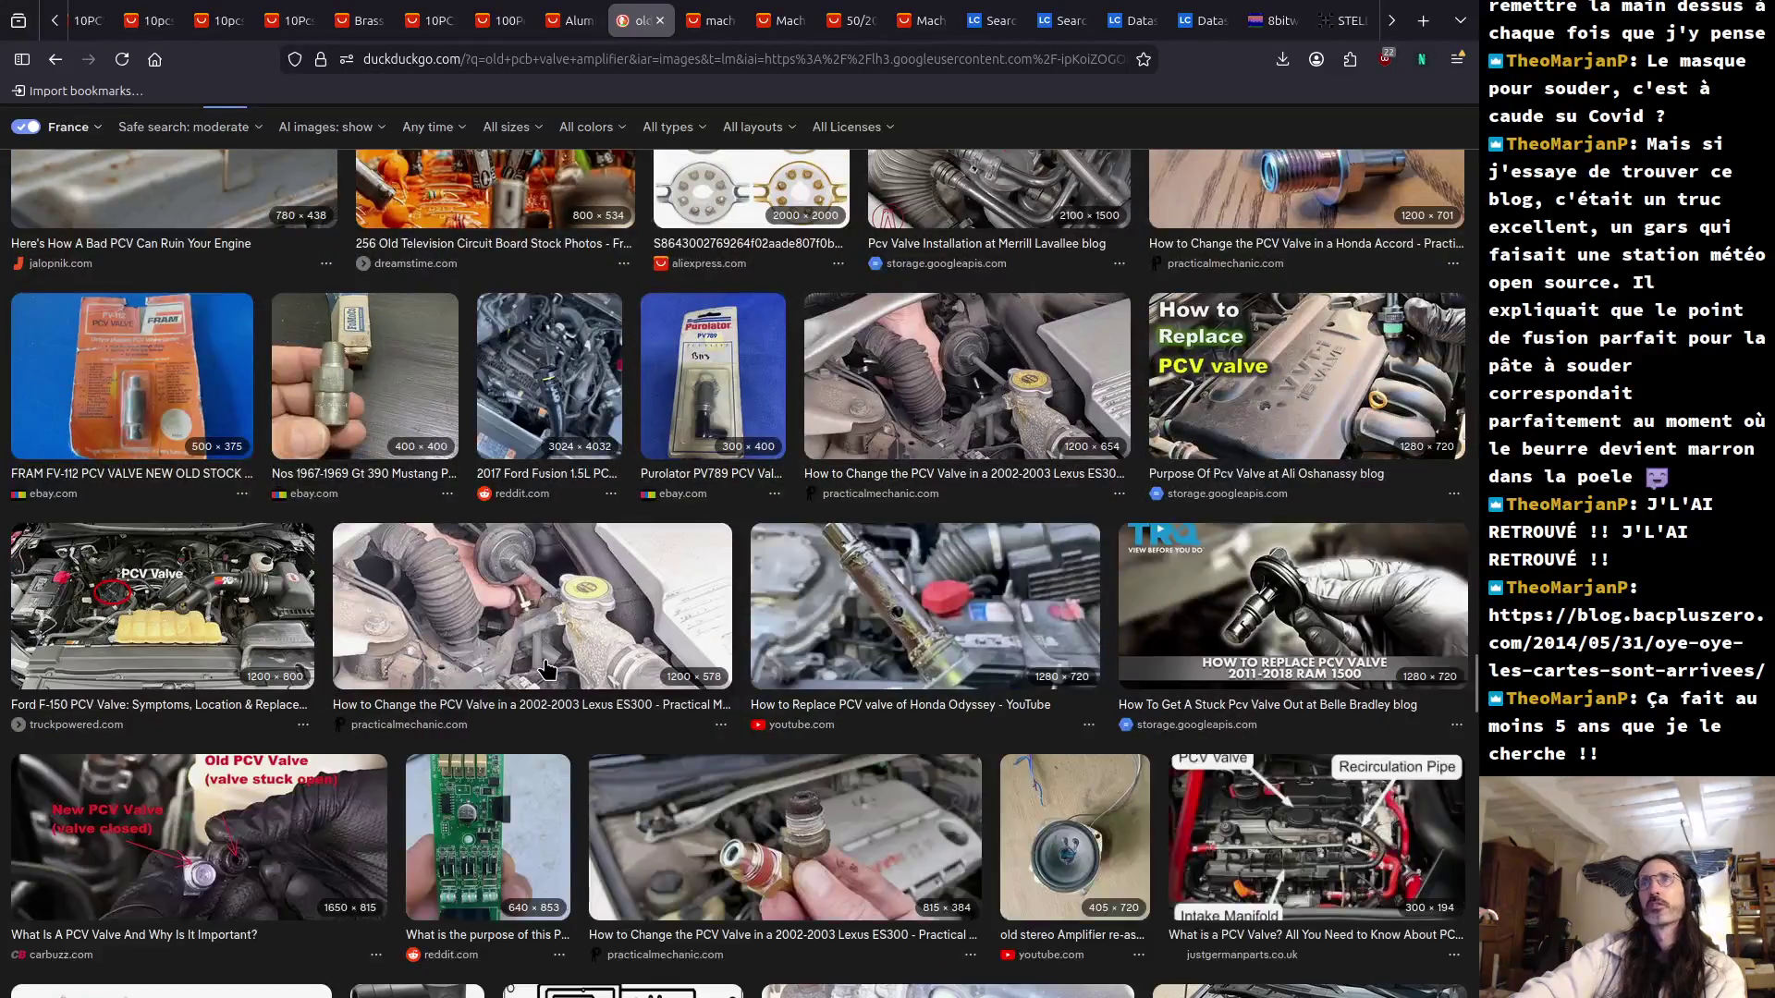
scroll(545, 668, "down", 5)
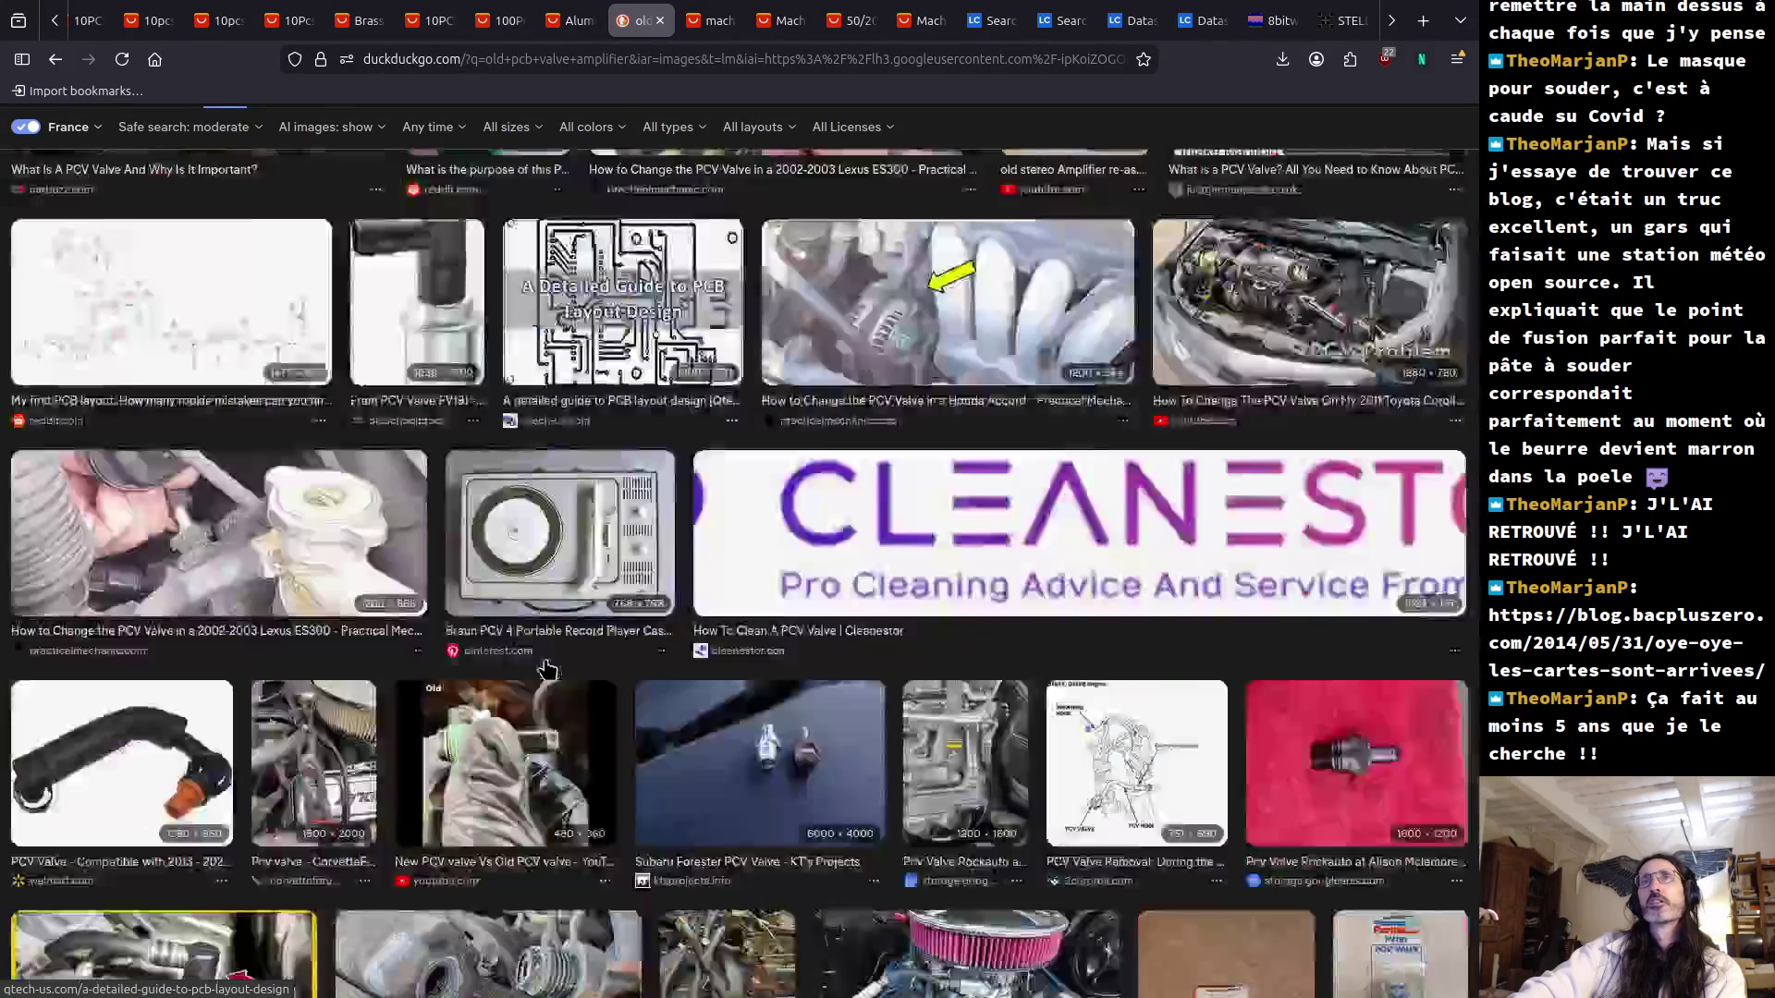
scroll(548, 673, "down", 4)
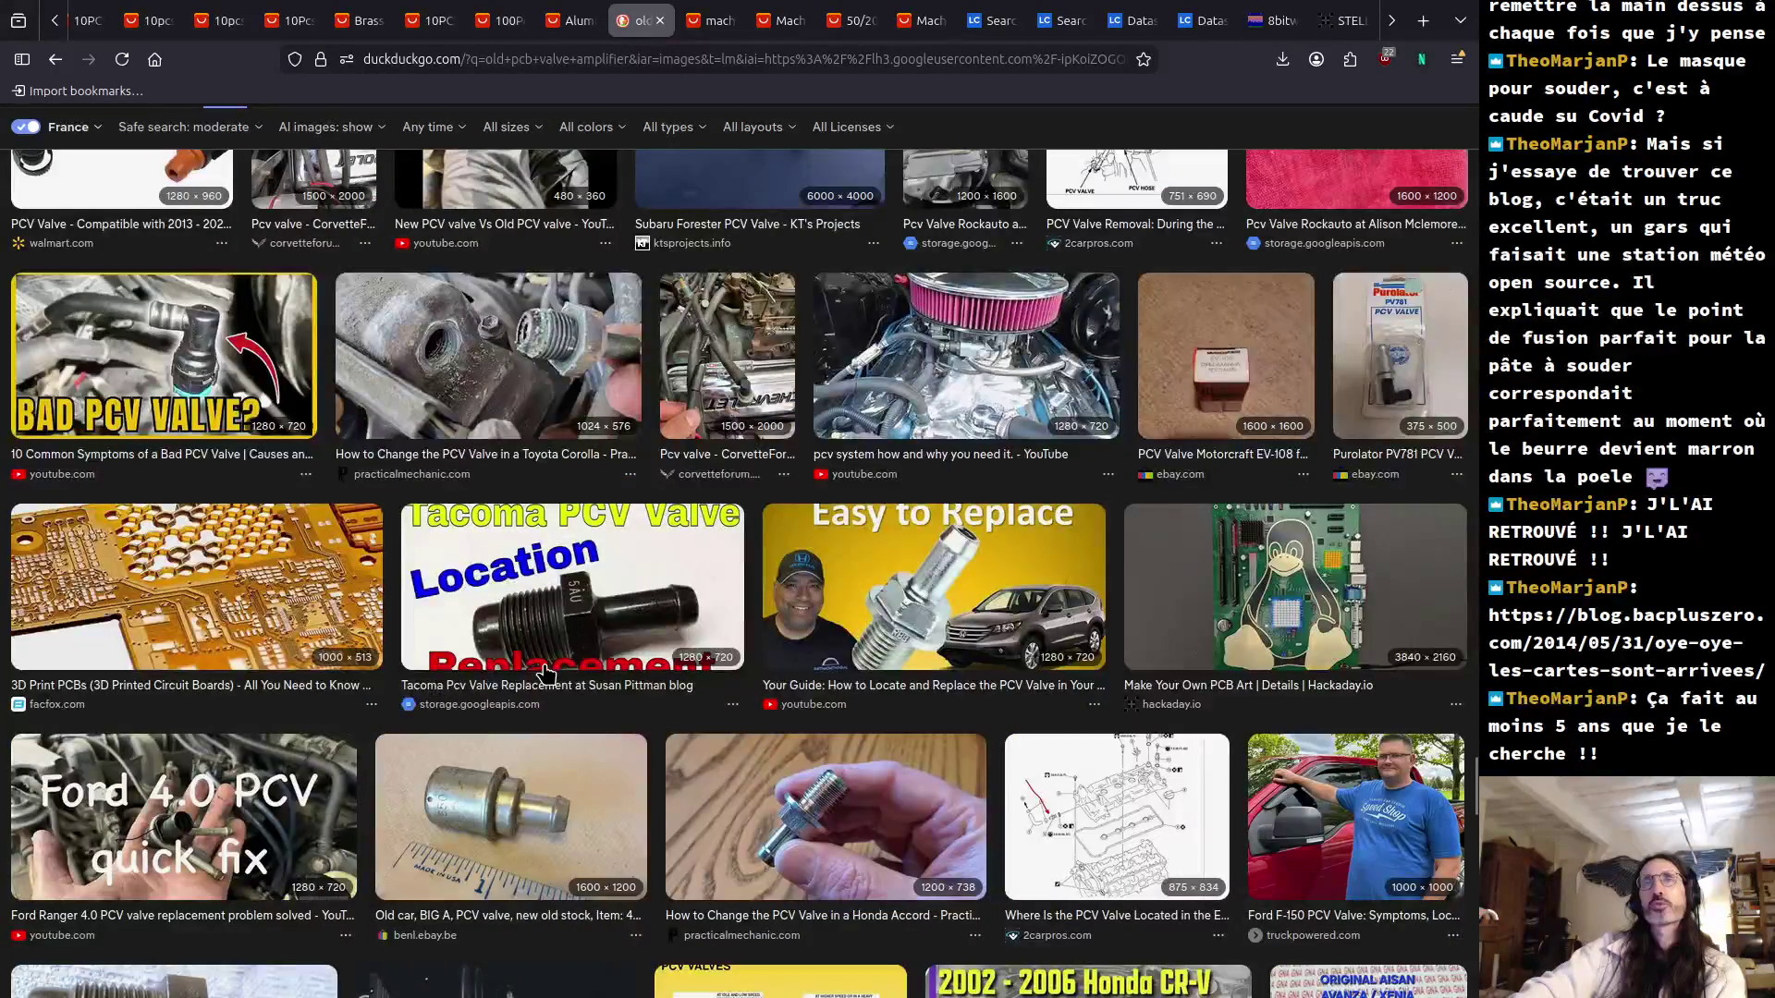
scroll(545, 672, "down", 5)
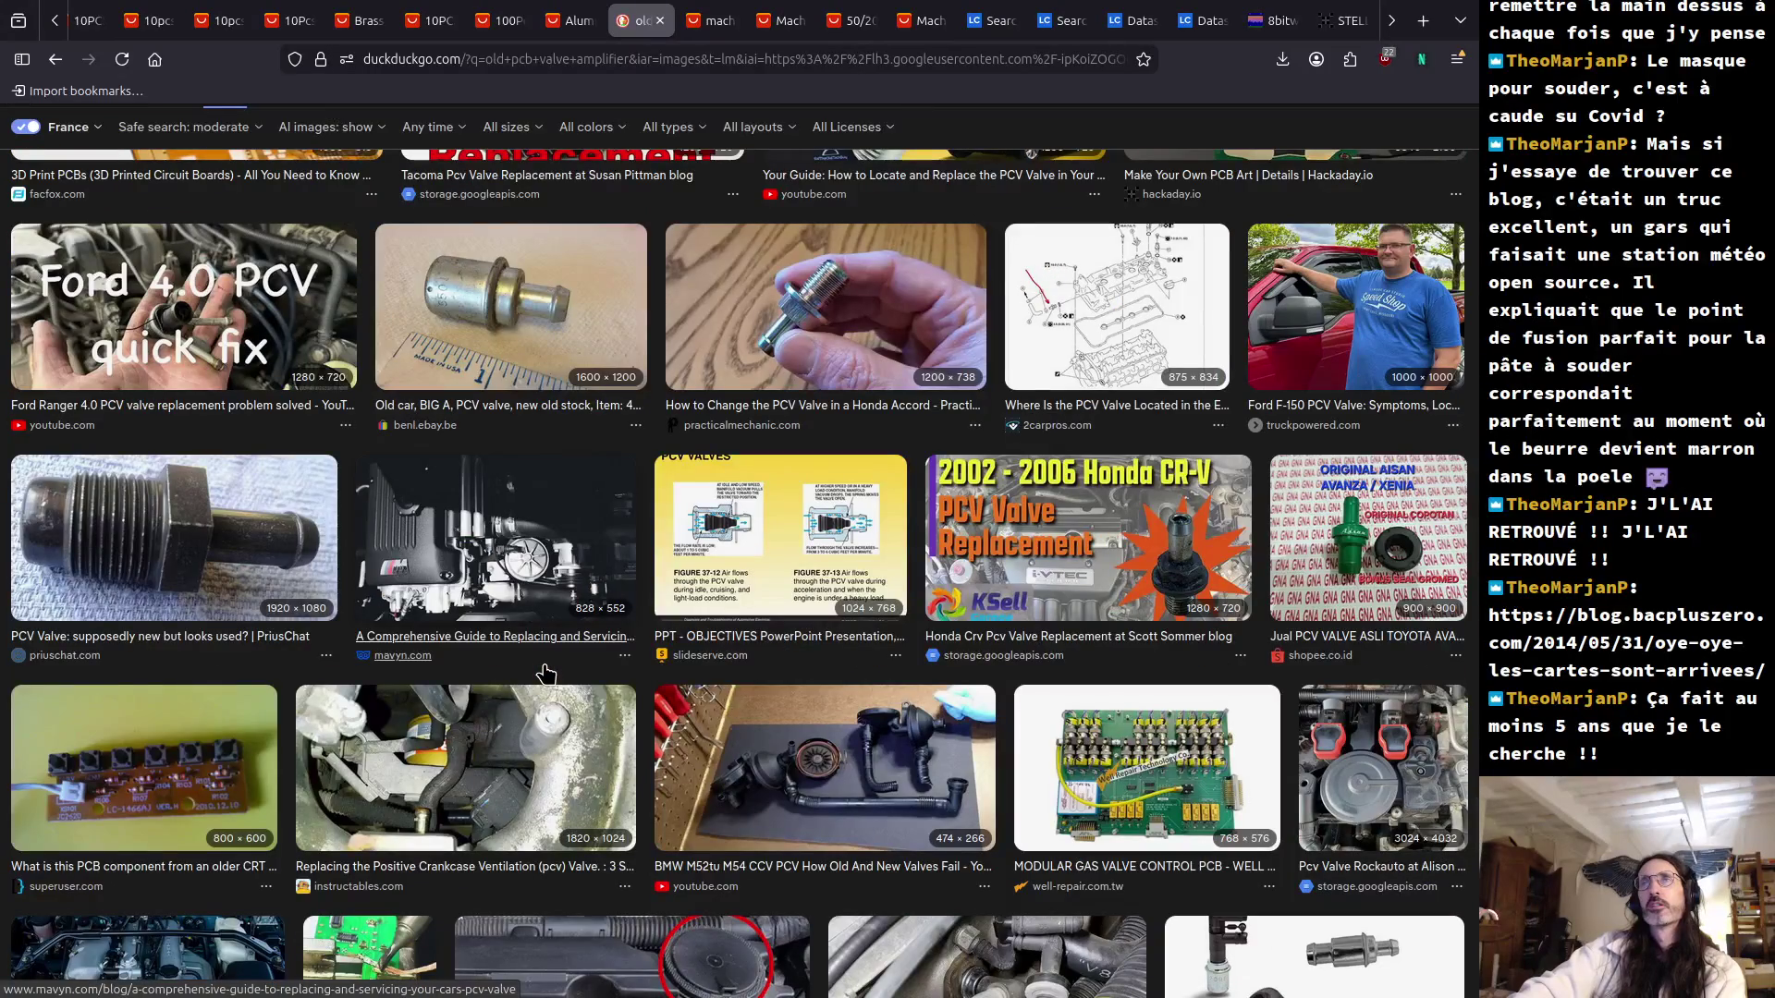
scroll(504, 660, "down", 4)
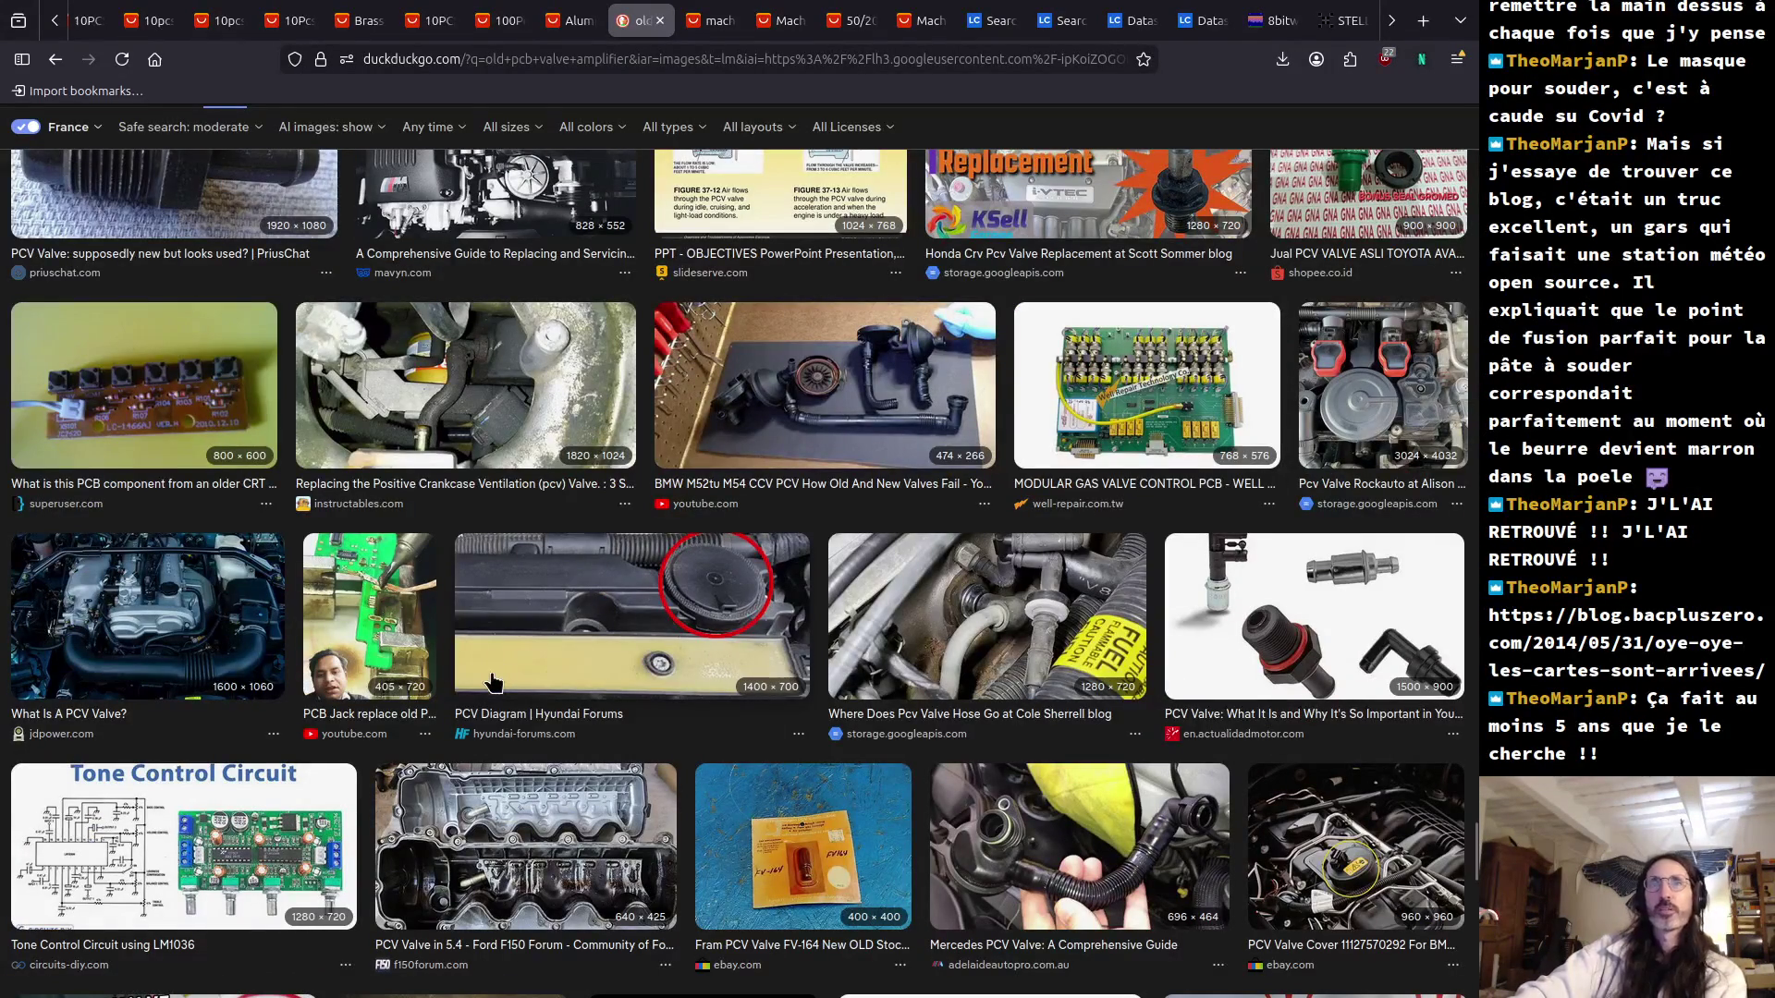
middle_click(816, 617)
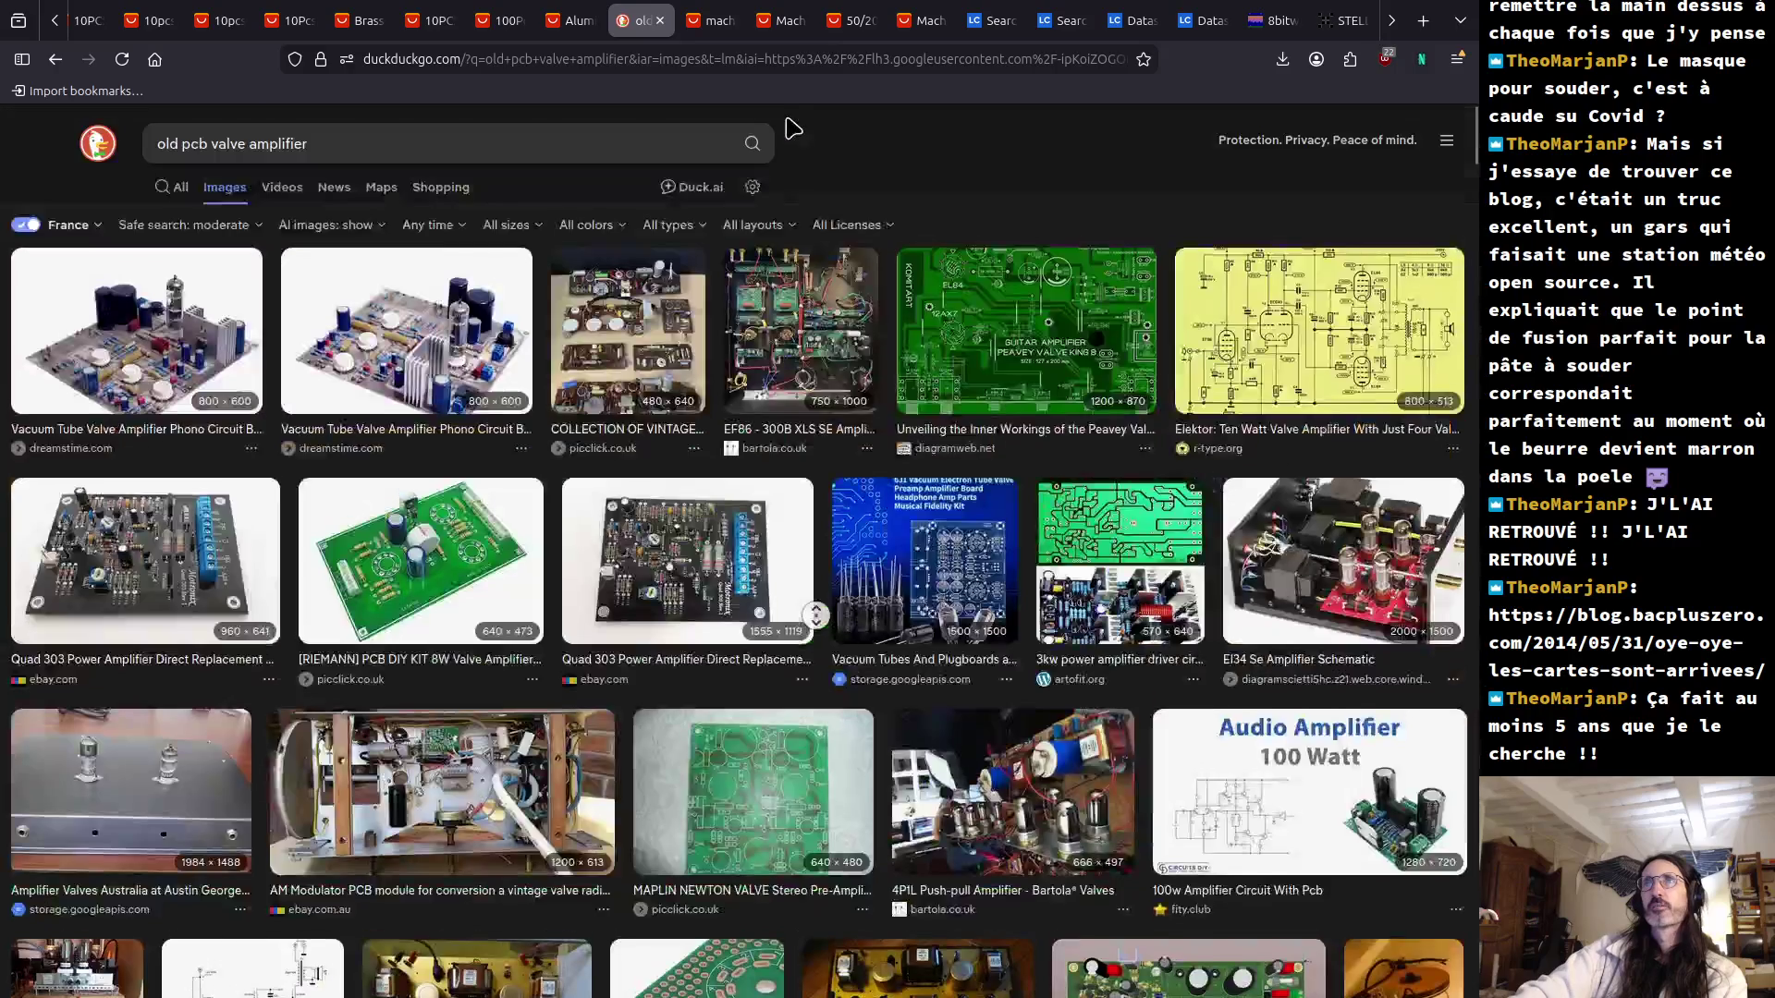
left_click(792, 130)
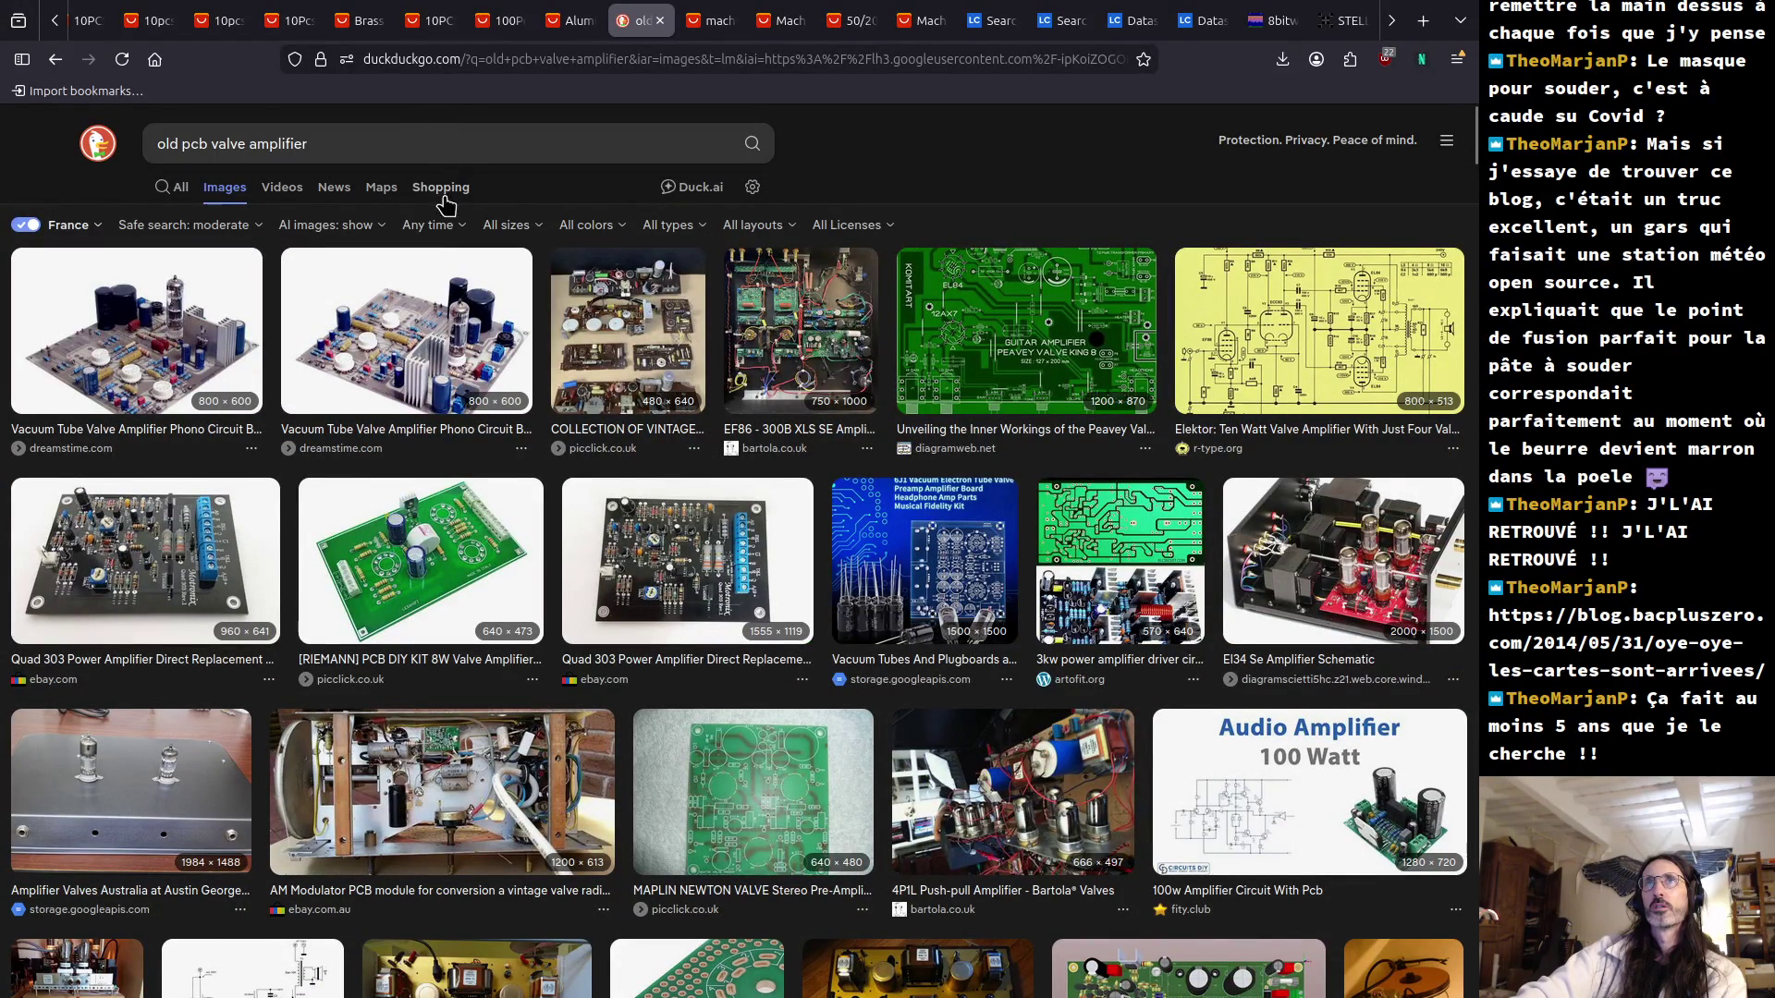
Search DuckDuckGo for 'resine wiring electronic amplifier hack a day'.
left_click(428, 144)
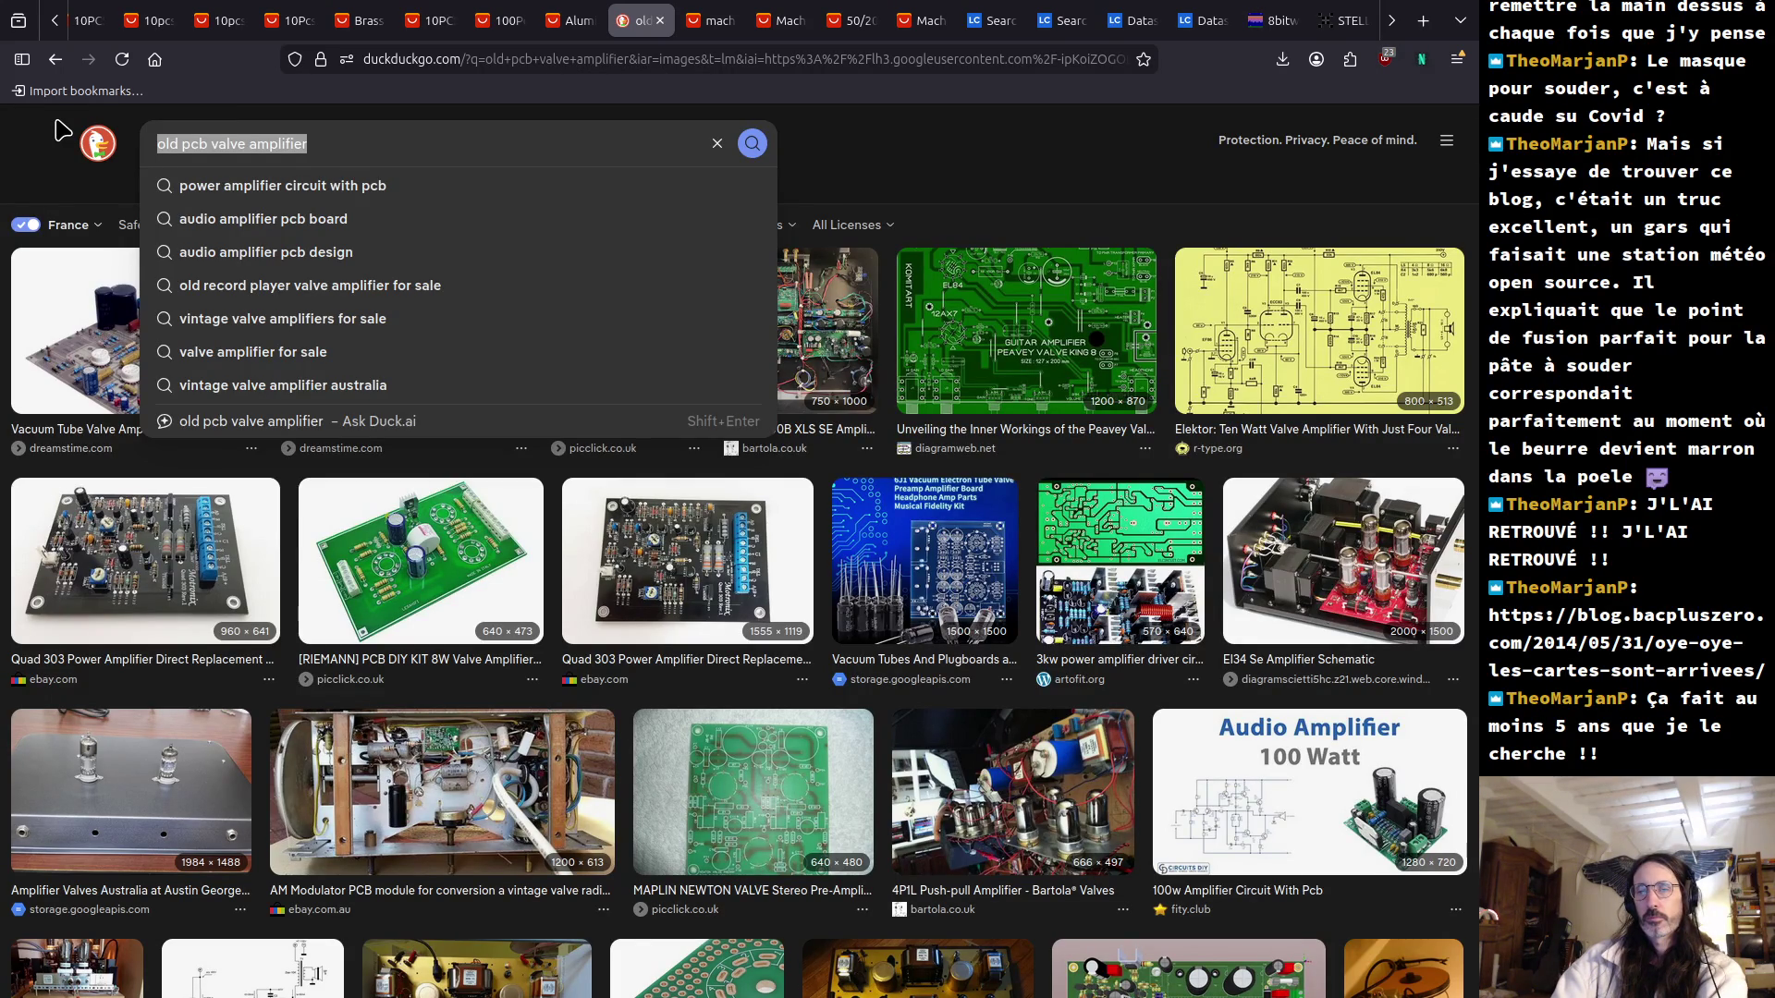
type("resine p")
key("BackSpace")
type("wirin")
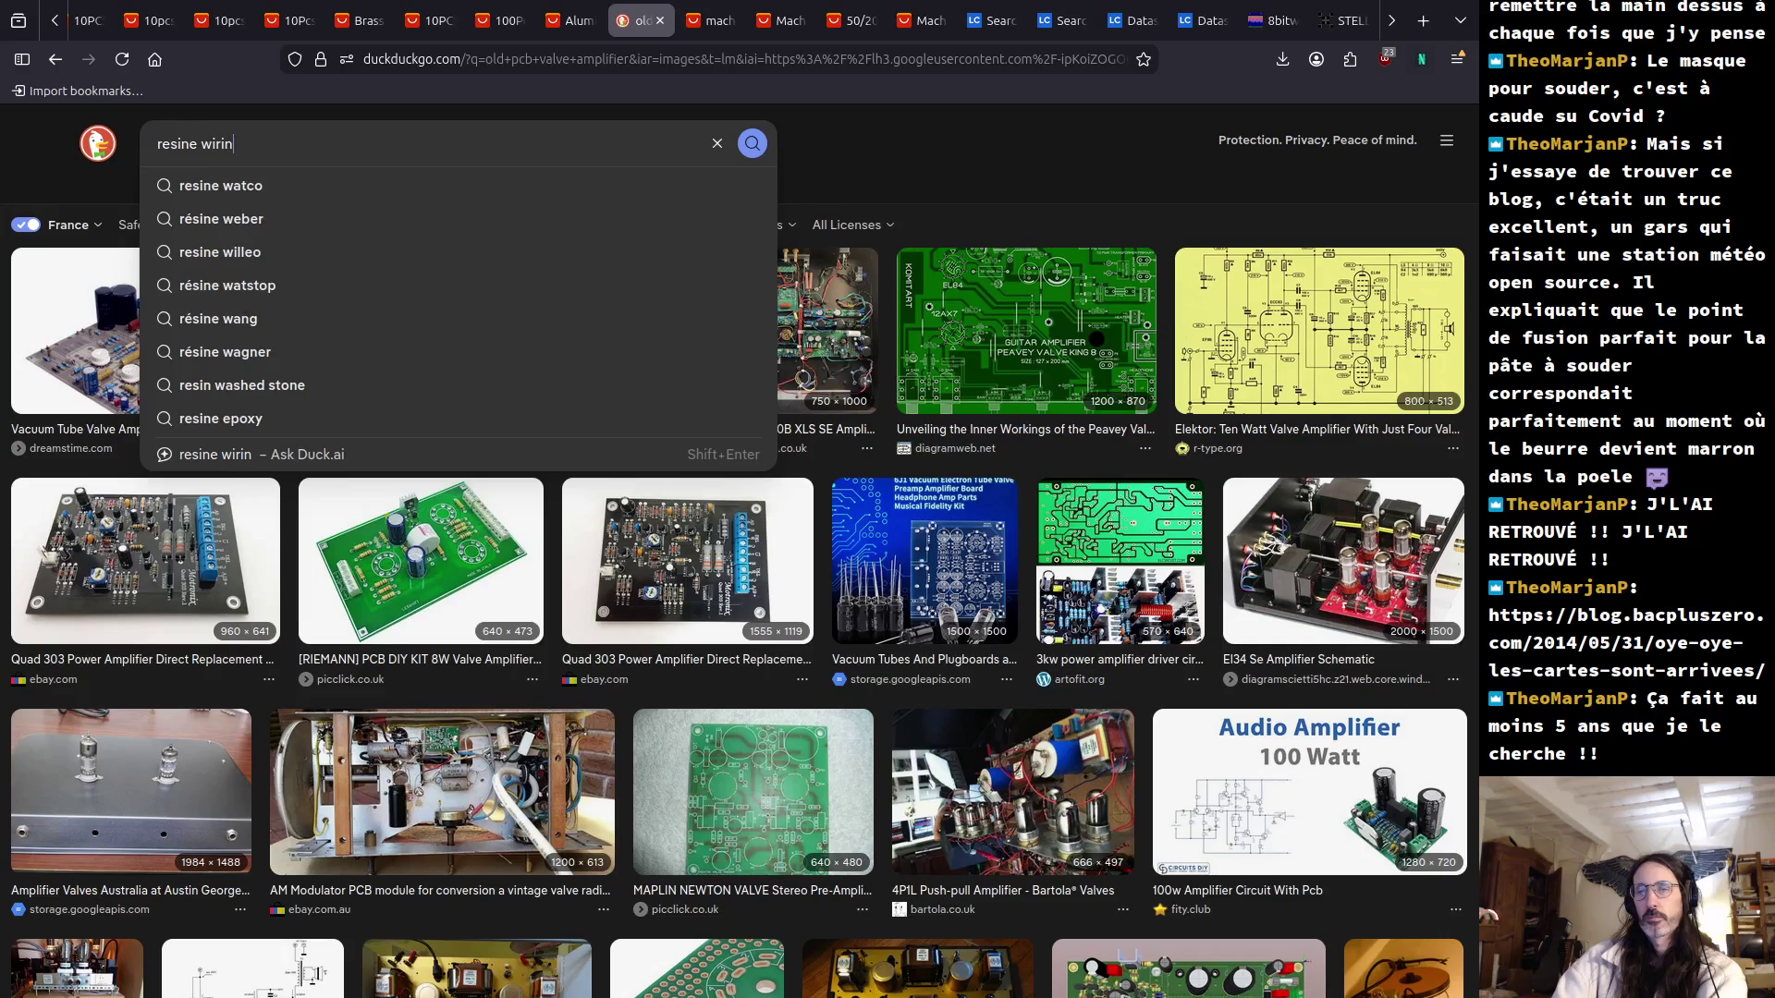
type("g electroni")
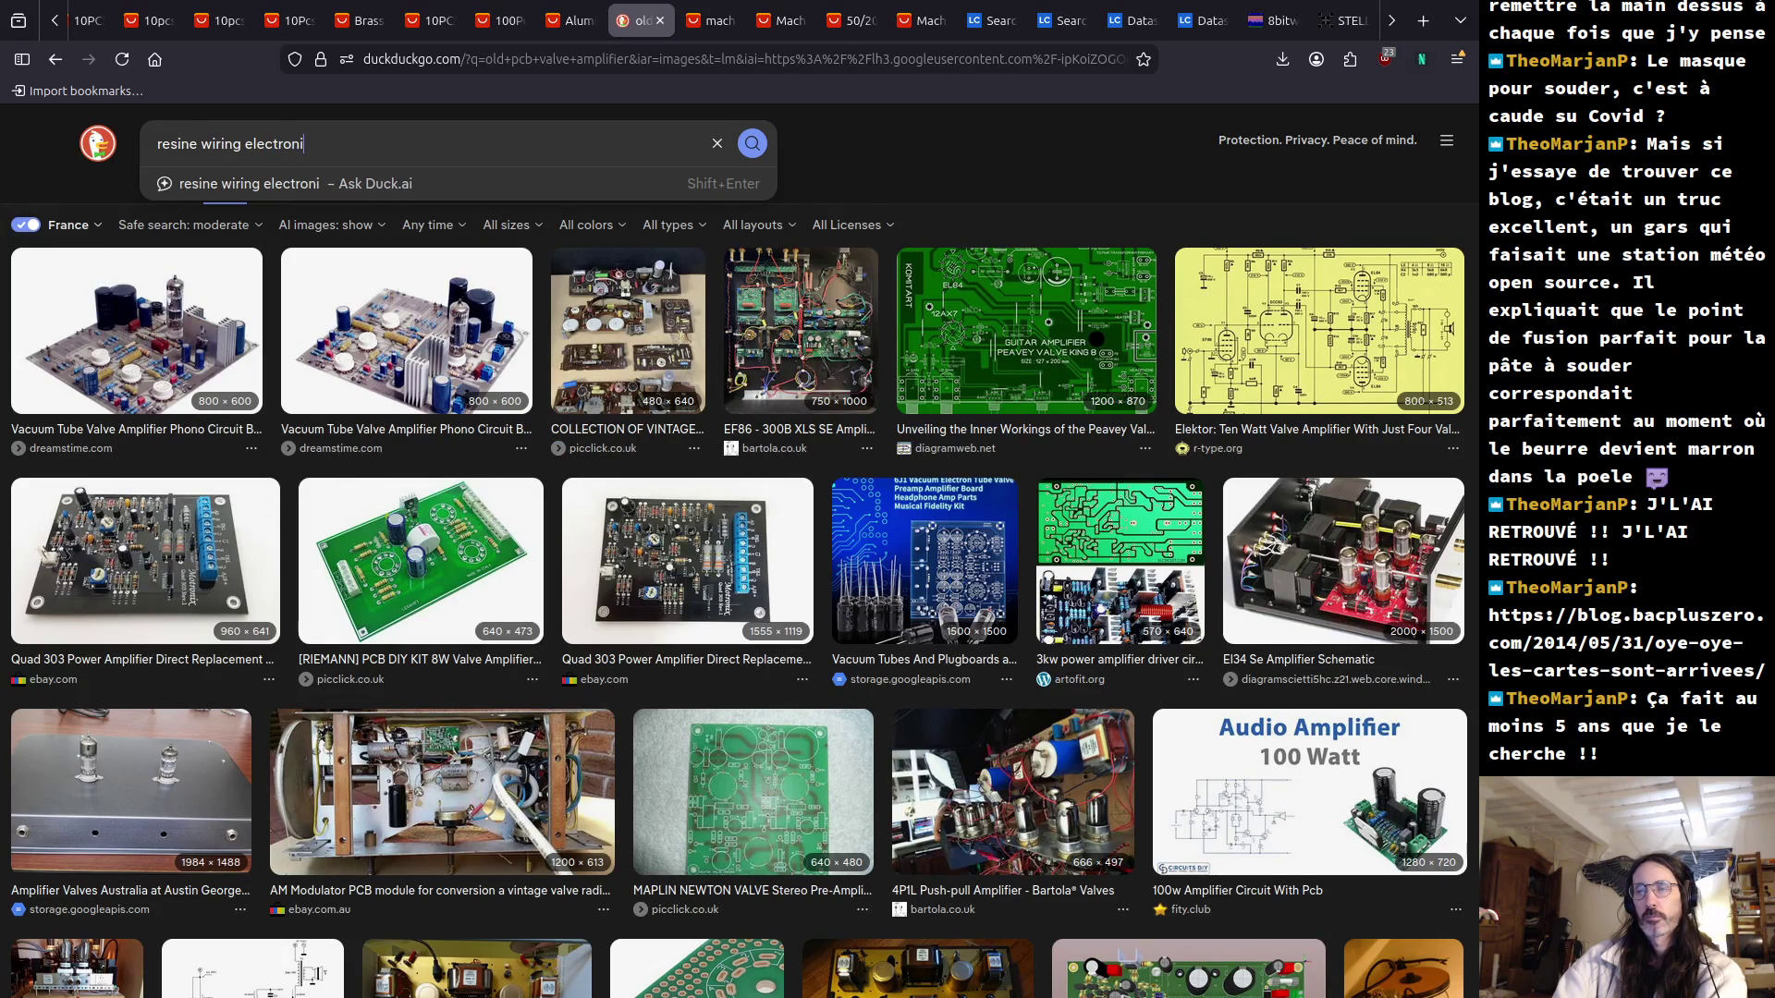
type("c amplifier hack a day")
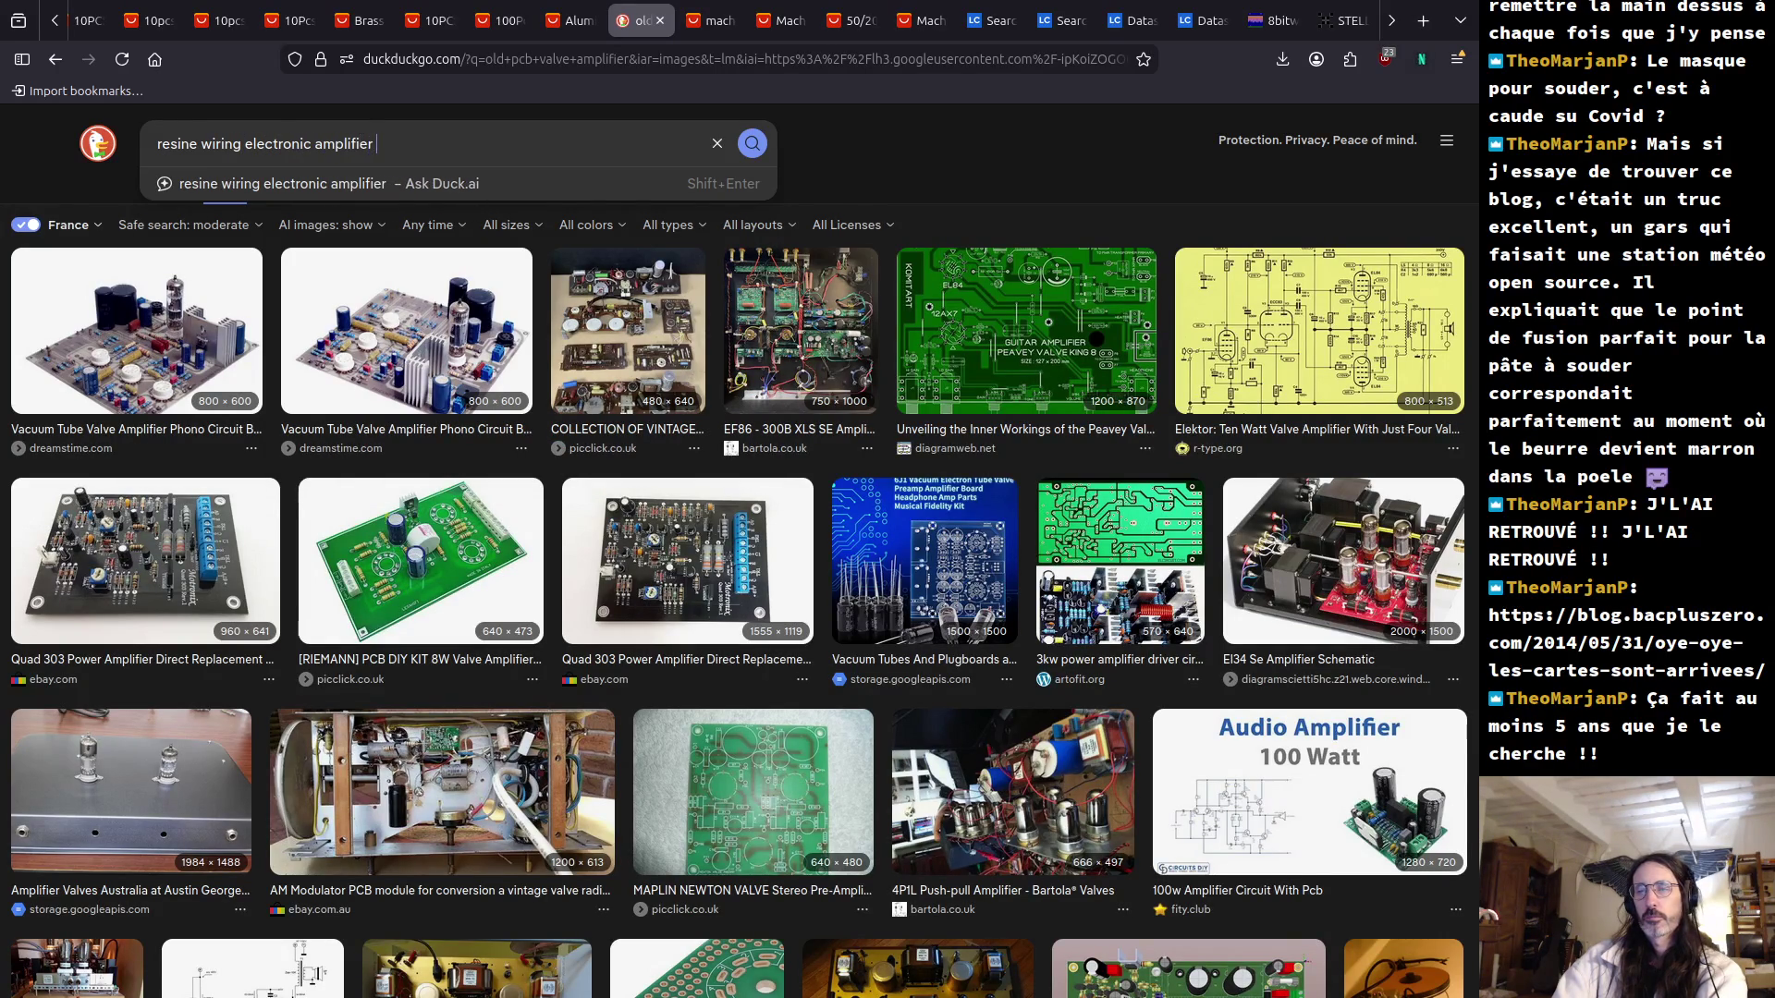
key("Return")
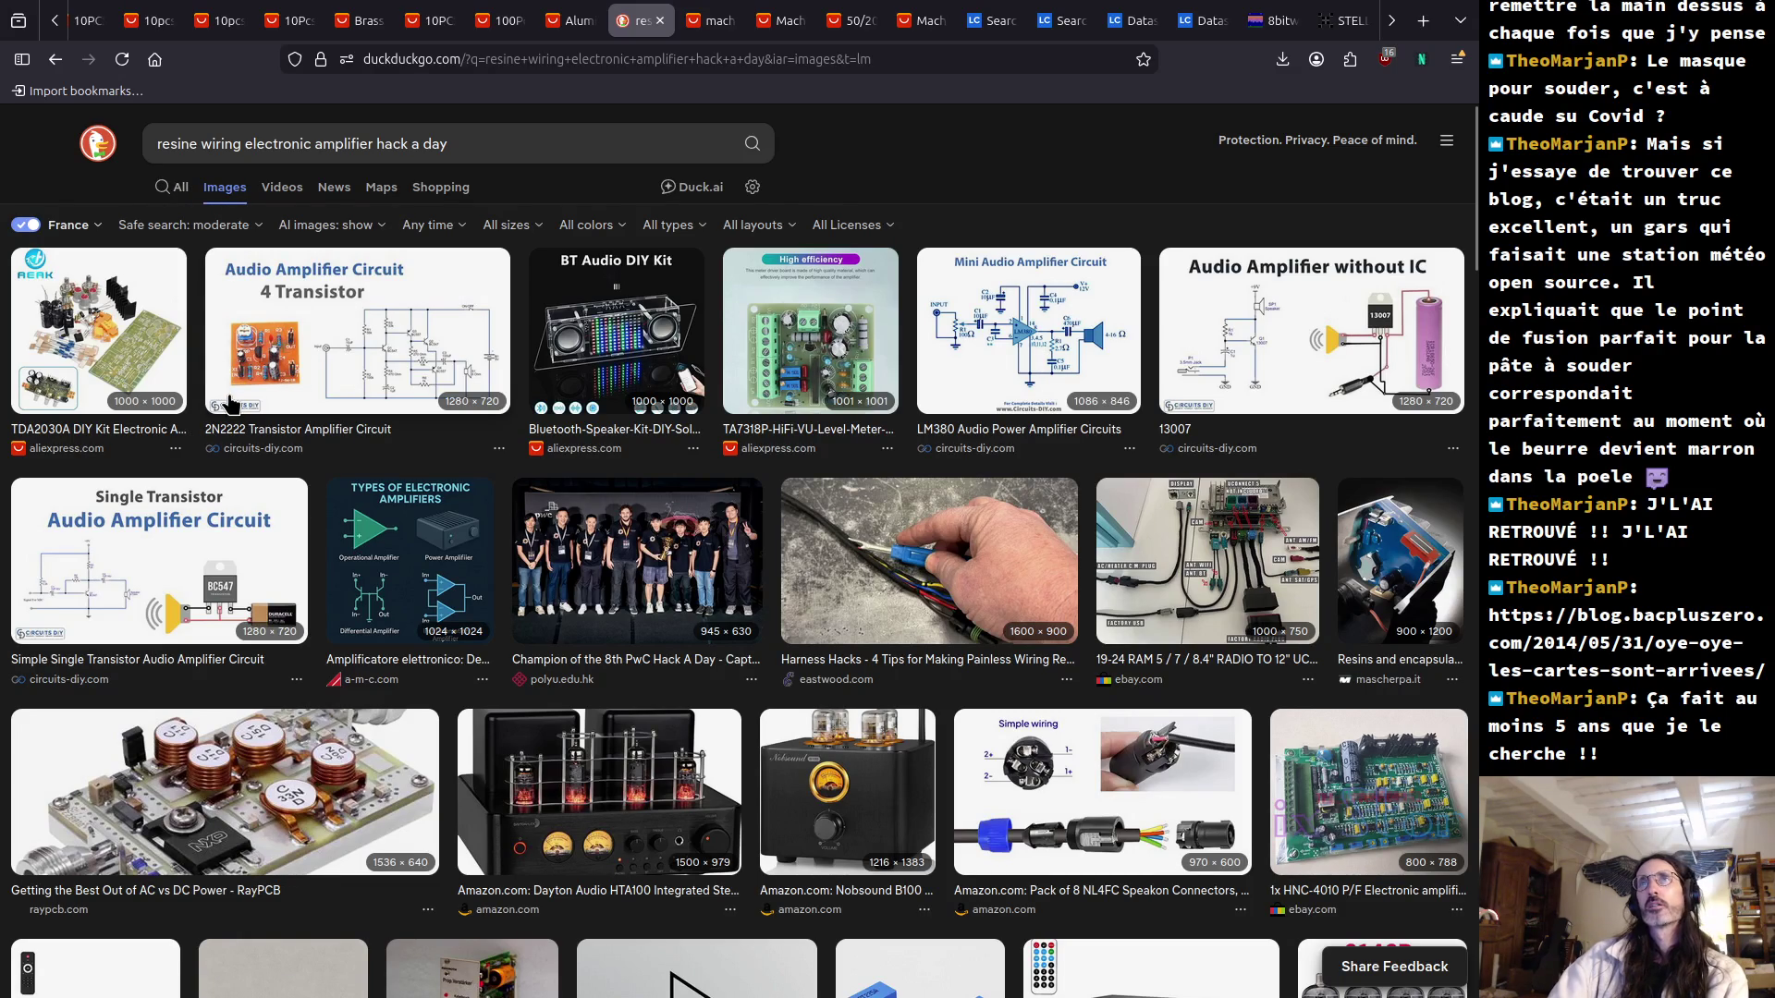
Redirect the query to Google Images with '!g' and open the Hackaday resin brick article.
left_click(550, 143)
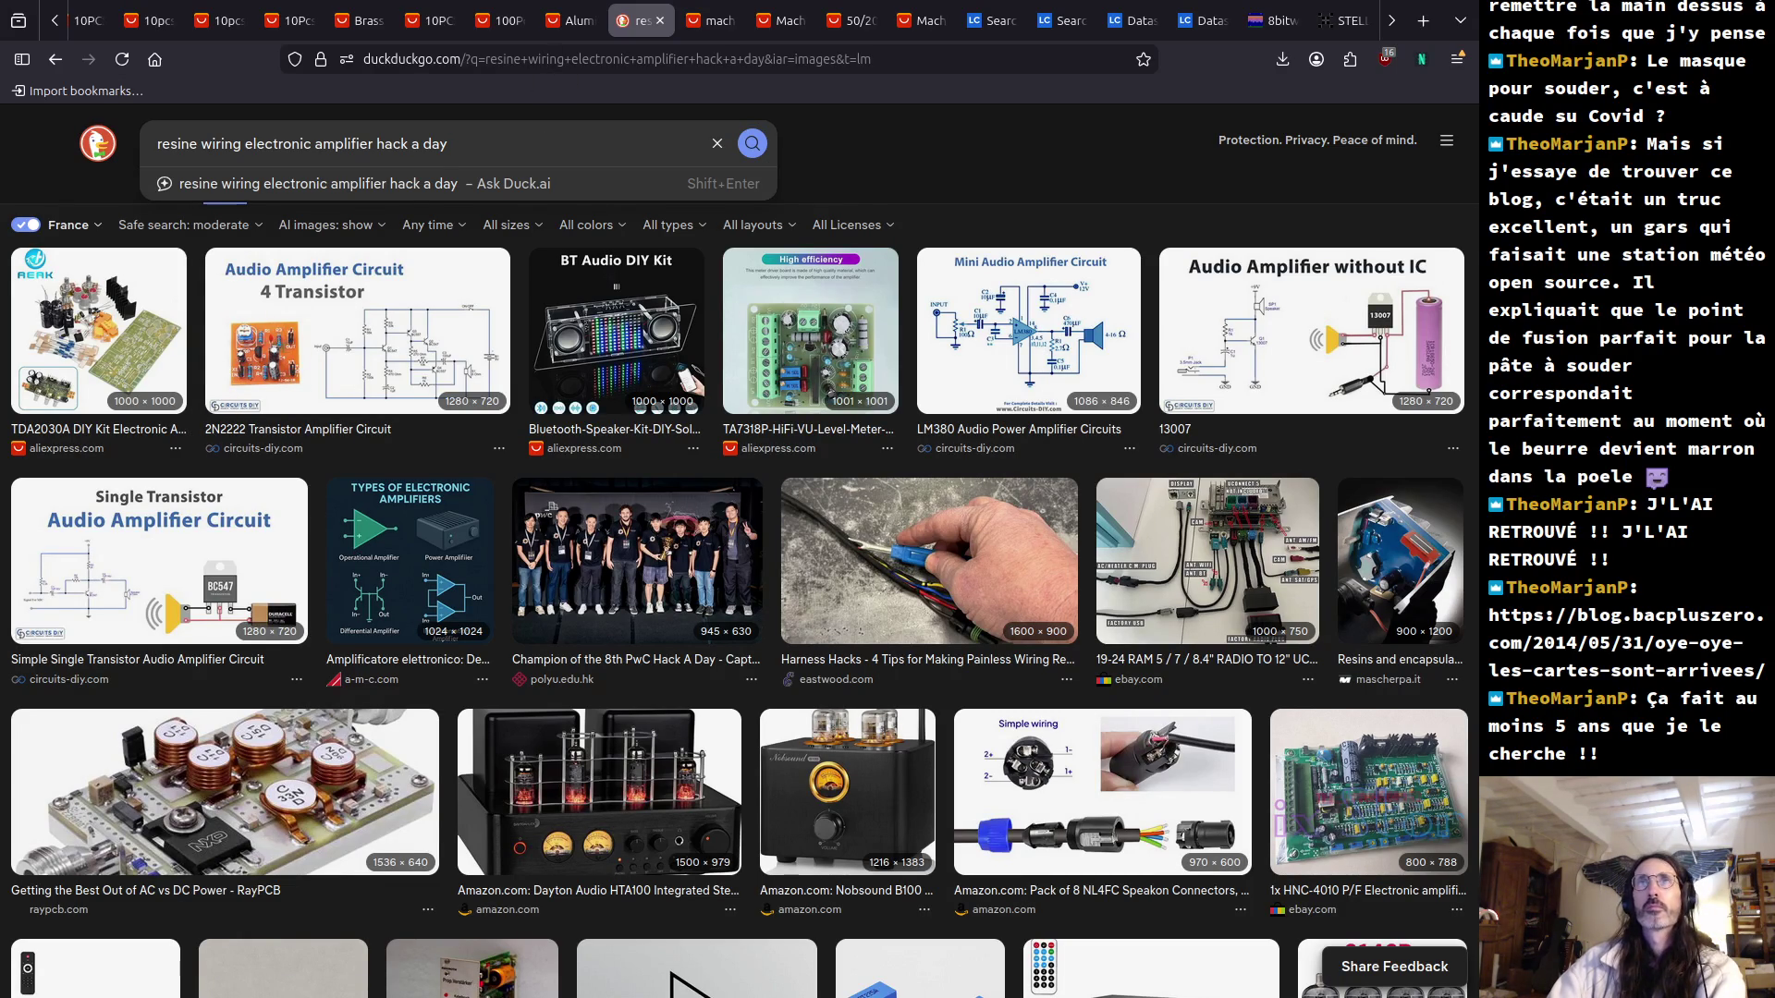
type("!g")
key("Return")
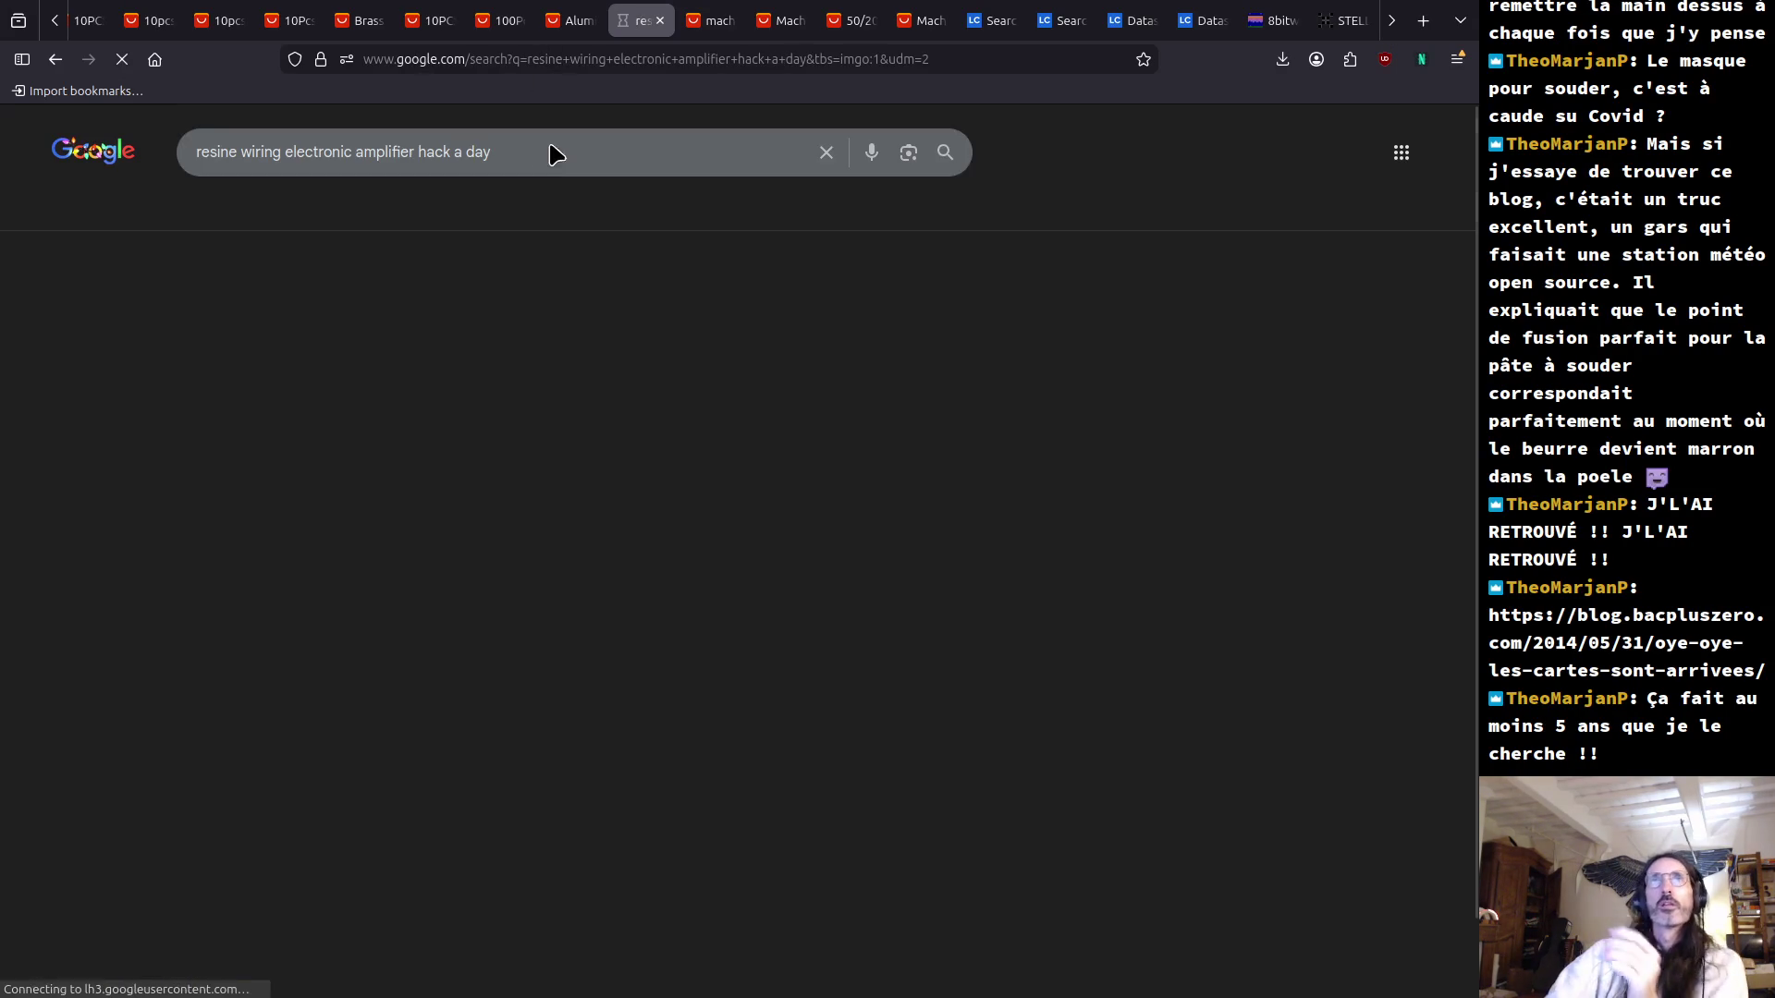
left_click(123, 430)
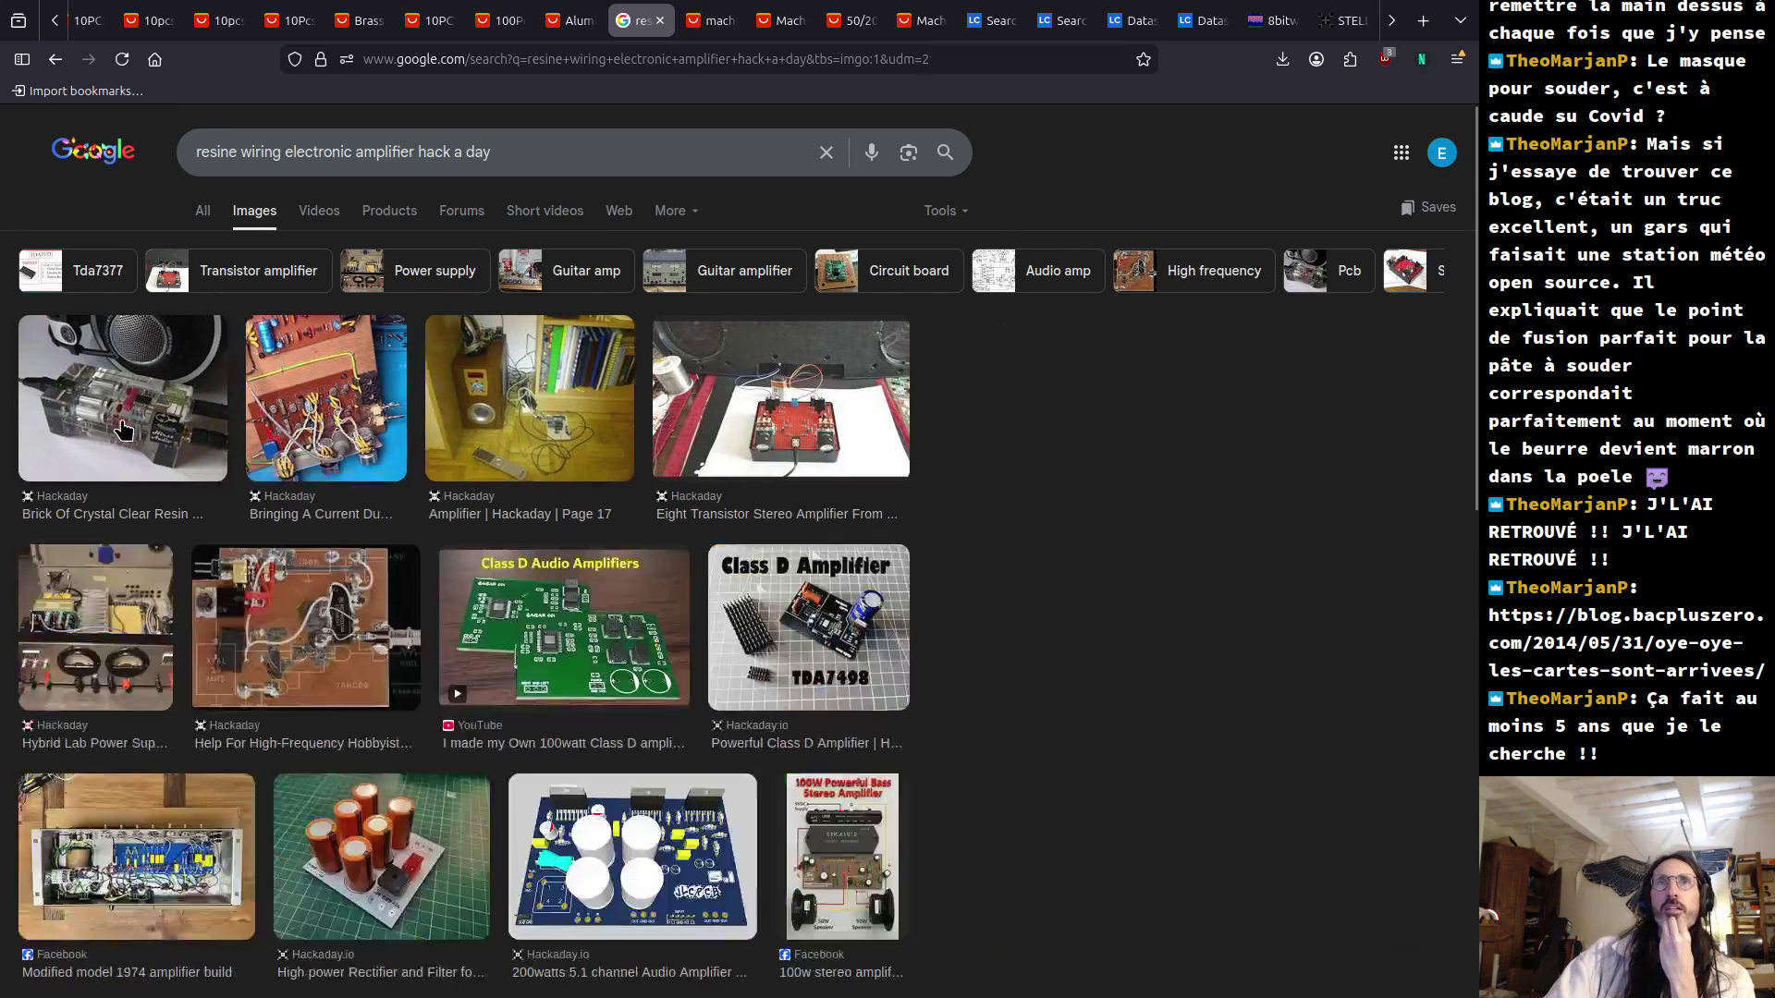
left_click(1209, 607)
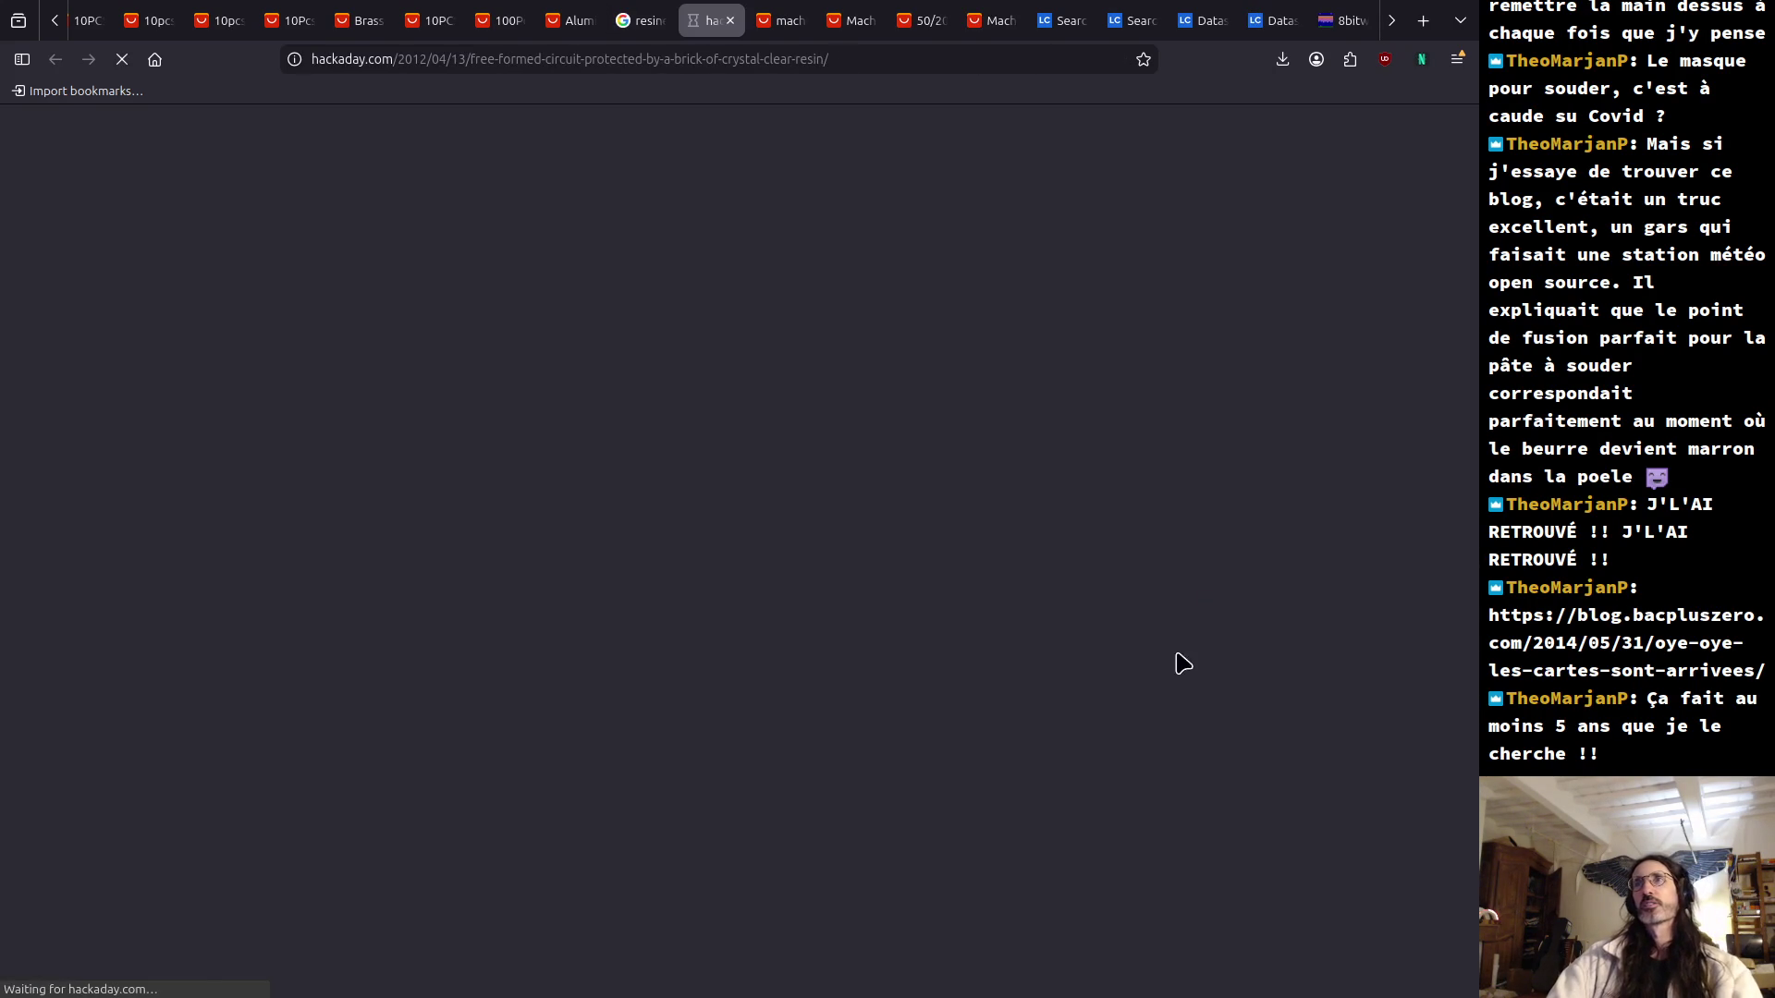
Follow the article's link to the builder's blog, then close the dead page.
scroll(754, 612, "down", 4)
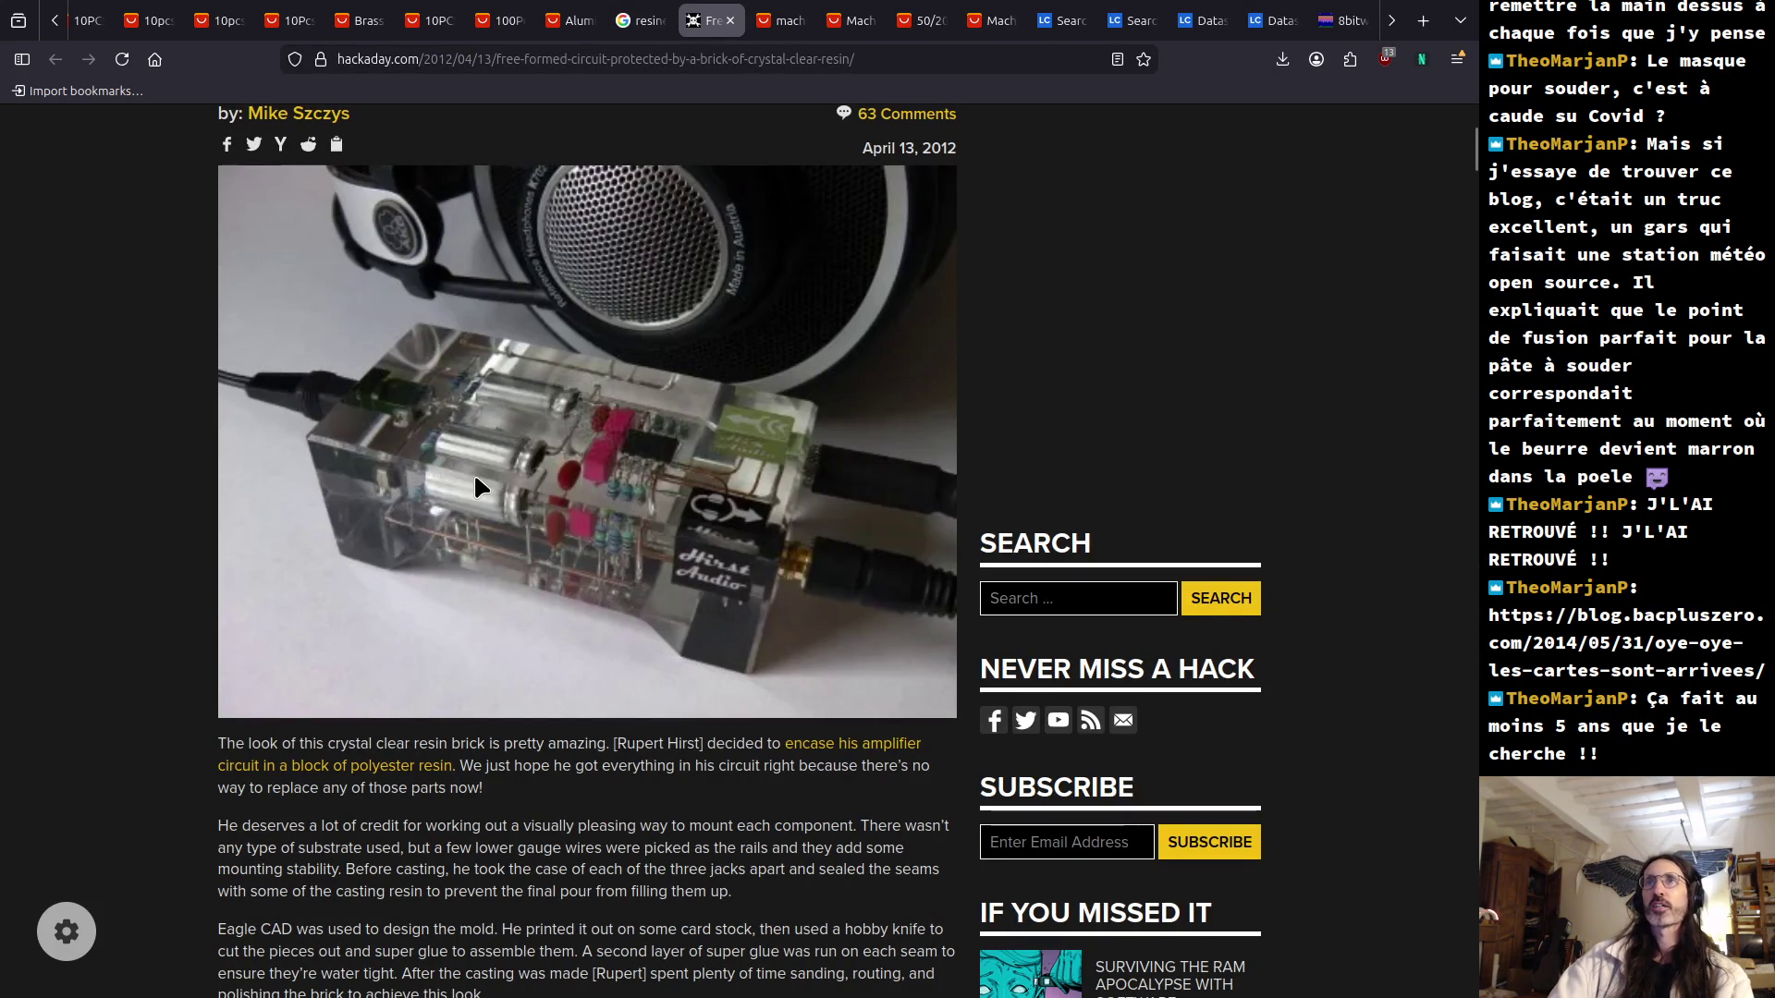
scroll(475, 476, "down", 5)
scroll(480, 485, "up", 3)
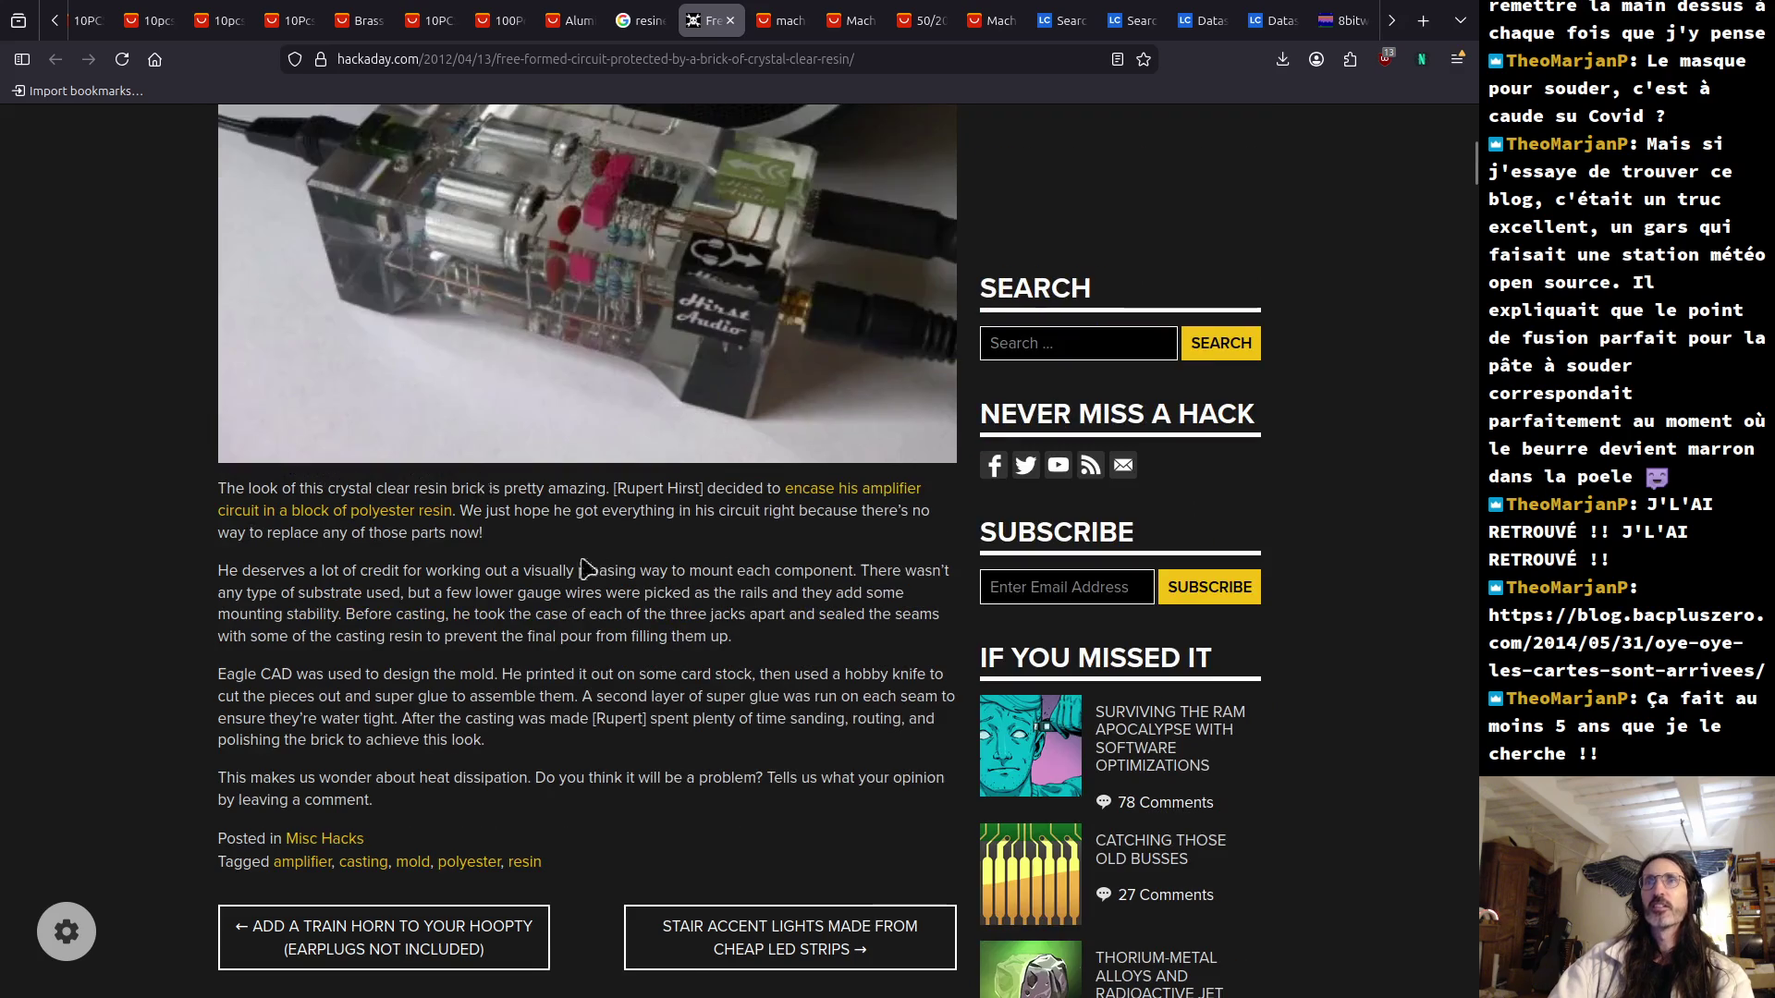
left_click(852, 499)
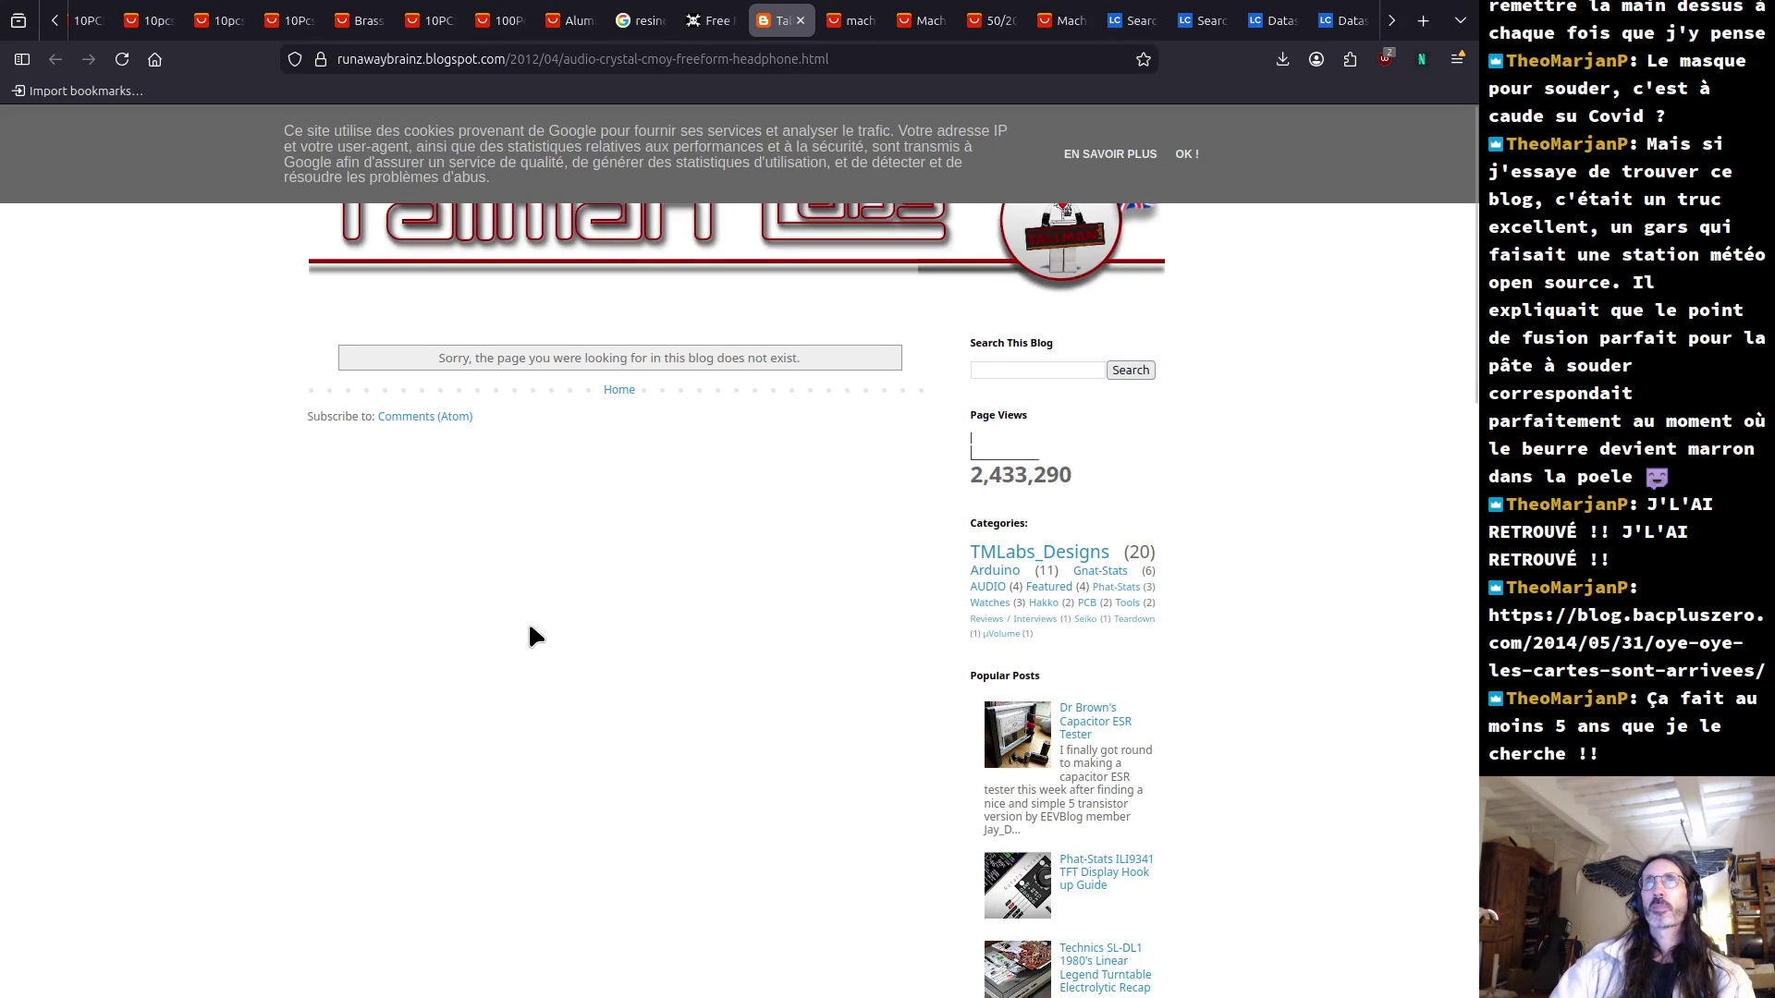
scroll(547, 631, "down", 4)
scroll(553, 638, "down", 8)
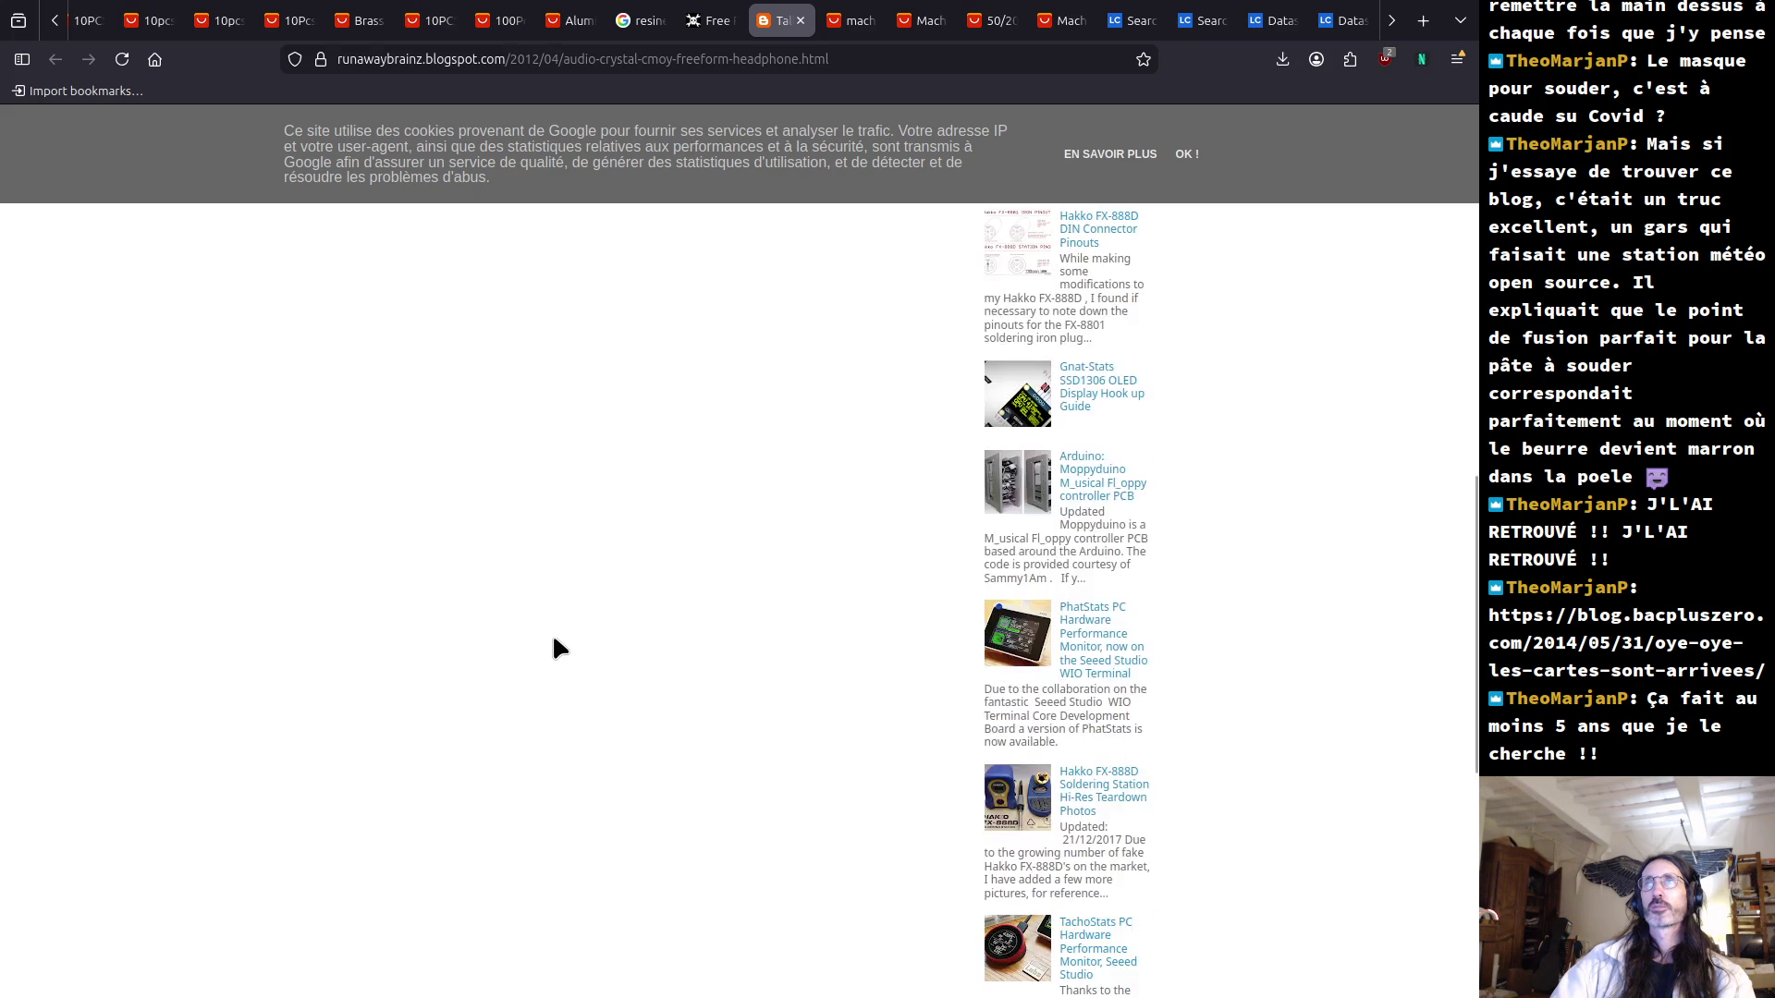
scroll(555, 643, "up", 15)
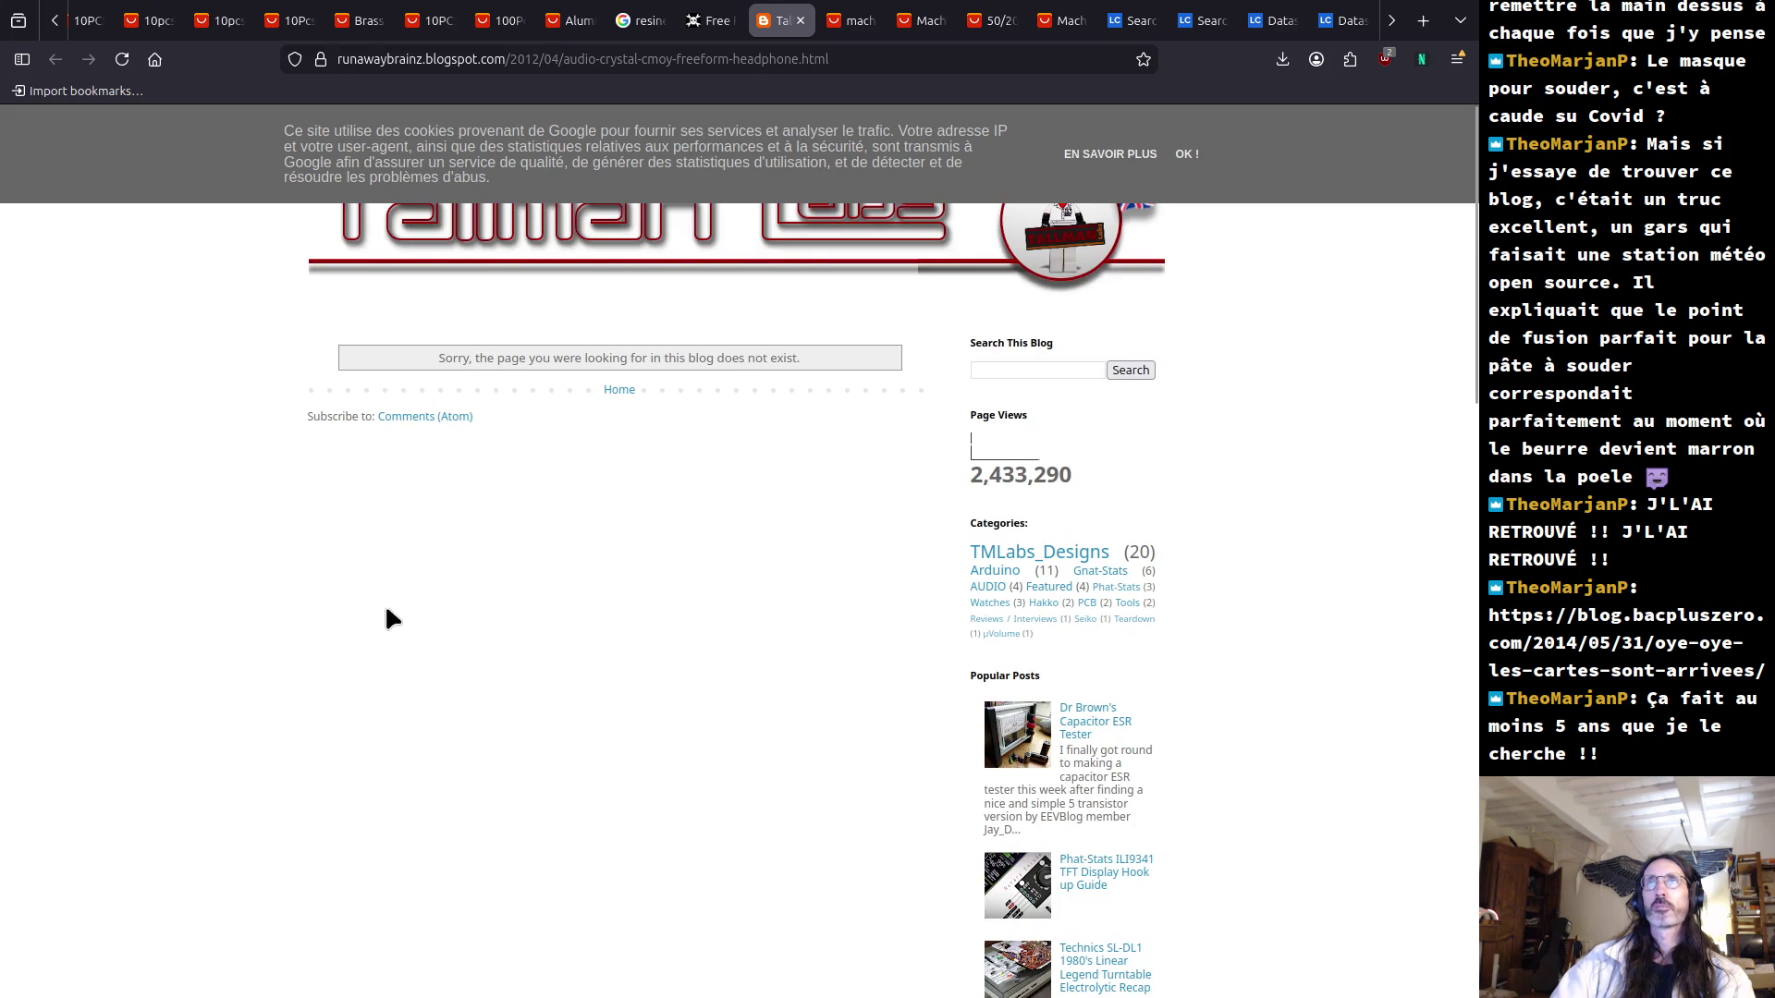
left_click(801, 20)
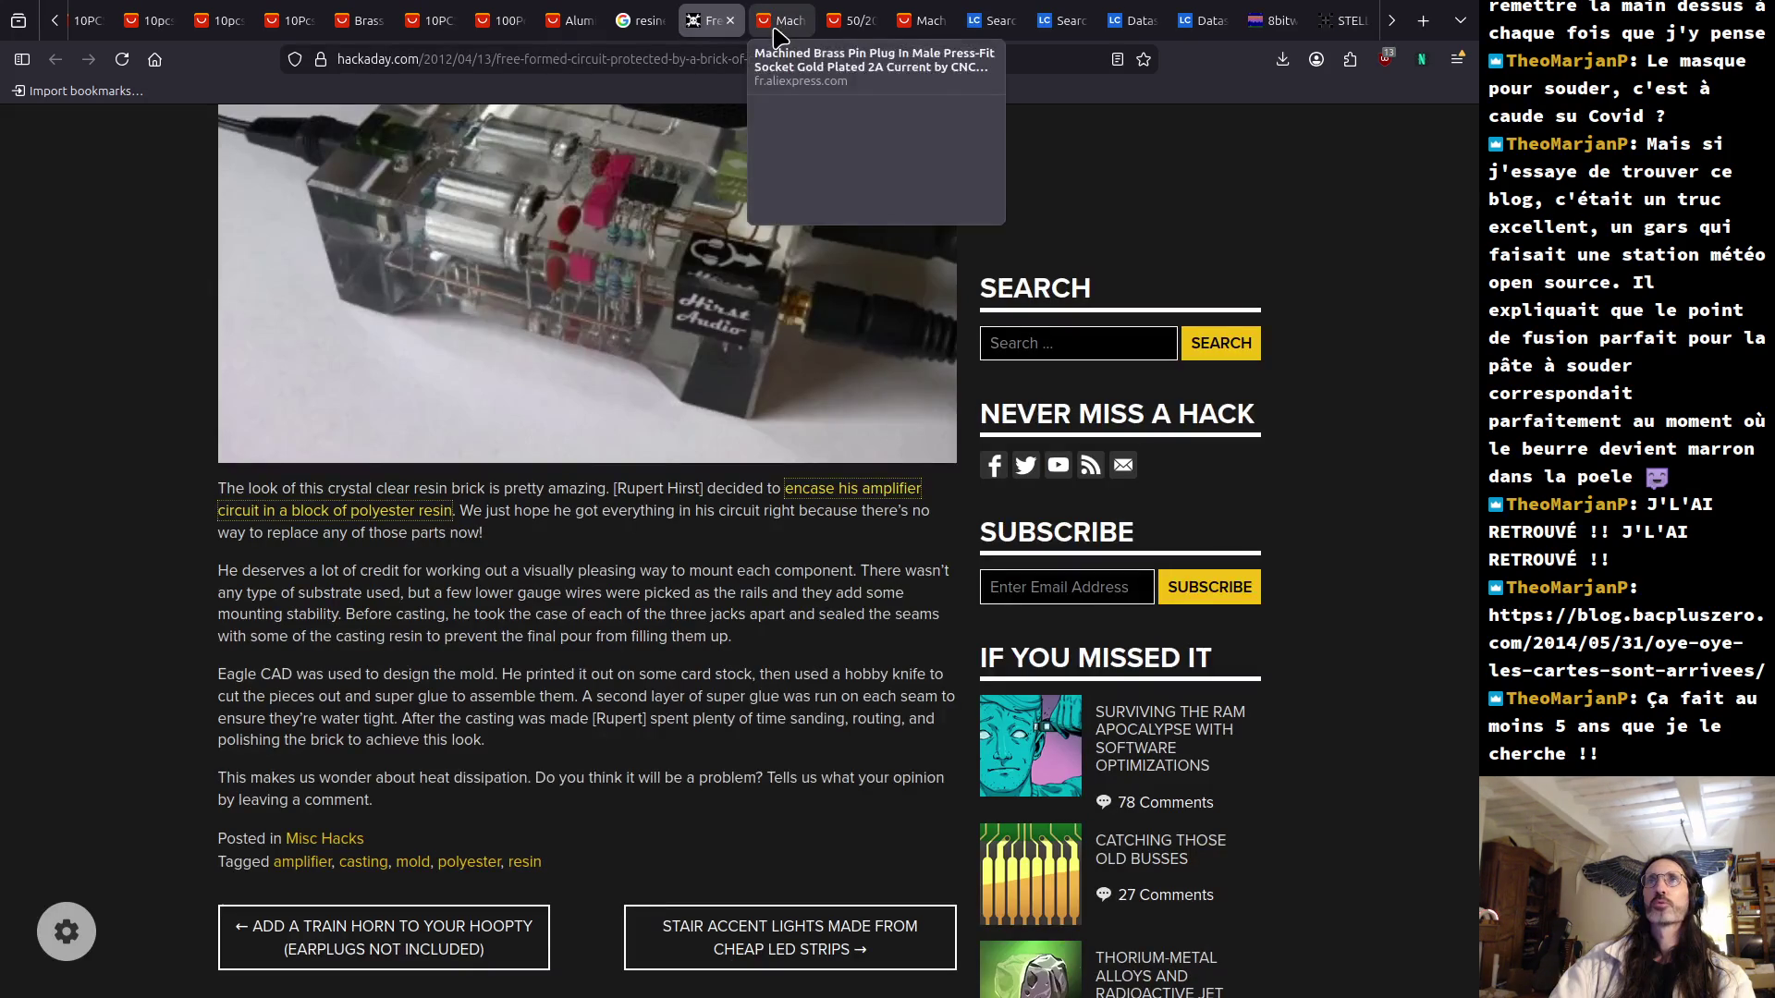
Scroll the resin brick article to the comments heading and back up to the photo.
scroll(139, 452, "up", 3)
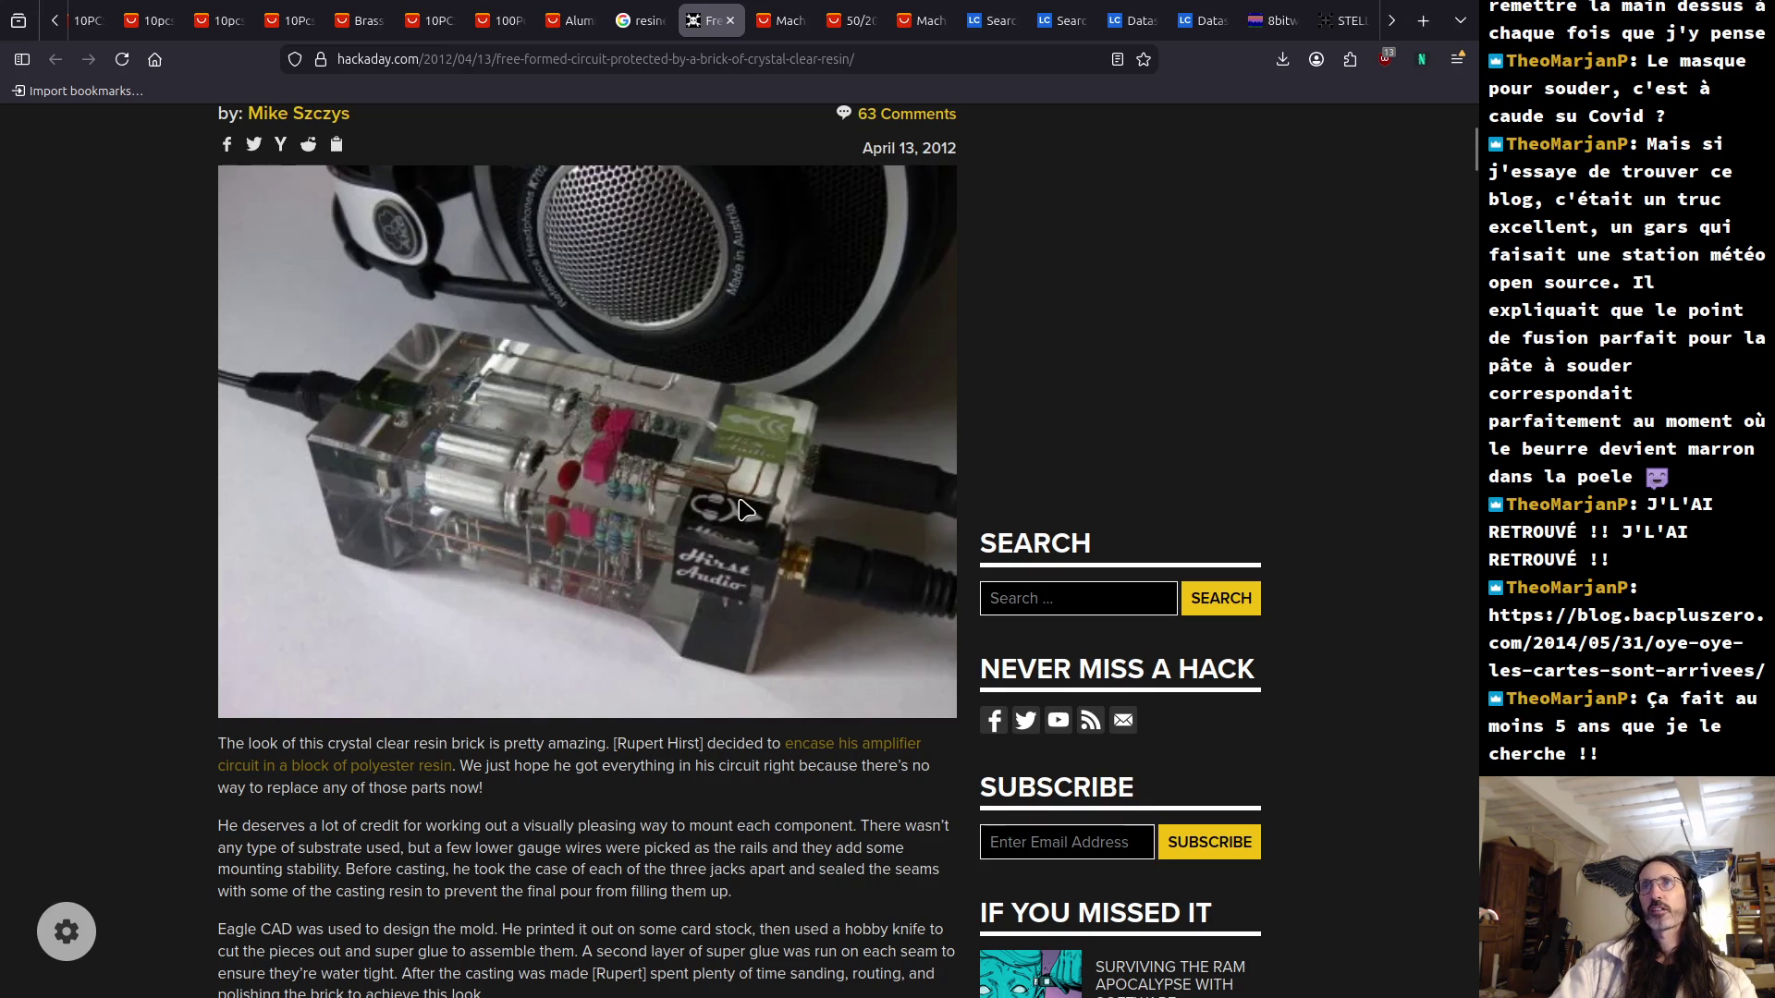
scroll(696, 590, "down", 5)
scroll(695, 590, "down", 1)
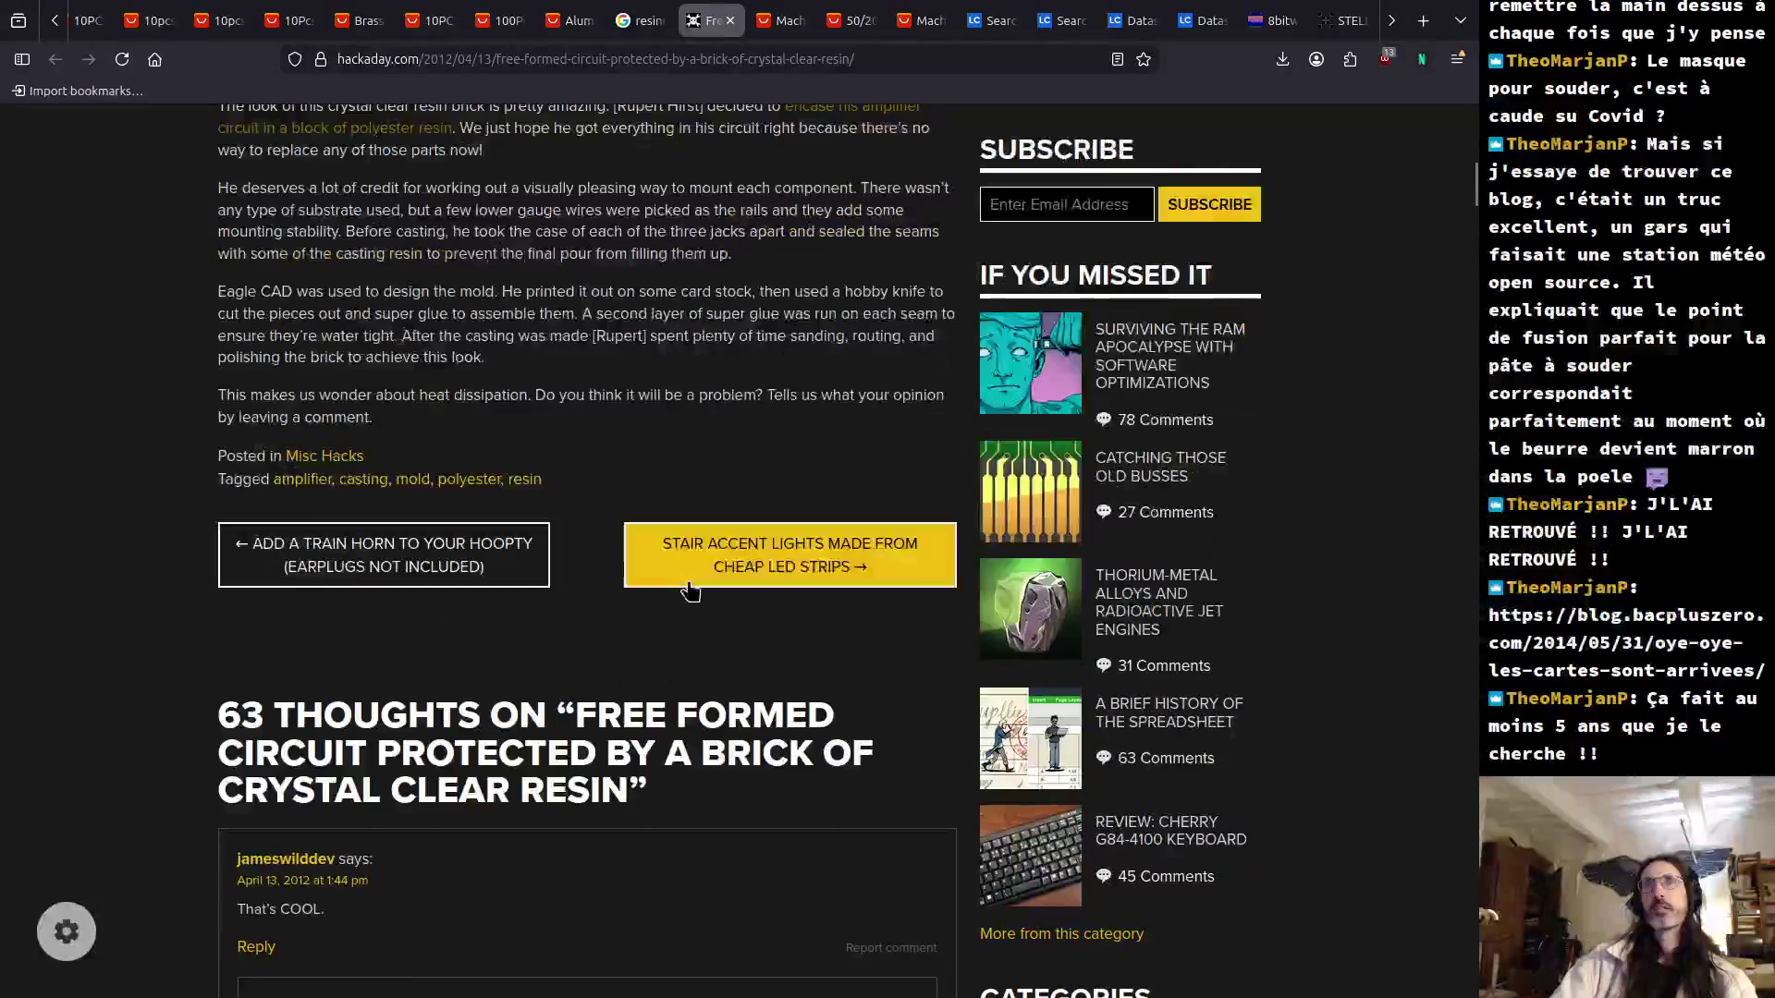
scroll(657, 541, "up", 4)
scroll(659, 548, "up", 3)
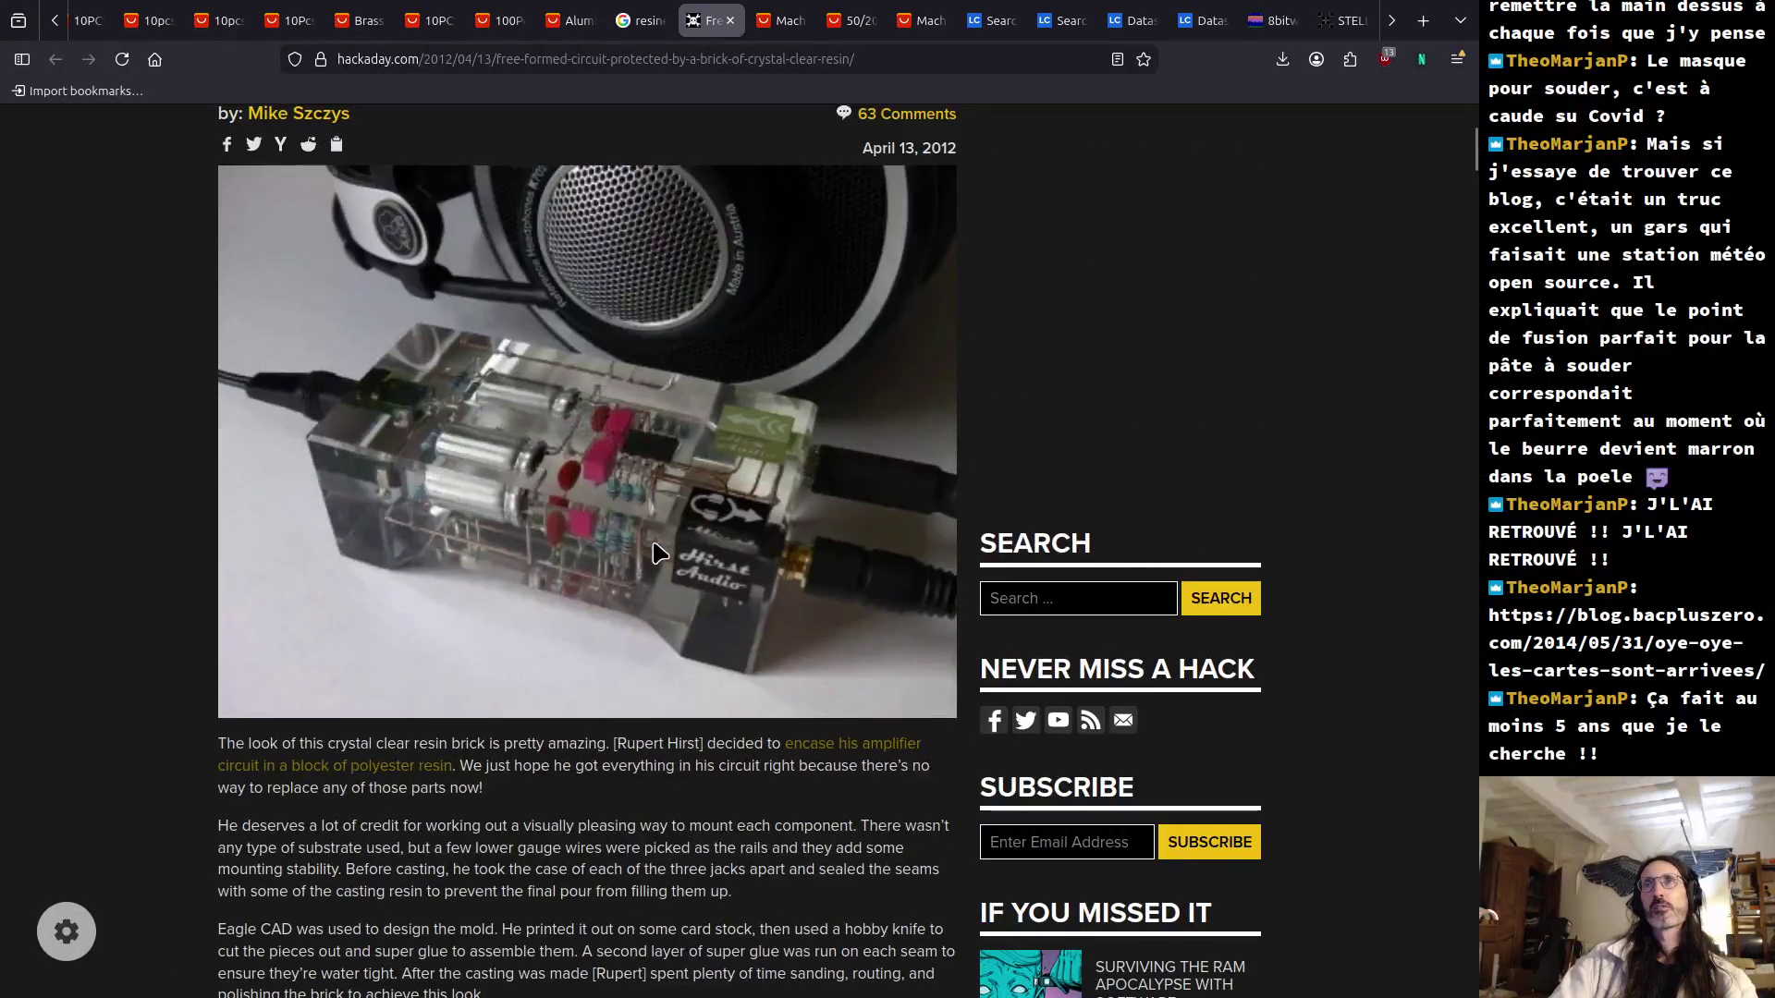
Search images for 'paper board guitar amplifier' and open the Guitar Amplifier turret board pin.
left_click(574, 61)
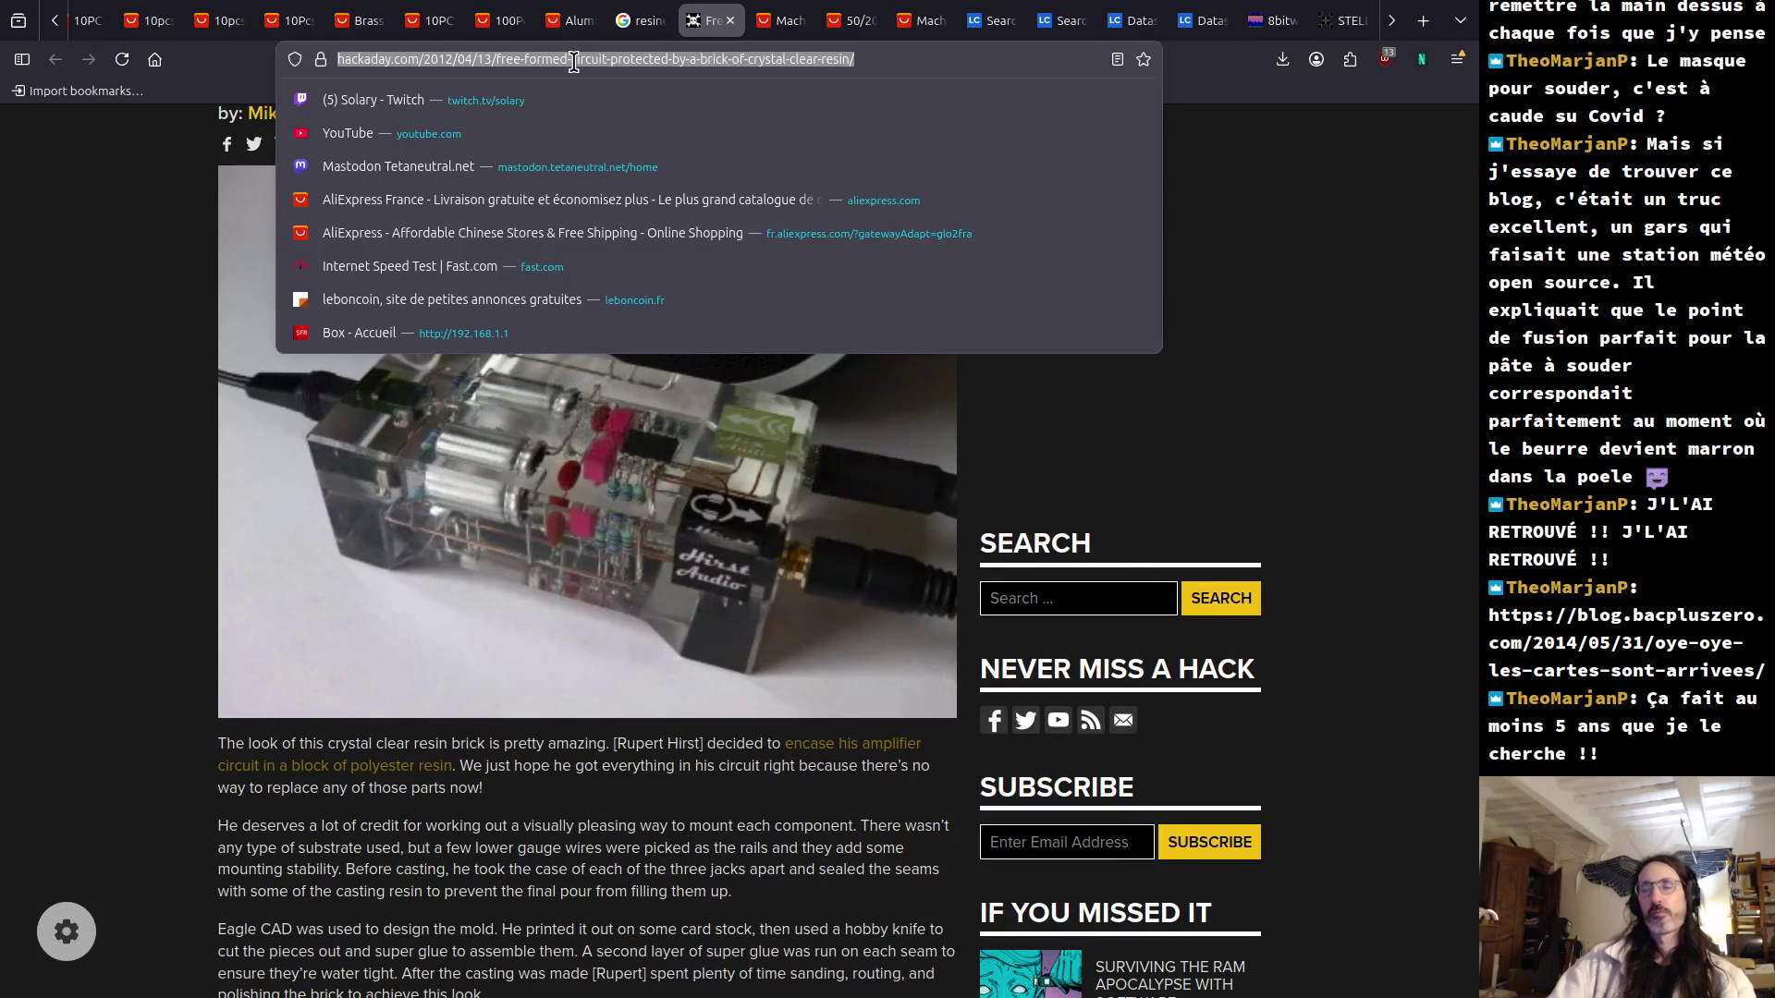
type("paper board")
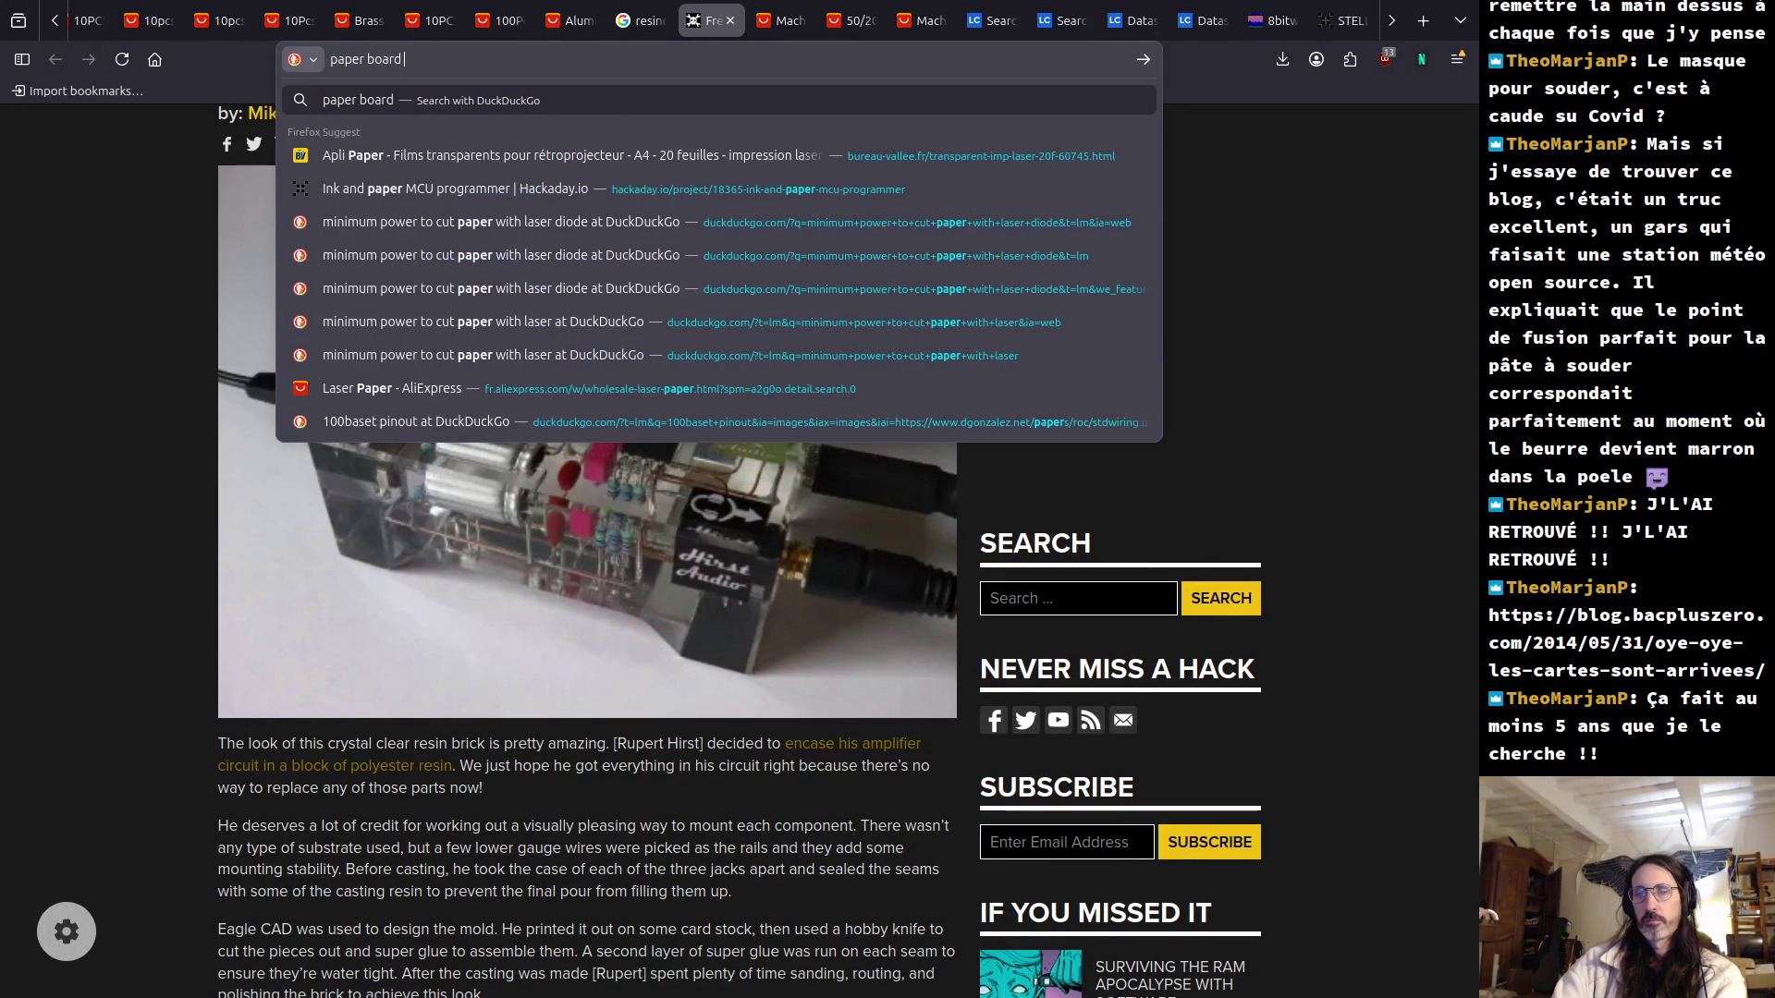
type(" guitar amplifier")
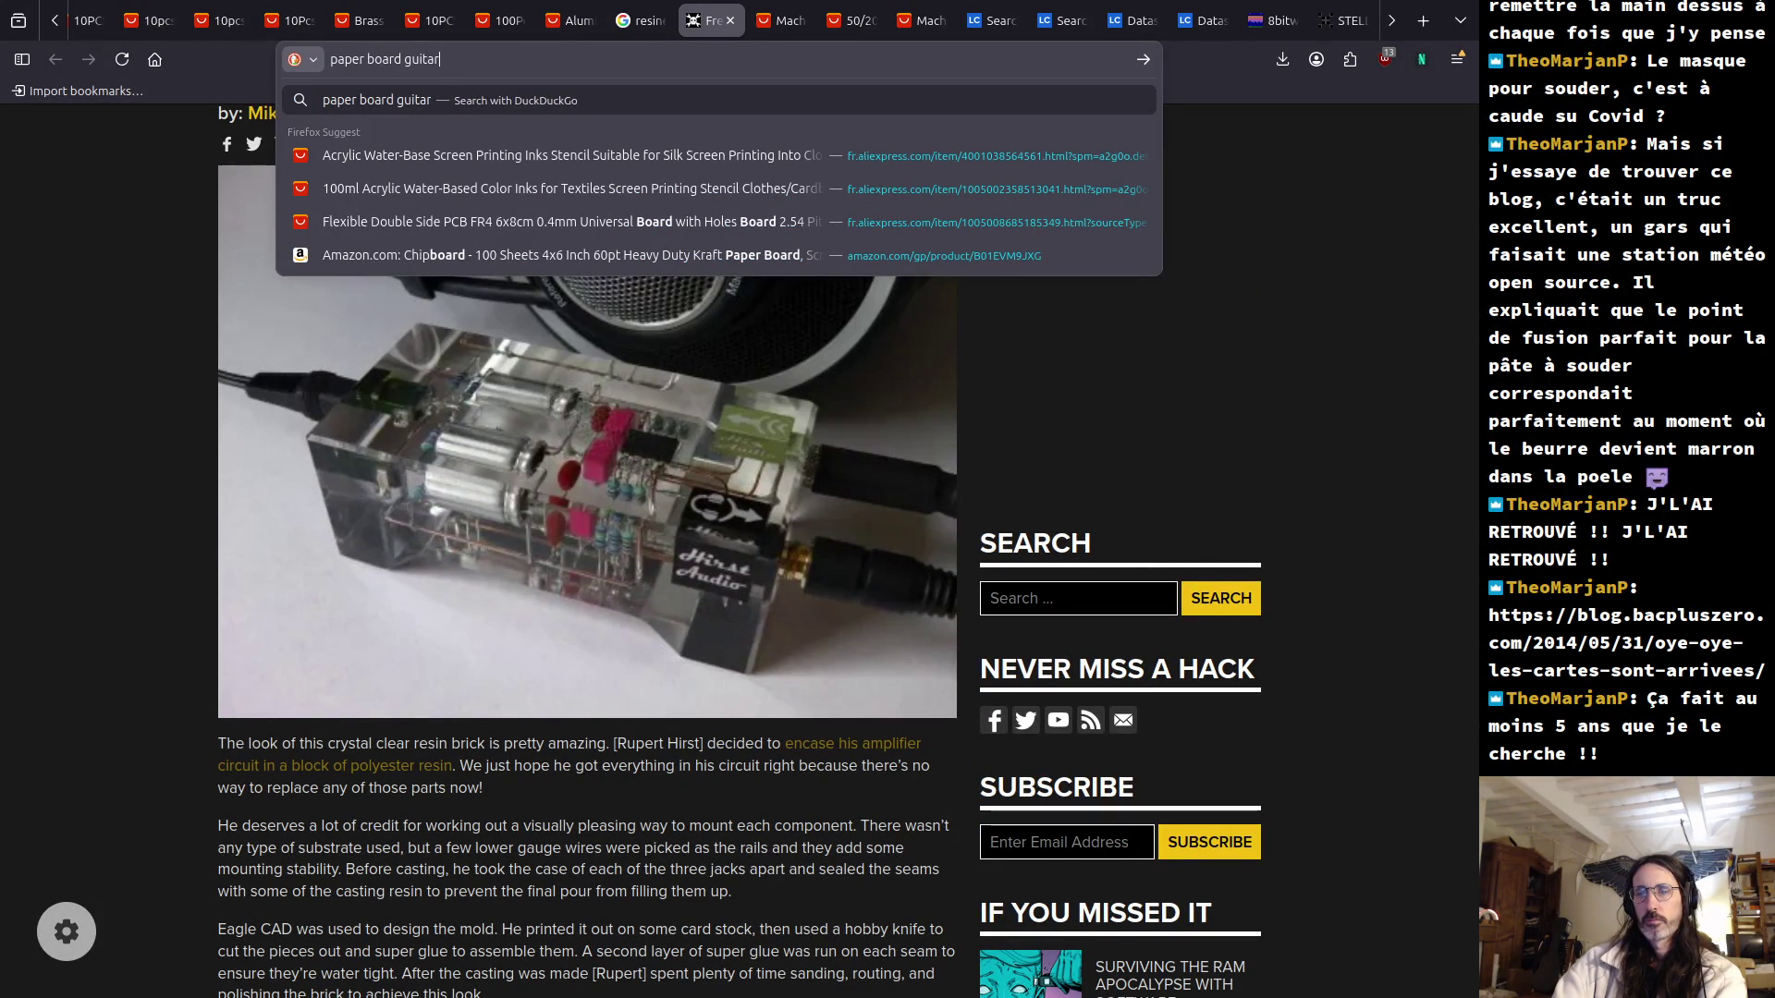
key("Return")
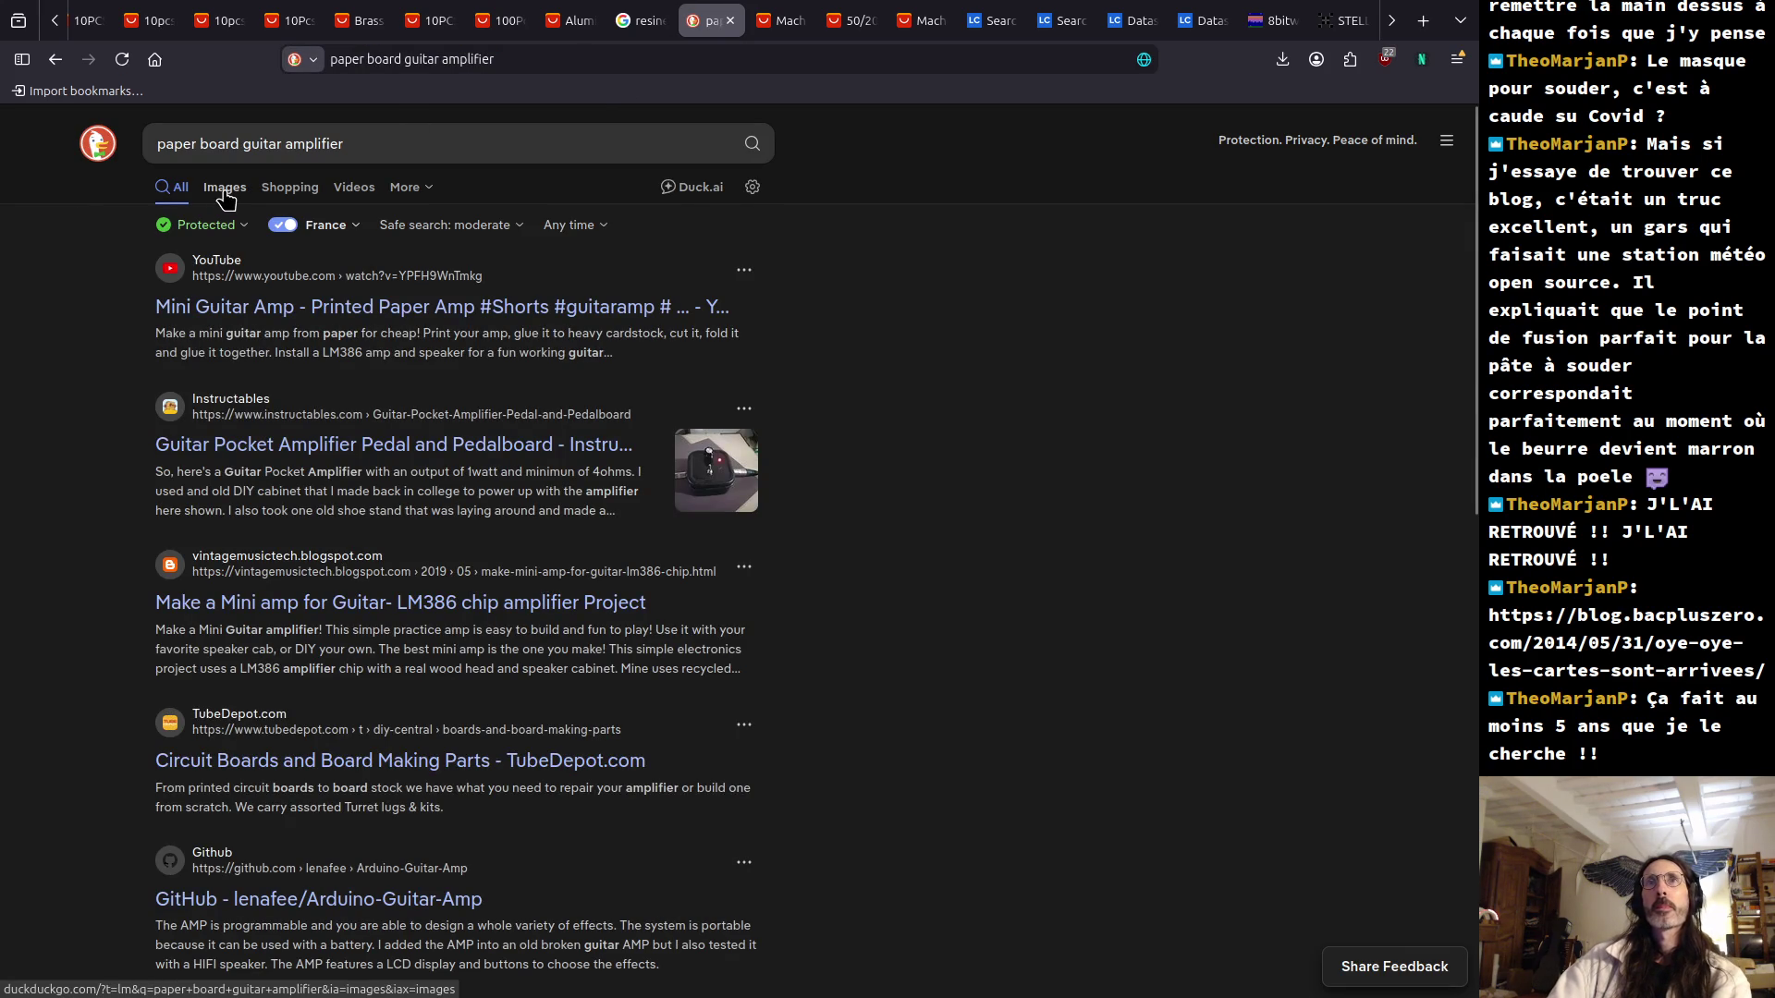
left_click(224, 188)
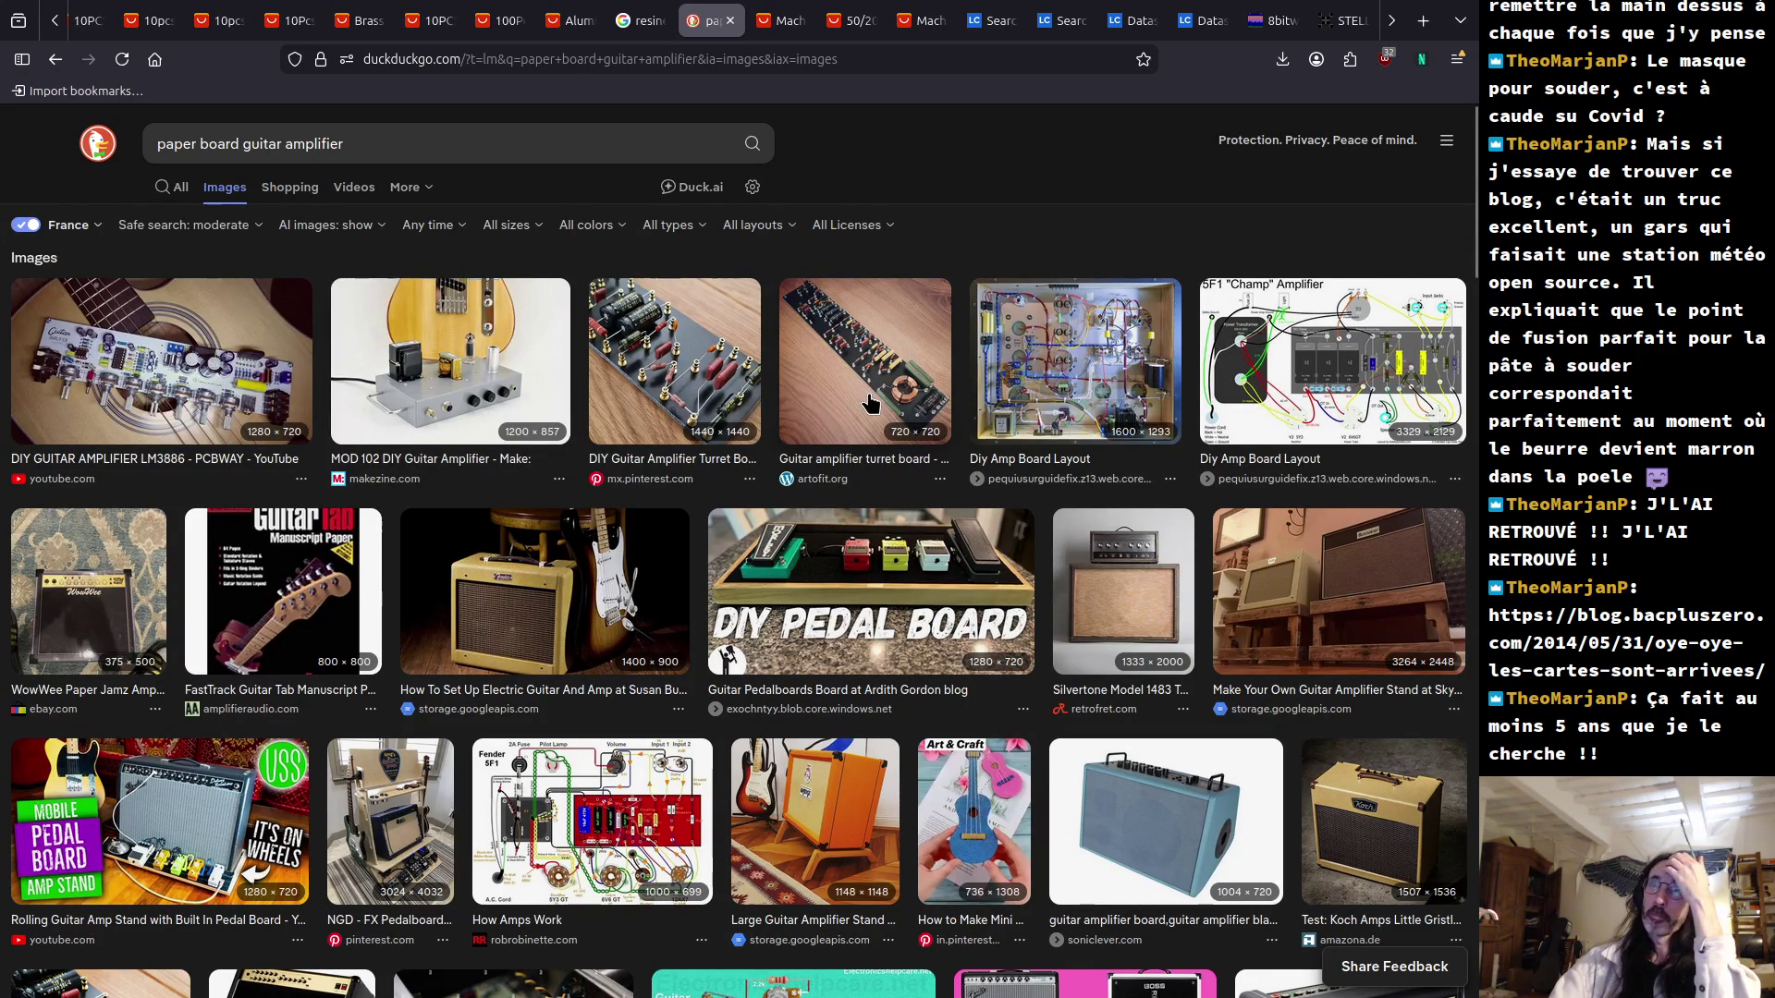
left_click(649, 469)
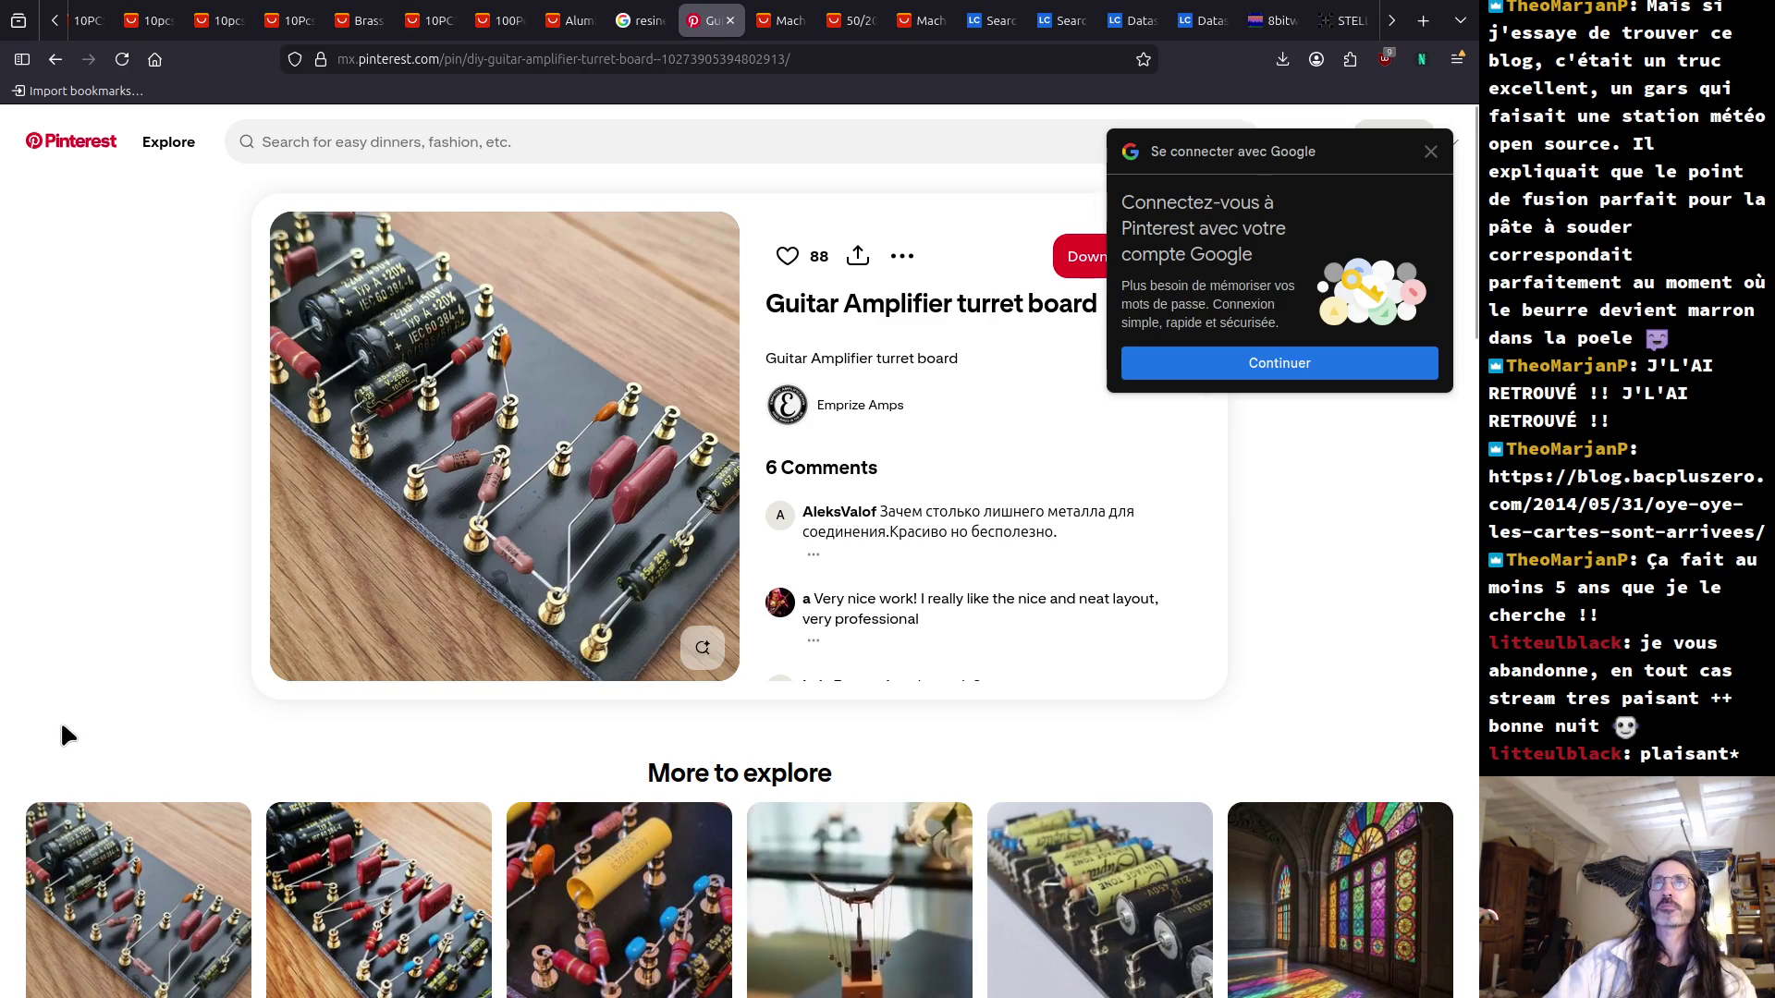
Open the Falcon Valve Amp Turret Board pin from More to explore and dismiss the login prompt.
scroll(95, 734, "down", 5)
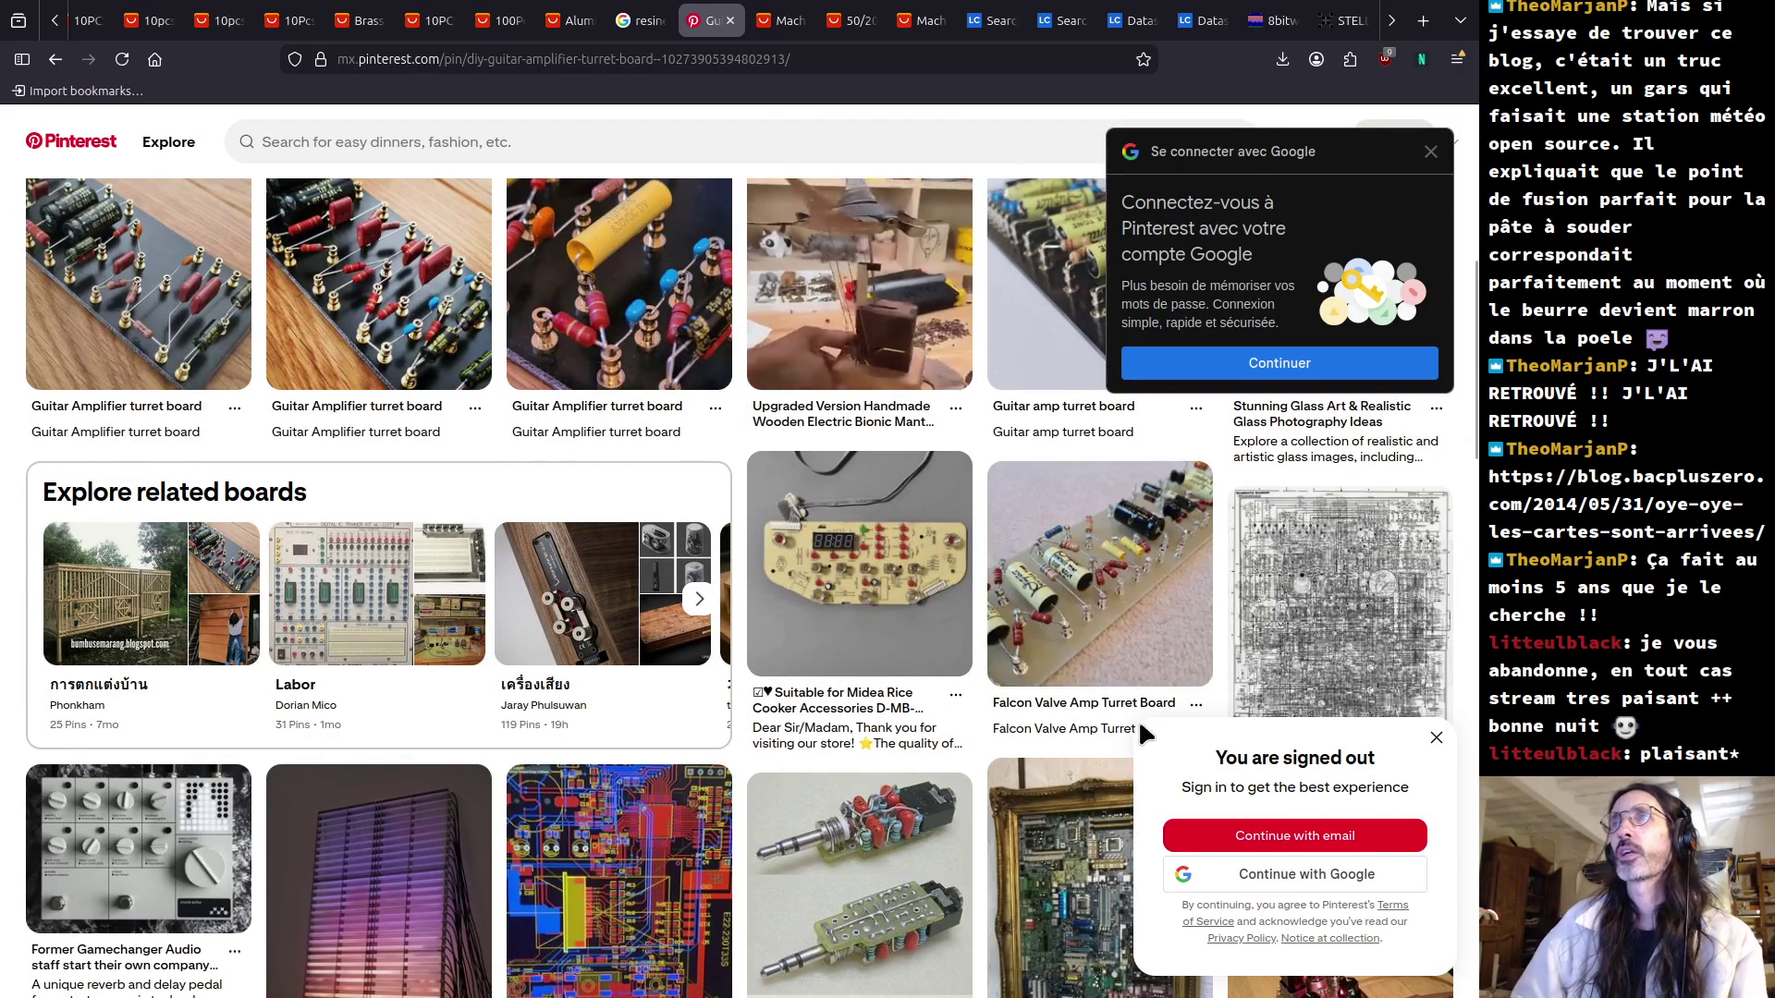
left_click(1067, 715)
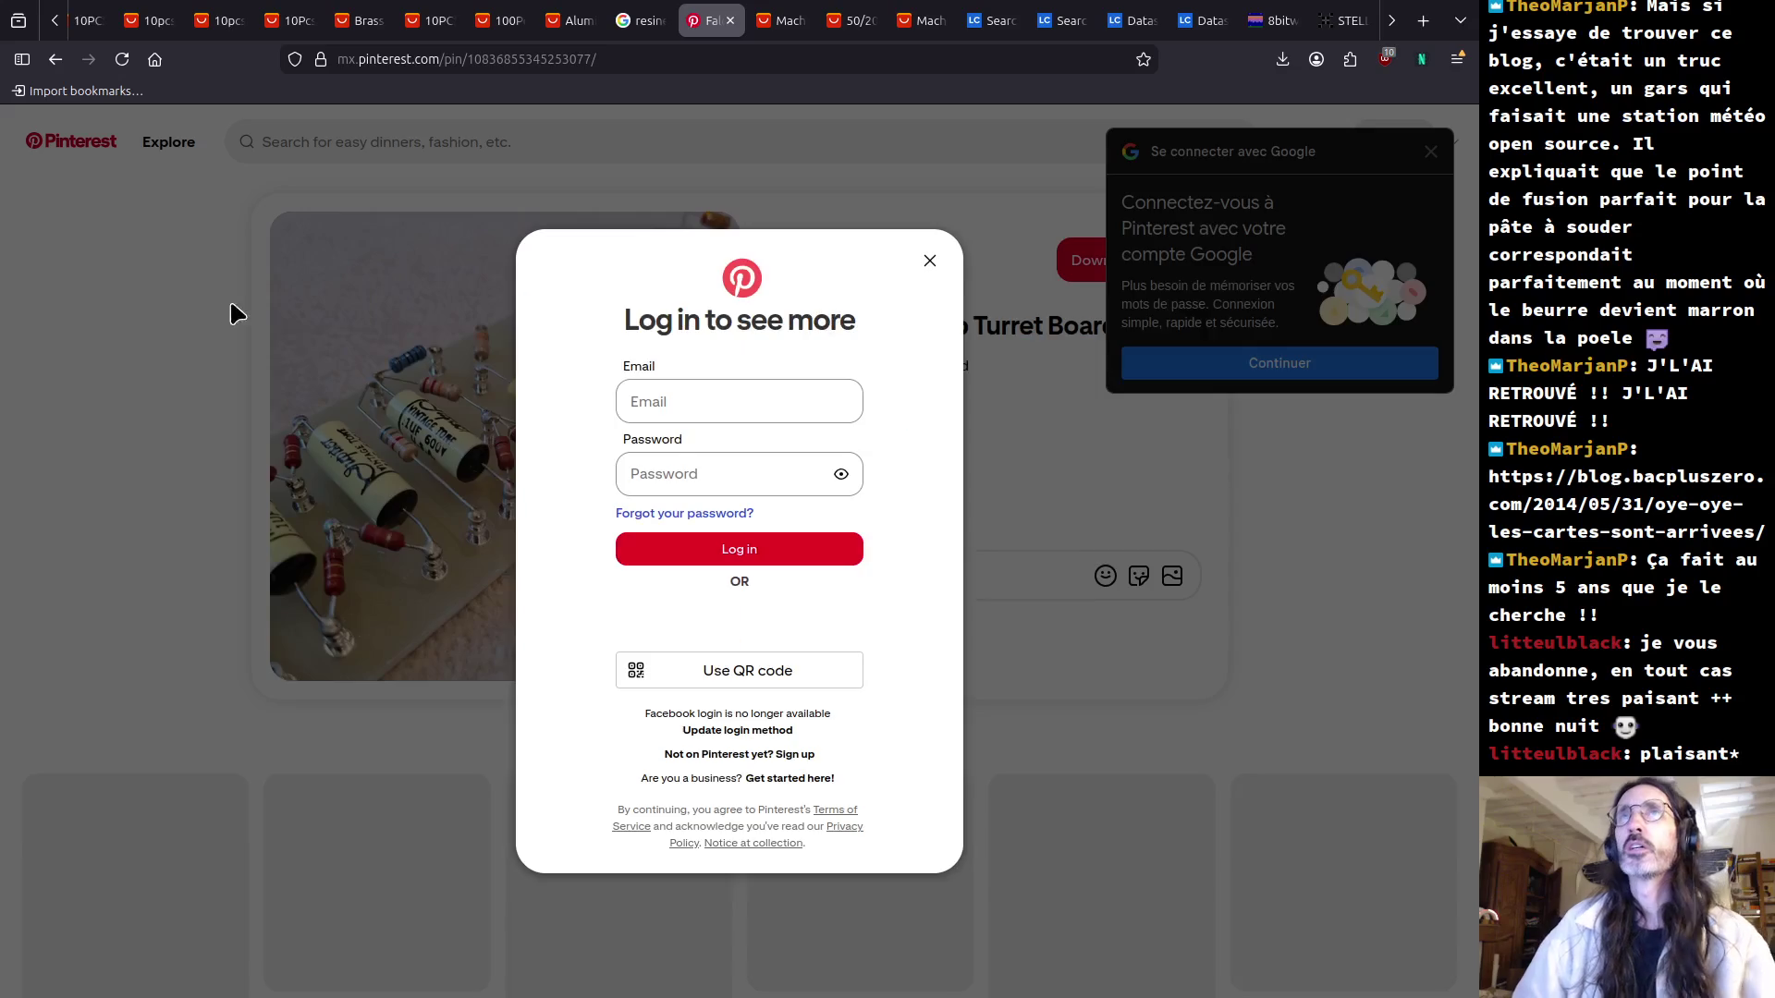
left_click(930, 260)
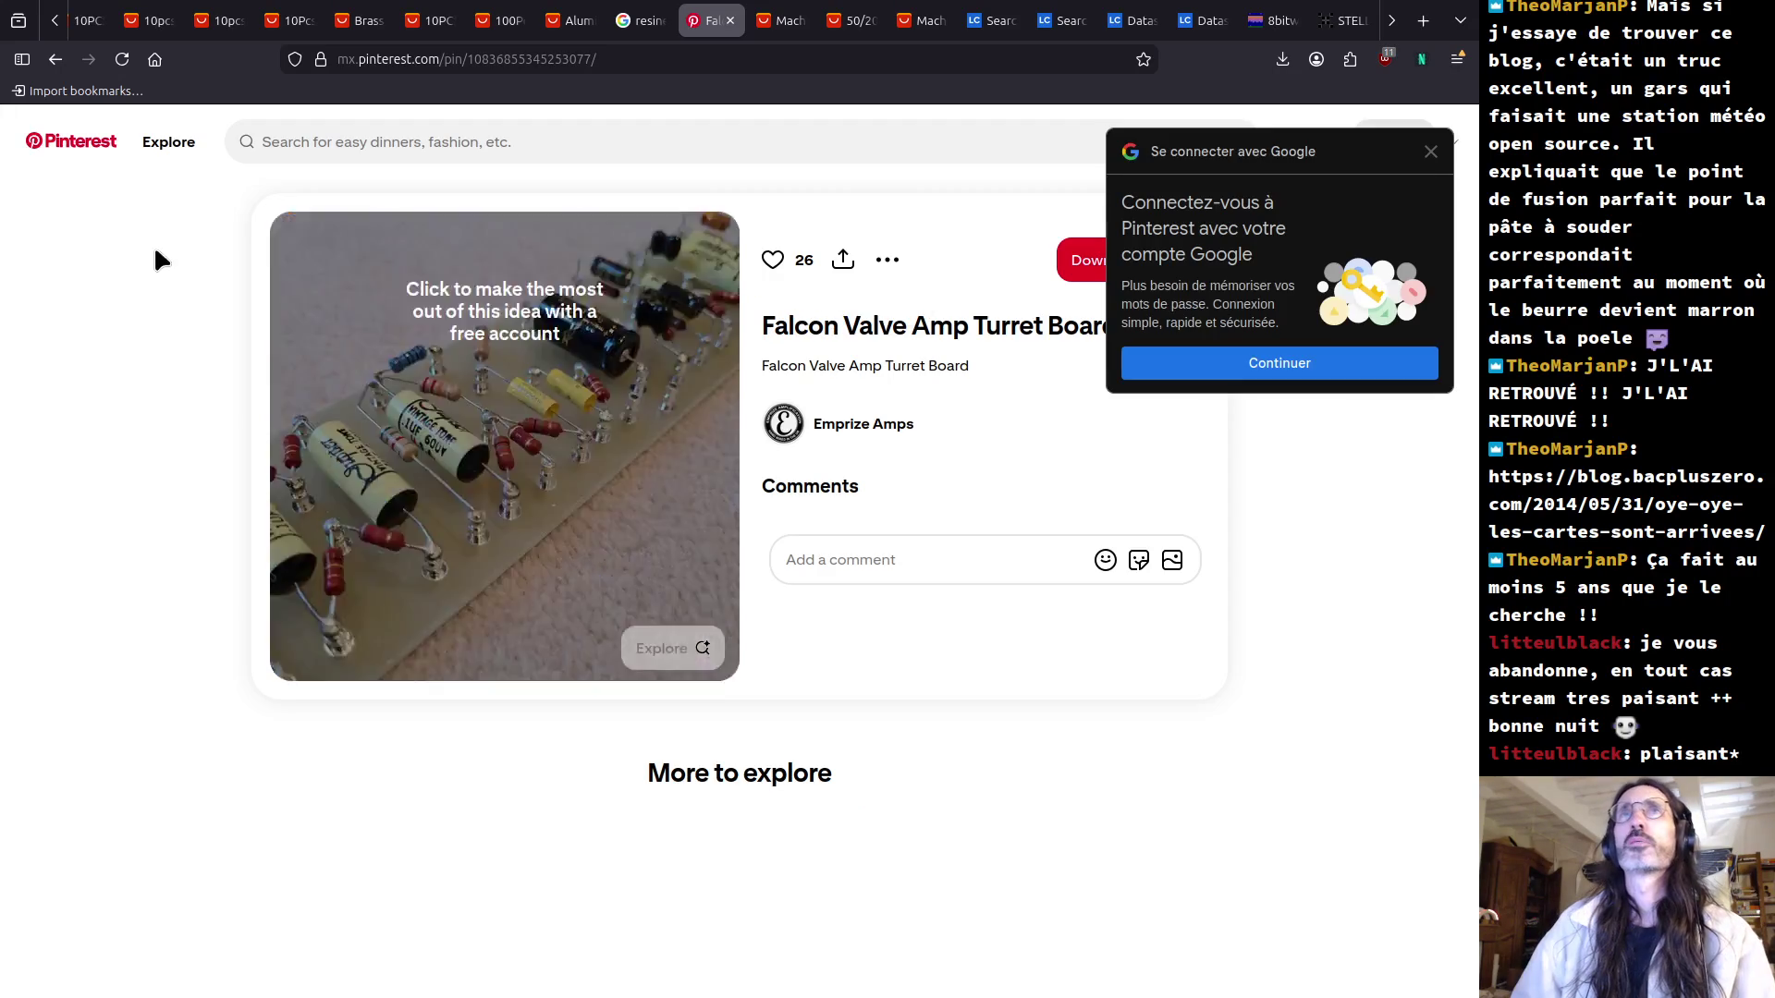
left_click(631, 65)
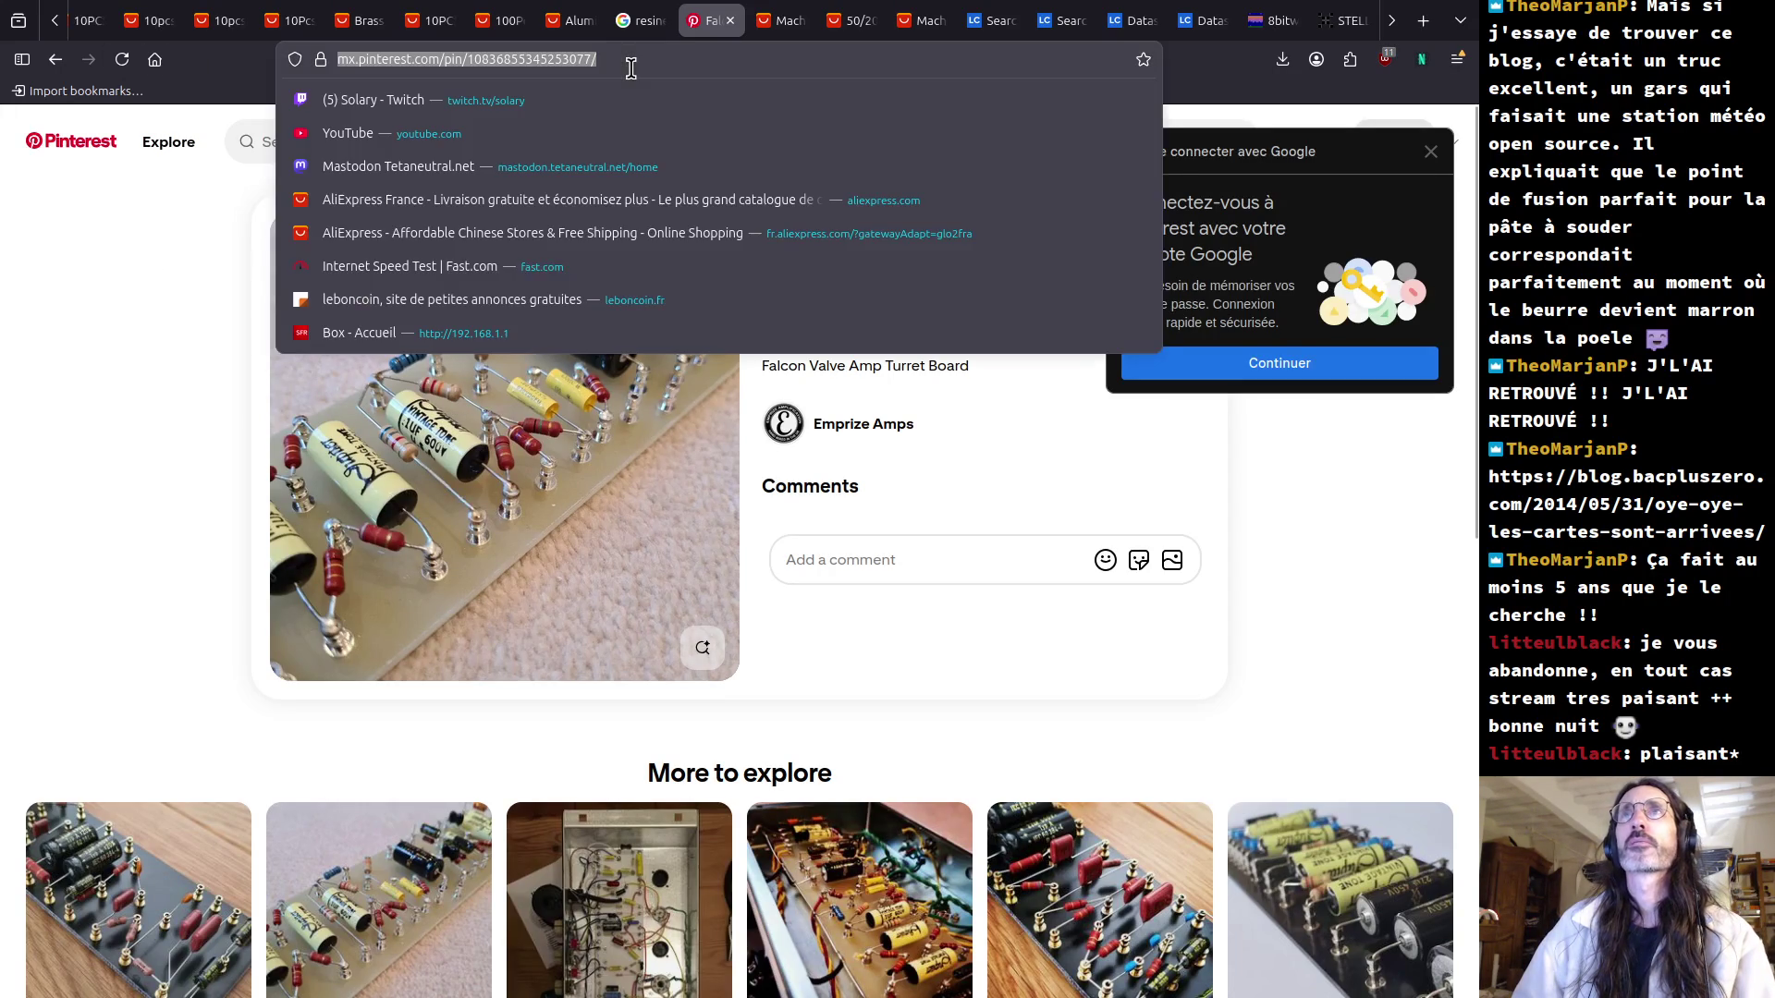
Search images for 'falcon valve turret' and enlarge the Artofit single ended turret board valve amp photo.
type("falcon")
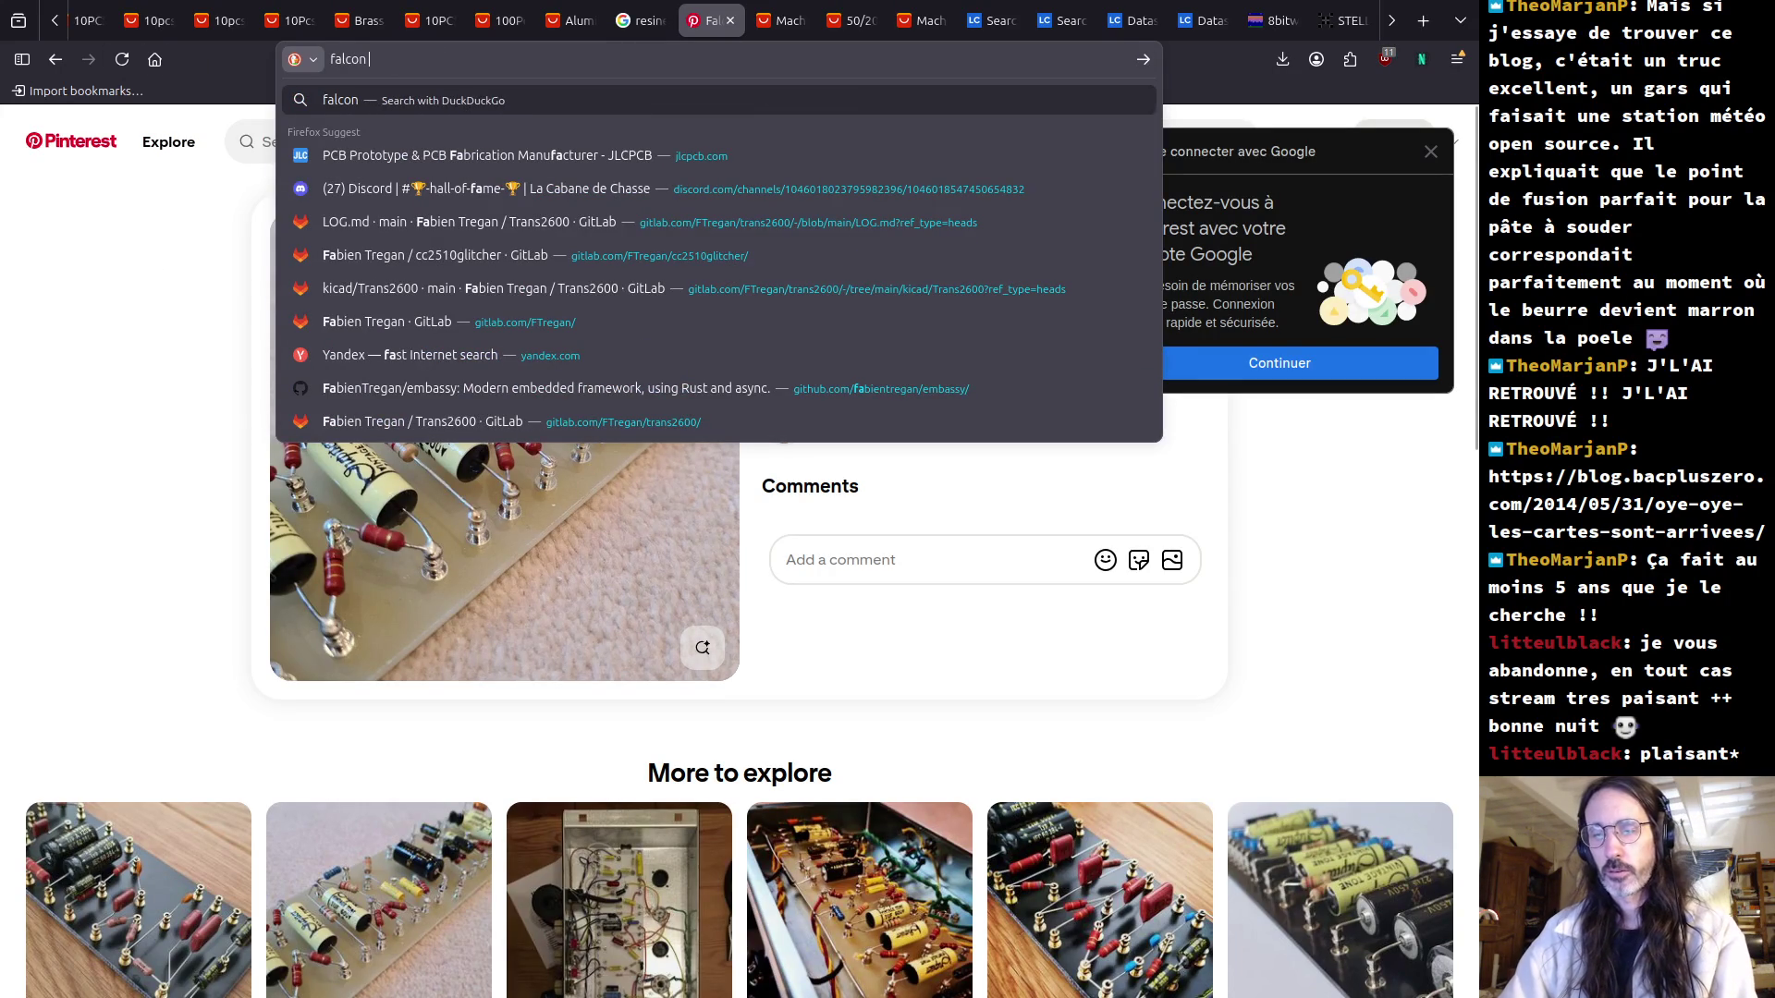
type(" valve turret")
key("Return")
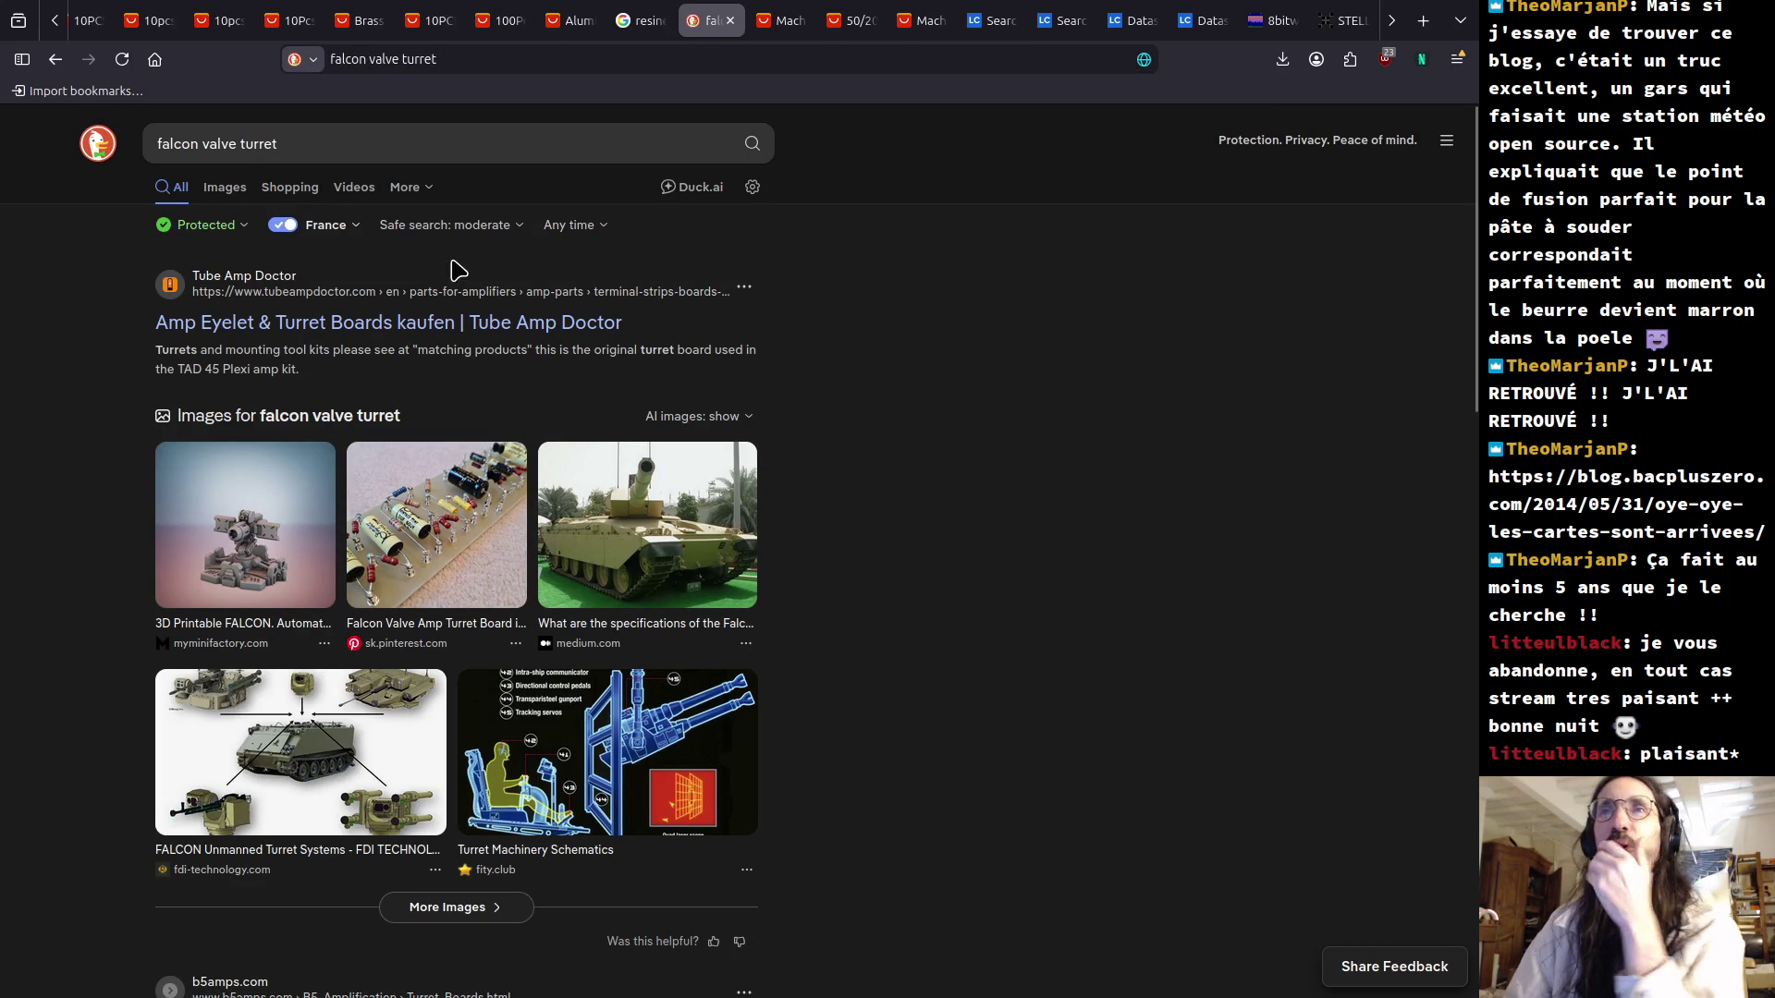
left_click(223, 194)
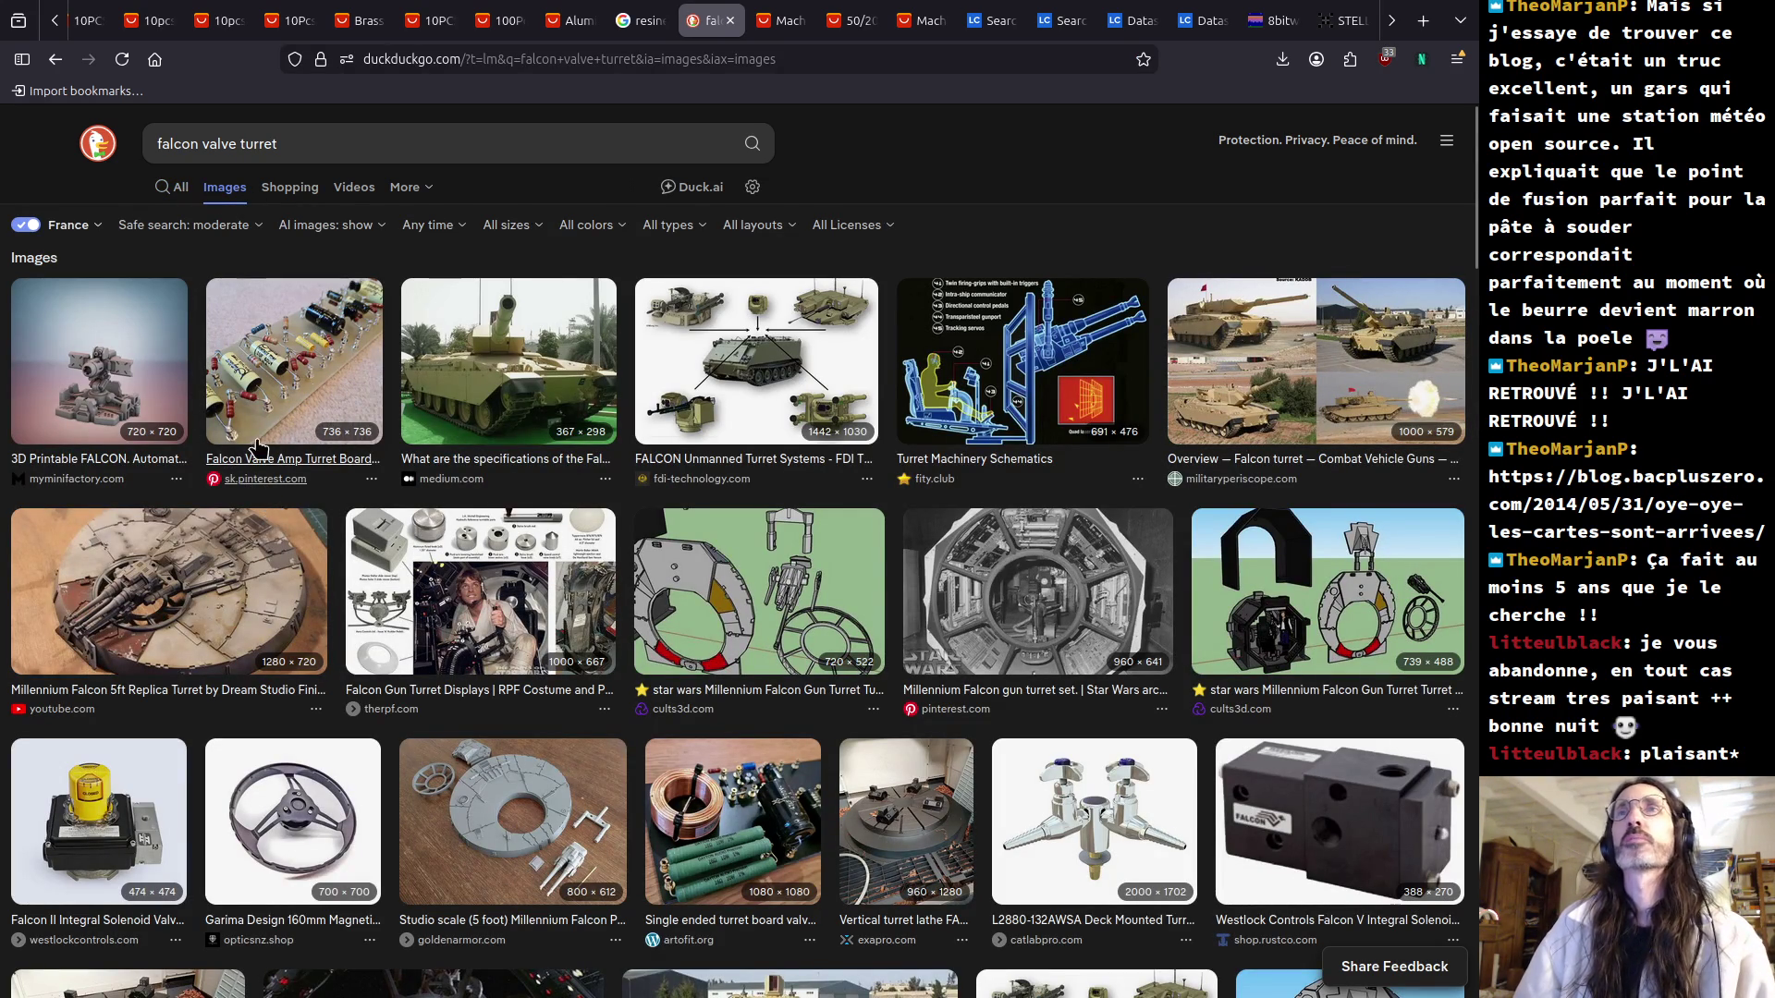
scroll(362, 657, "down", 5)
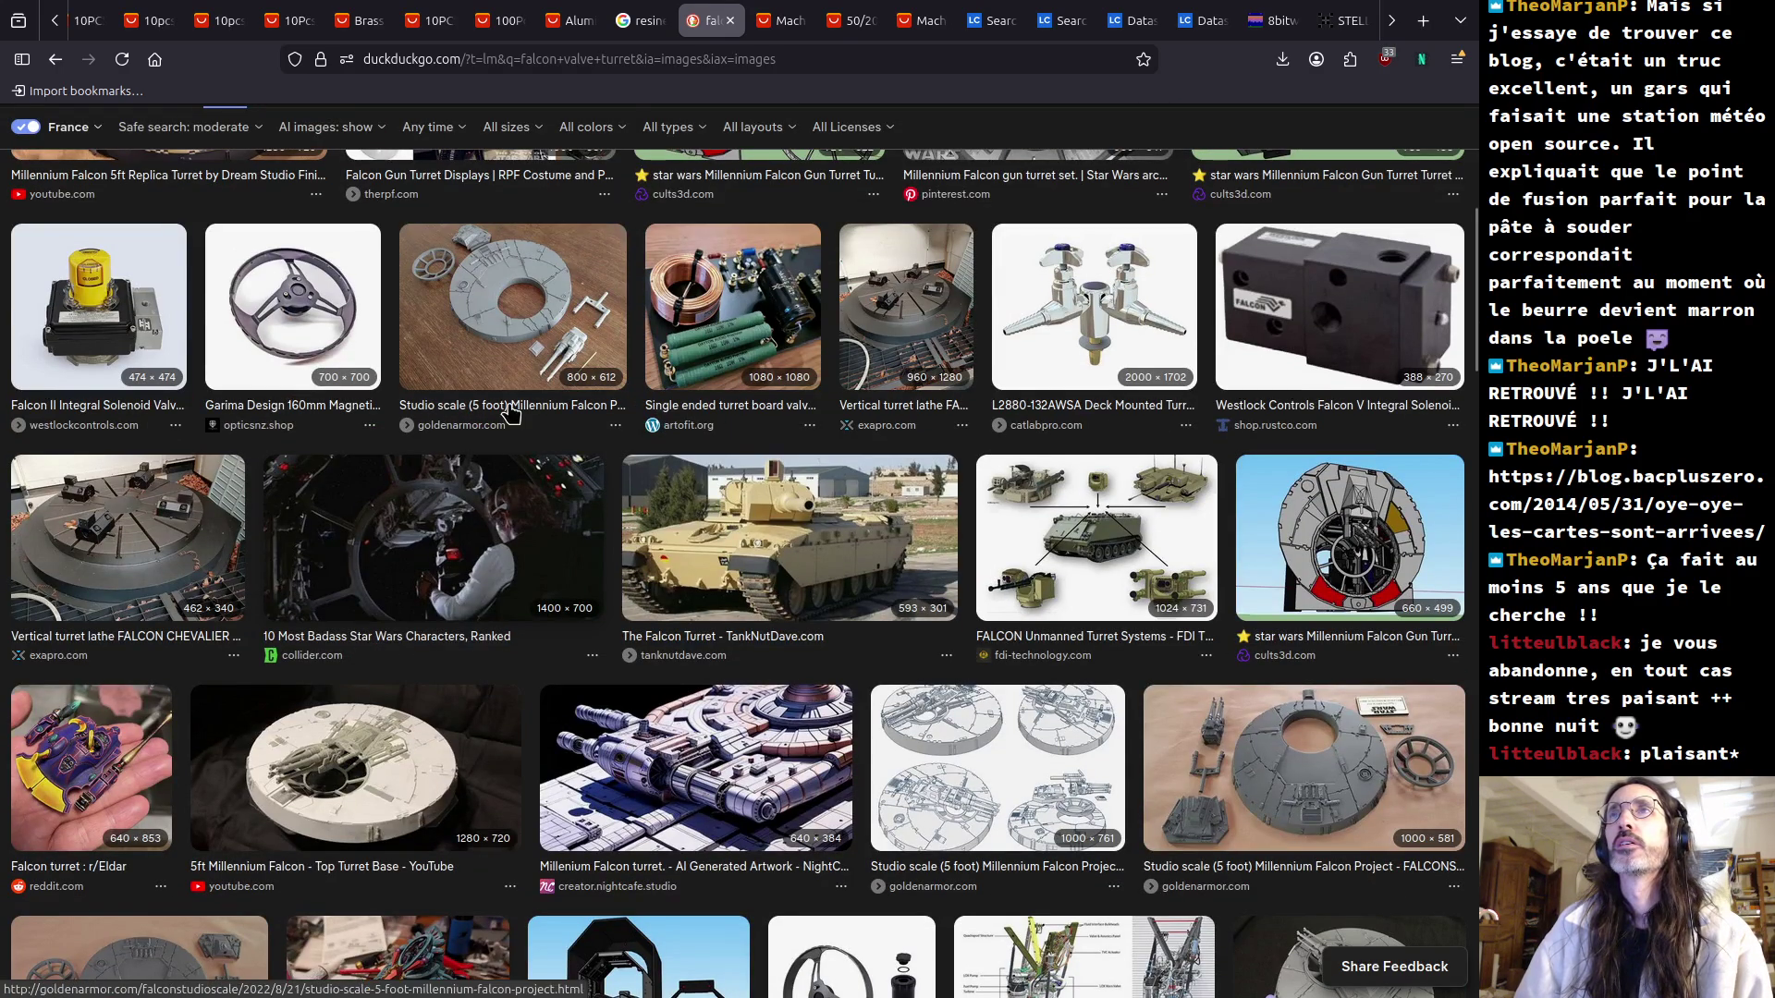
left_click(775, 407)
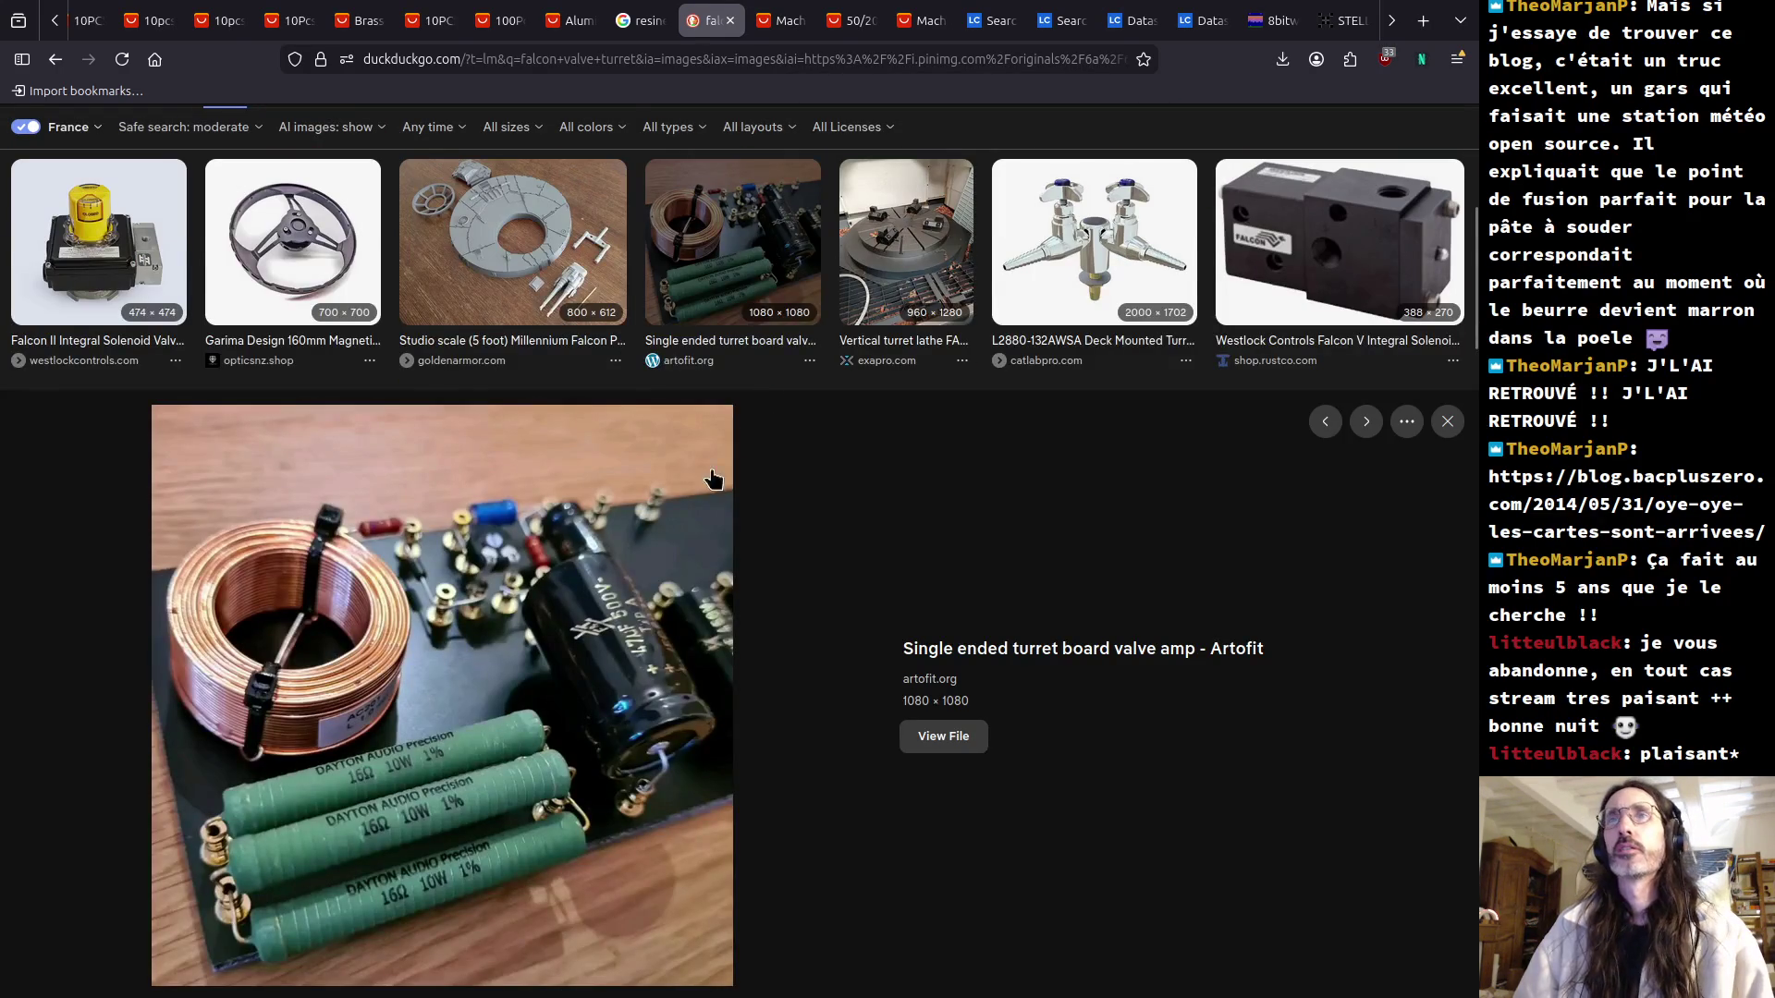
left_click(546, 61)
Search images for 'turret board old amplifier' and preview kurtsequipment's Authentic, reproduction turret boards photo.
type("turret board")
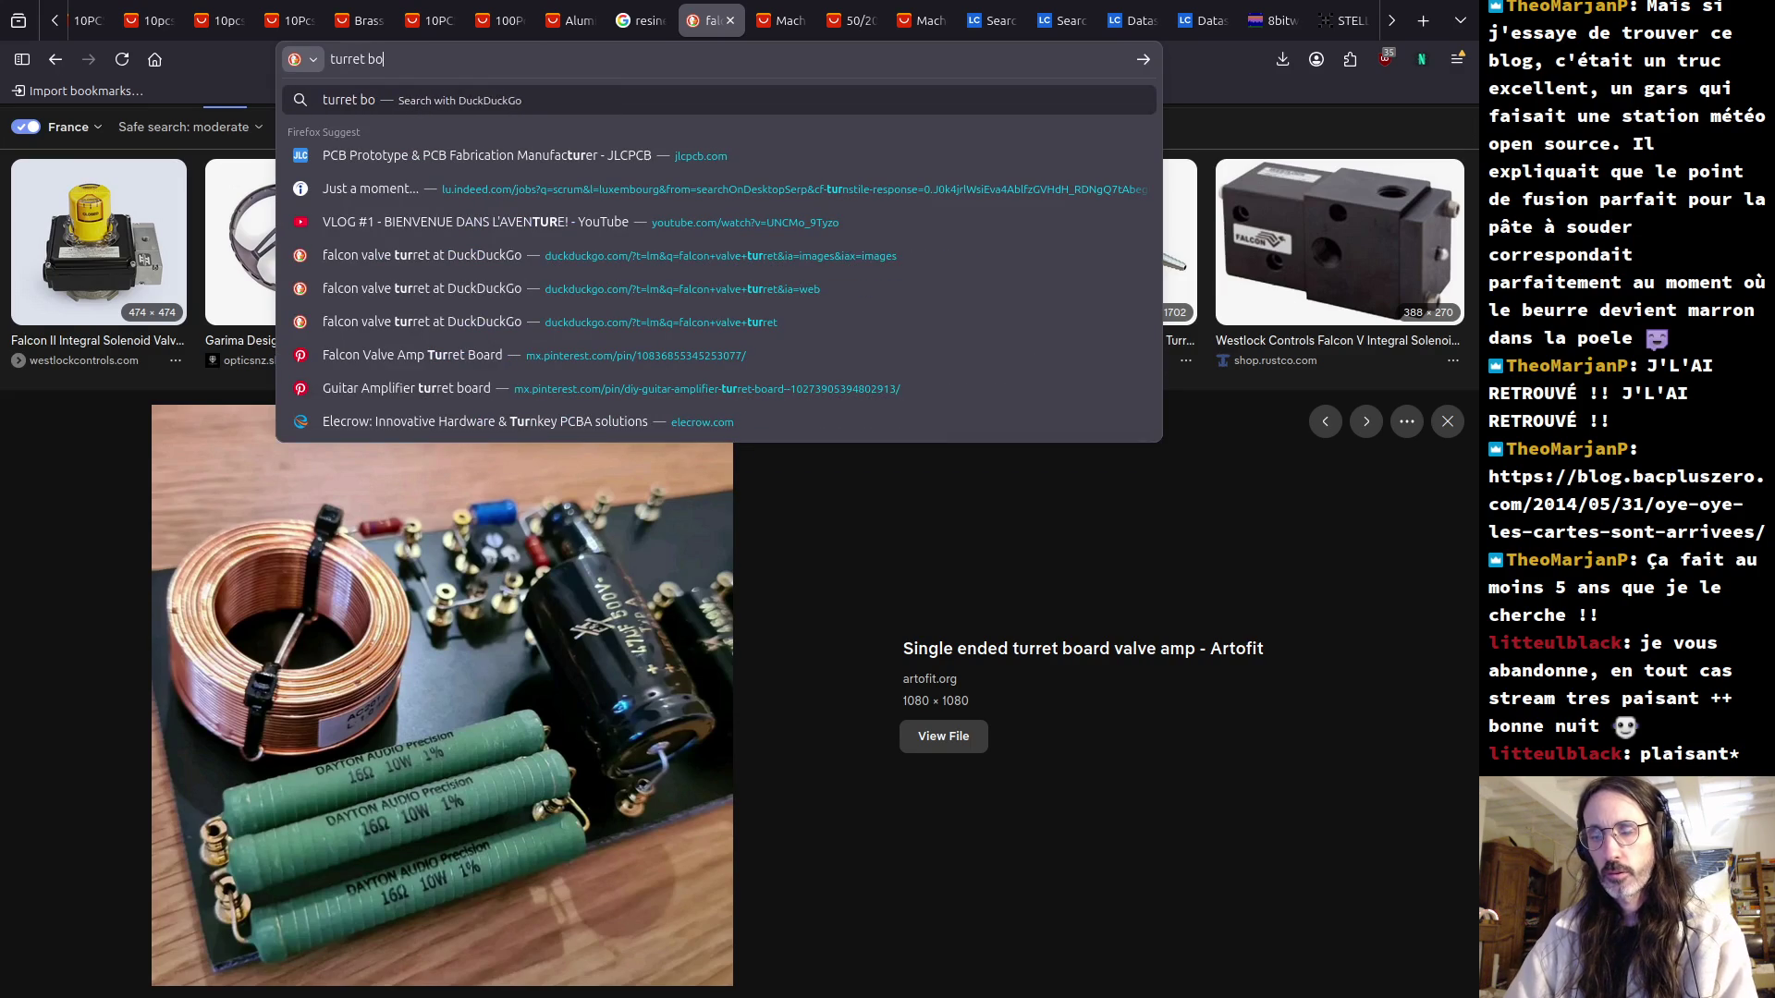
type(" old amplifier")
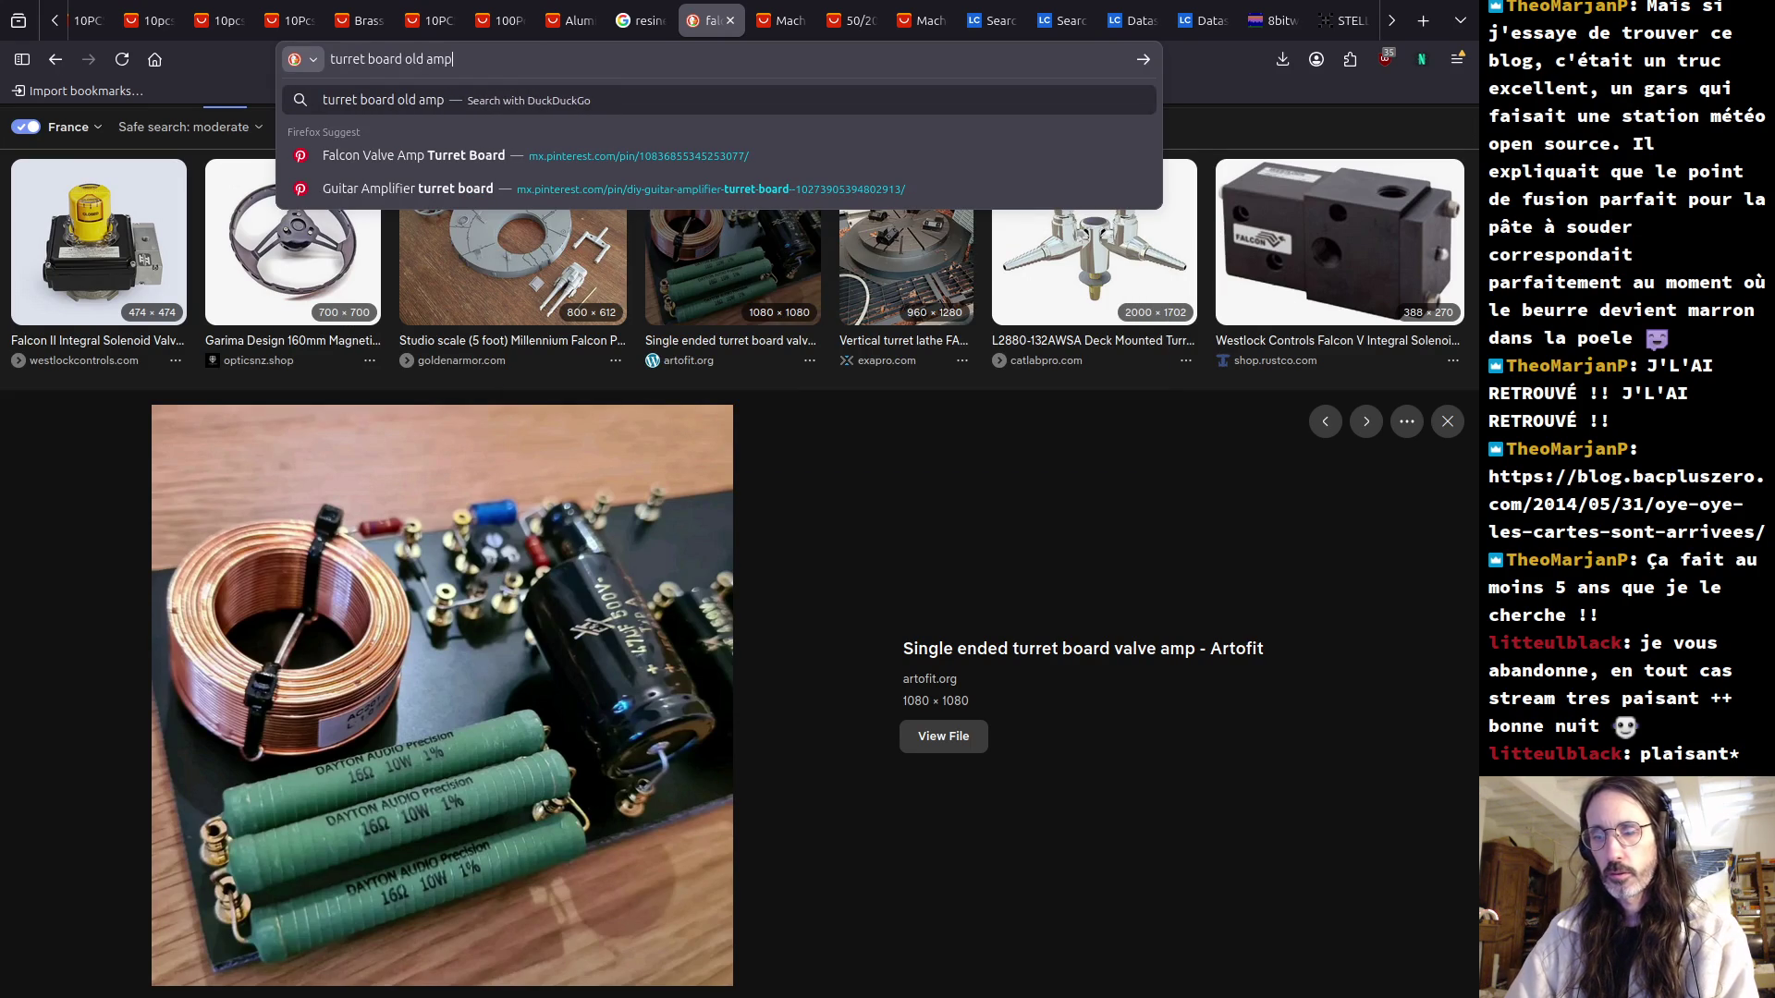
key("Return")
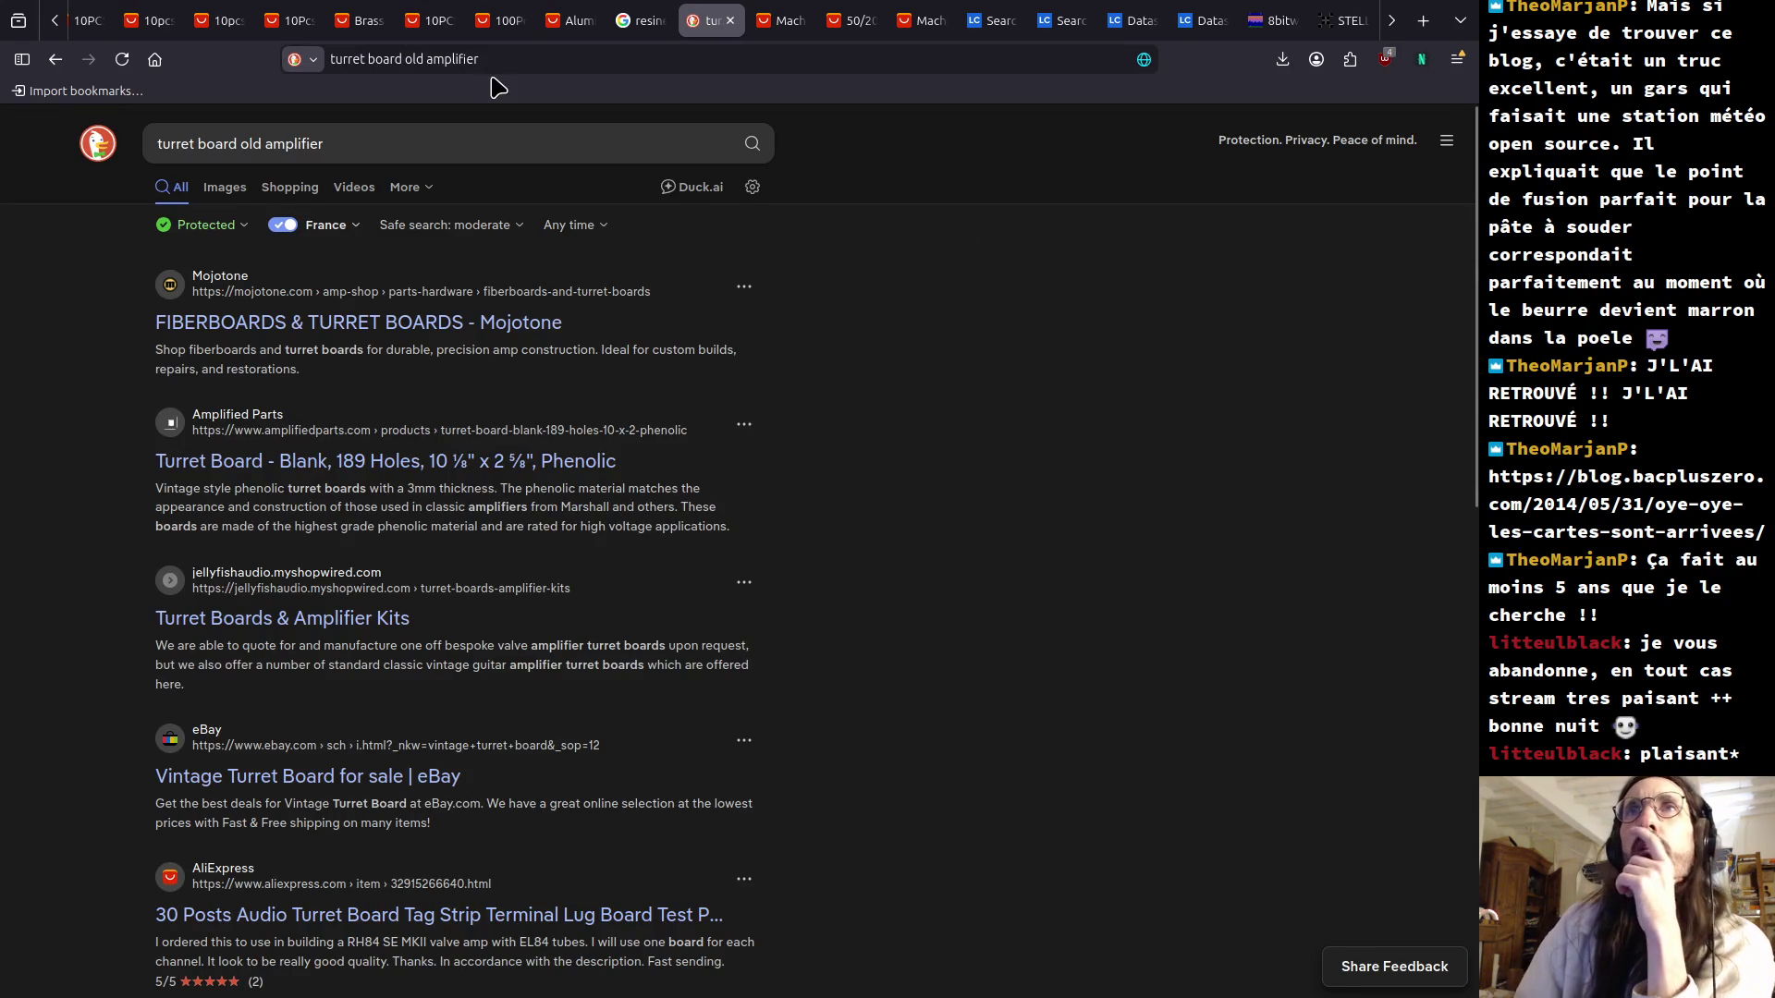
left_click(233, 196)
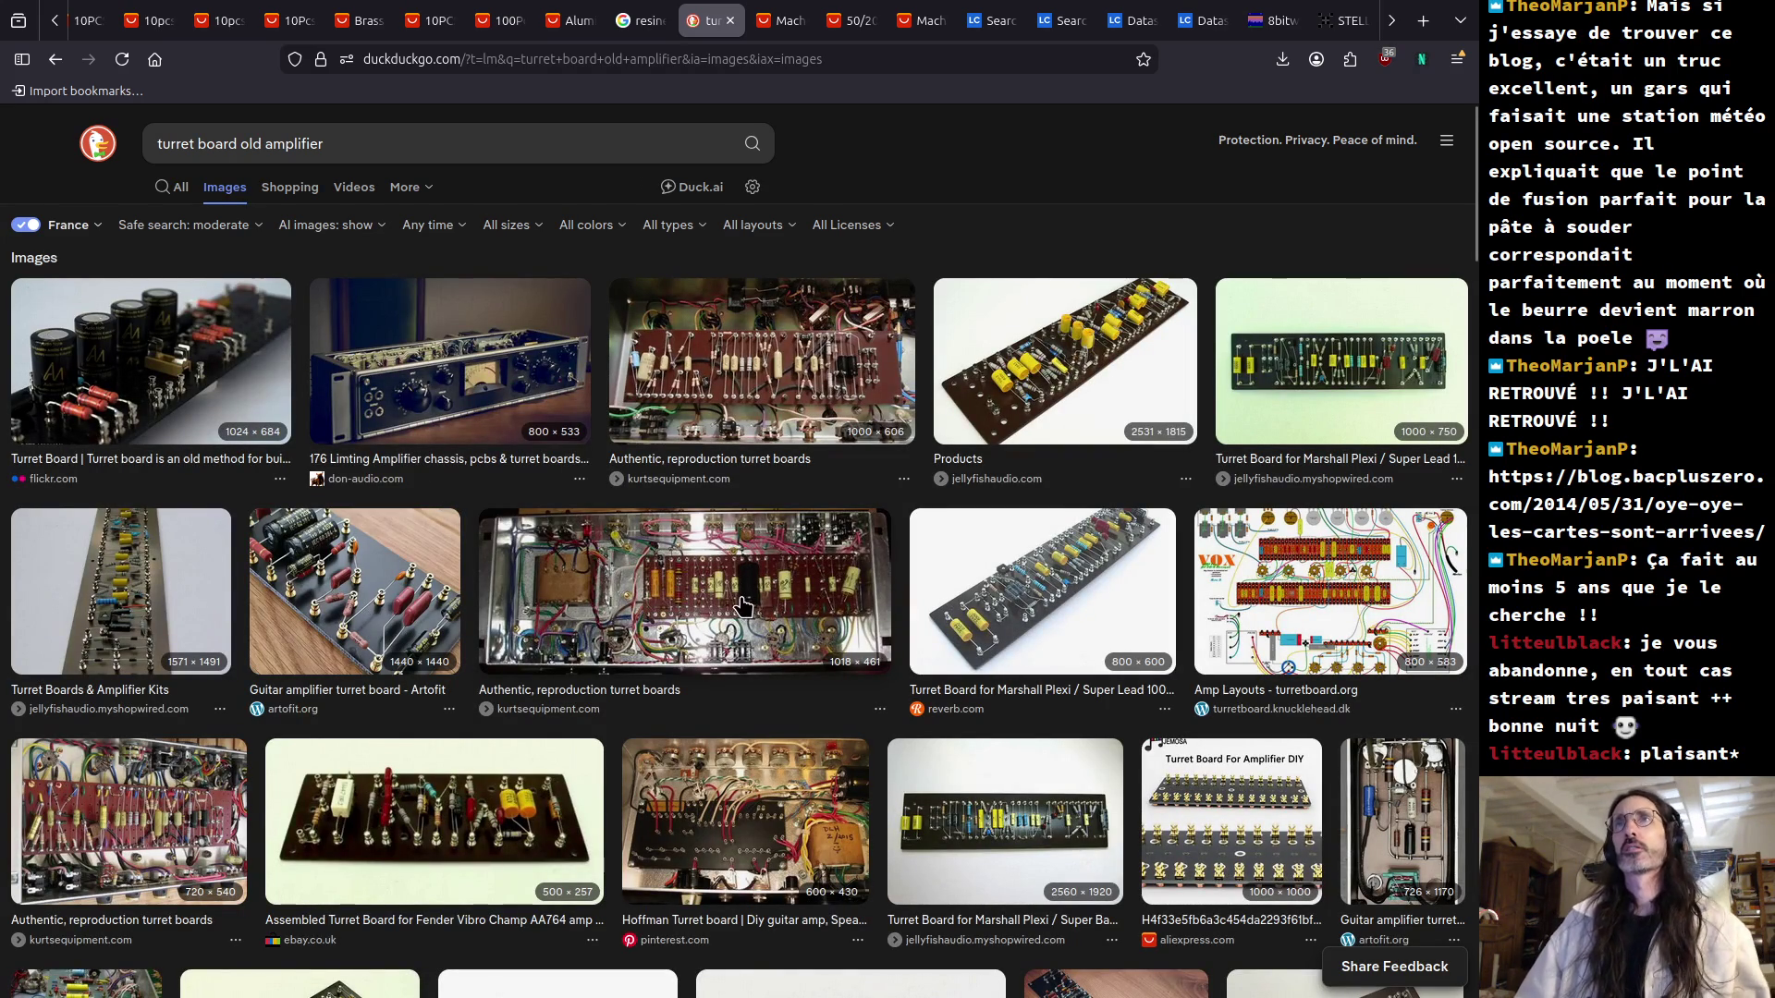
left_click(1013, 403)
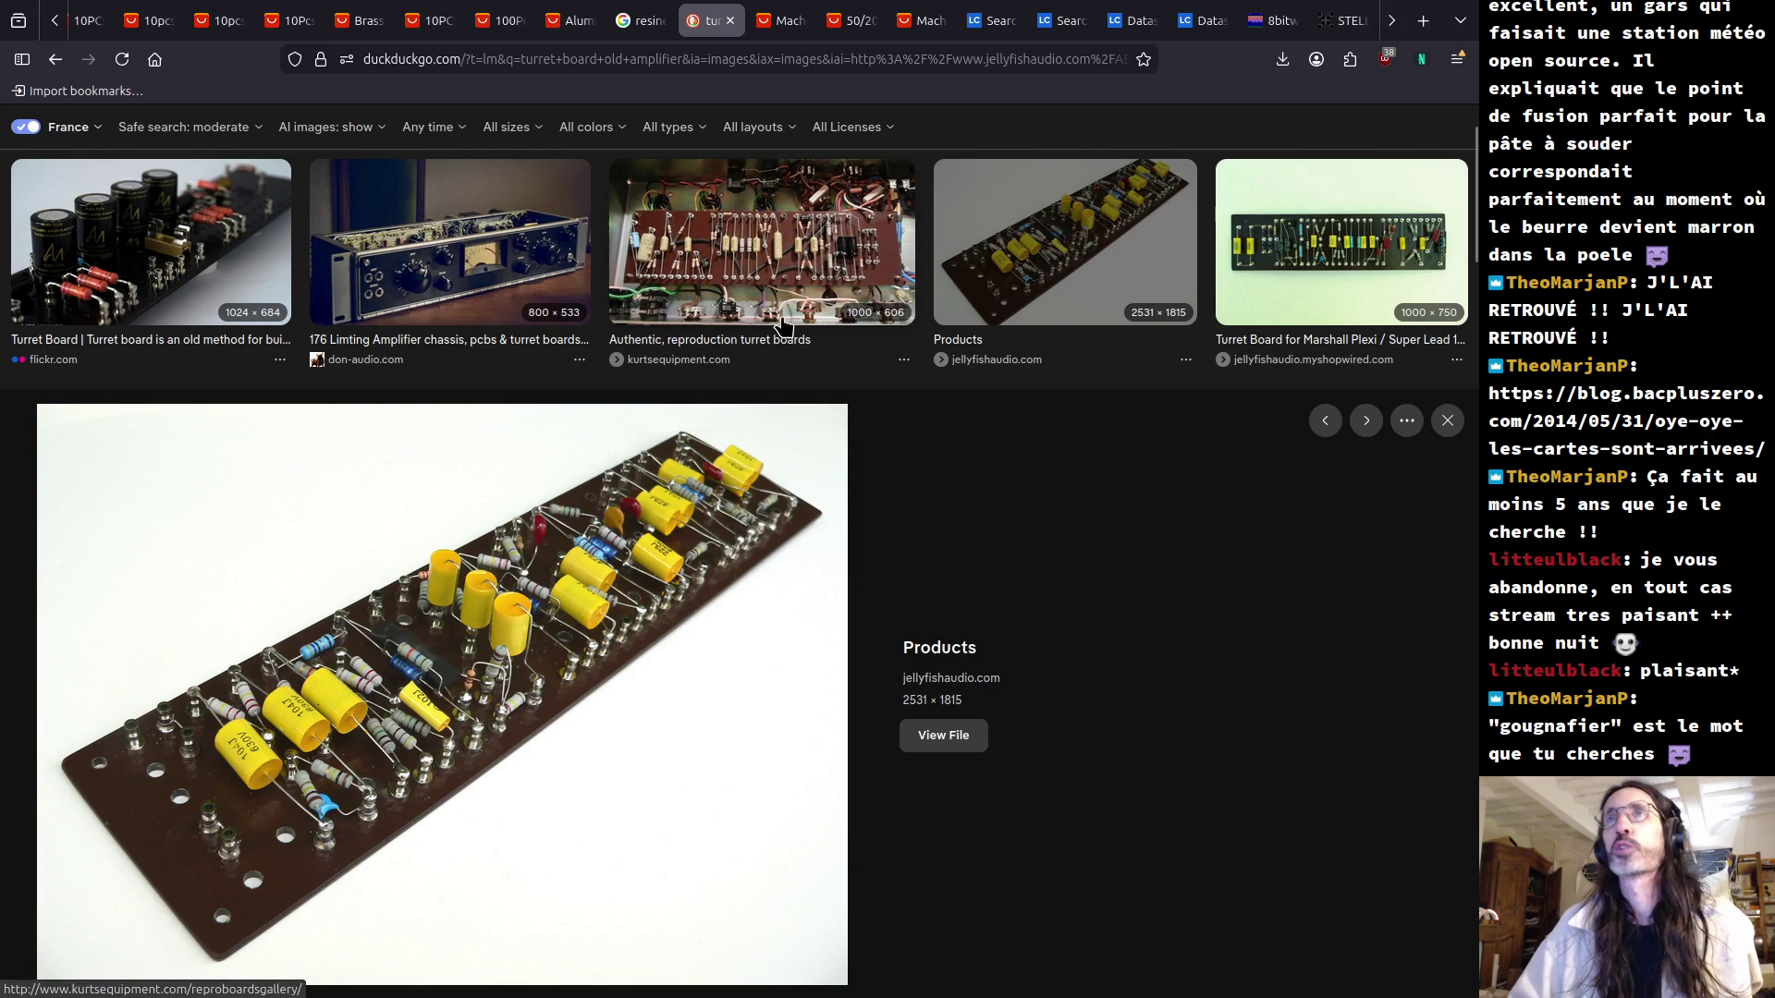
left_click(765, 278)
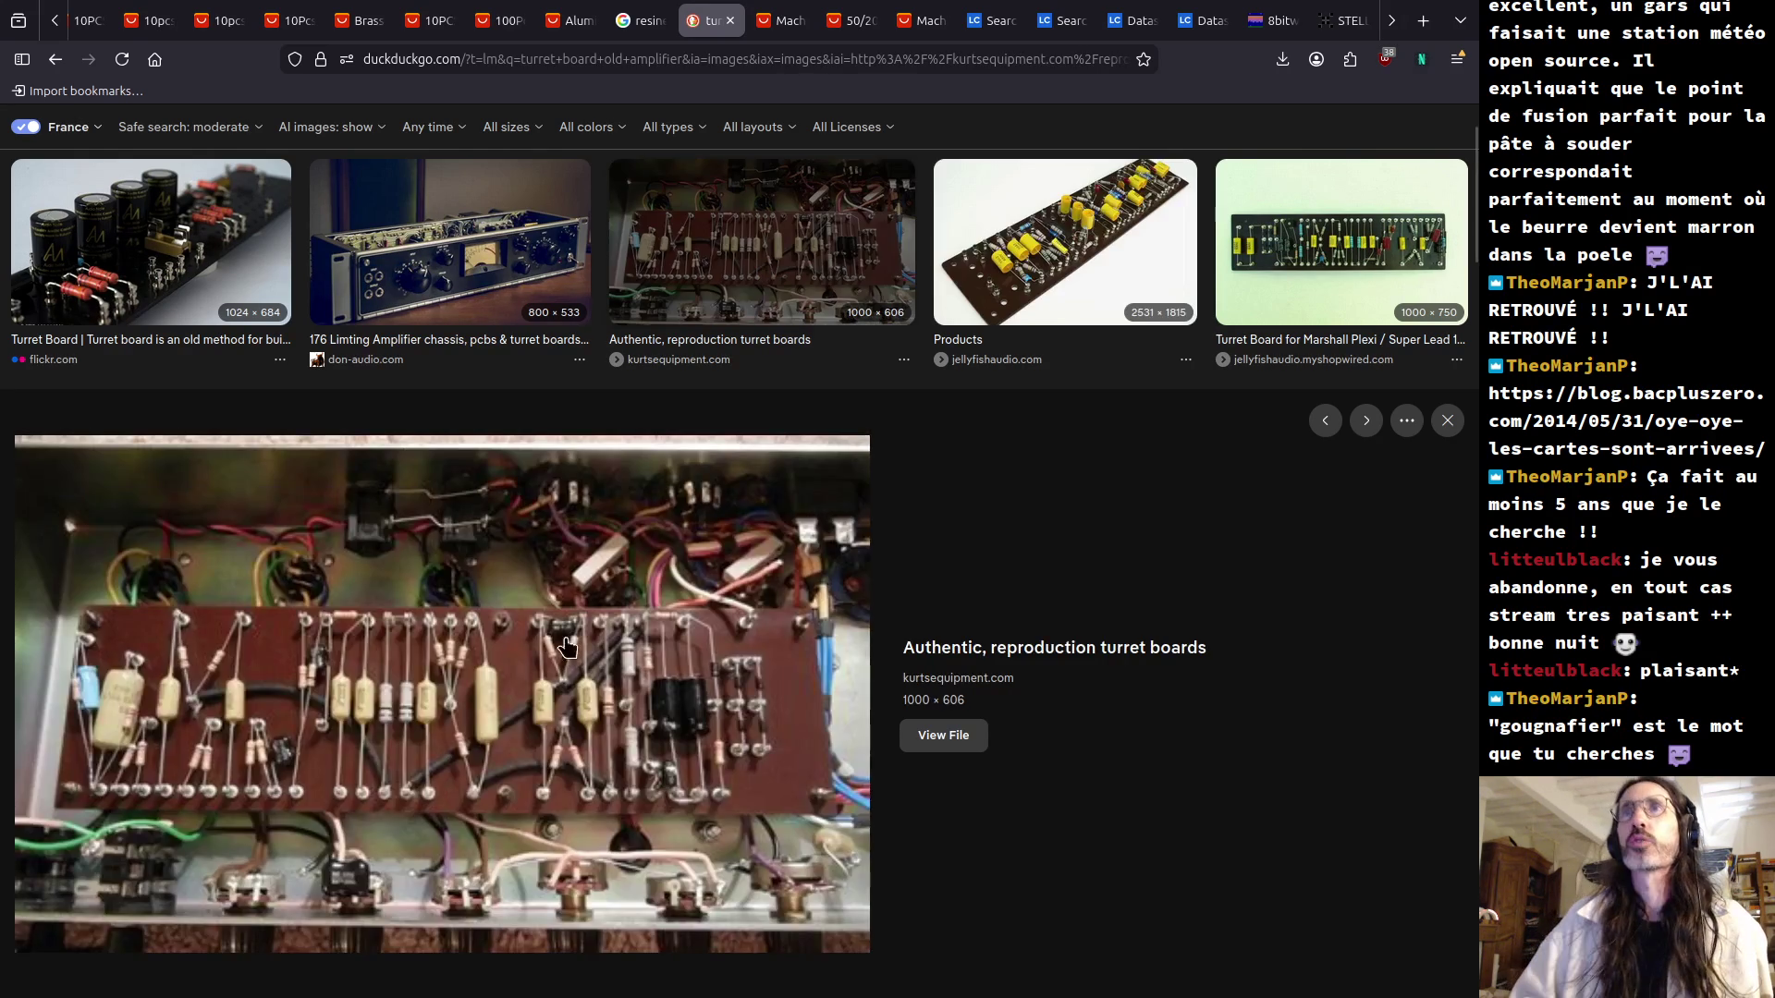
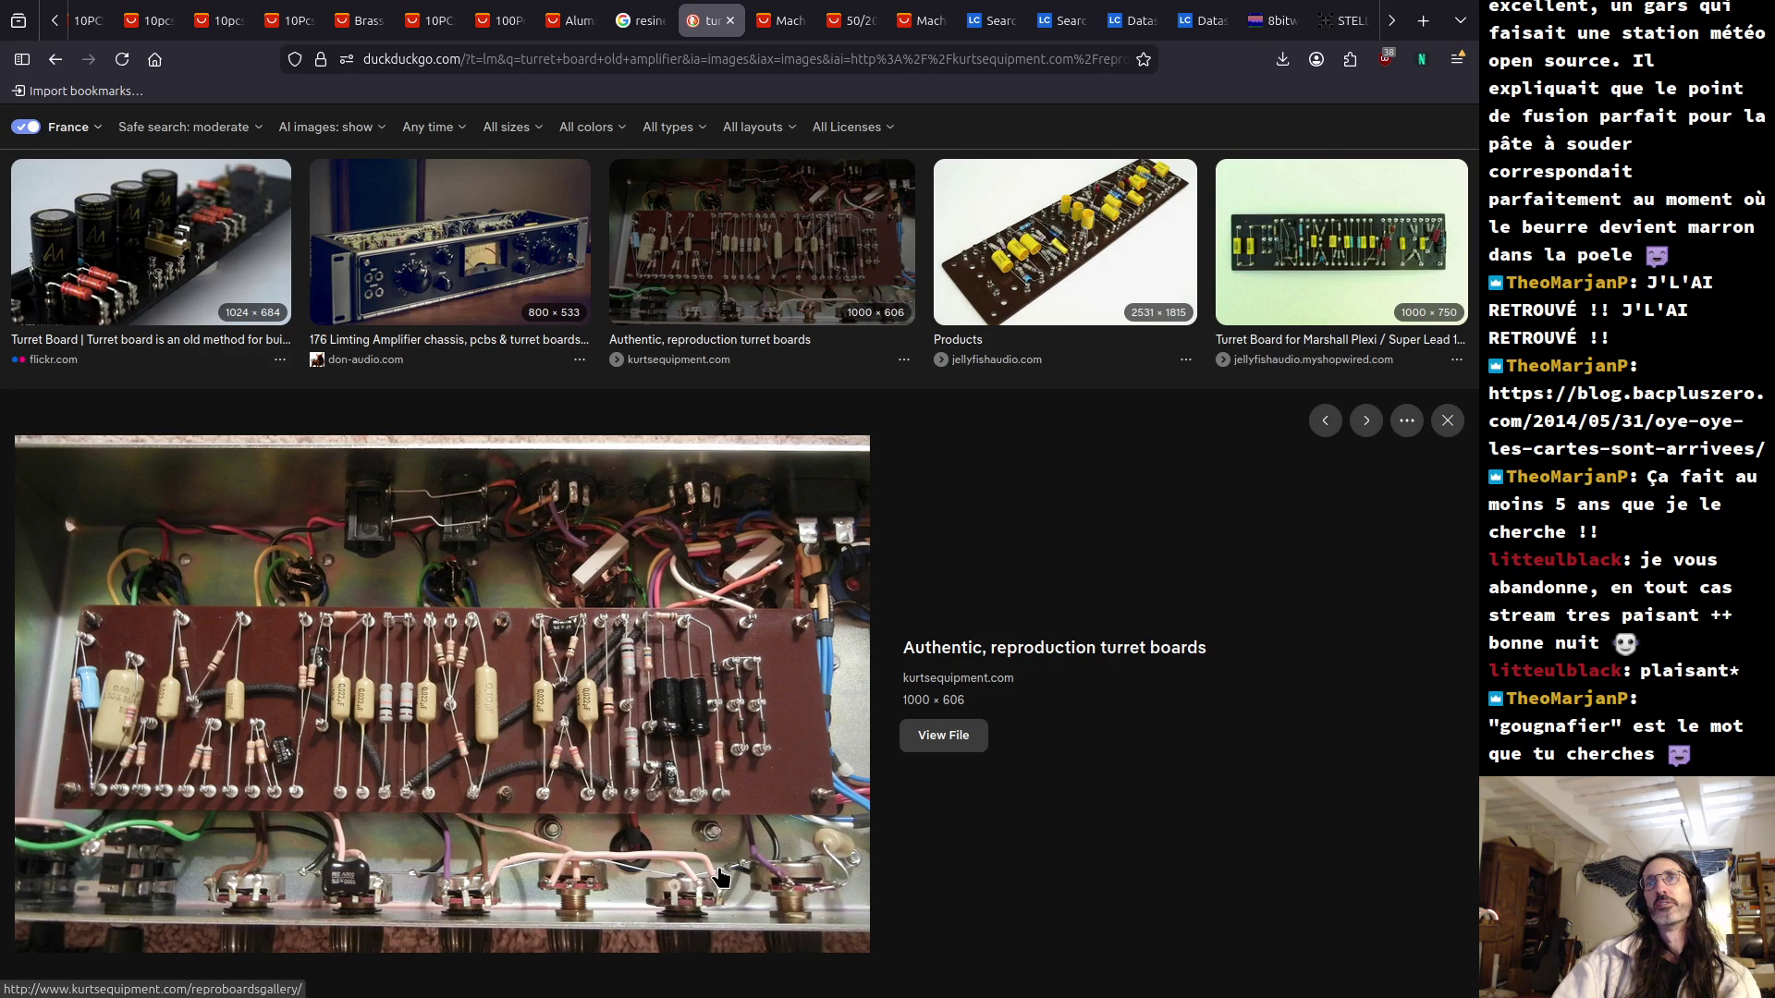
Browse the turret board images, preview the Hoffman Turret board, then return to the 'turret board old amplifier' web results.
scroll(722, 874, "down", 3)
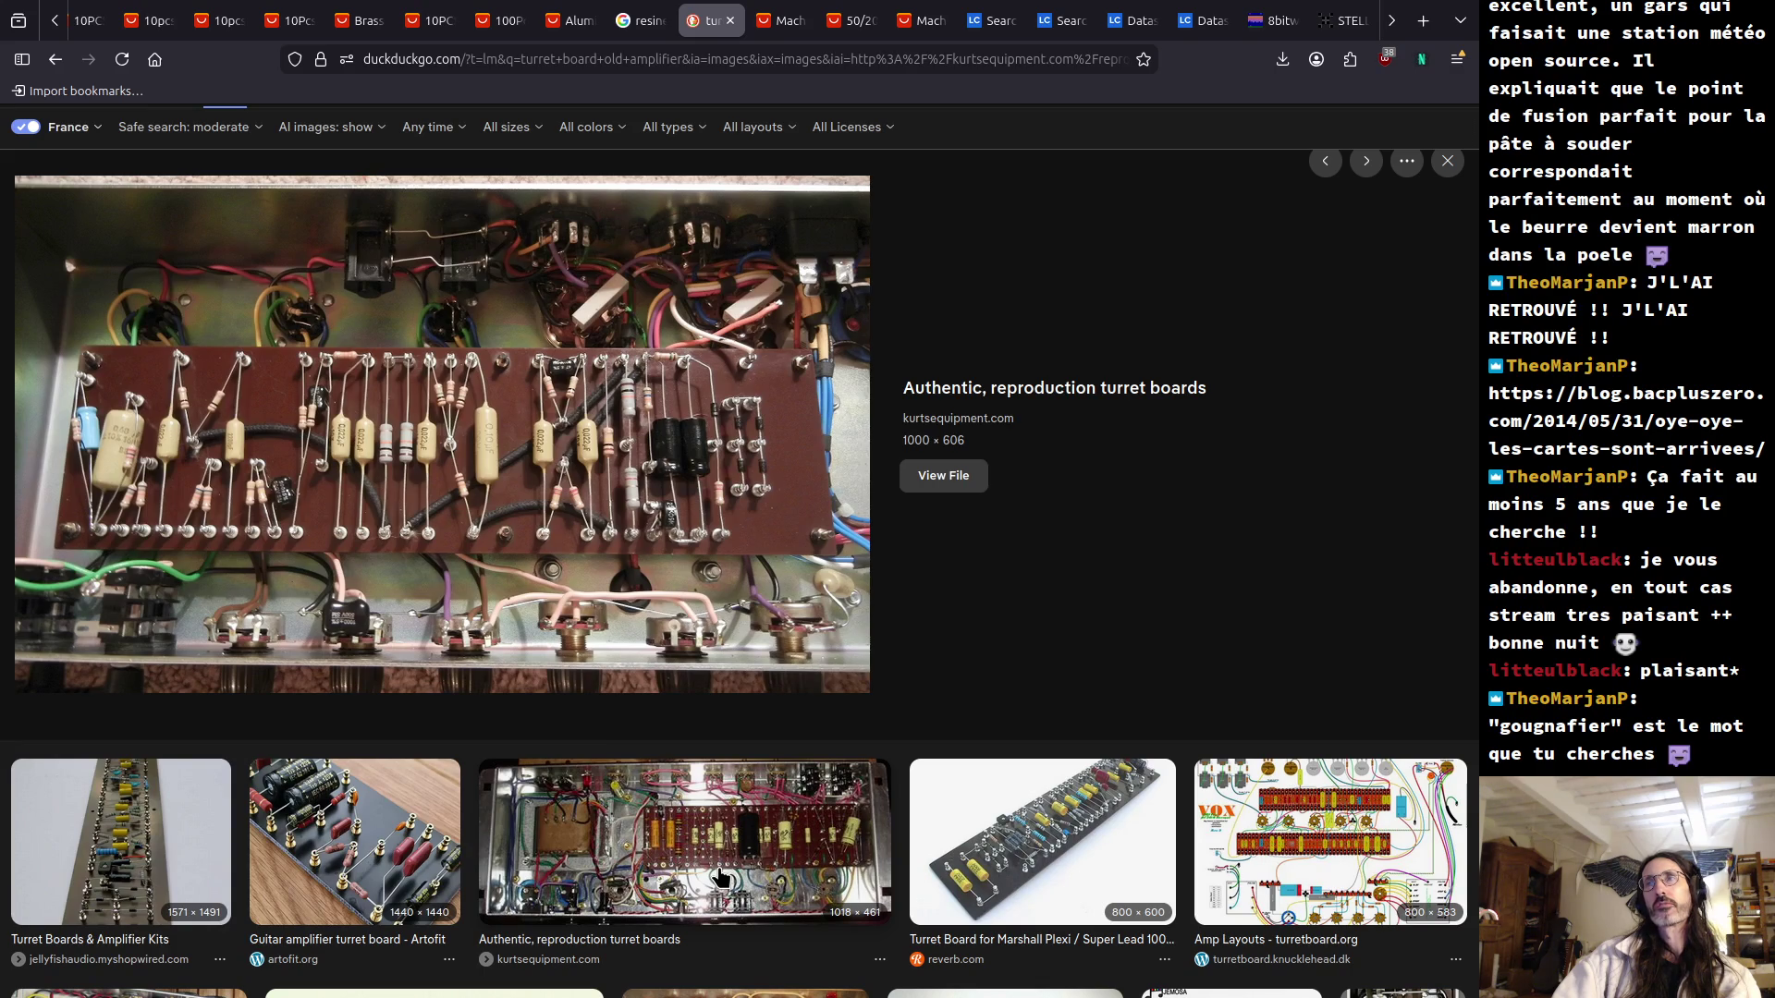
scroll(721, 874, "down", 4)
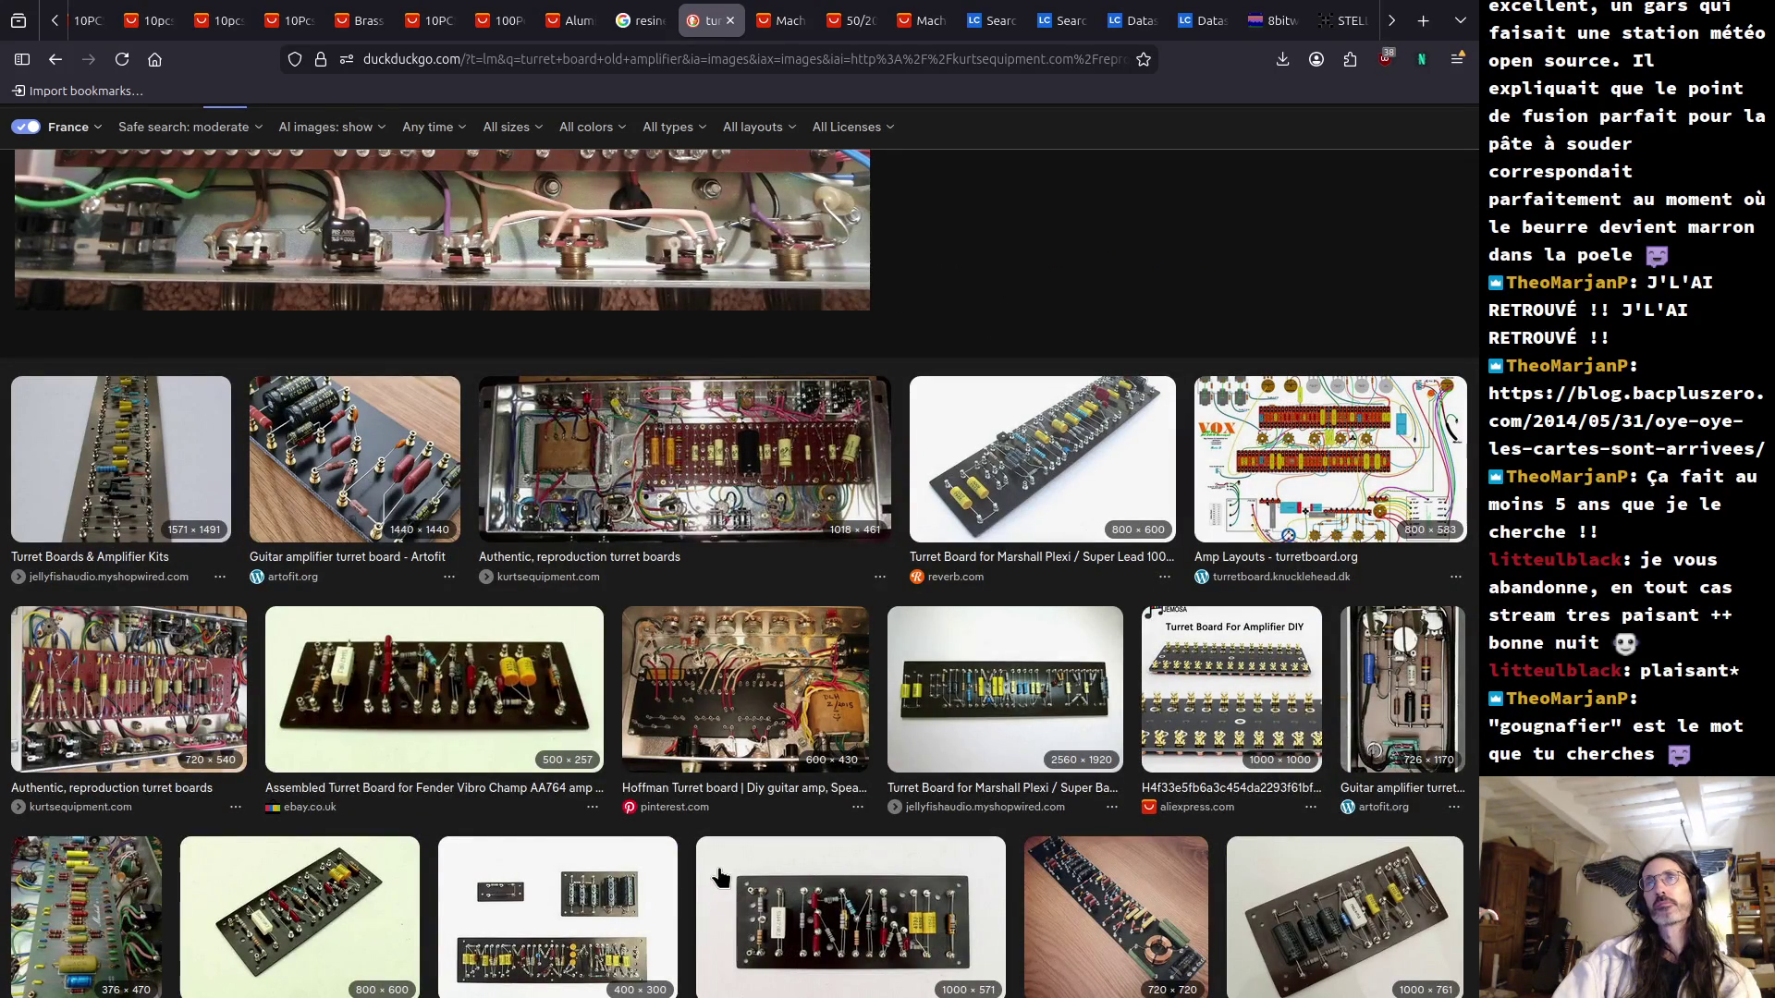
left_click(758, 689)
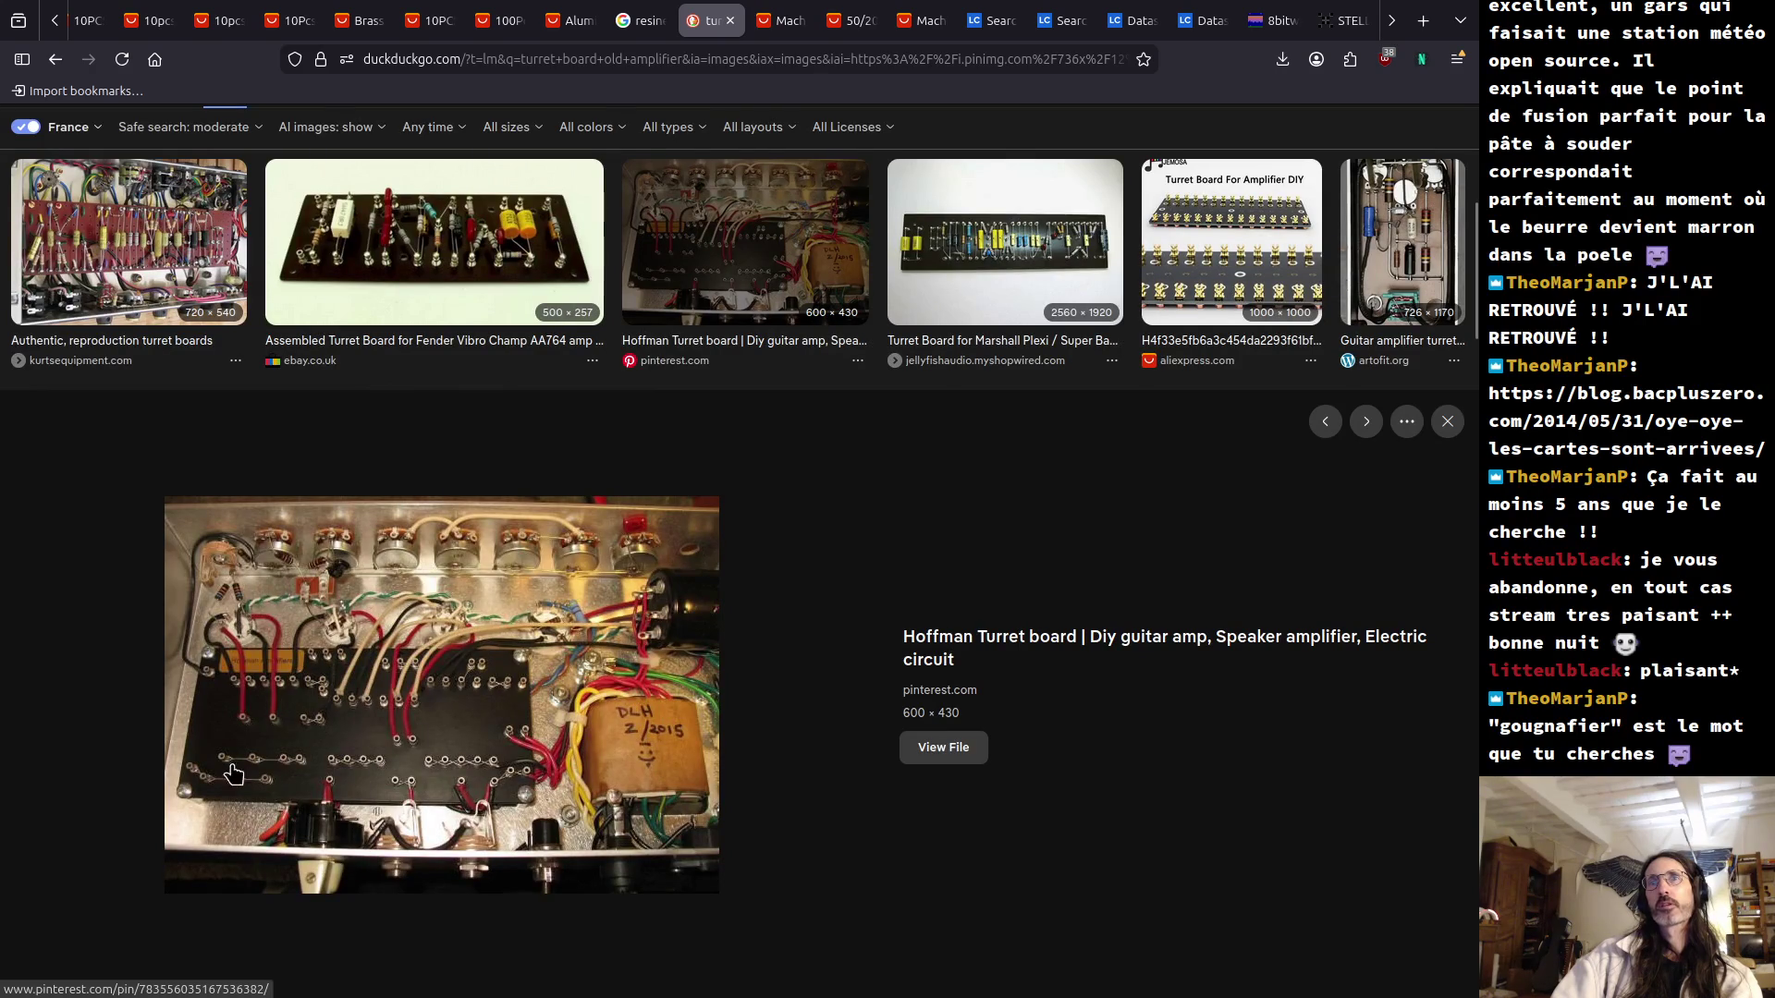
key("alt+Left")
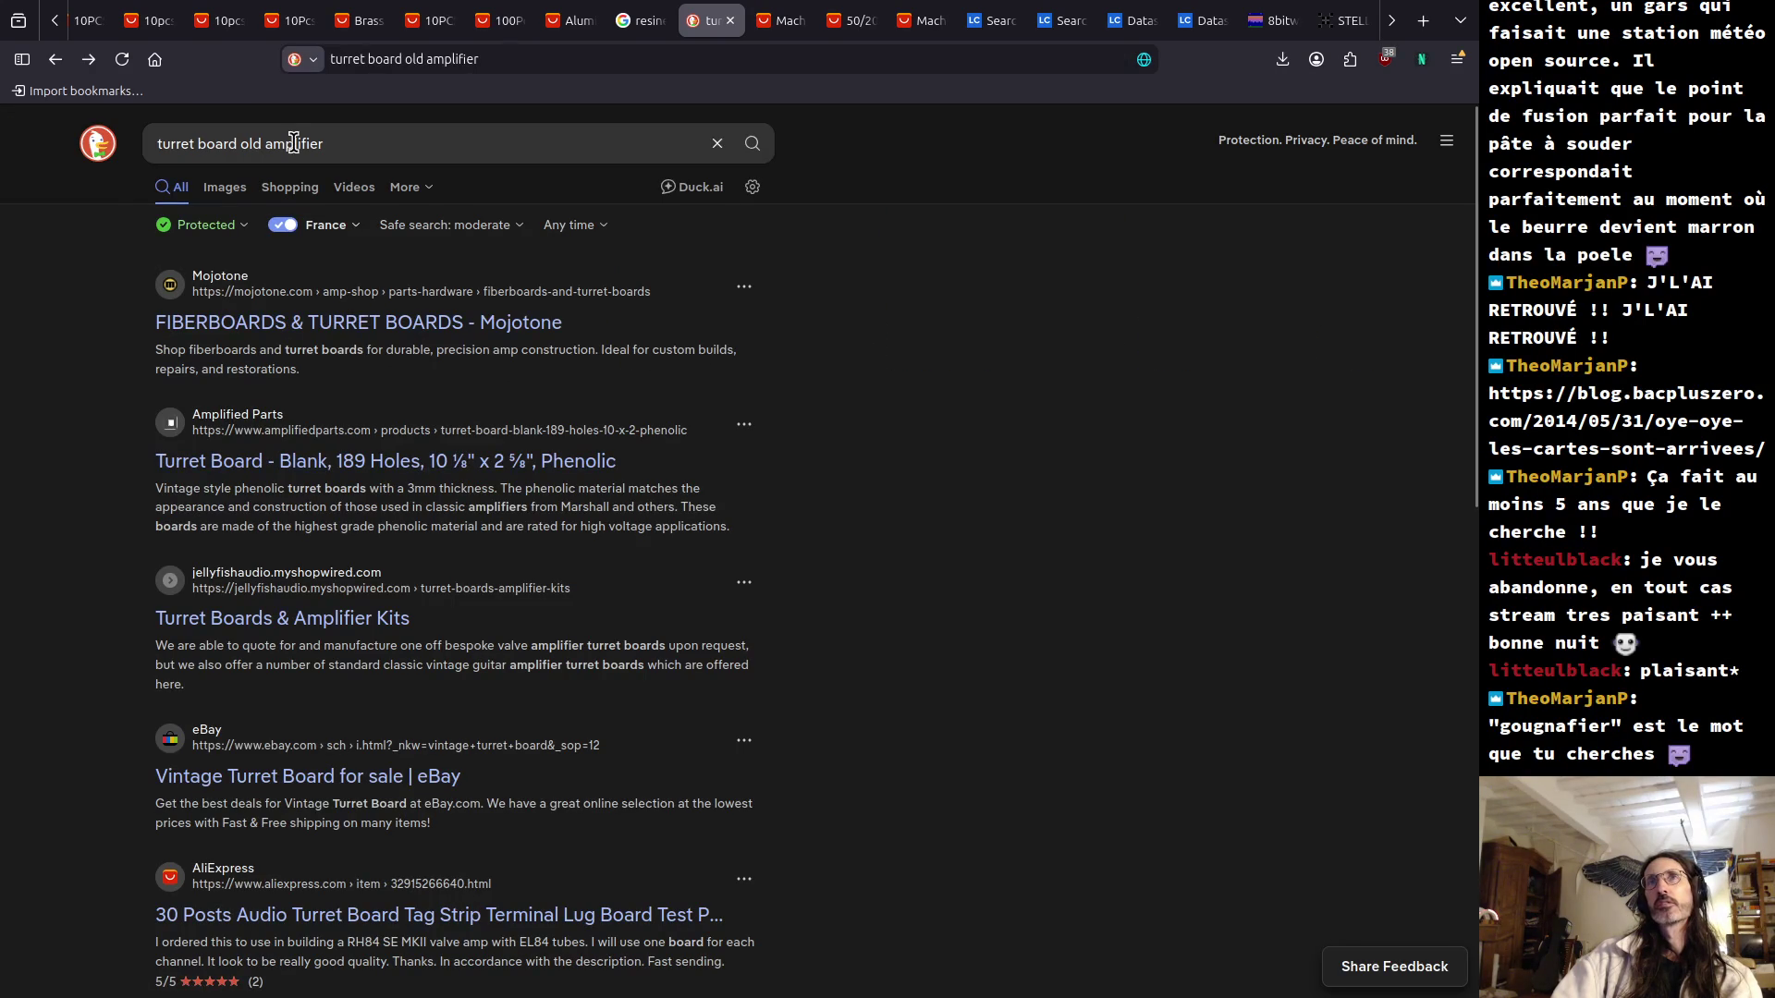
Go forward to the 'falcon valve turret' image results and select the search query for replacement.
left_click(56, 58)
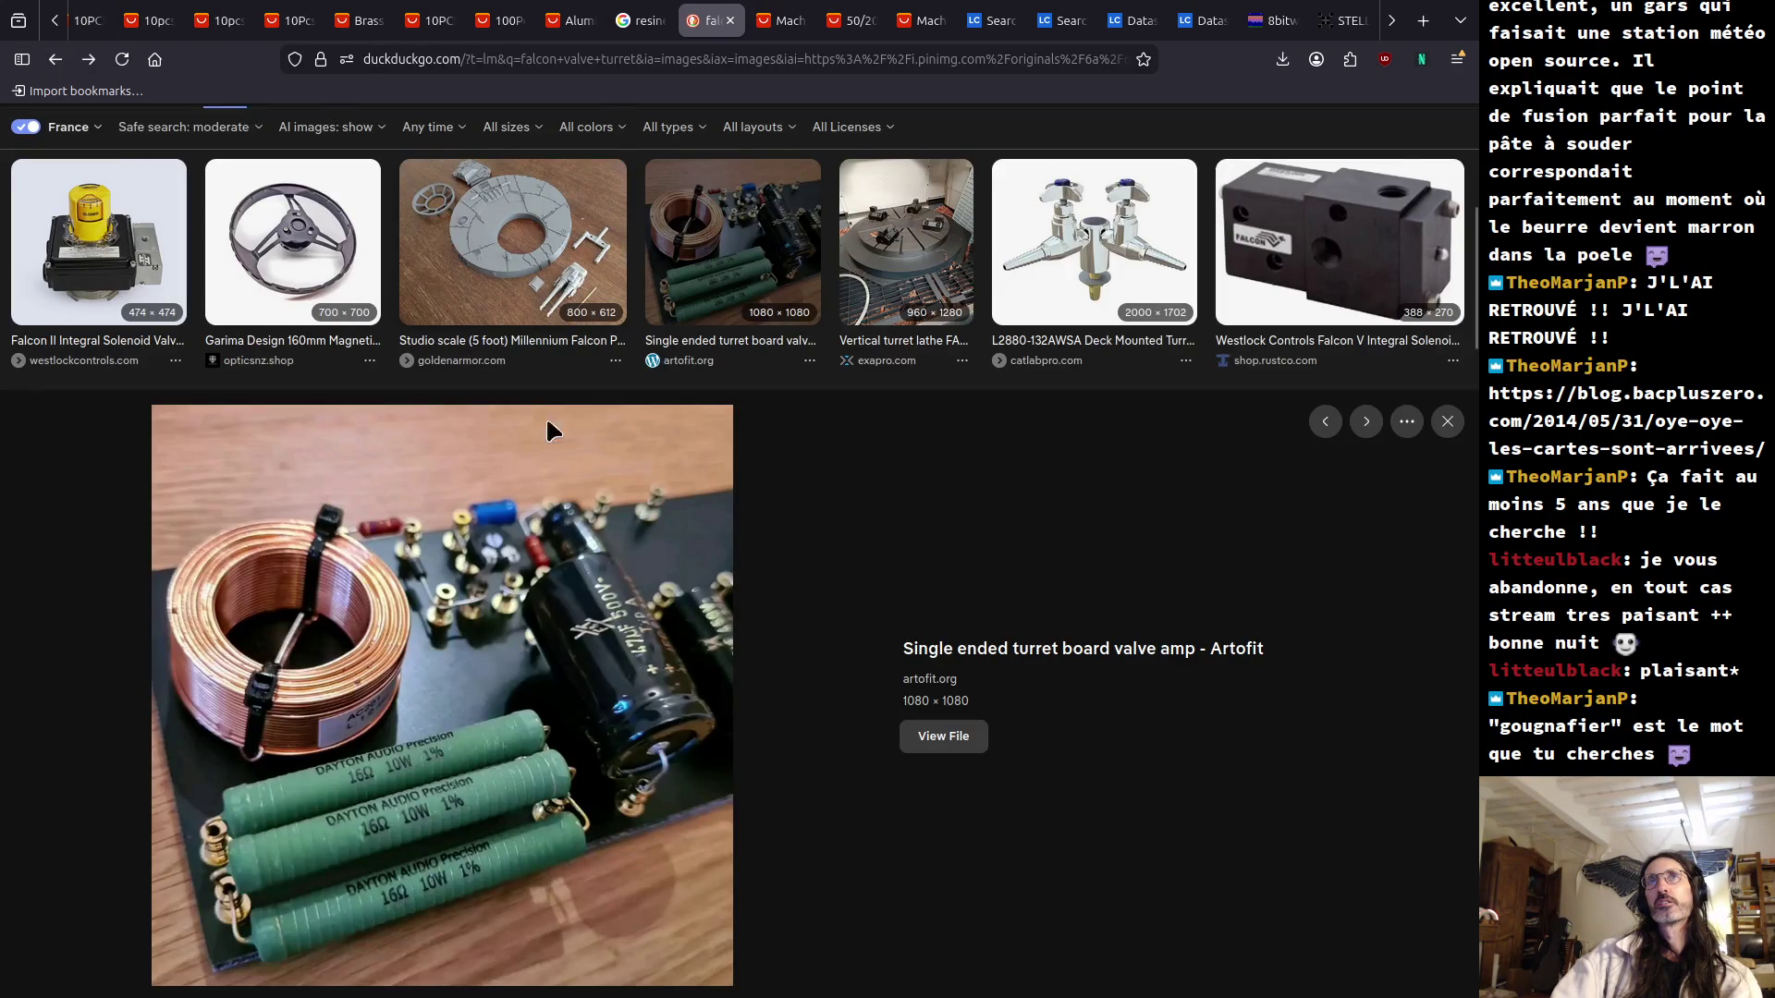
left_click(558, 59)
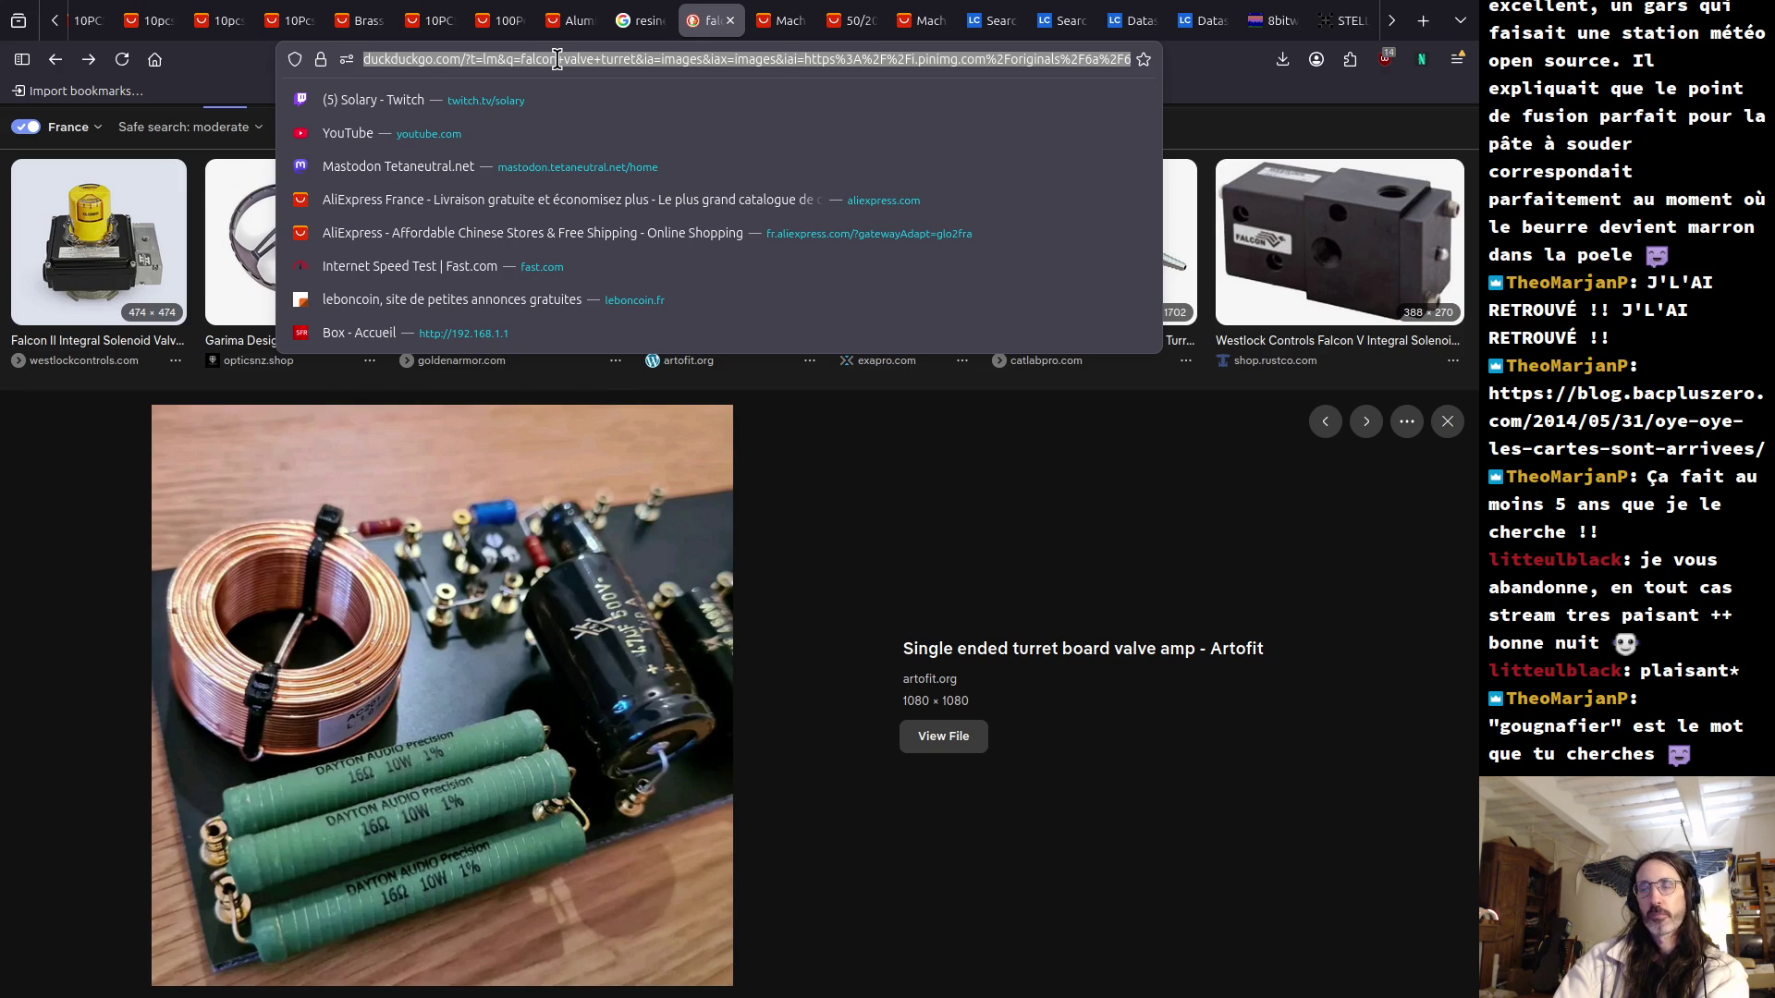
left_click(61, 671)
scroll(200, 488, "up", 5)
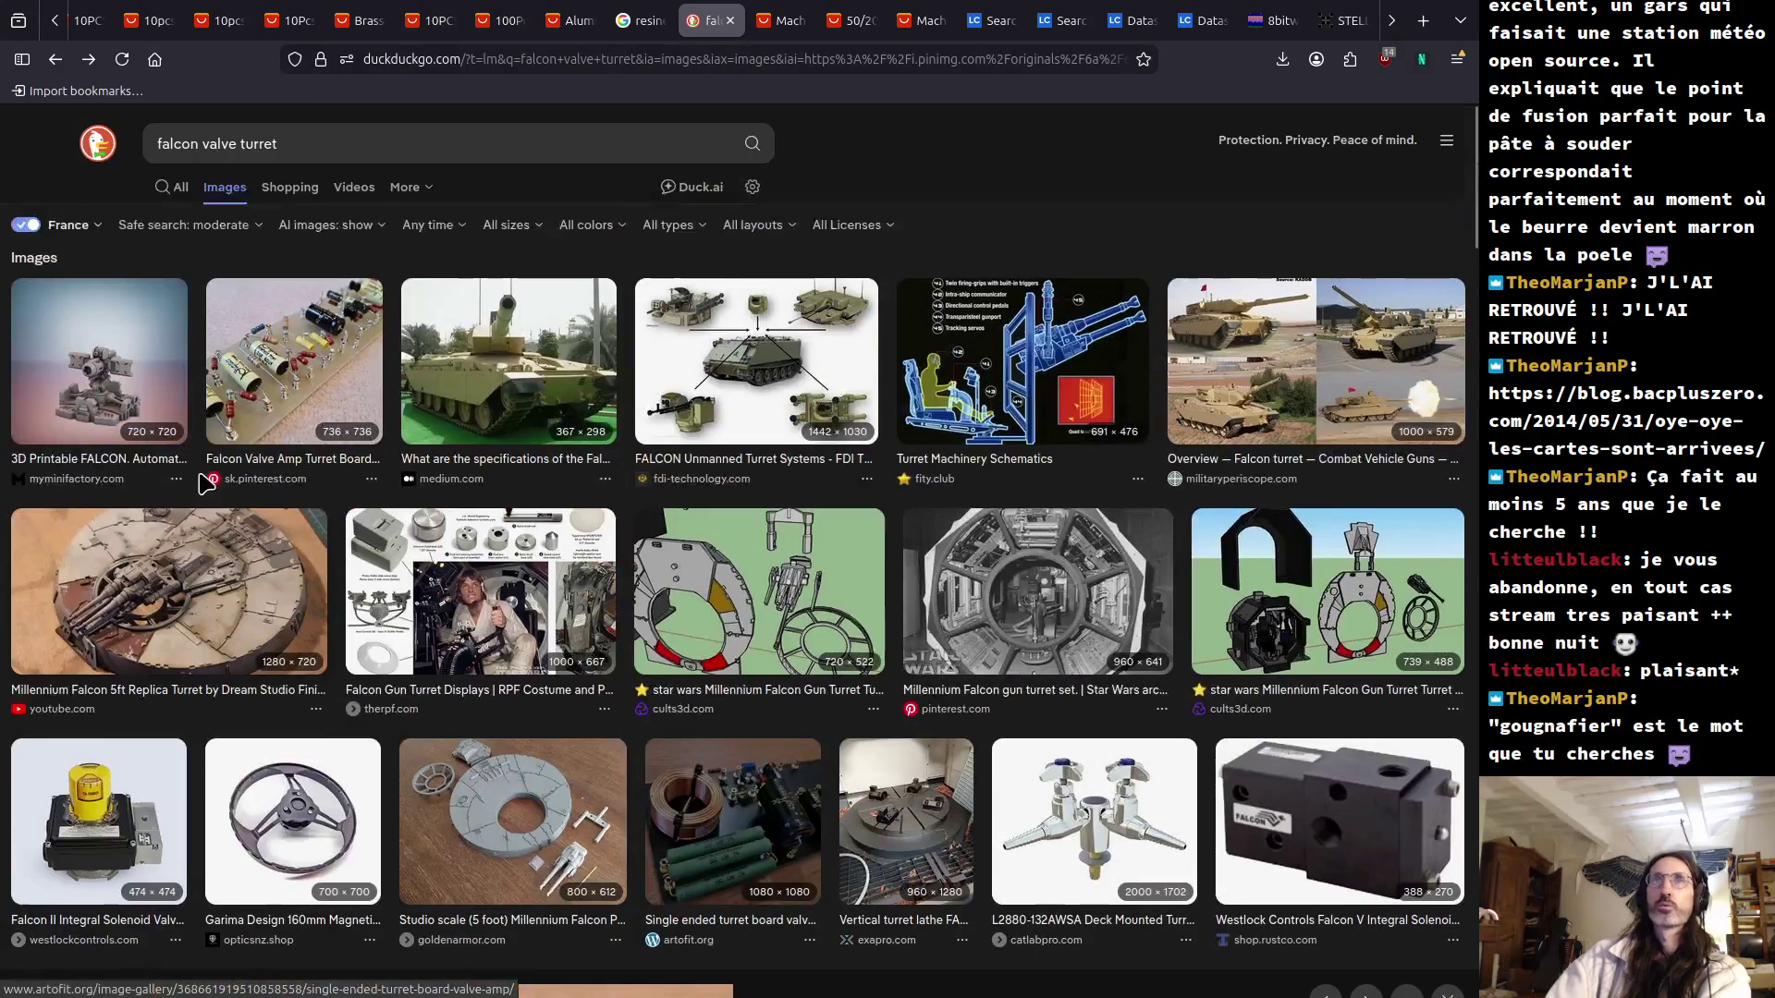
left_click(240, 136)
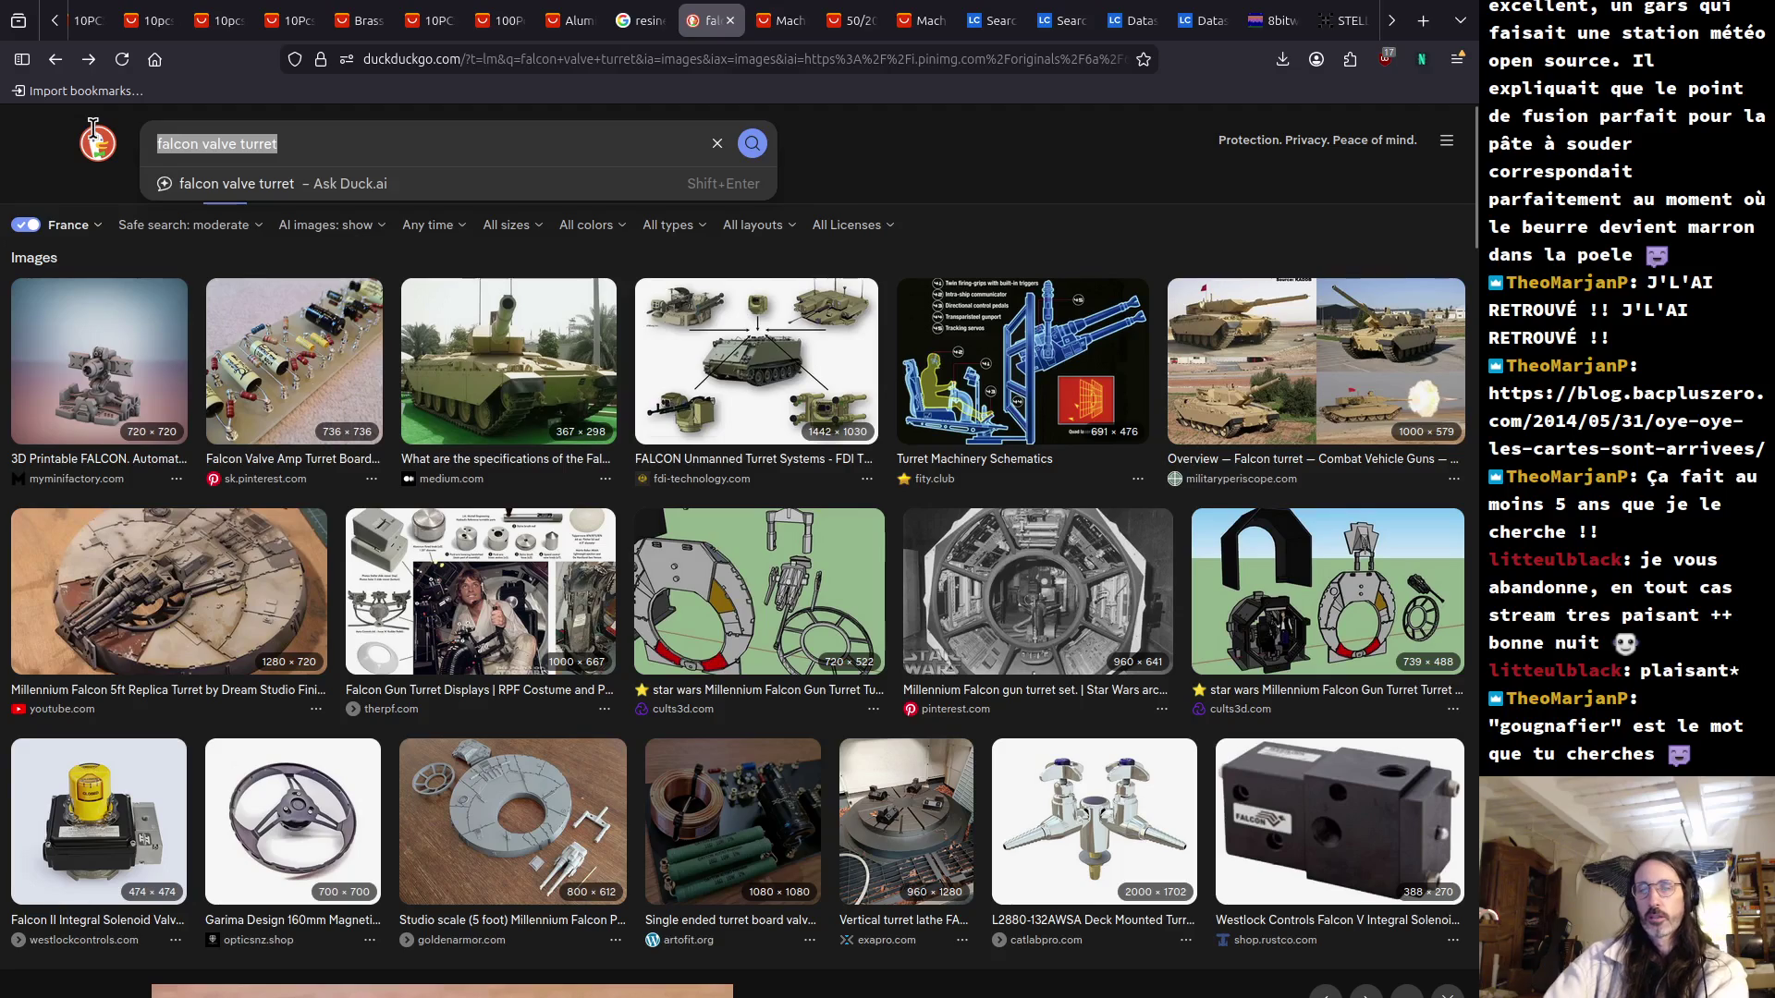
Search images for 'core memory' and preview the 'Making magnetic core memory' picture.
type("core memory")
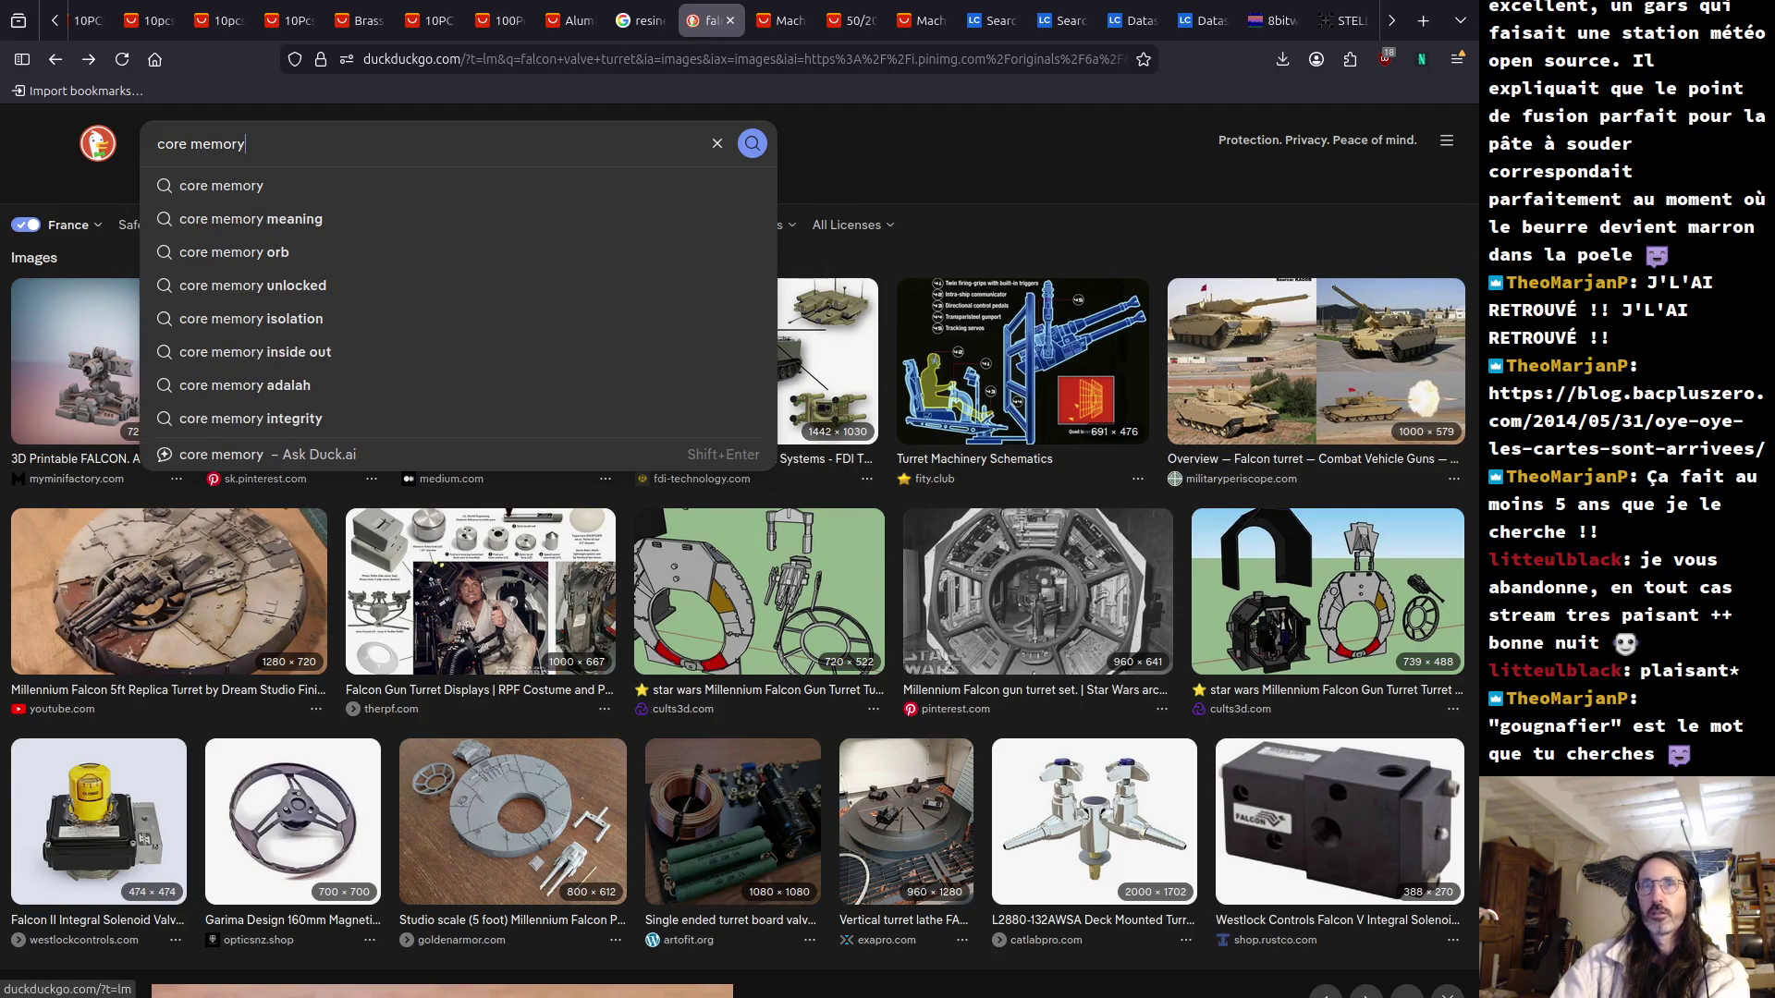
key("Return")
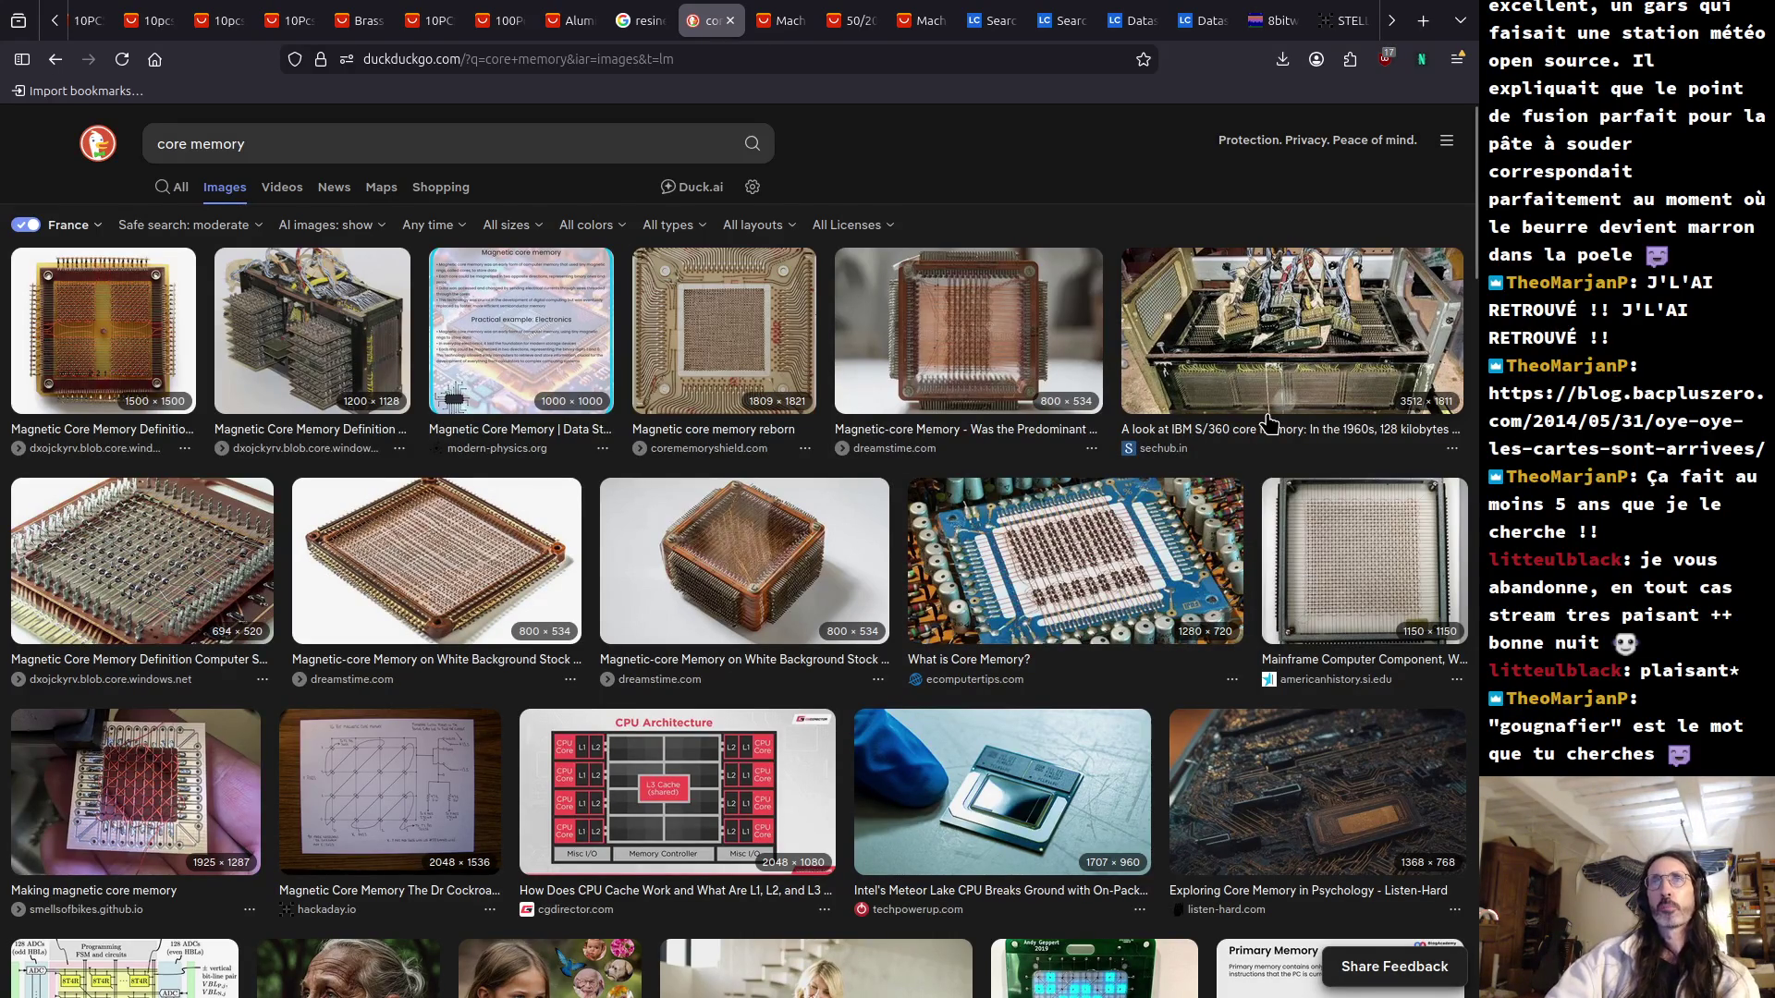
left_click(140, 810)
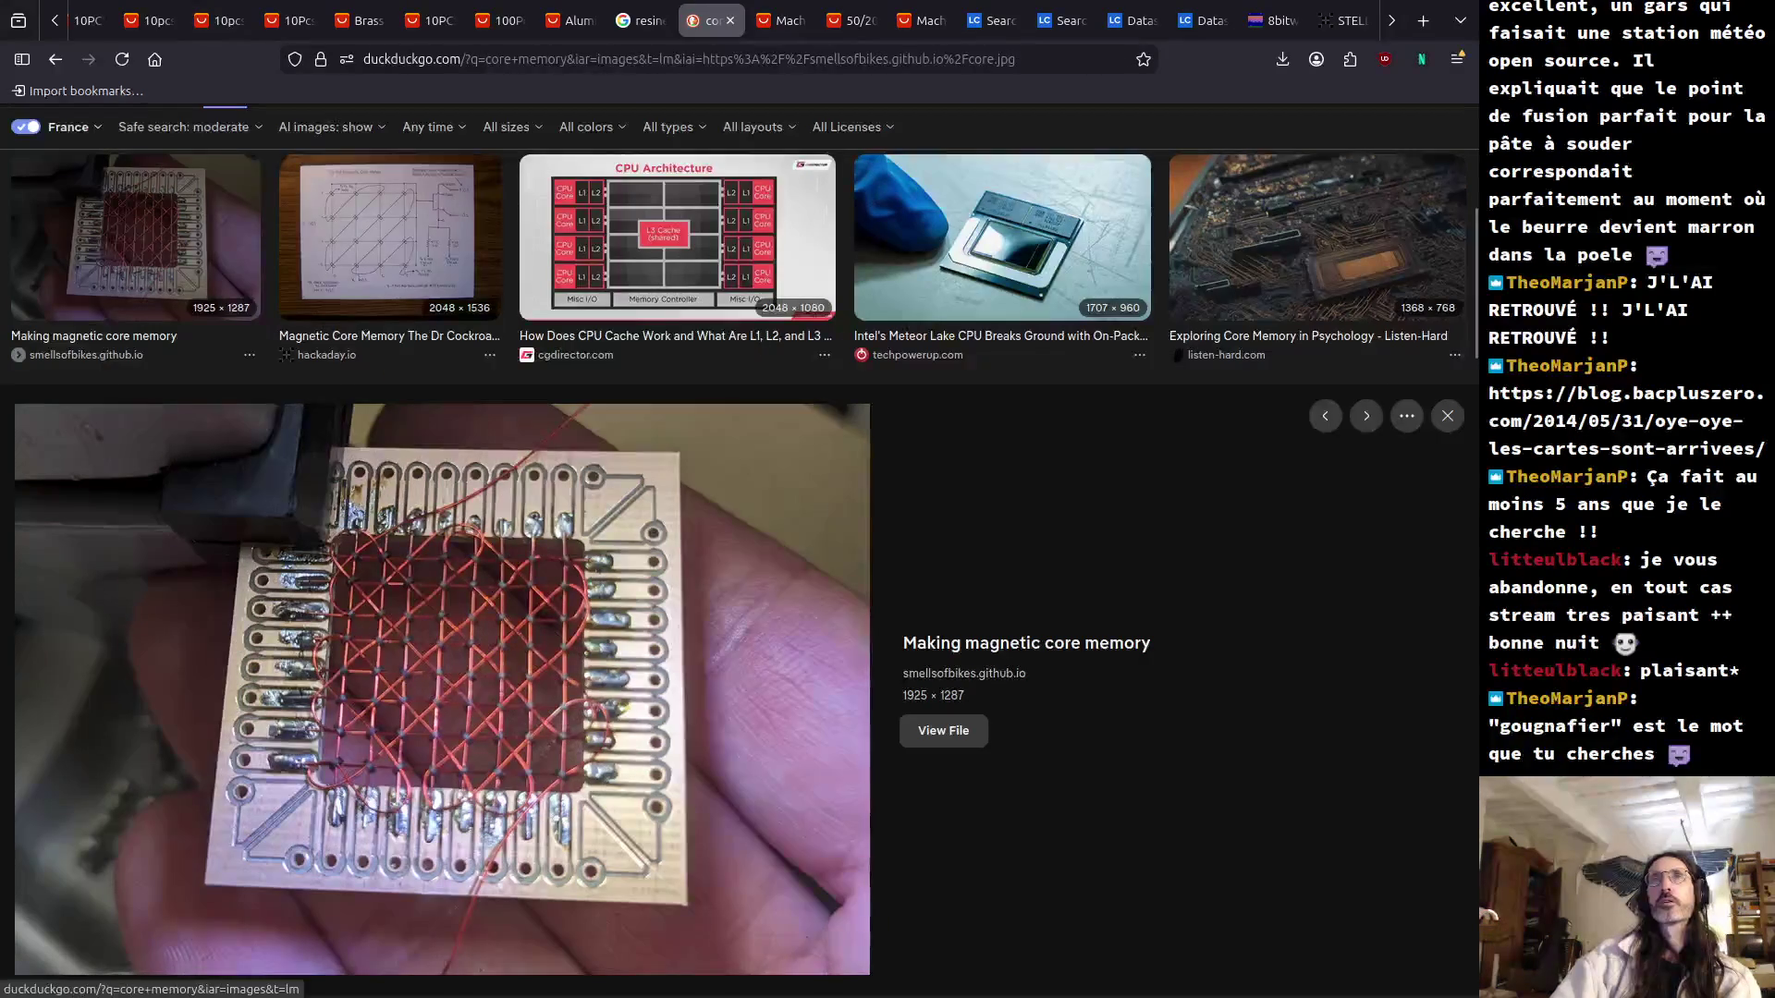
scroll(680, 351, "down", 8)
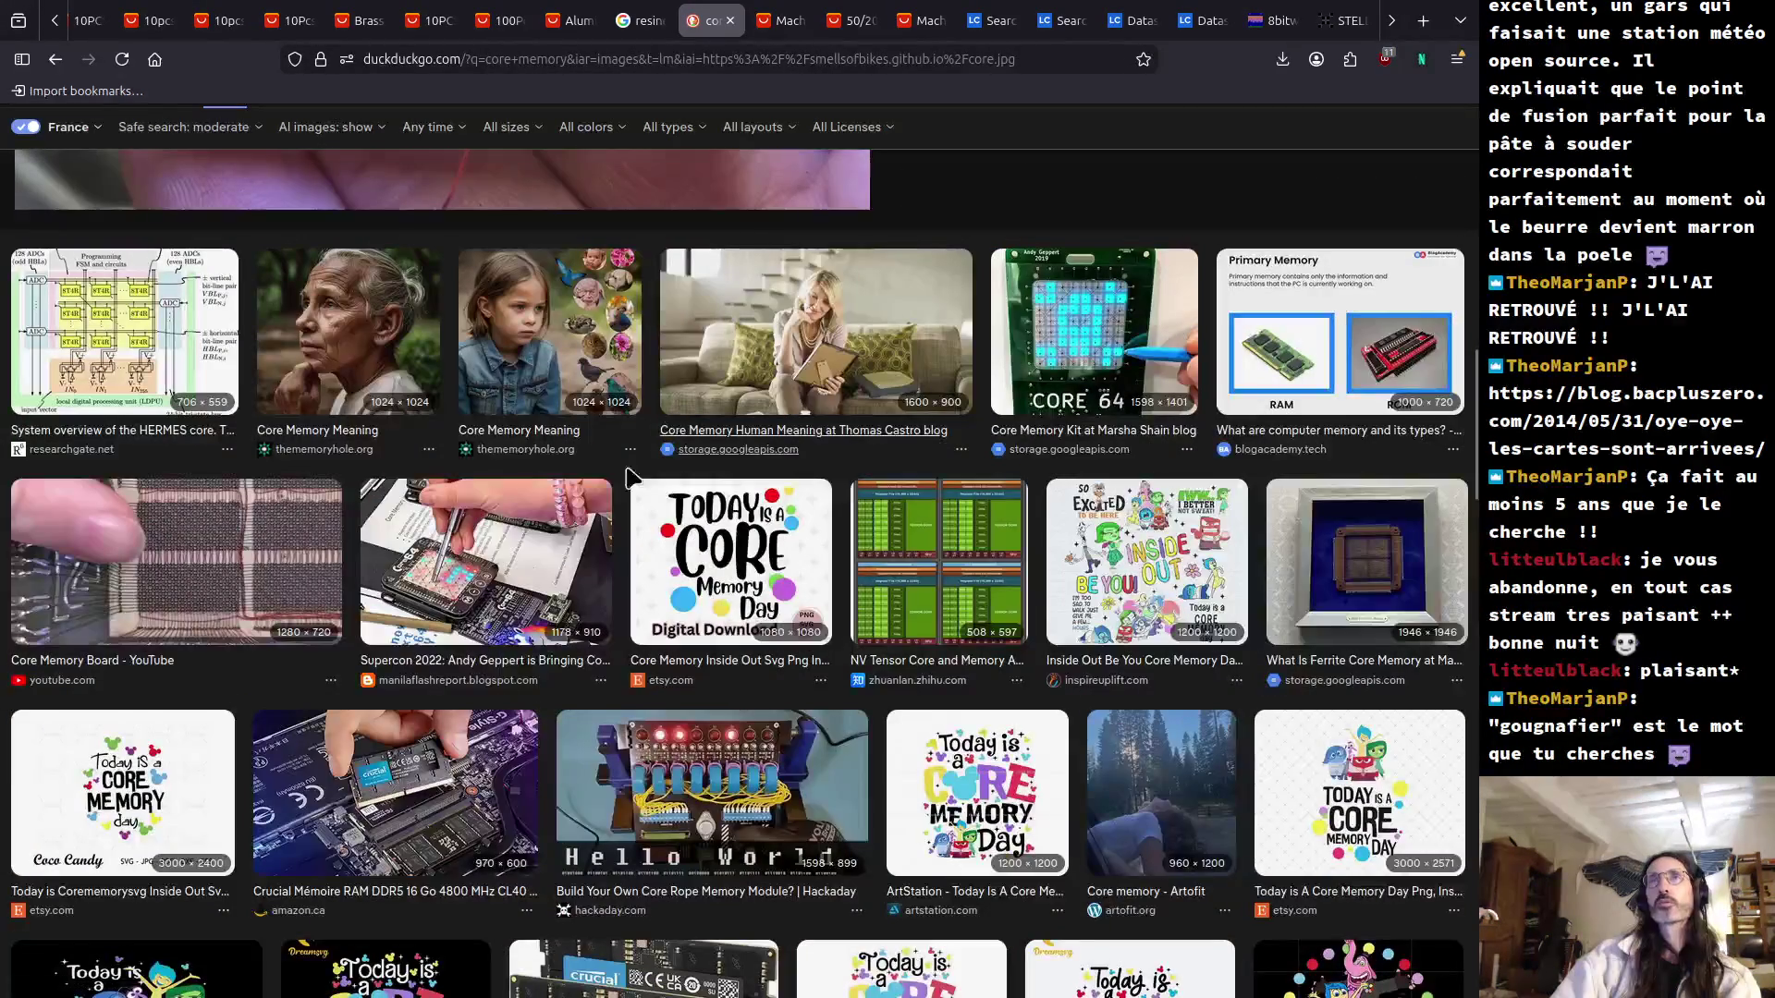
Preview the 'Core Memory Board - YouTube' image, then go back to the falcon valve turret images.
left_click(238, 578)
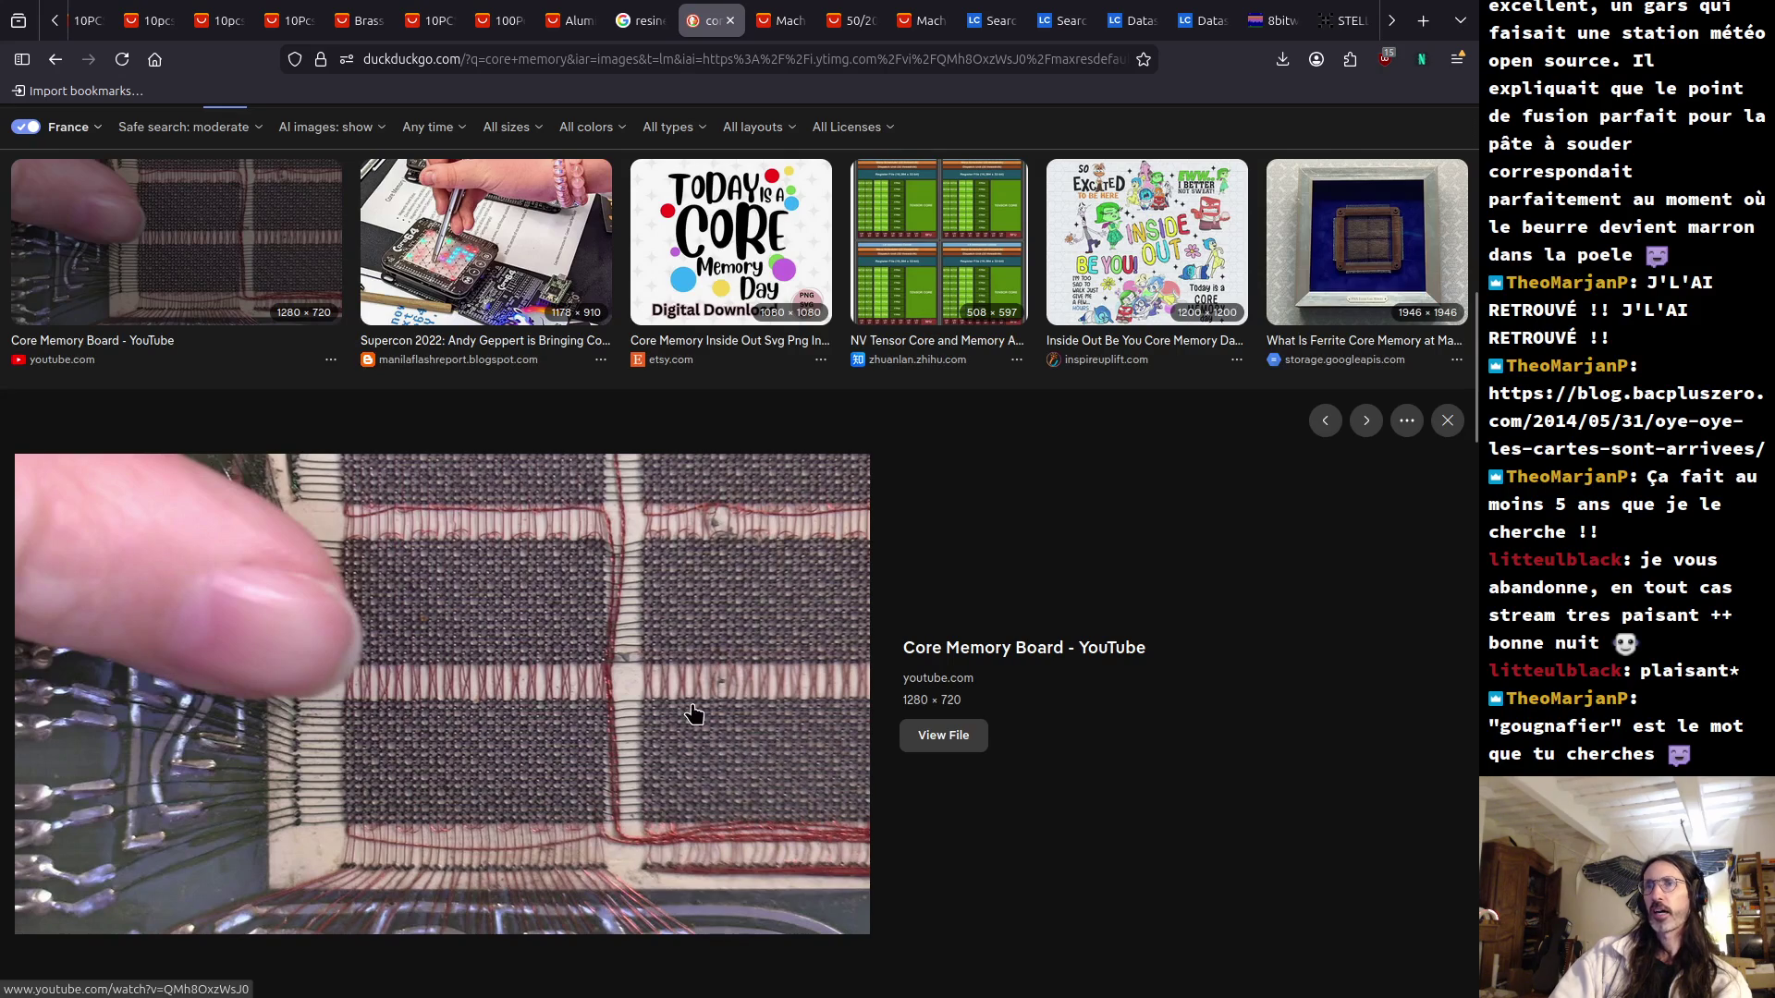
left_click(56, 60)
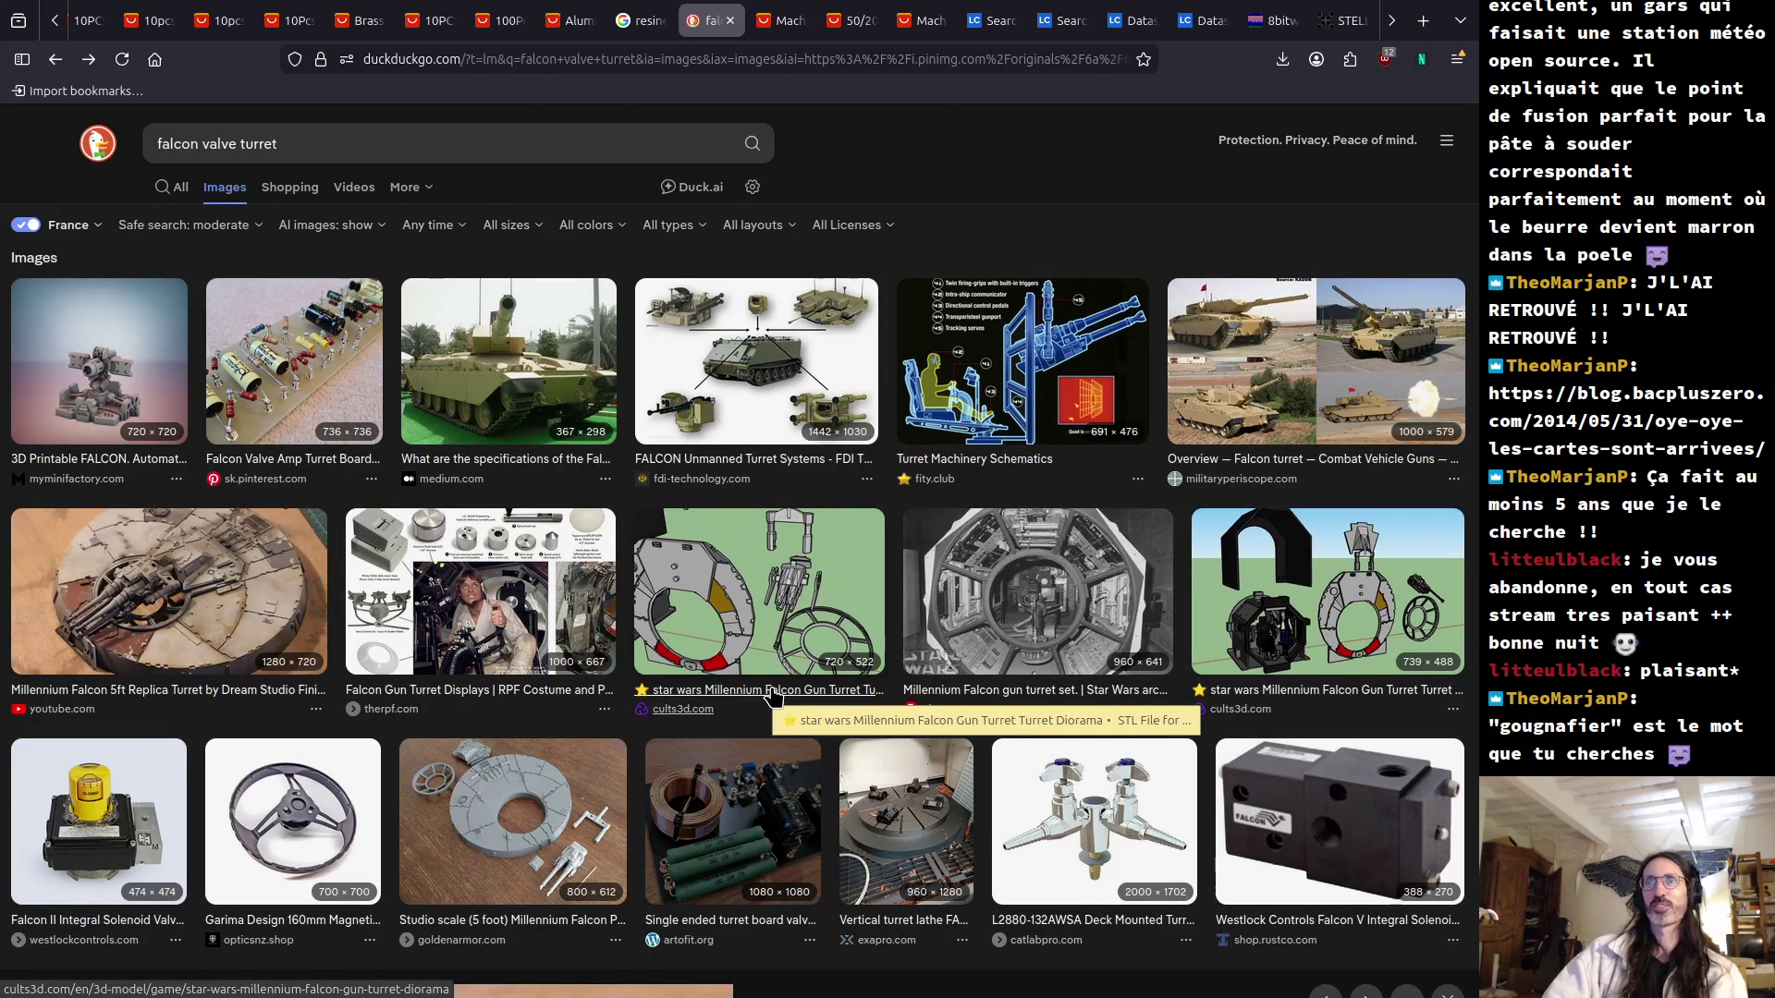
Preview the 'Single ended turret board' image, browse more results, then return to the 'falcon valve turret' web results.
left_click(754, 879)
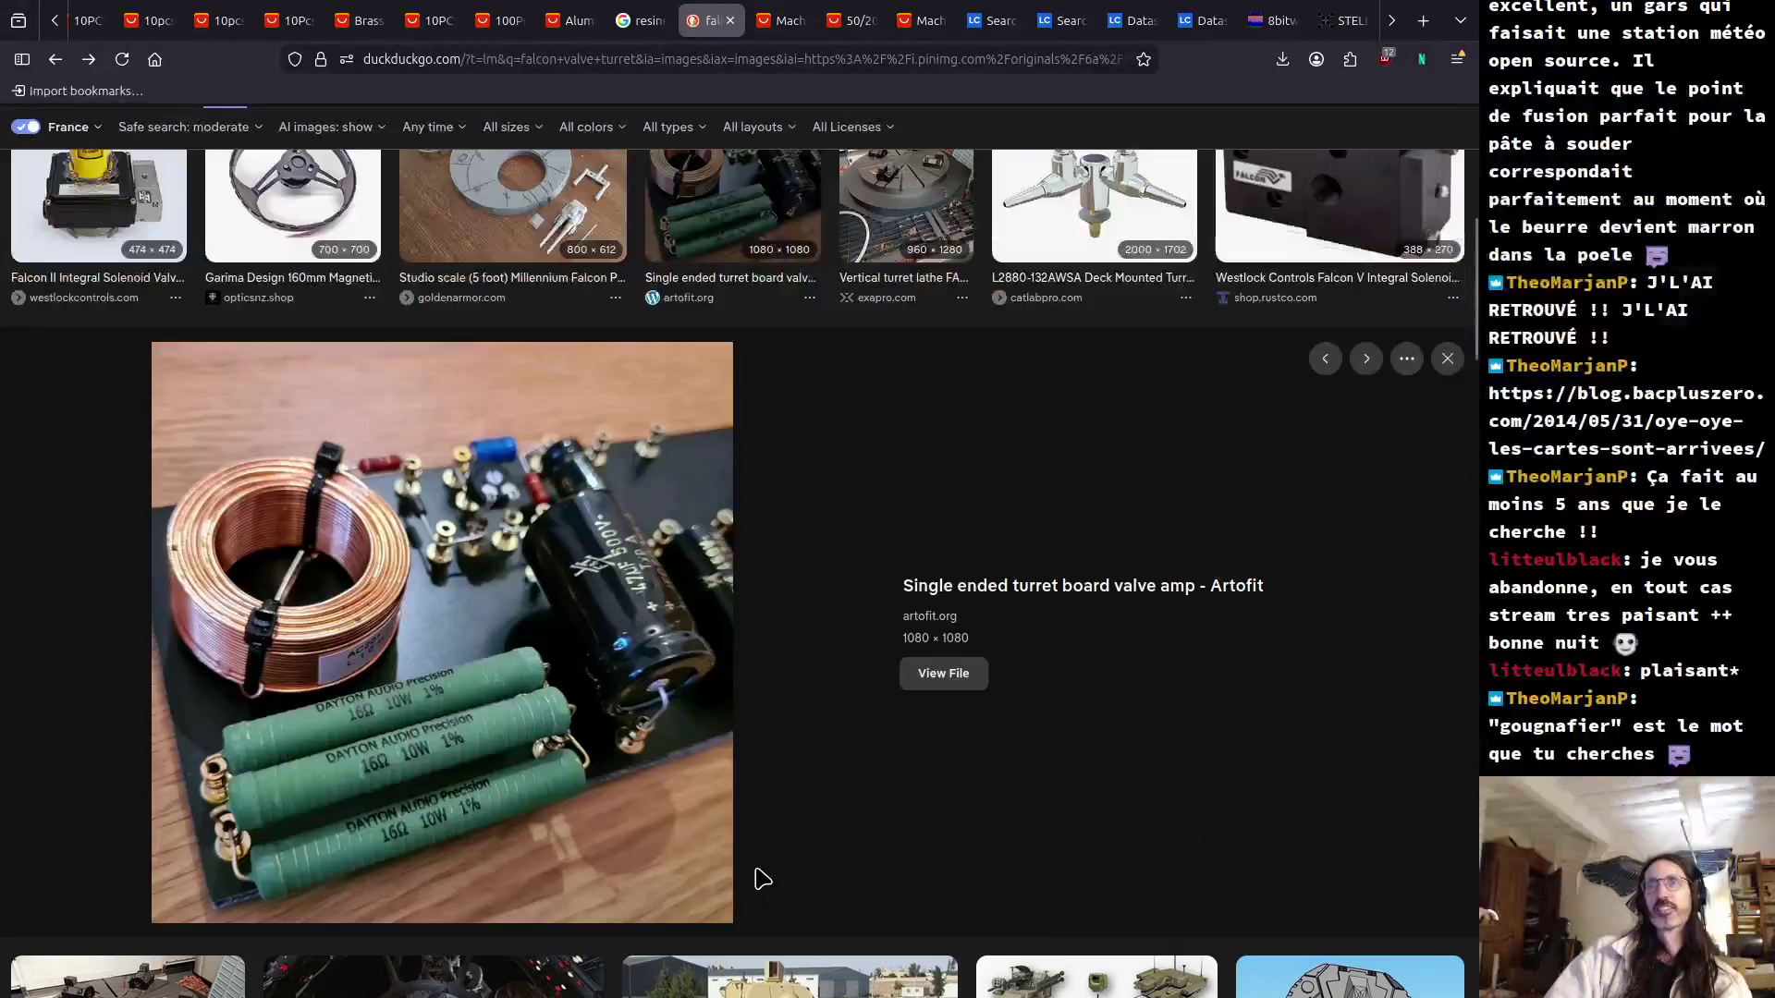
scroll(757, 880, "down", 5)
scroll(756, 880, "down", 8)
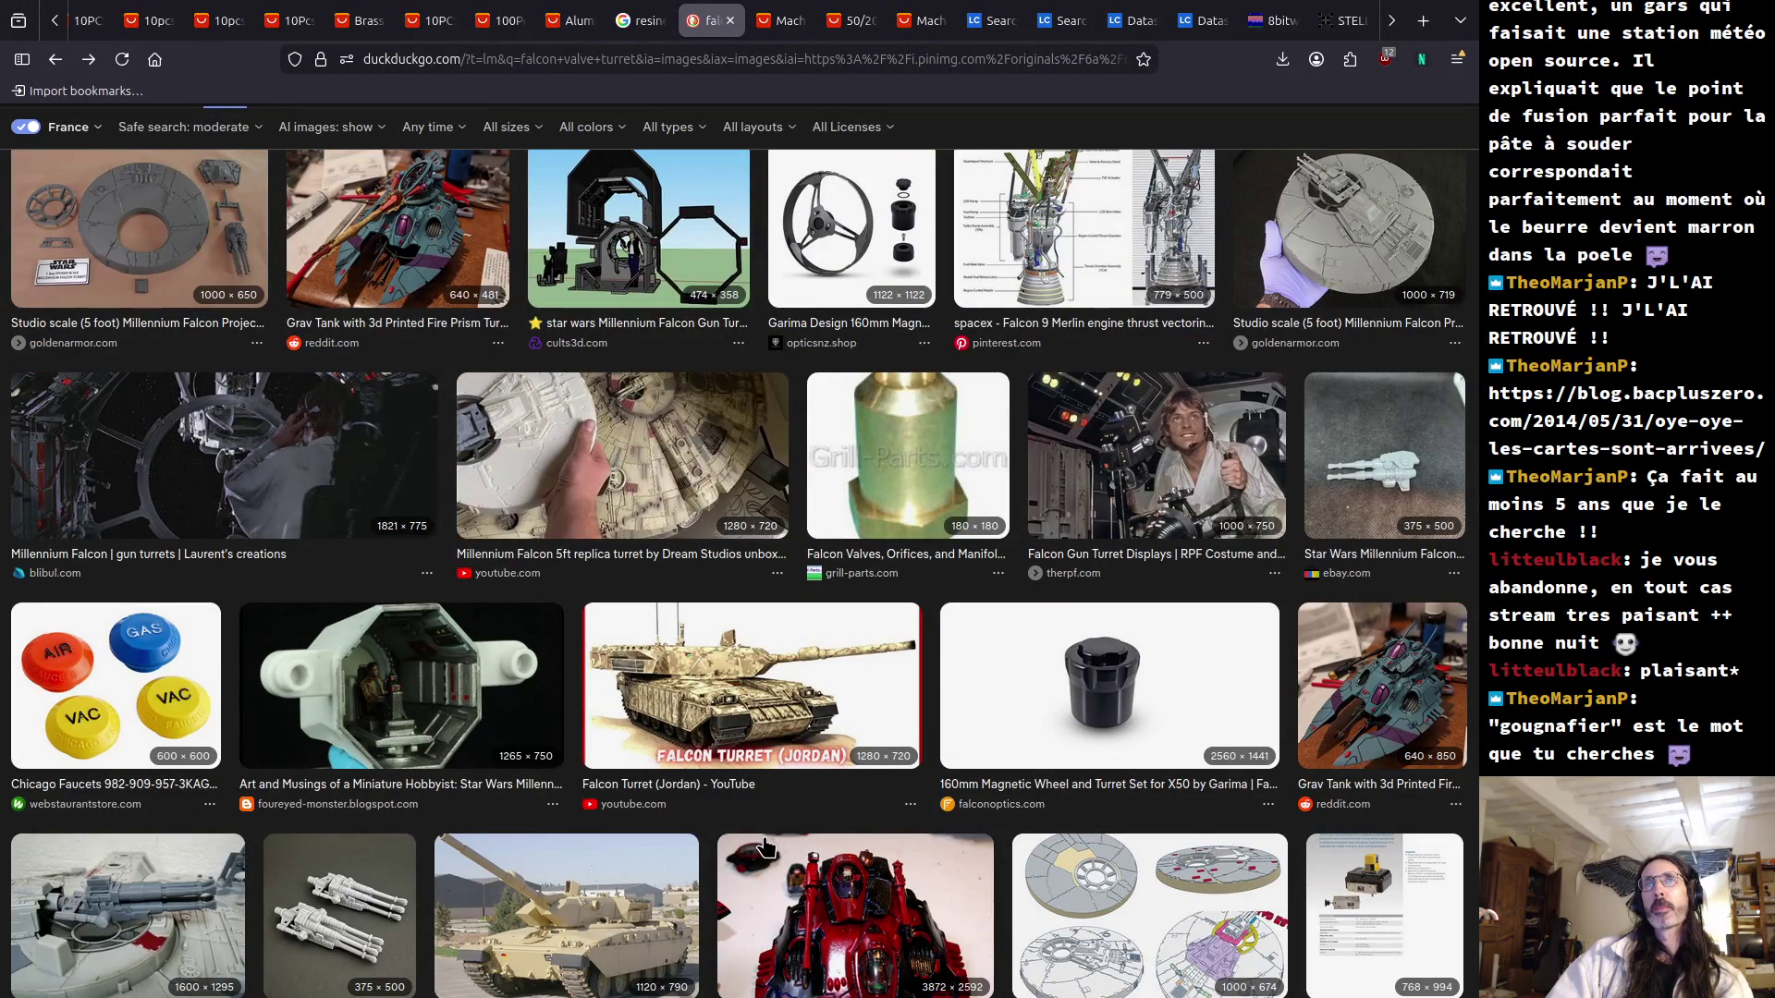
scroll(764, 846, "down", 10)
scroll(772, 844, "up", 6)
scroll(775, 844, "up", 10)
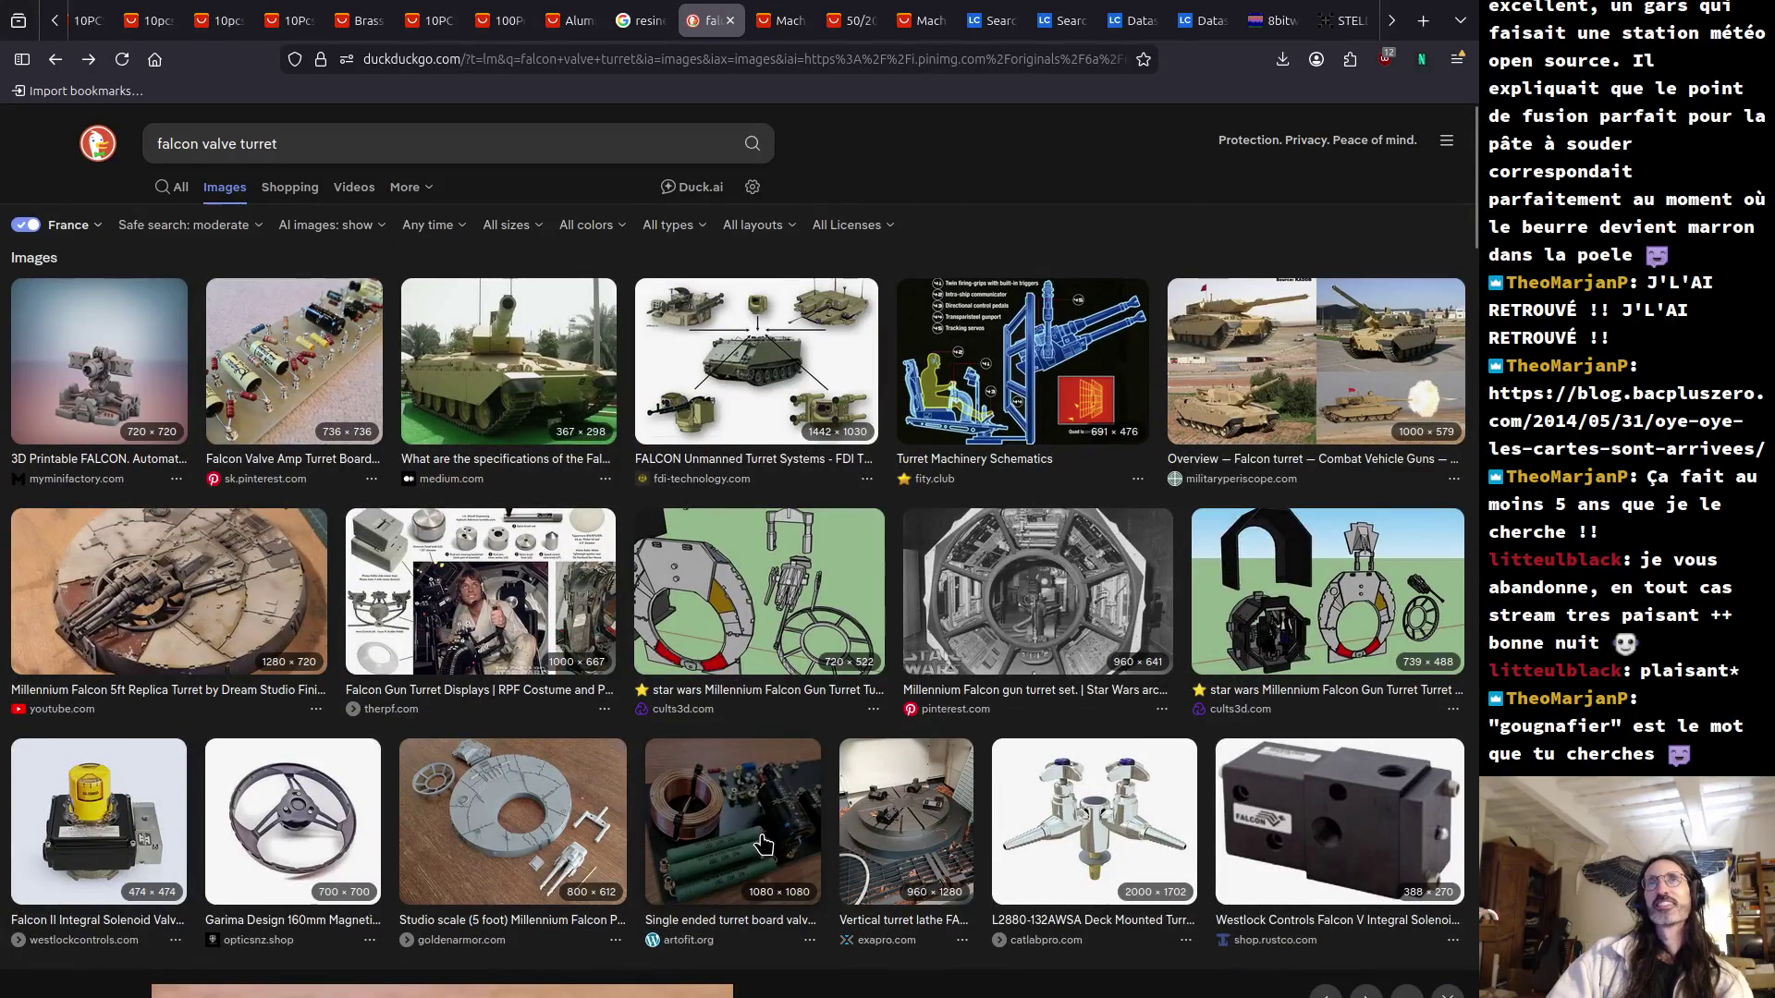
key("alt+Left")
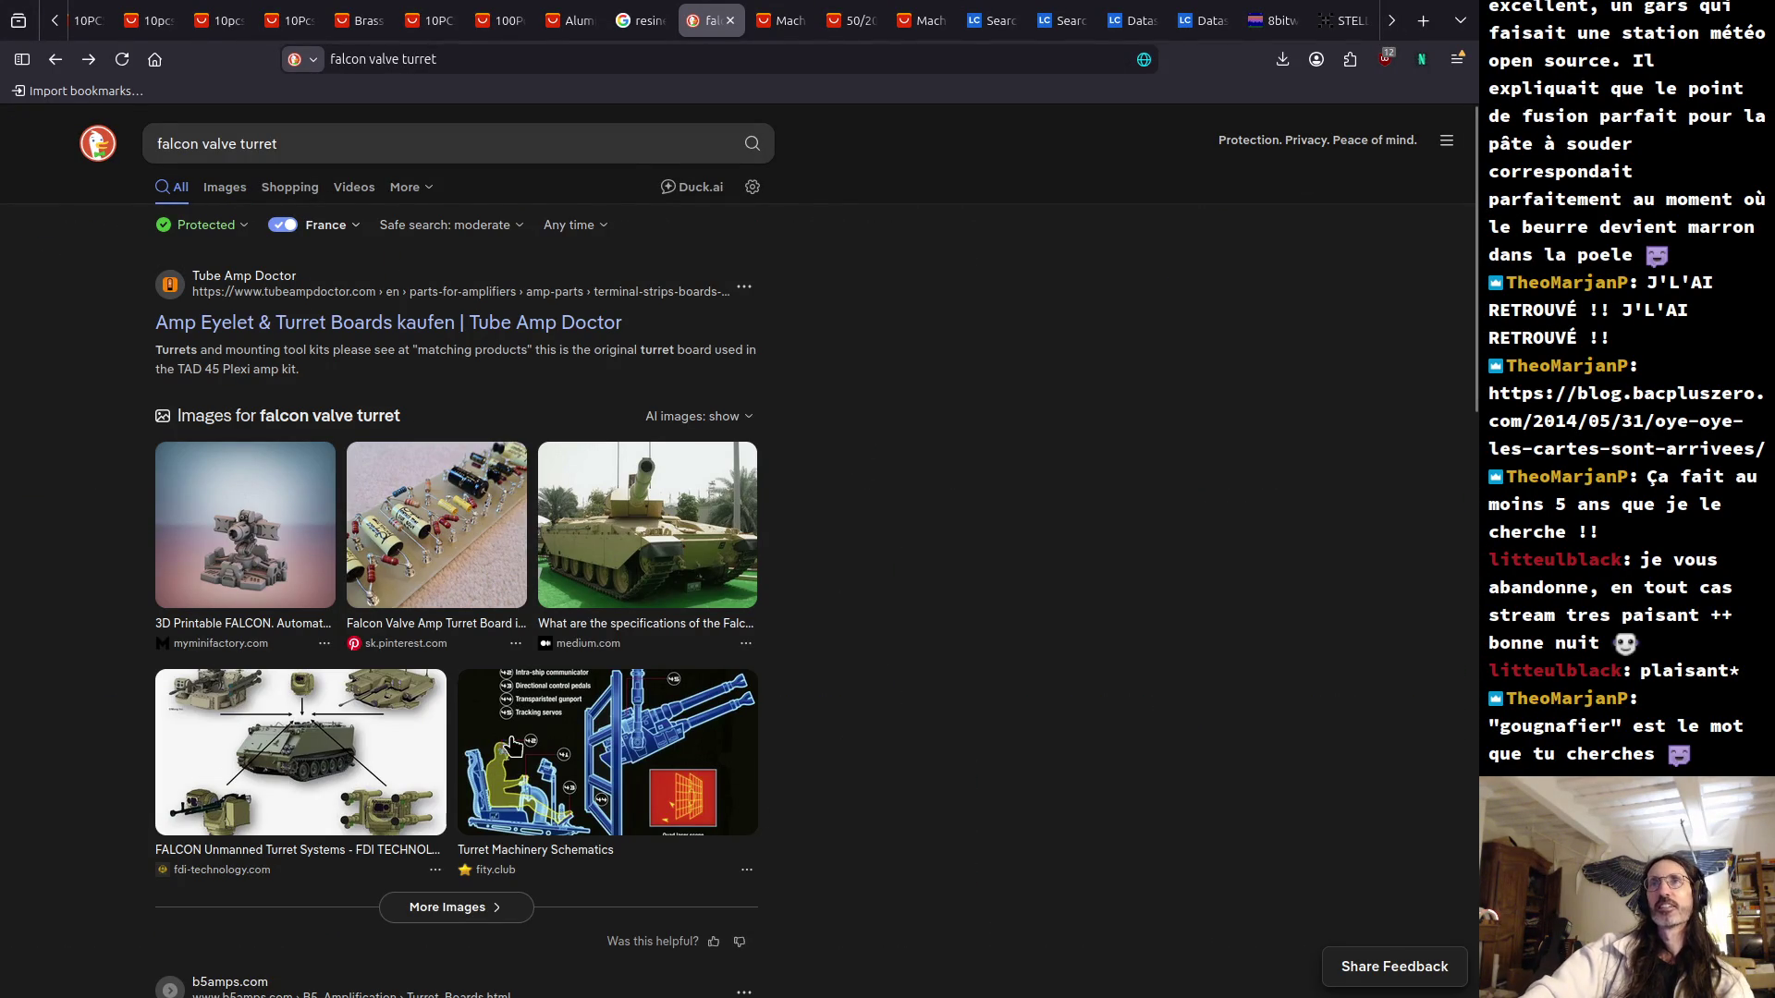
Preview the 'Falcon Valve Amp Turret Board' image, then start a new blank browser tab.
left_click(453, 543)
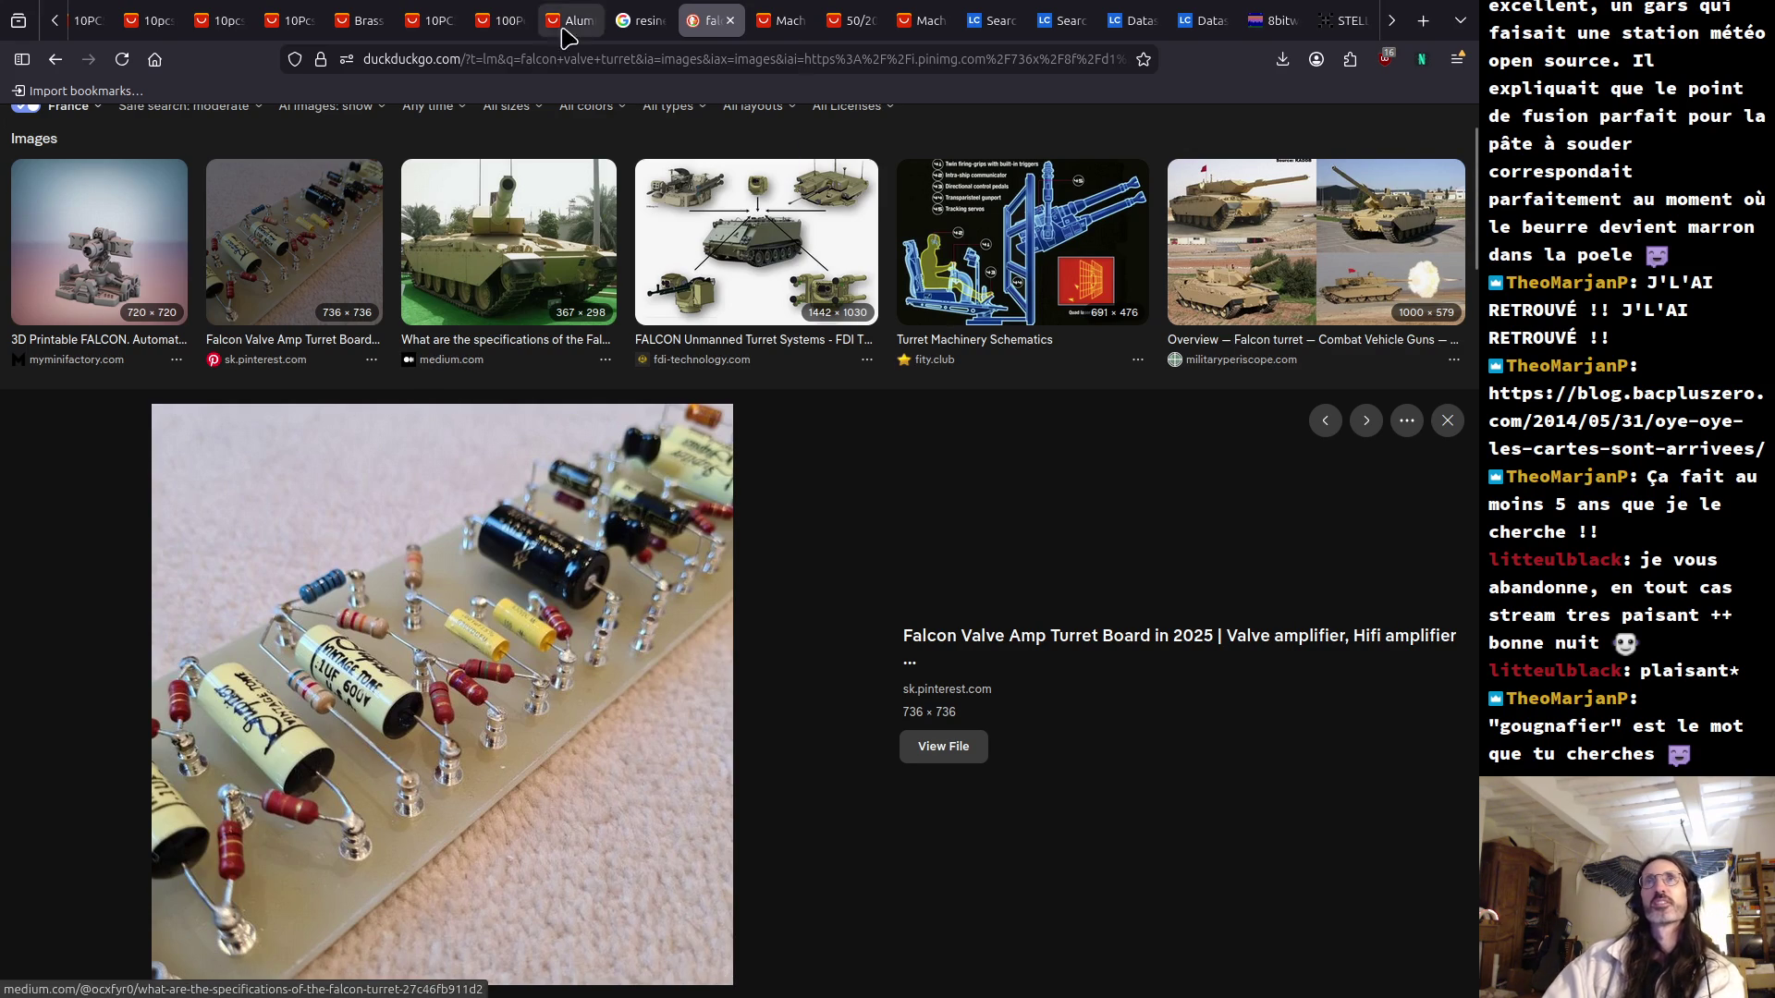
left_click(571, 58)
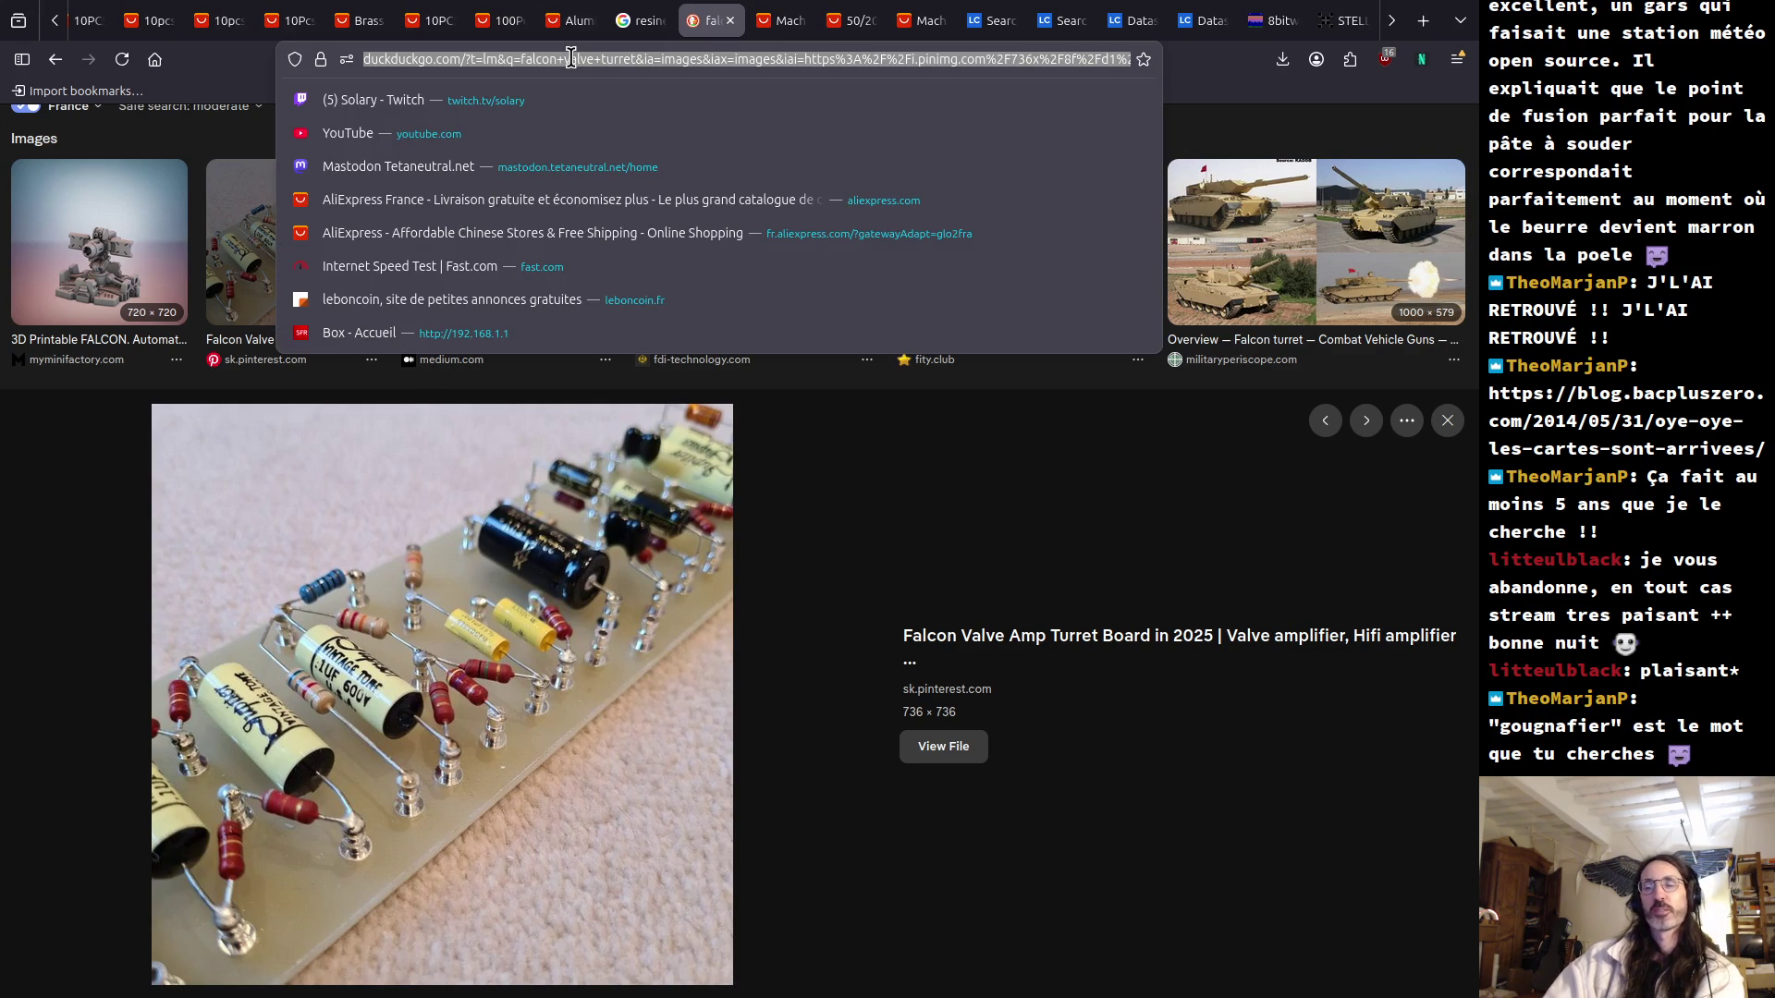
key("ctrl+t")
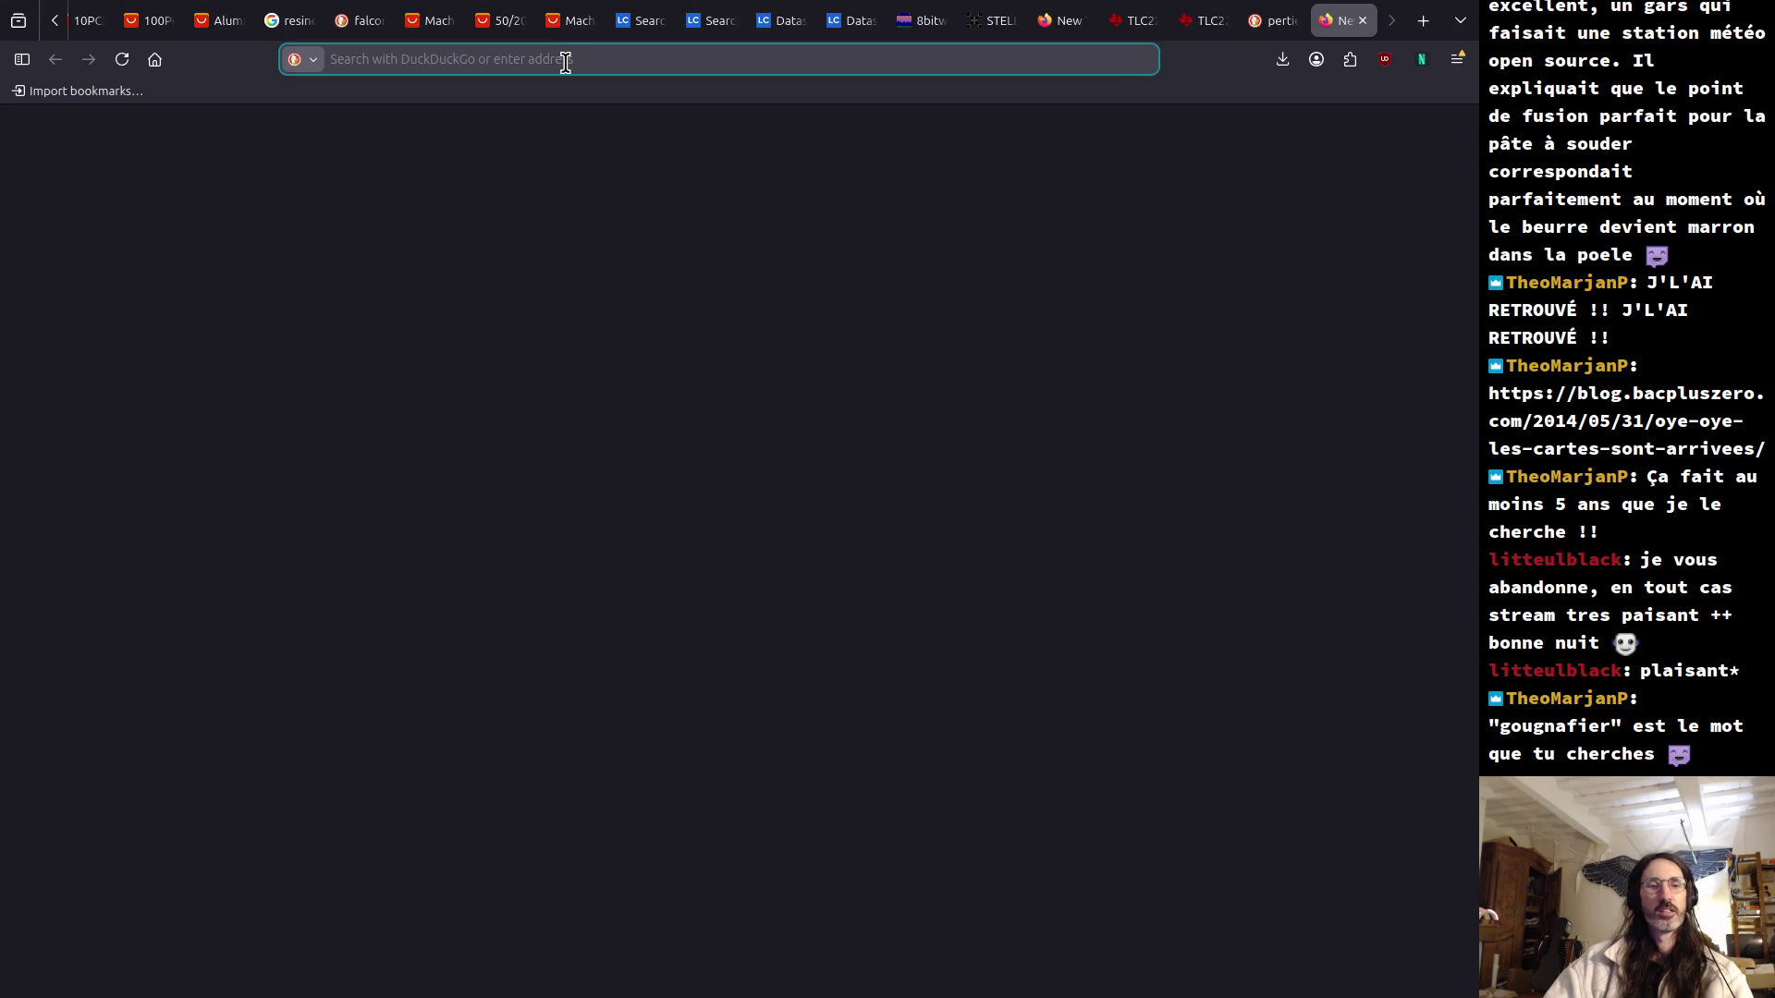